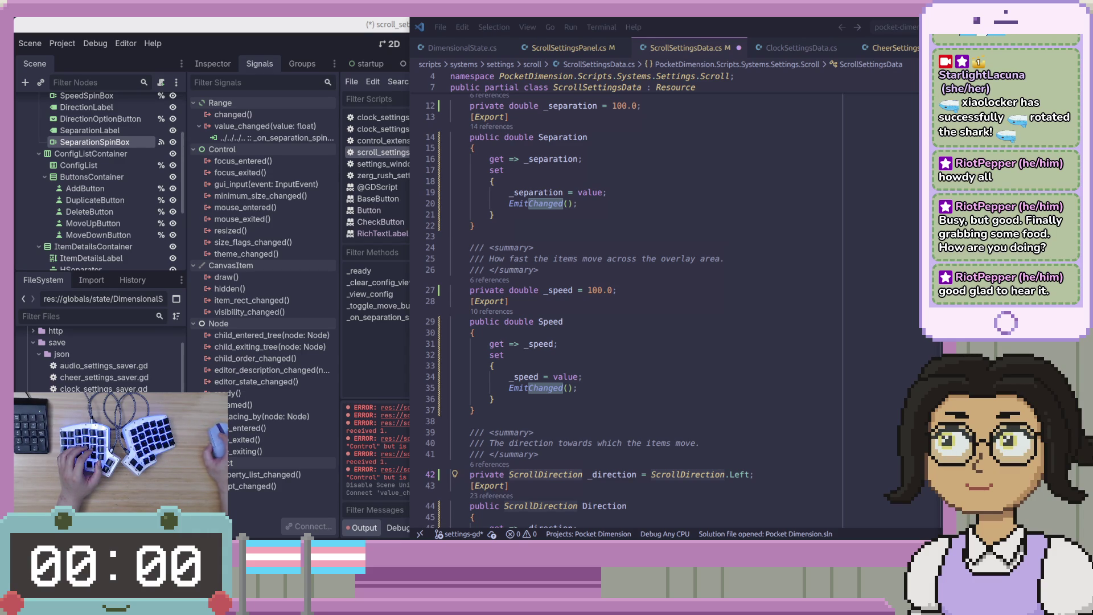
# Look over the Speed and Separation code, then put the caret on empty line 57 above ItemConfigs.
pyautogui.click(737, 377)
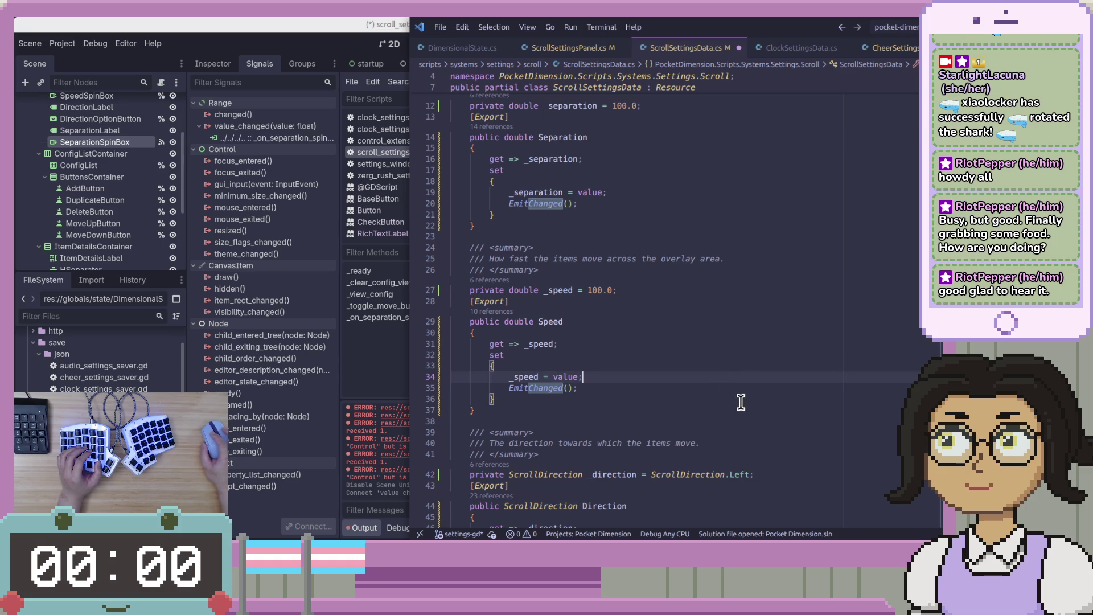
pyautogui.click(741, 403)
pyautogui.scroll(-3, 741, 398)
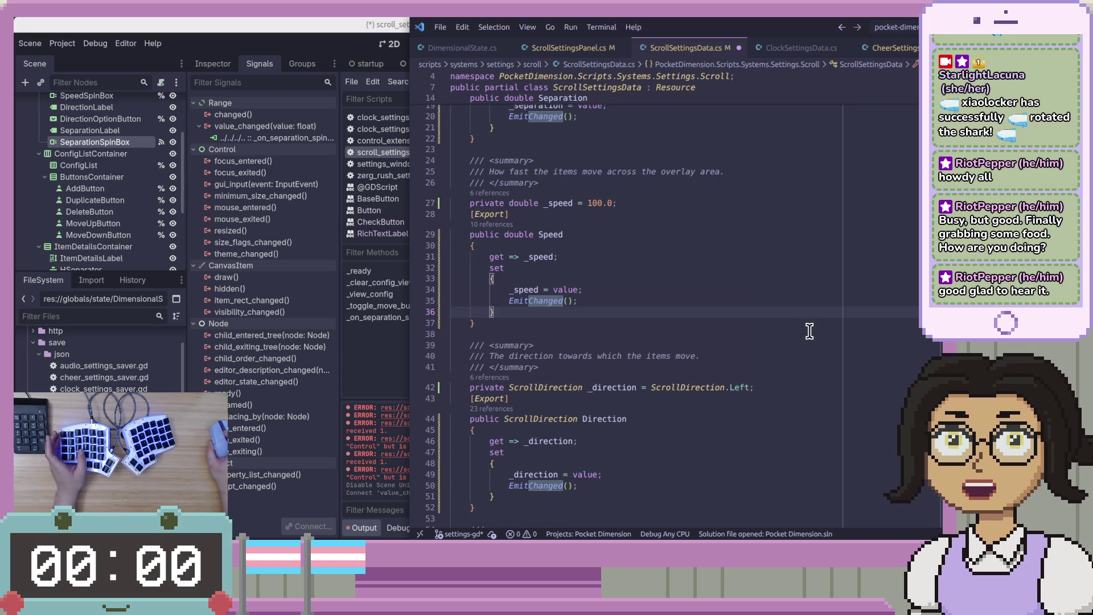
pyautogui.scroll(3, 809, 330)
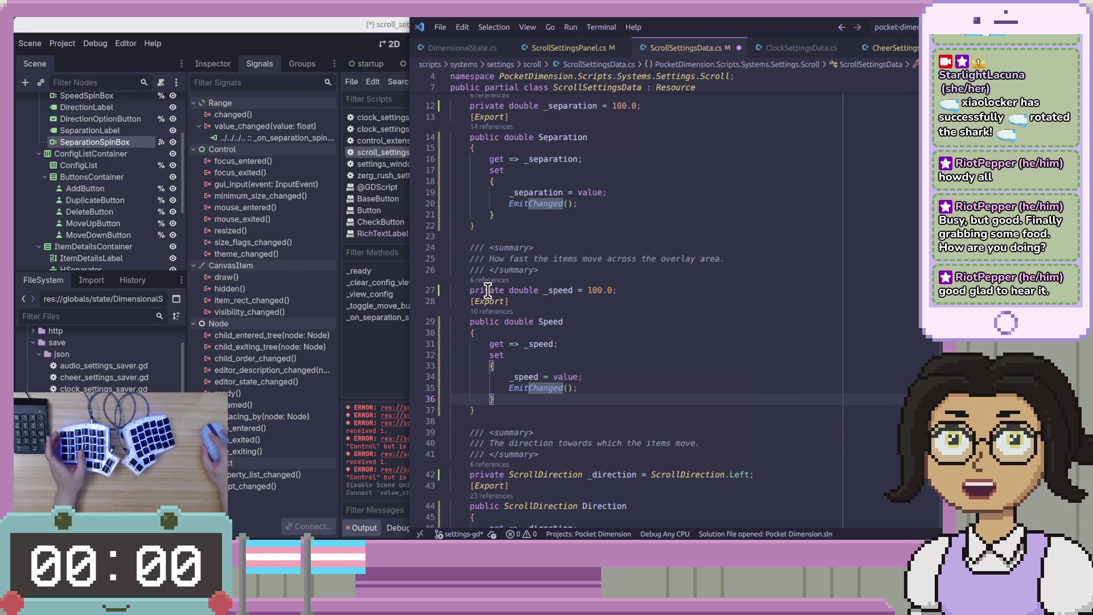
pyautogui.moveTo(513, 291); pyautogui.dragTo(658, 291)
pyautogui.click(657, 291)
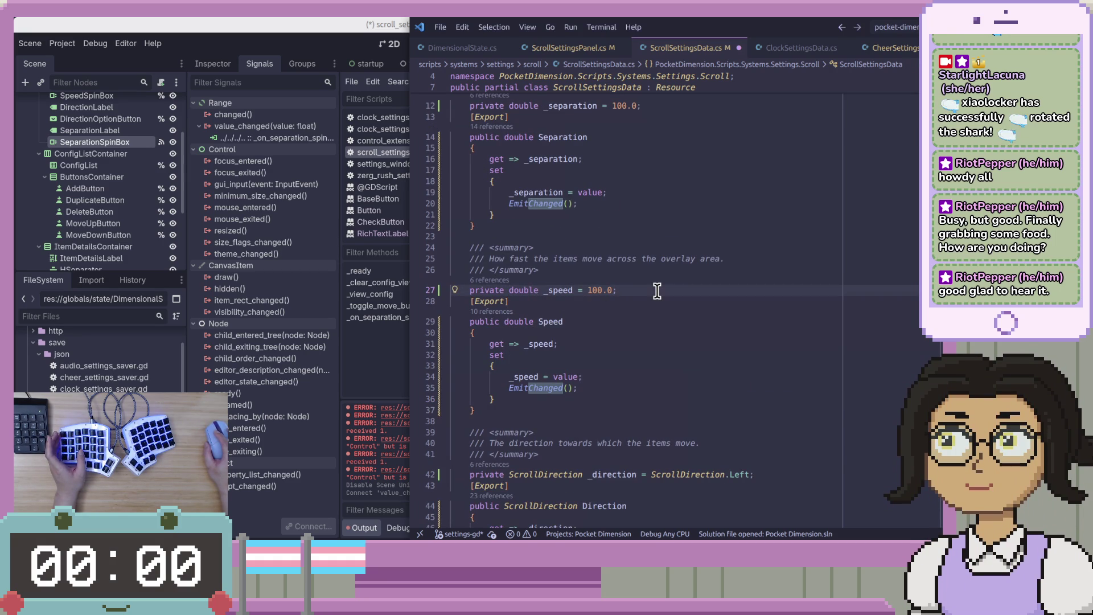
pyautogui.scroll(3, 625, 351)
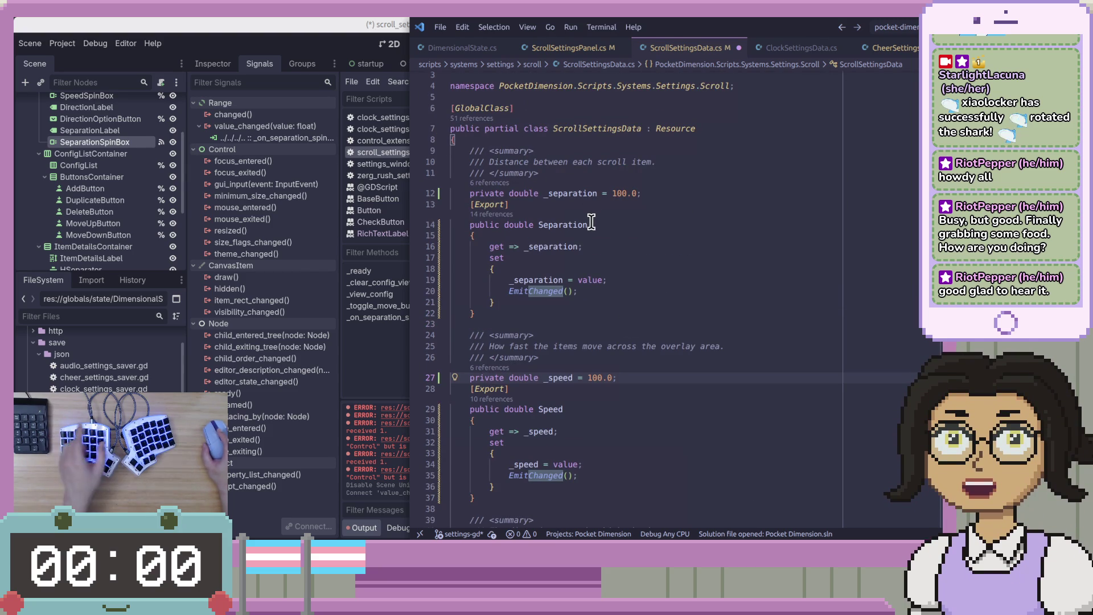
pyautogui.click(546, 291)
pyautogui.doubleClick(546, 291)
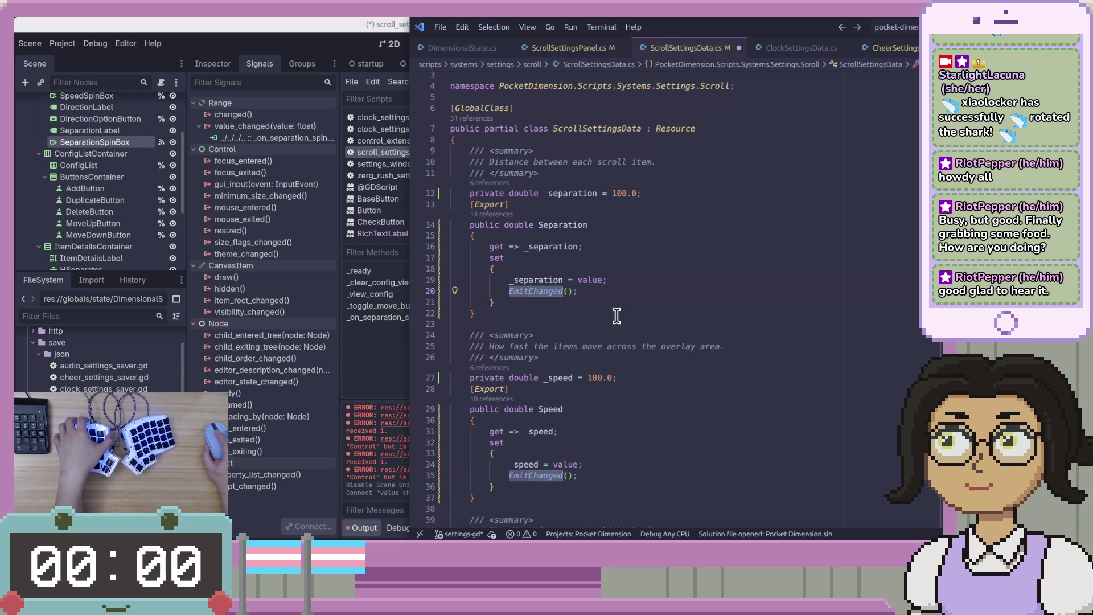
pyautogui.scroll(-10, 617, 315)
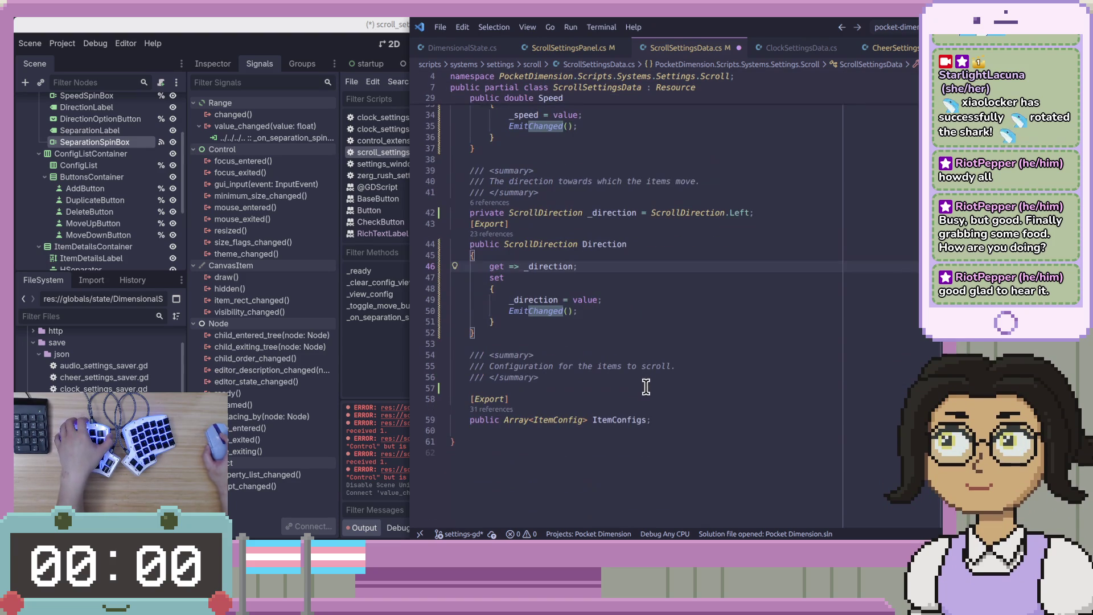
pyautogui.click(647, 387)
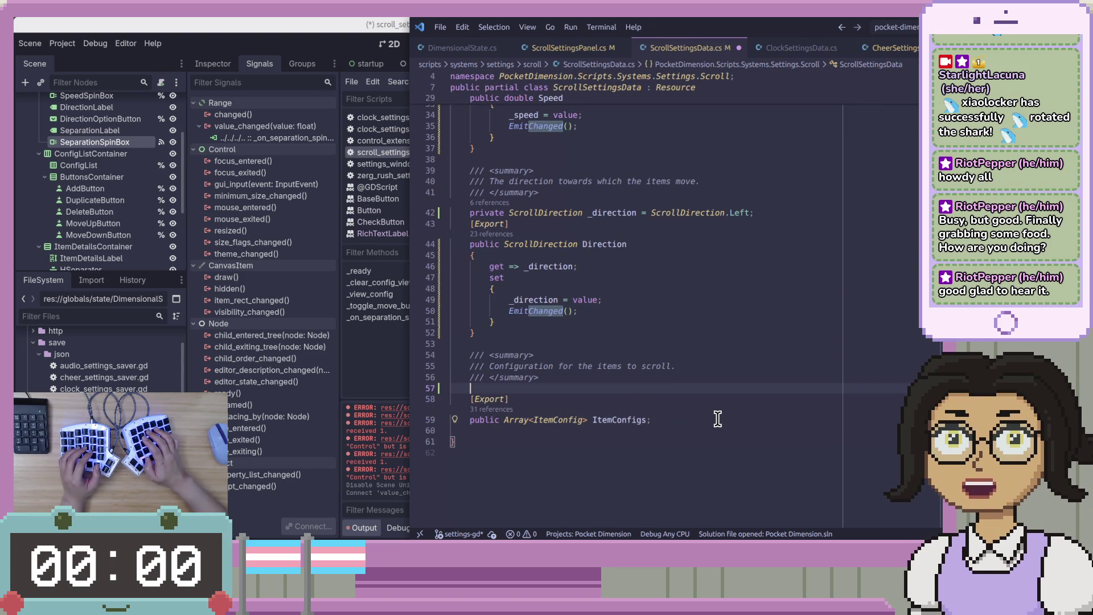
pyautogui.press('Up')
pyautogui.press('Up')
pyautogui.press('Up')
pyautogui.press('Down')
pyautogui.press('Down')
pyautogui.press('Down')
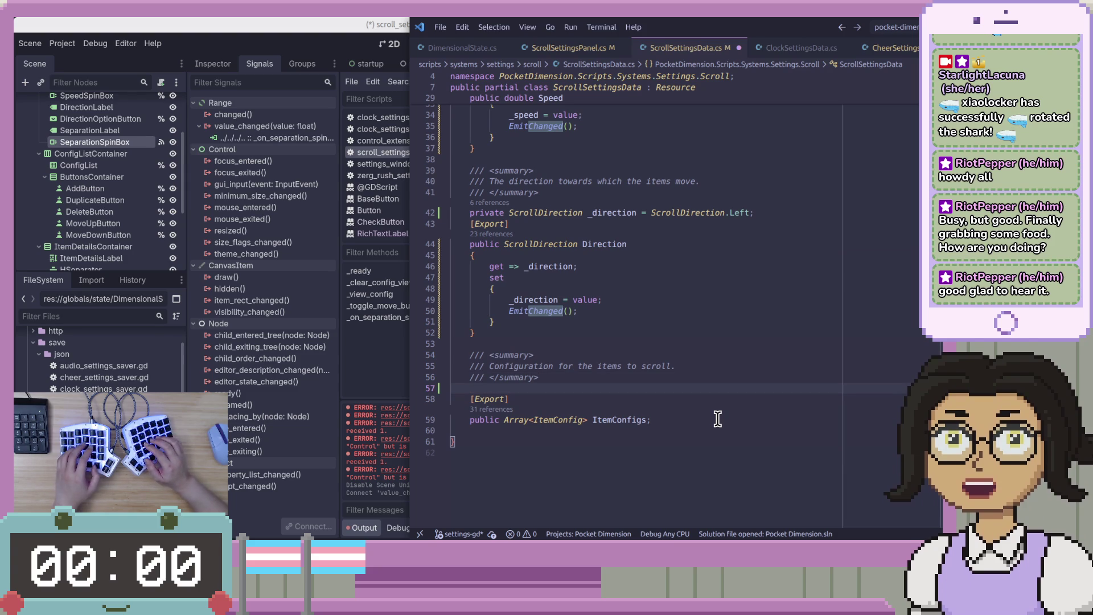
# Begin the field as private Array<ItemConfig>, accepting ItemConfig from IntelliSense.
pyautogui.write('pri')
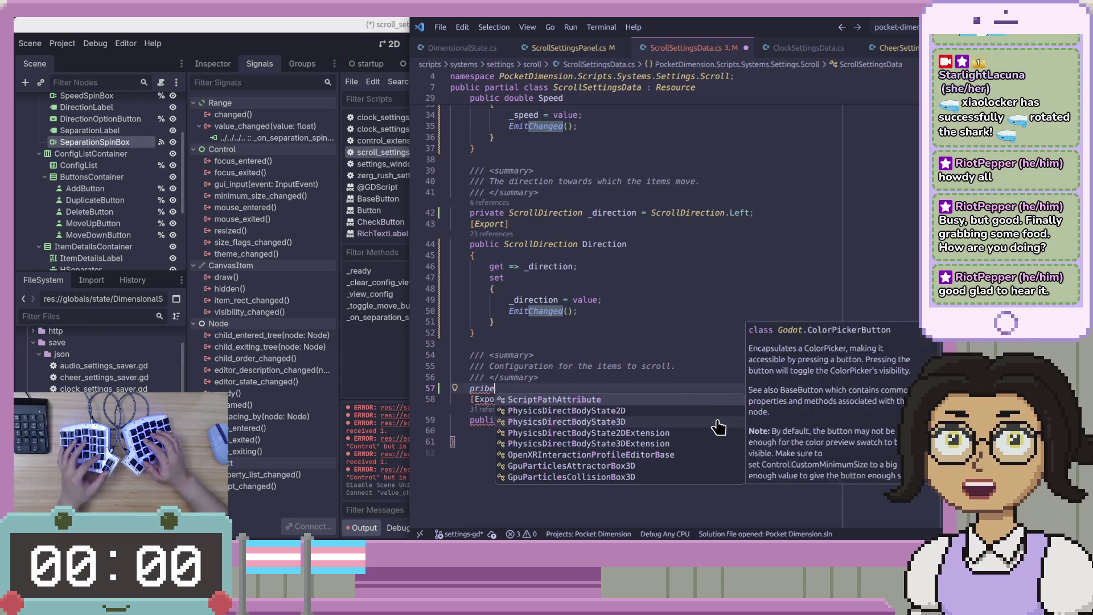
pyautogui.write('vatge')
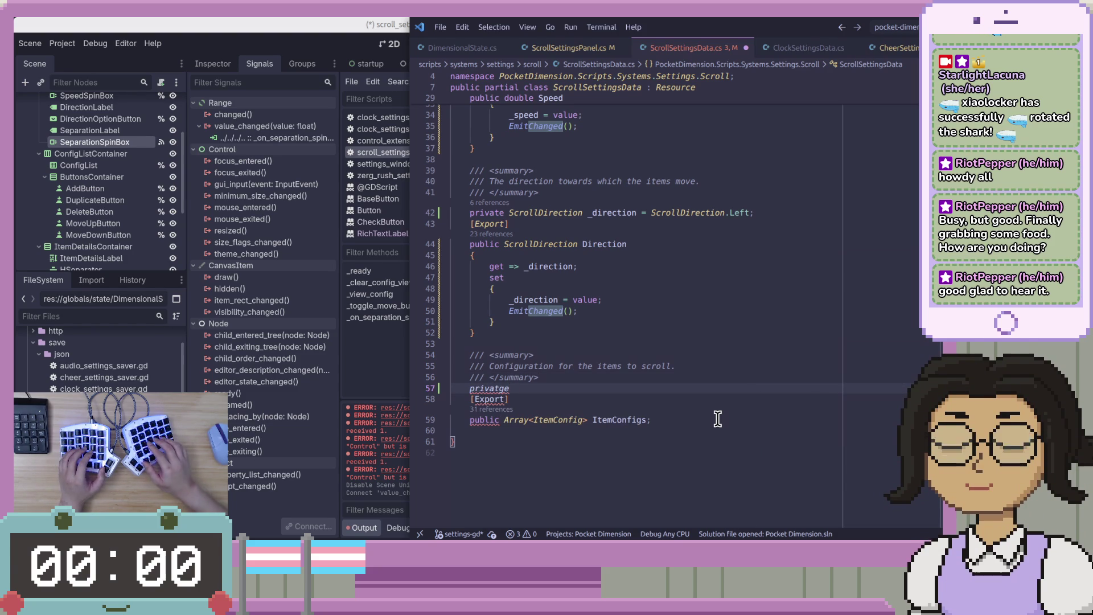
pyautogui.hotkey('ctrl', 'space')
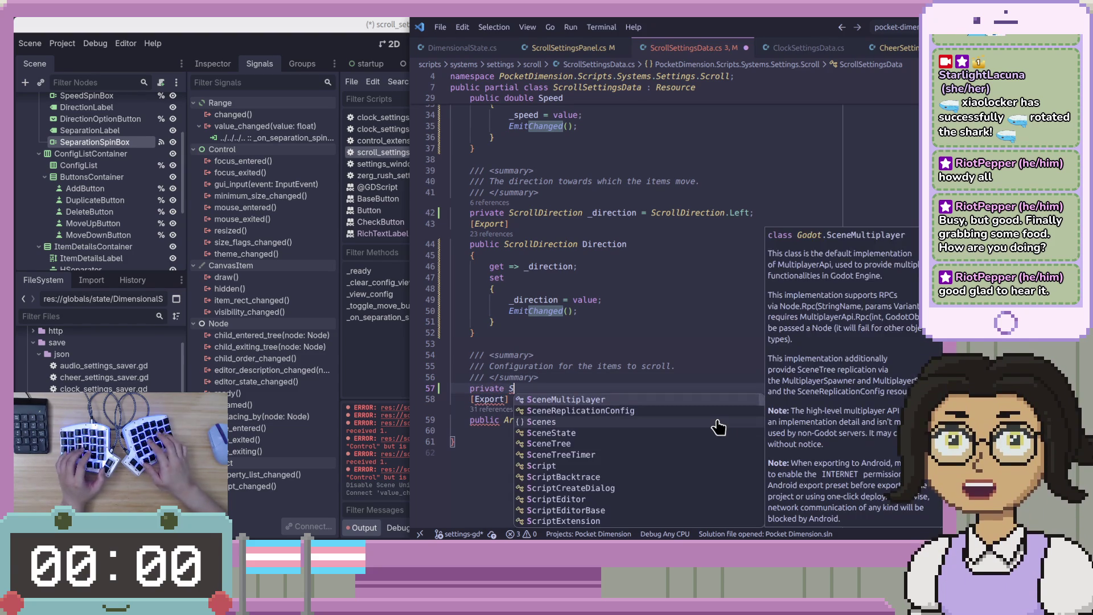
pyautogui.press('Escape')
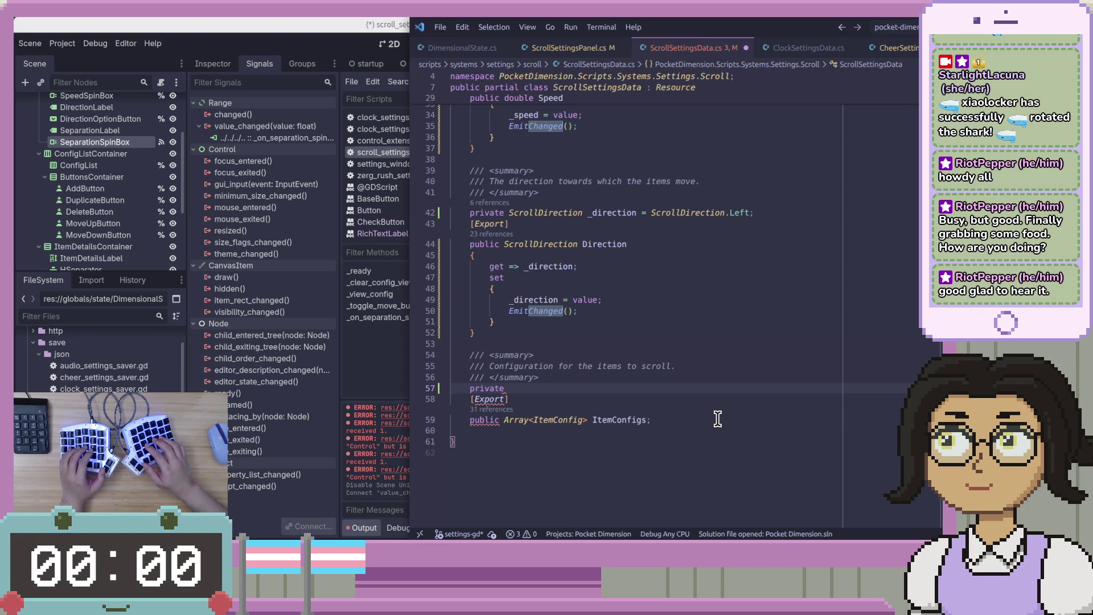
pyautogui.write('Array')
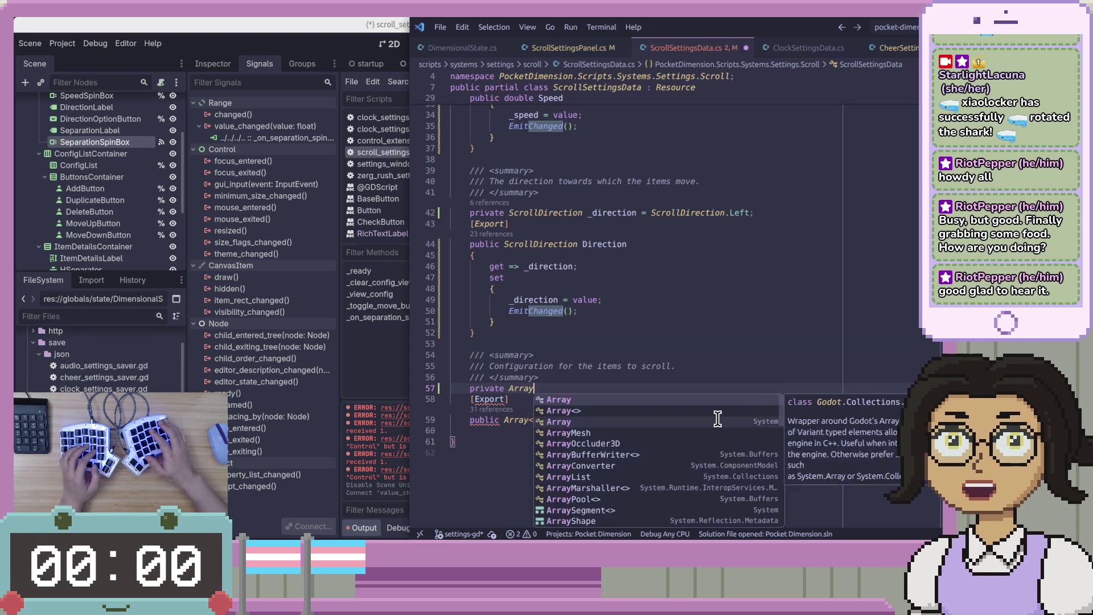
pyautogui.press('Escape')
pyautogui.hotkey('ctrl', 'space')
pyautogui.press('Escape')
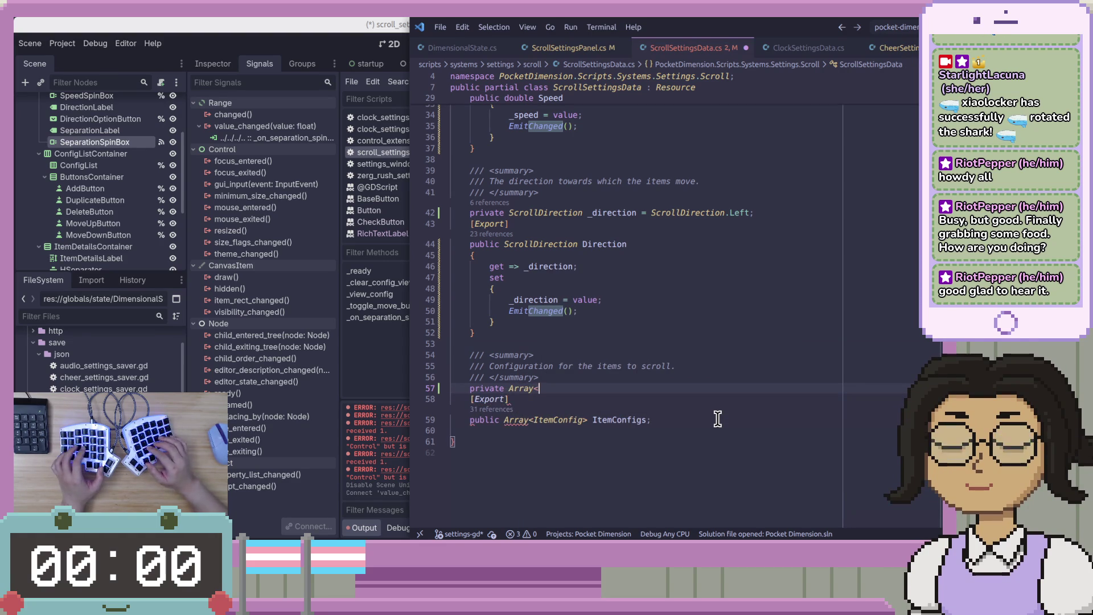
pyautogui.write('<ItemDC')
pyautogui.press('BackSpace')
pyautogui.press('BackSpace')
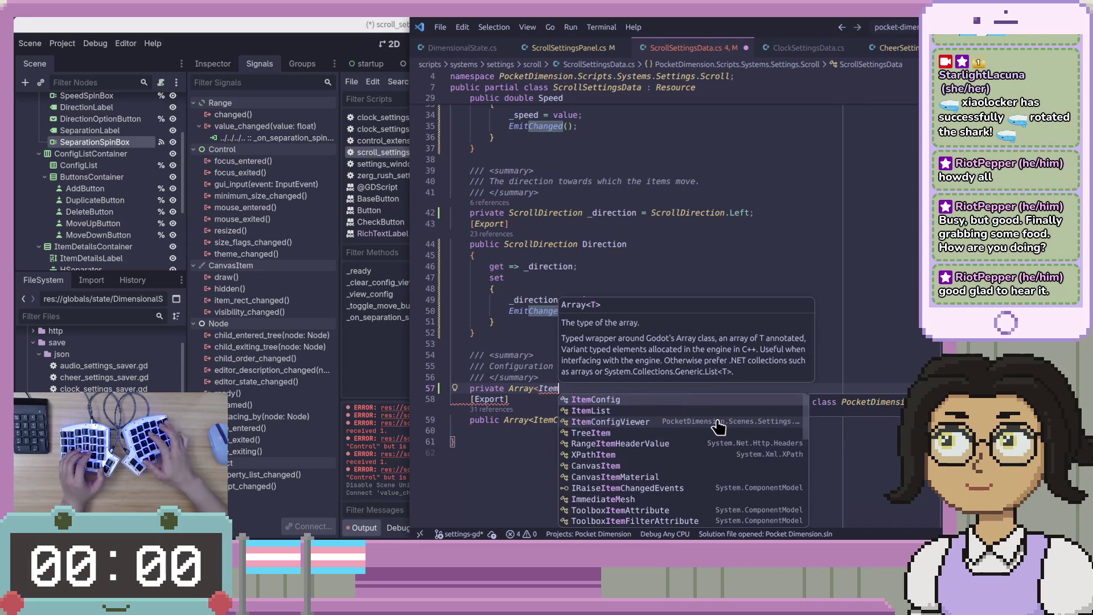
# Name the field _itemConfigs and initialise it to an empty array [].
pyautogui.write('Config> _t')
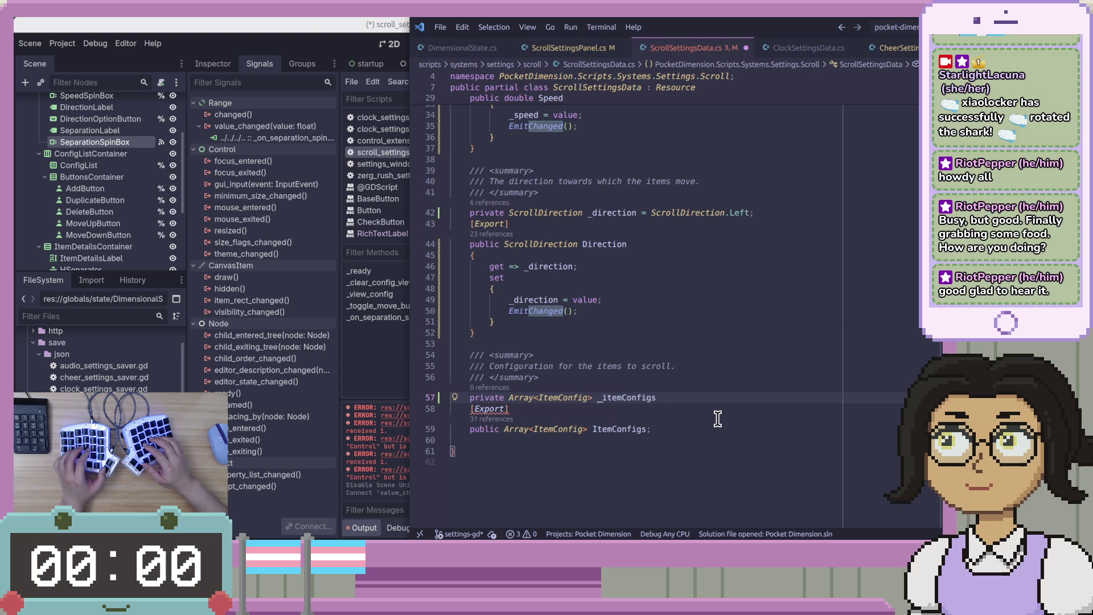
pyautogui.write(';')
pyautogui.press('Down')
pyautogui.press('Down')
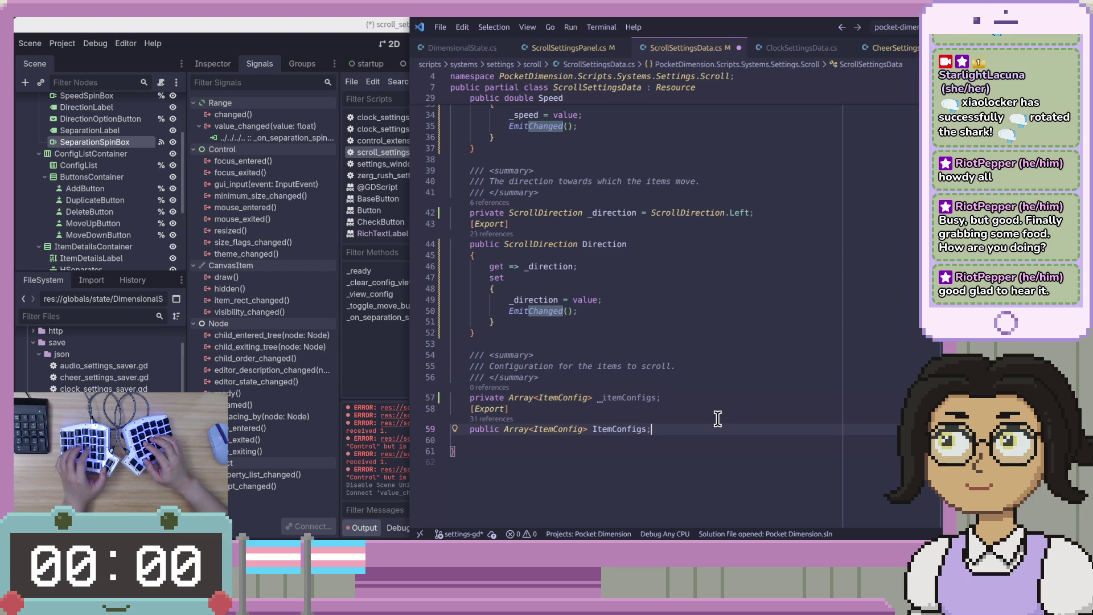
pyautogui.press('Up')
pyautogui.press('Up')
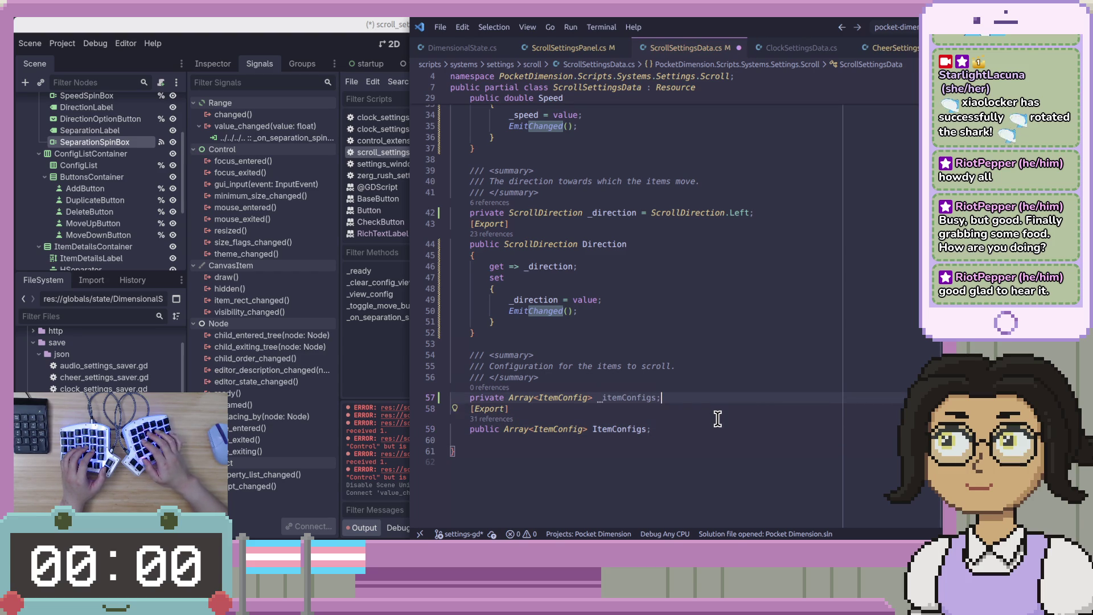
pyautogui.write('= [')
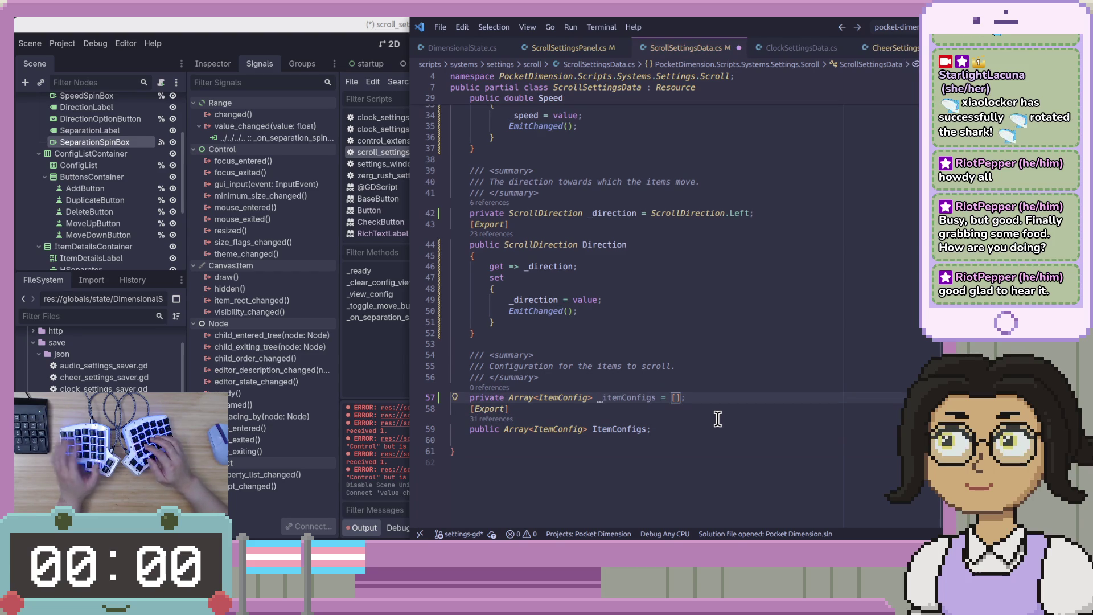
pyautogui.press('Down')
pyautogui.press('Down')
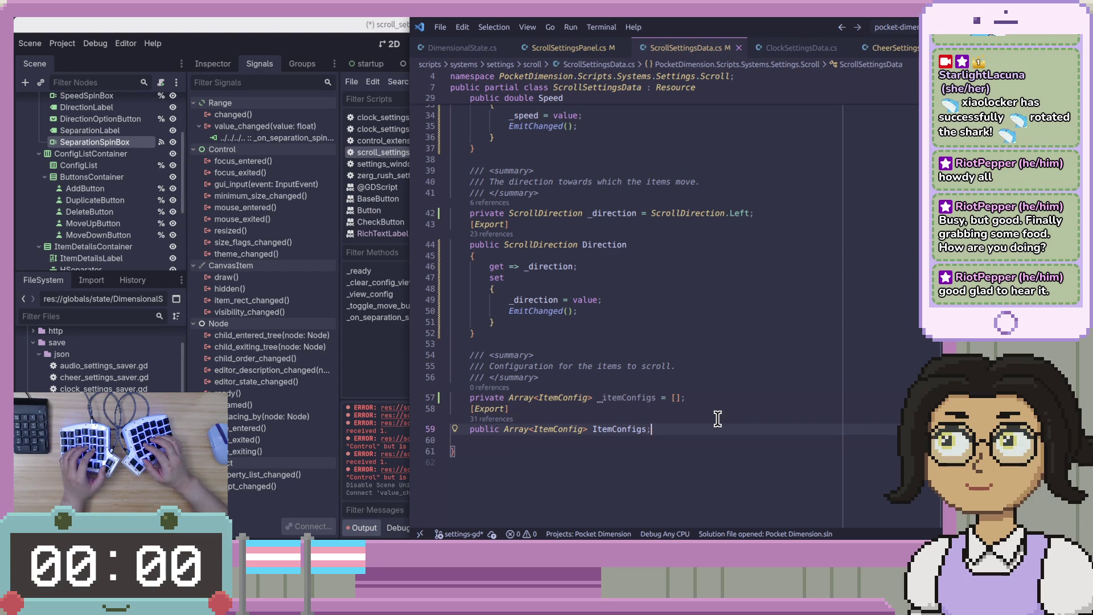
# Give ItemConfigs a body with a getter returning _itemConfigs.
pyautogui.press('BackSpace')
pyautogui.press('Return')
pyautogui.write('{')
pyautogui.press('Return')
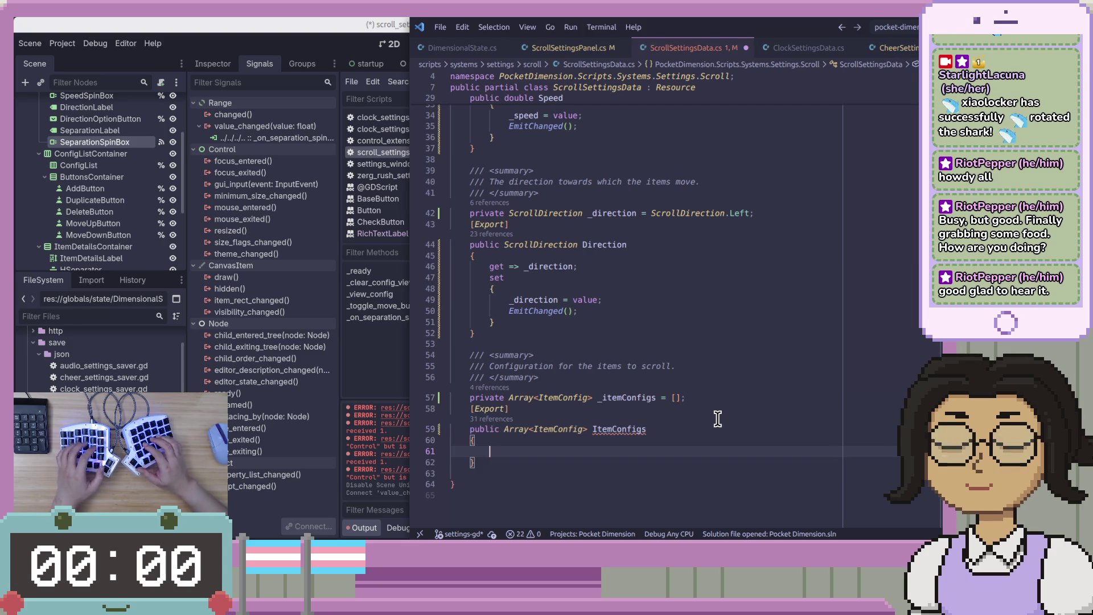
pyautogui.write('get => ')
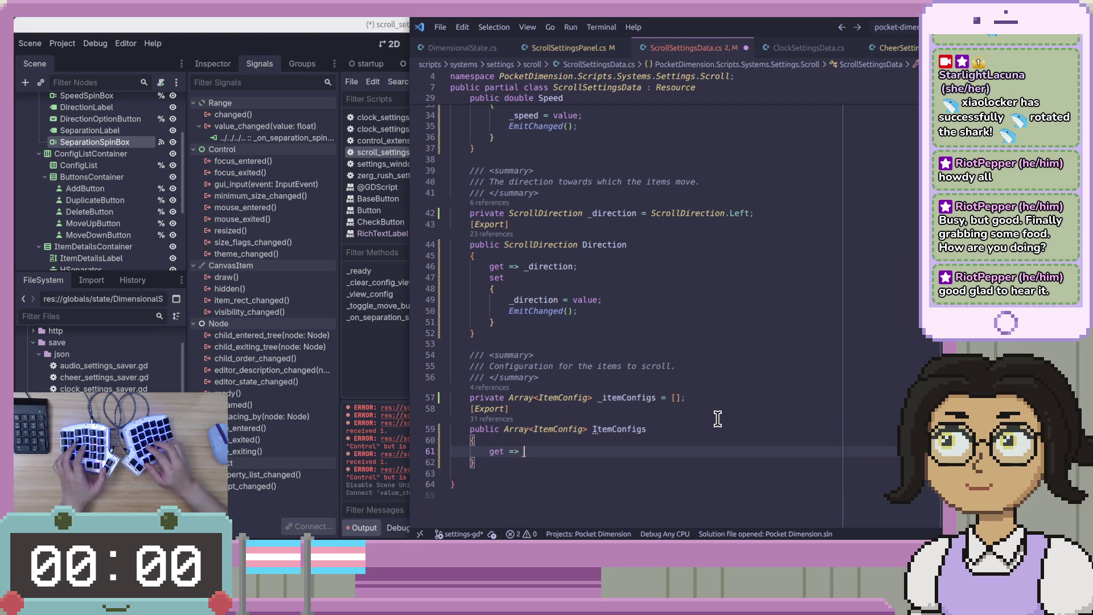
pyautogui.write('_itemConfigs')
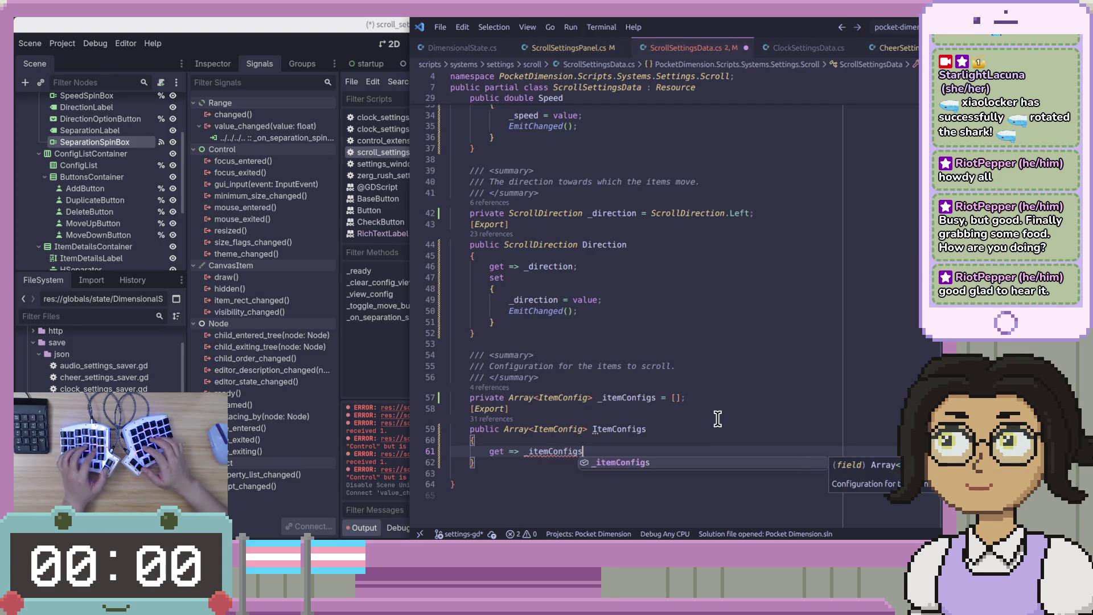
pyautogui.press('Tab')
pyautogui.write(';')
pyautogui.press('Return')
# Add a setter block that assigns _itemConfigs = value; and then calls EmitChanged();.
pyautogui.write('set')
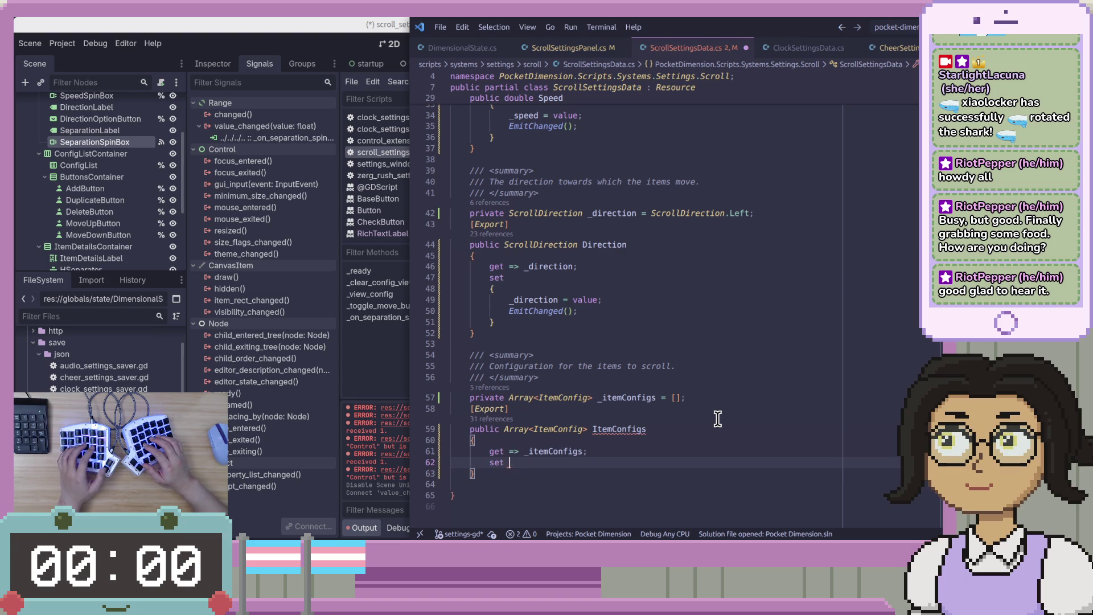
pyautogui.press('BackSpace')
pyautogui.press('BackSpace')
pyautogui.press('BackSpace')
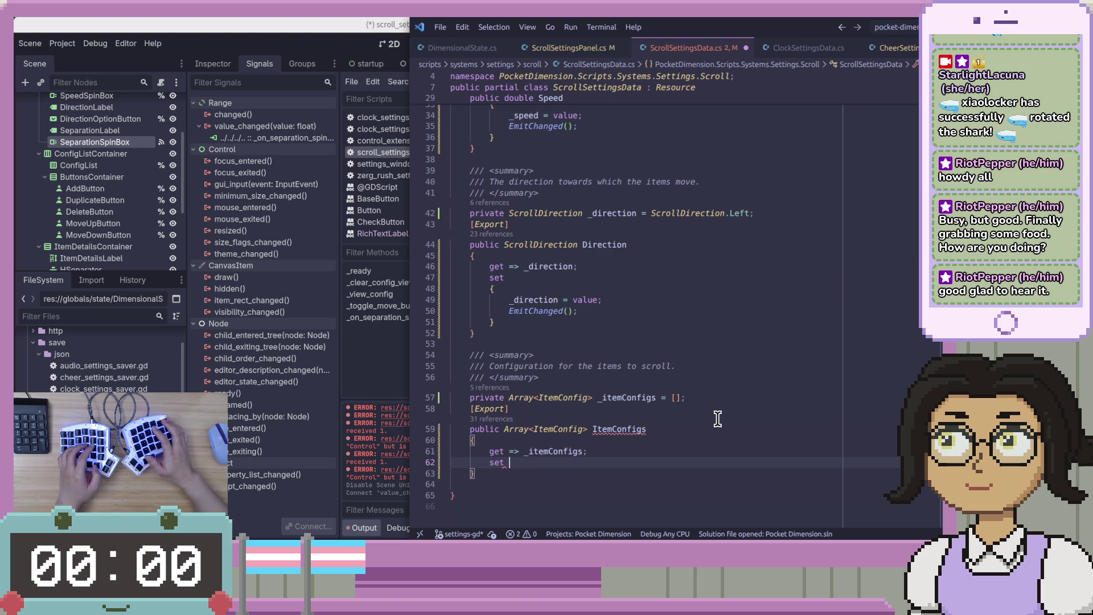
pyautogui.press('Return')
pyautogui.write('{')
pyautogui.press('Return')
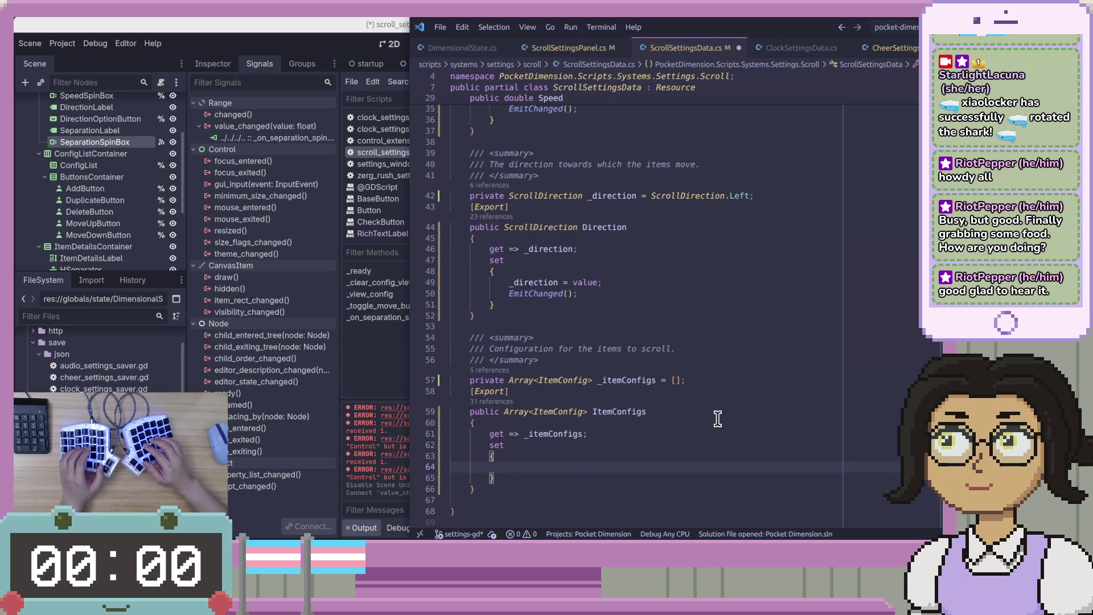
pyautogui.write('_item')
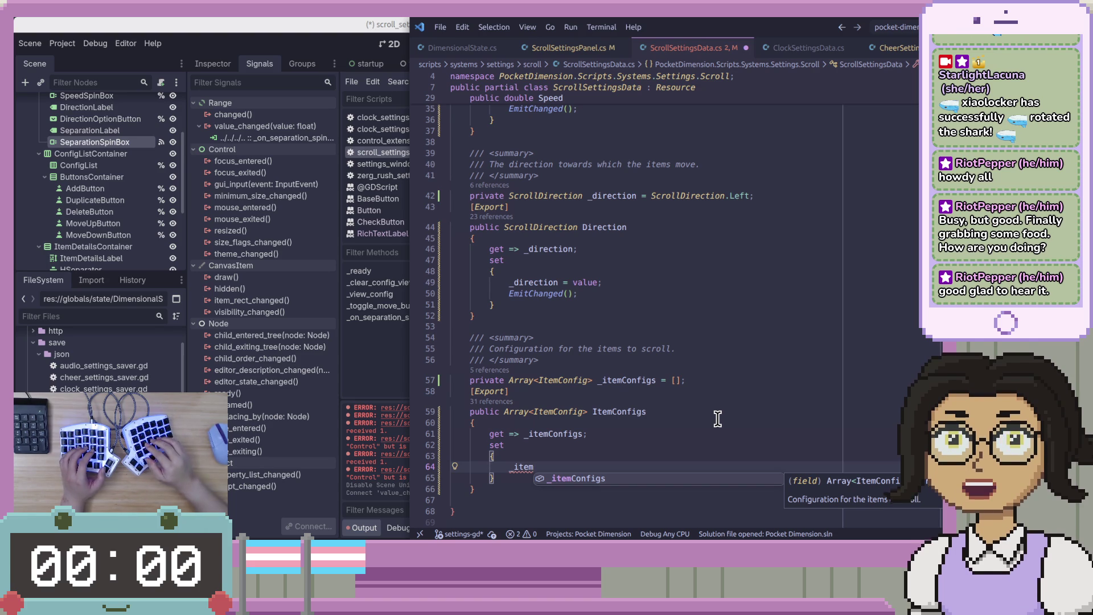
pyautogui.write('configs')
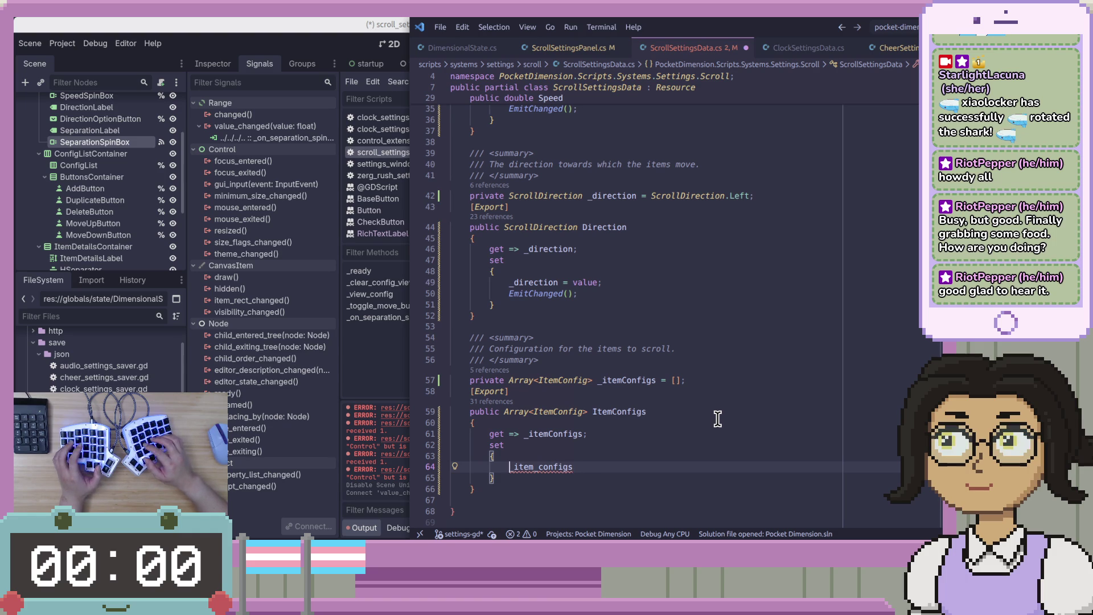
pyautogui.press('Right')
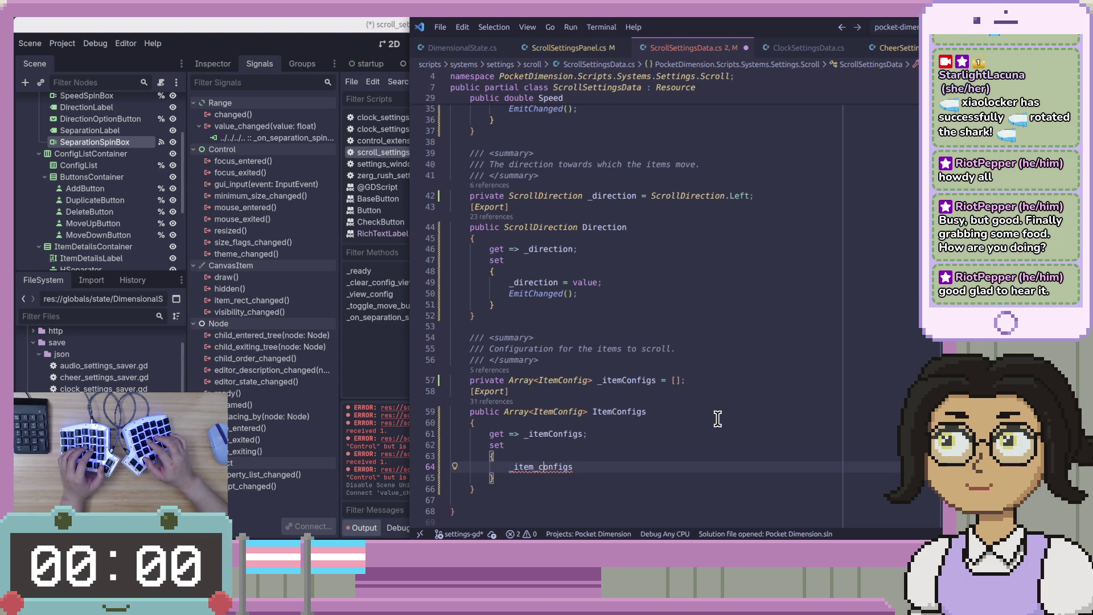
pyautogui.write('C')
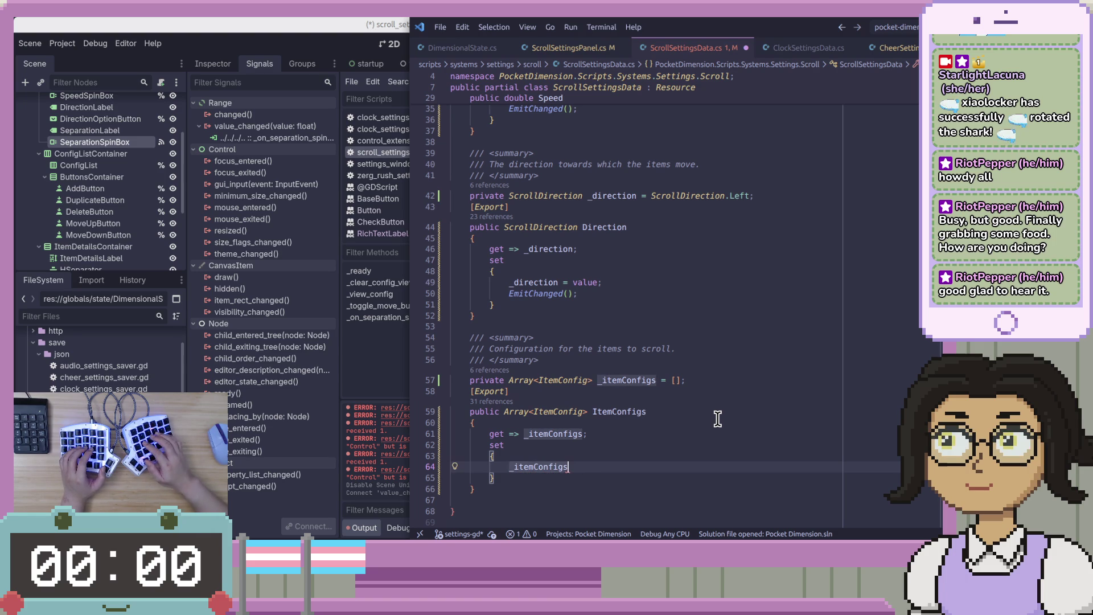
pyautogui.press('End')
pyautogui.write('.')
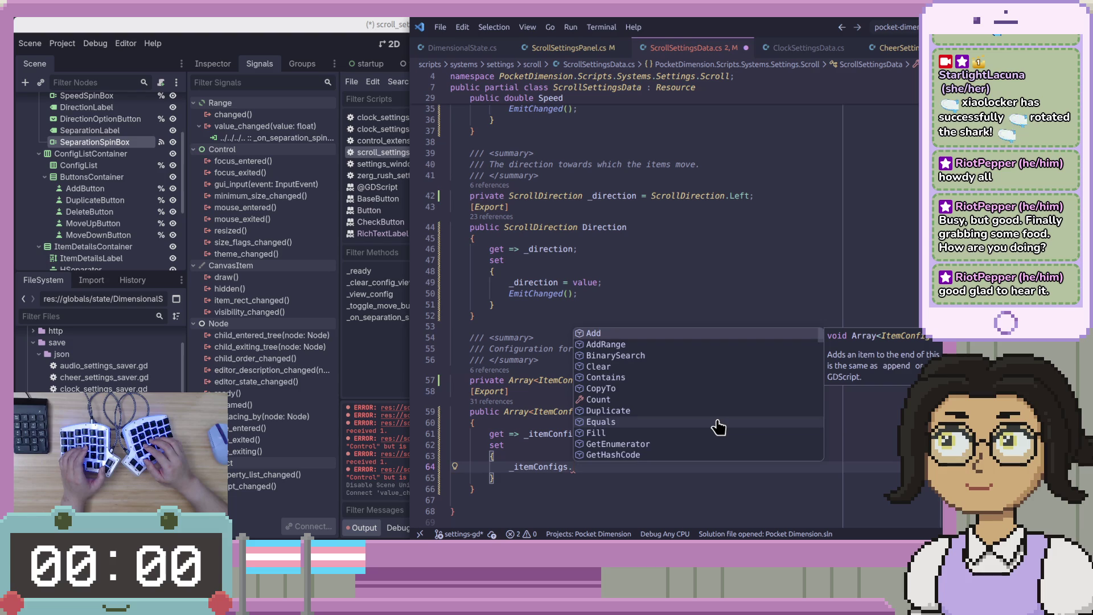
pyautogui.write('valu')
pyautogui.press('BackSpace')
pyautogui.press('BackSpace')
pyautogui.press('BackSpace')
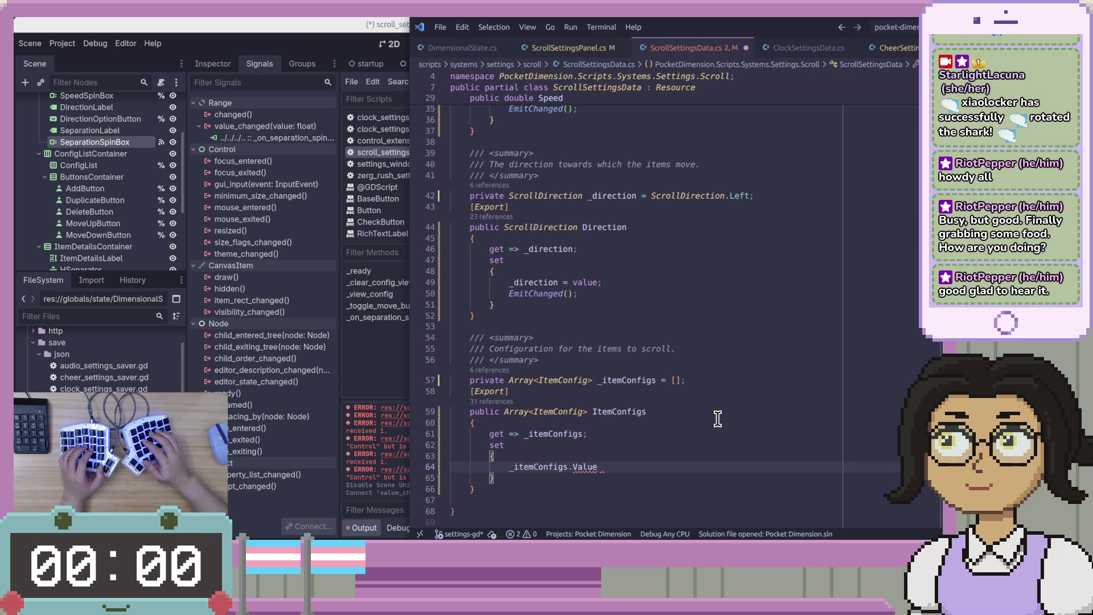
pyautogui.press('BackSpace')
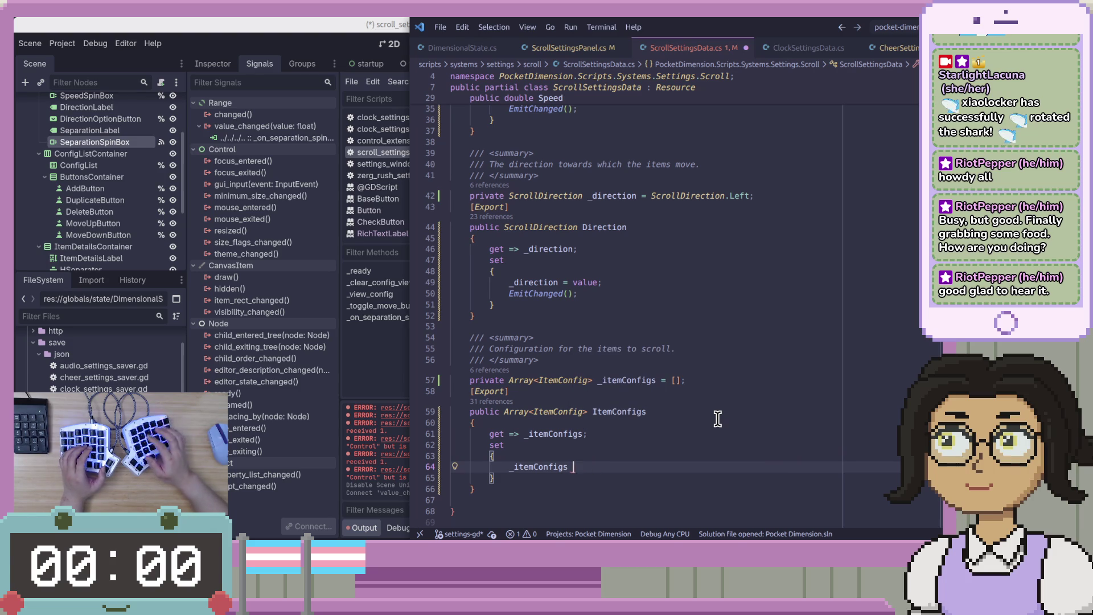
pyautogui.write('value;')
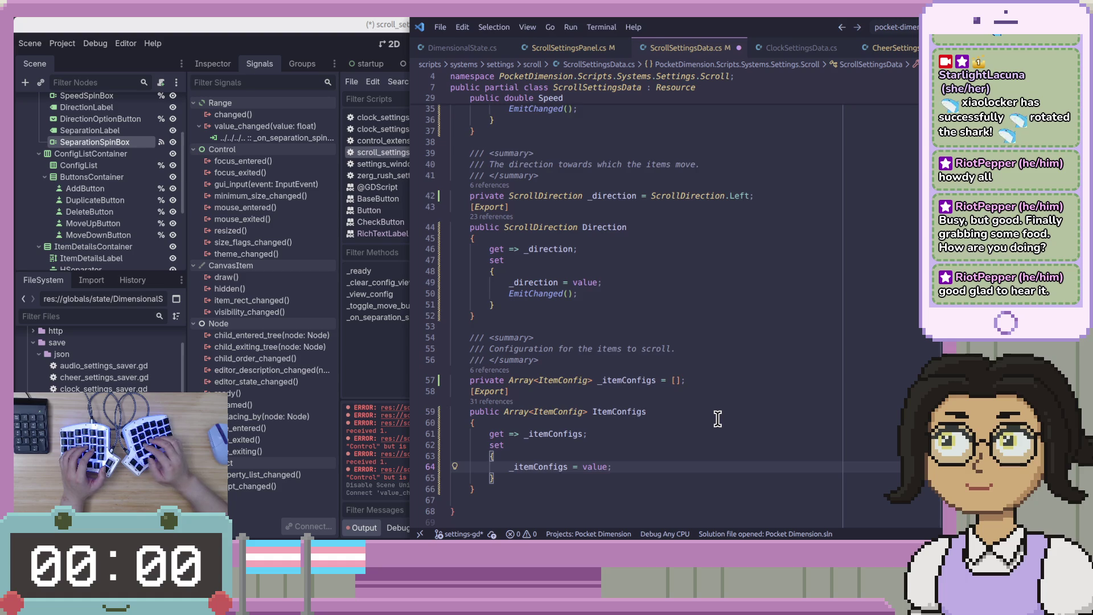
pyautogui.press('Return')
pyautogui.write('EmitChang')
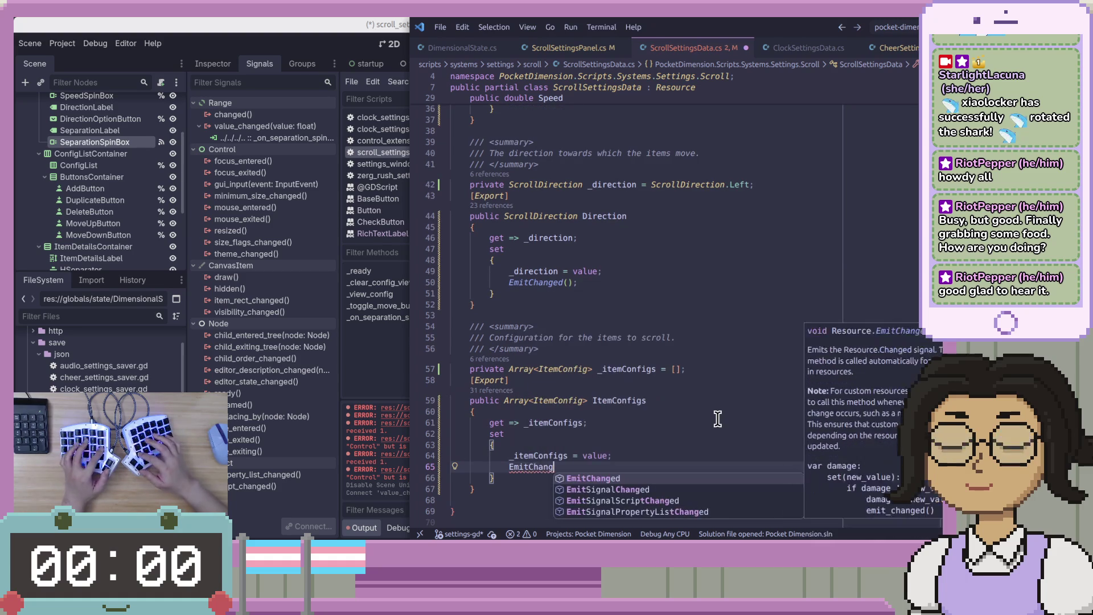
pyautogui.write('ed();')
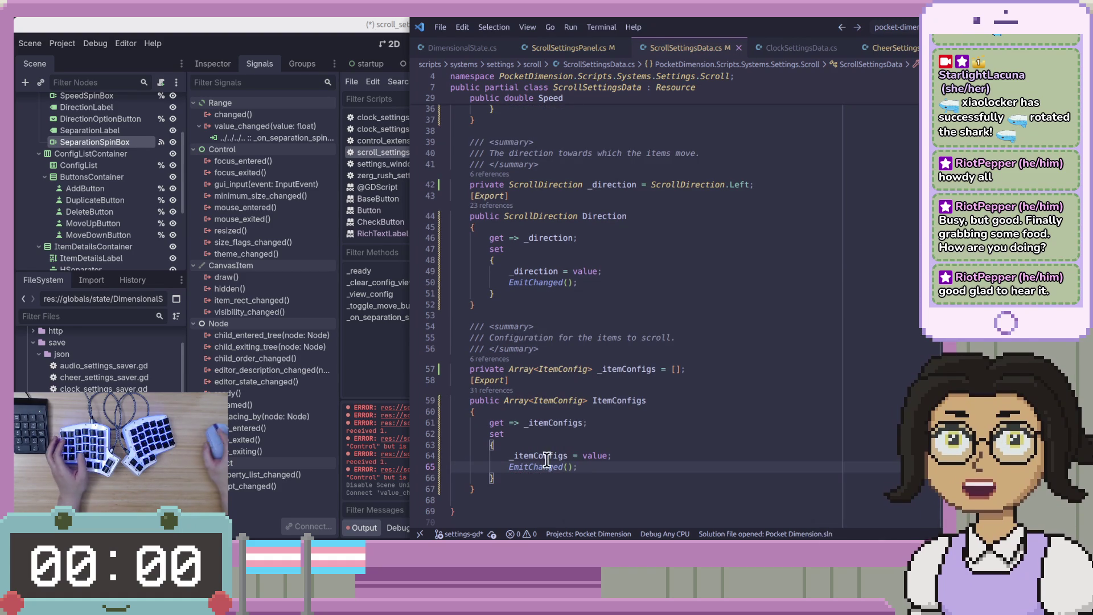
# Review the ItemConfigs property, its _itemConfigs field uses and the Export attribute.
pyautogui.scroll(-2, 587, 476)
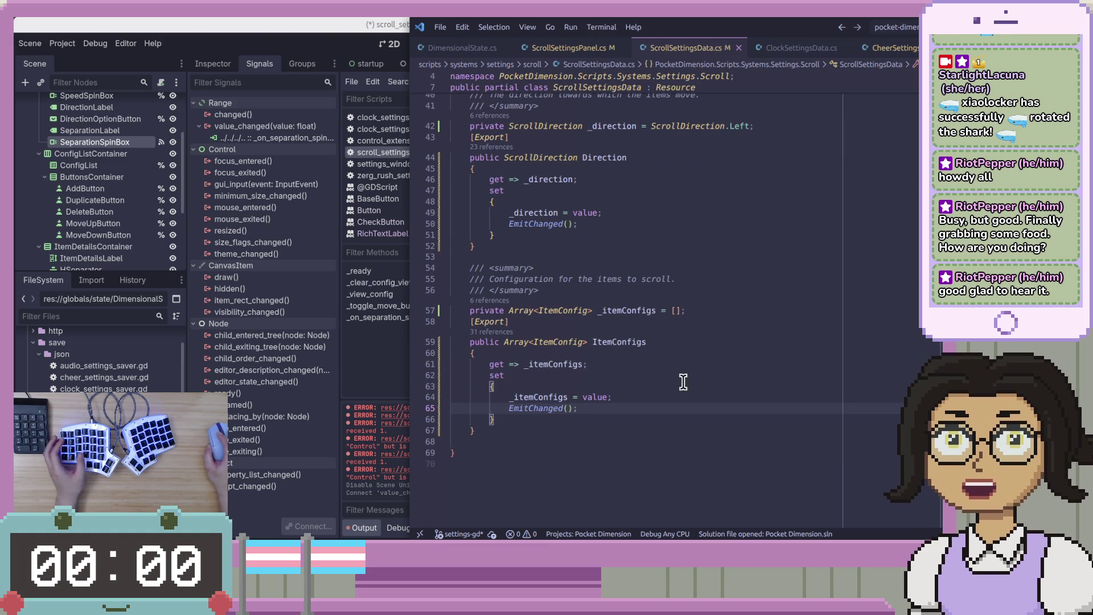
pyautogui.doubleClick(613, 342)
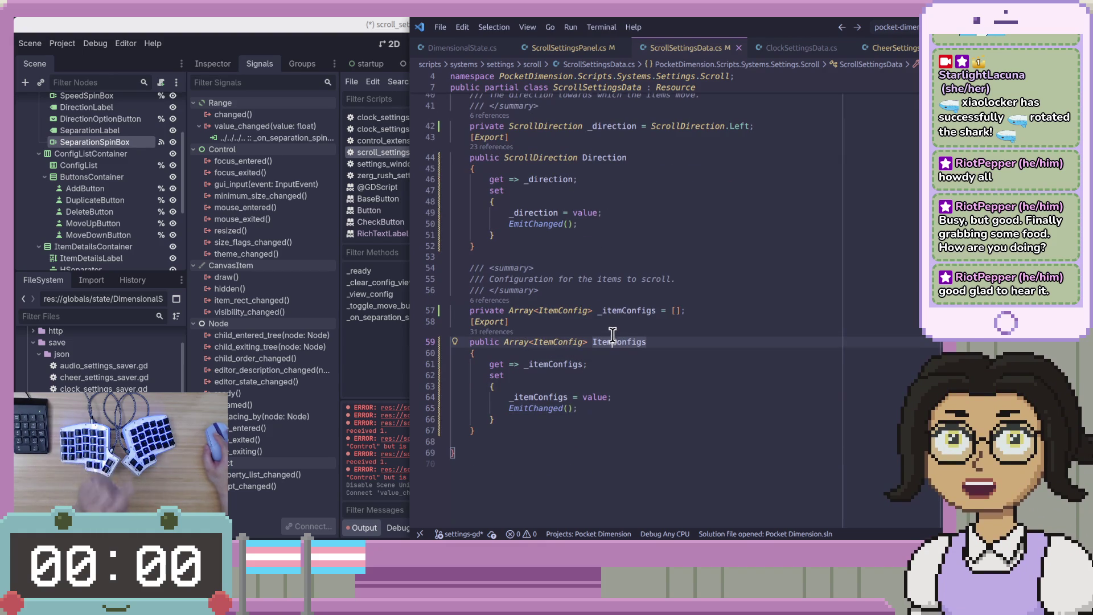
pyautogui.click(739, 351)
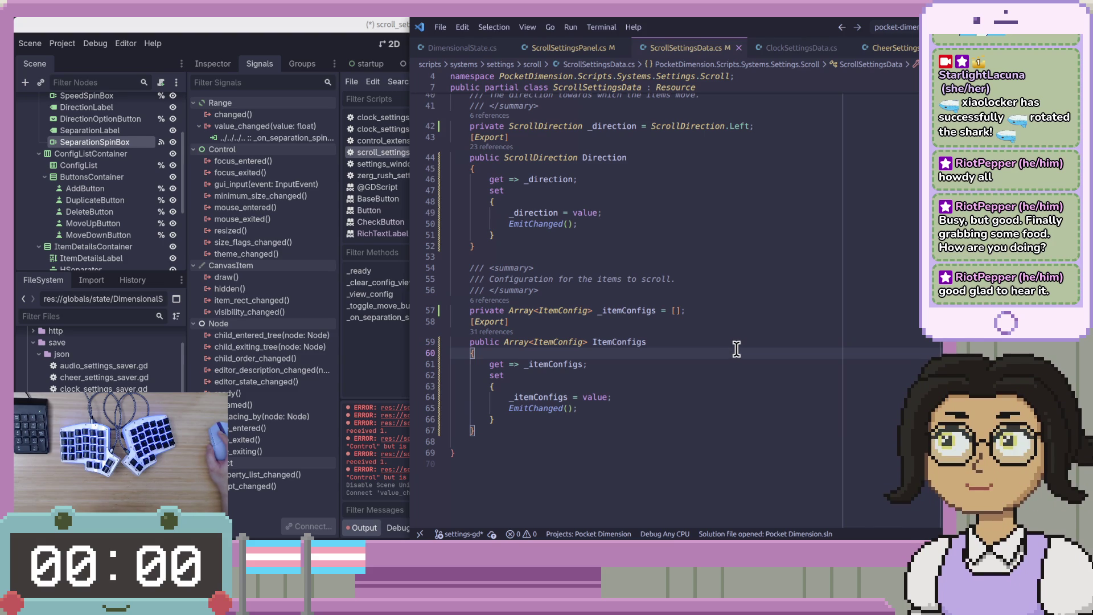
pyautogui.click(626, 311)
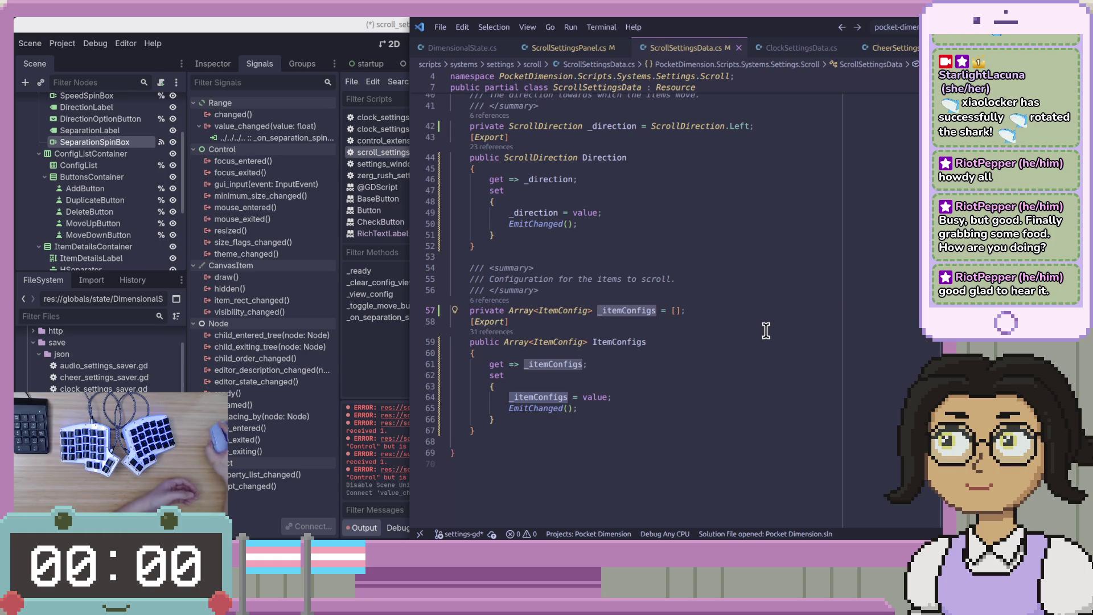
pyautogui.click(762, 325)
pyautogui.click(771, 353)
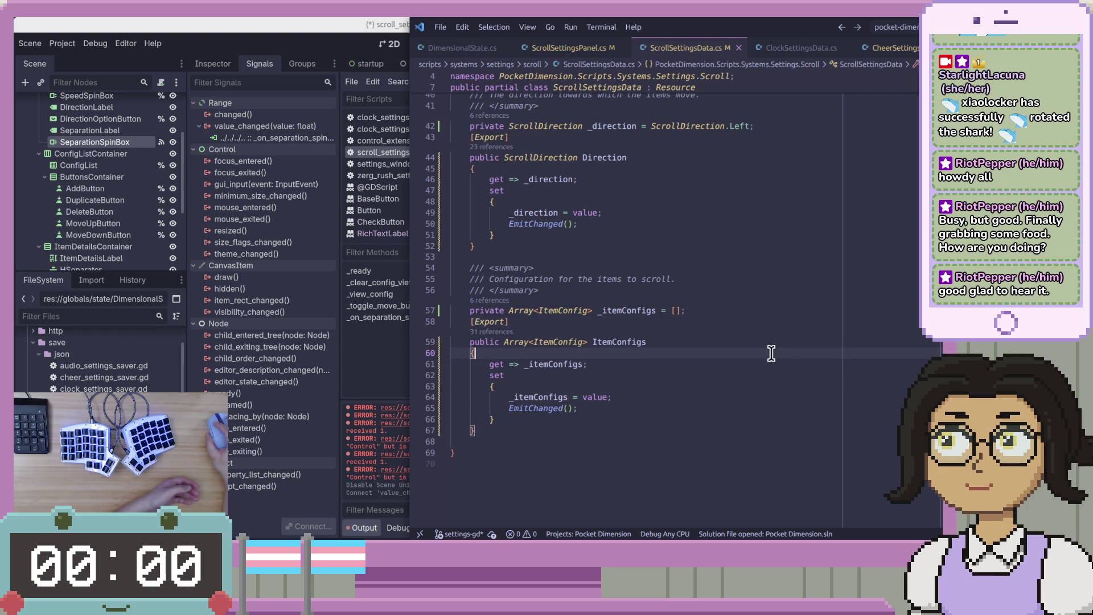
pyautogui.click(771, 367)
pyautogui.click(747, 408)
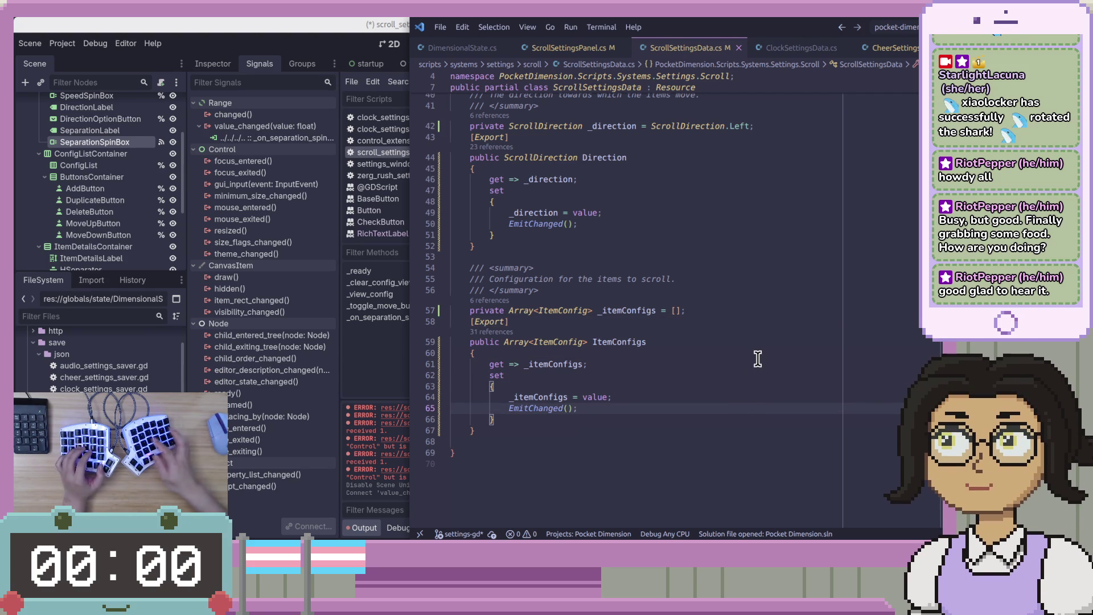
pyautogui.click(650, 266)
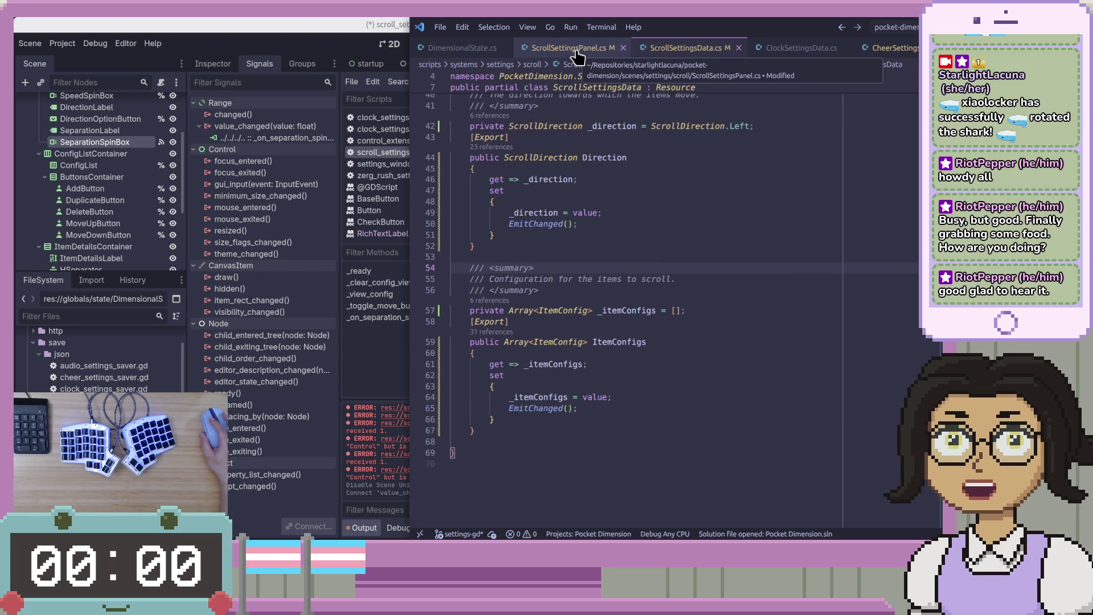
# Check the getter and closing brace, then return to scroll_settings_panel.gd in Godot.
pyautogui.click(754, 363)
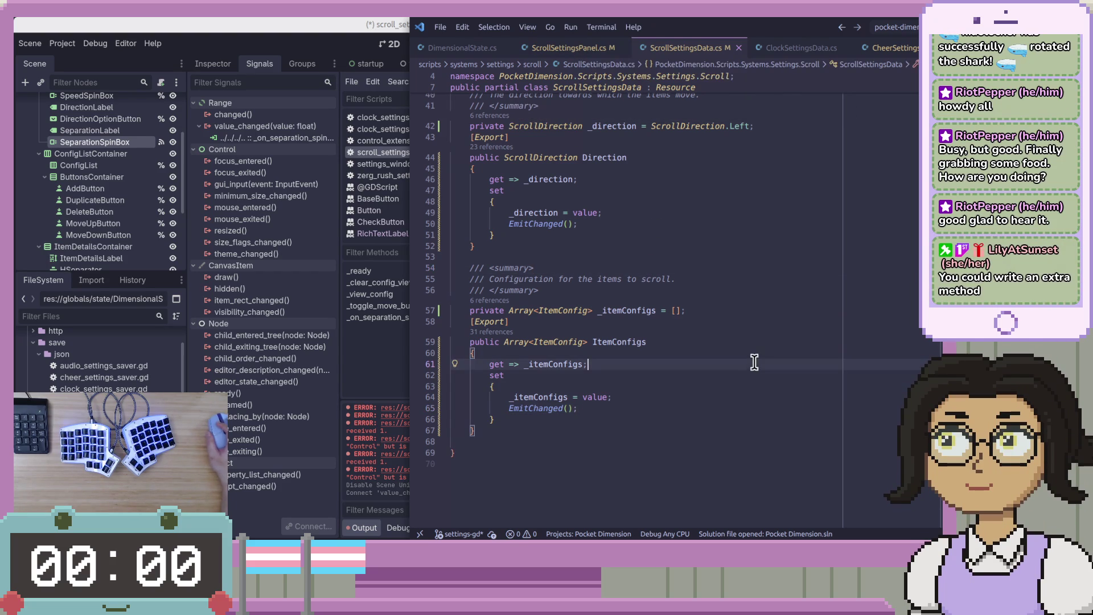
pyautogui.click(754, 417)
pyautogui.click(761, 441)
pyautogui.click(764, 431)
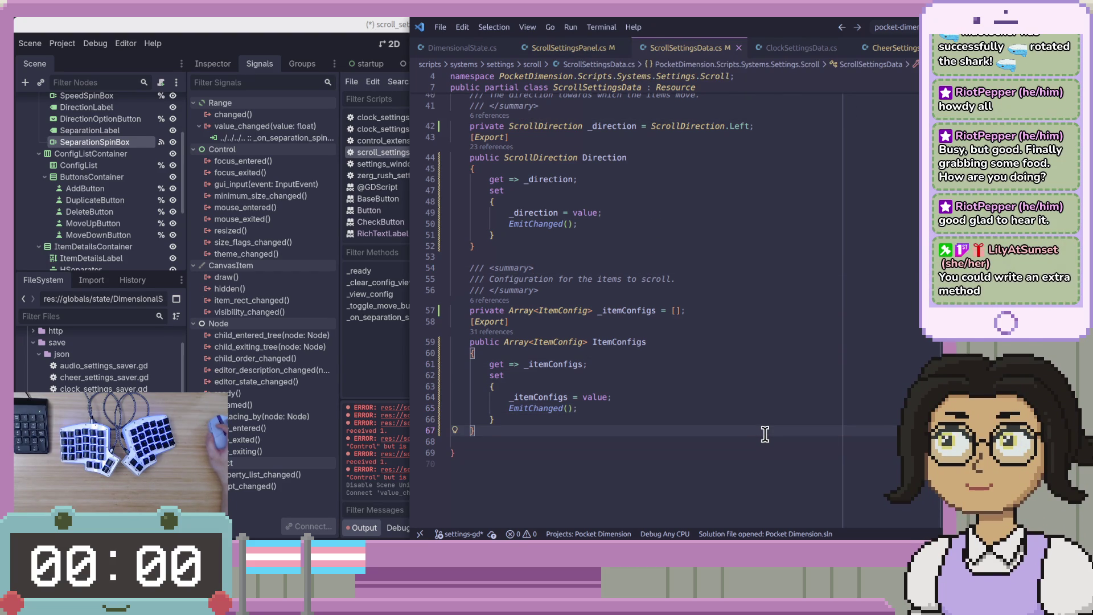
pyautogui.scroll(3, 747, 298)
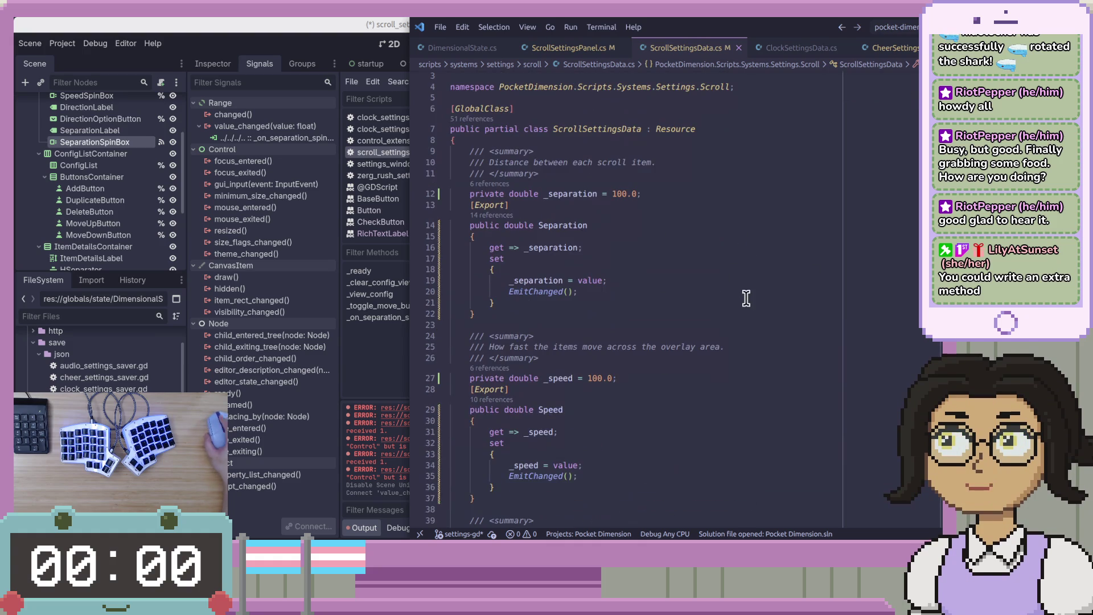
pyautogui.scroll(-8, 749, 308)
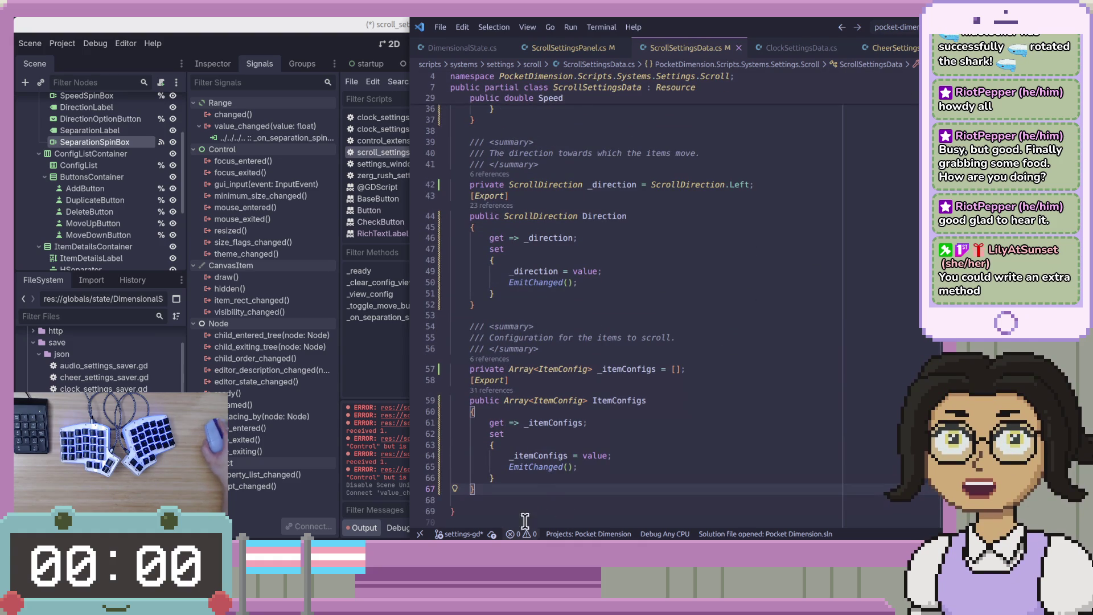
pyautogui.scroll(-3, 561, 496)
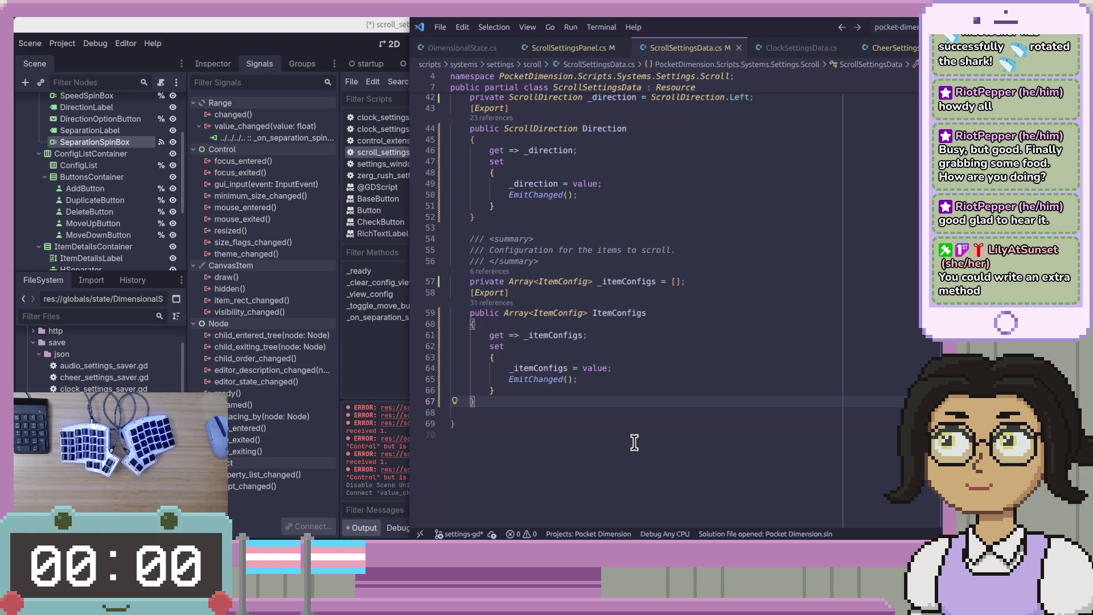
pyautogui.click(637, 412)
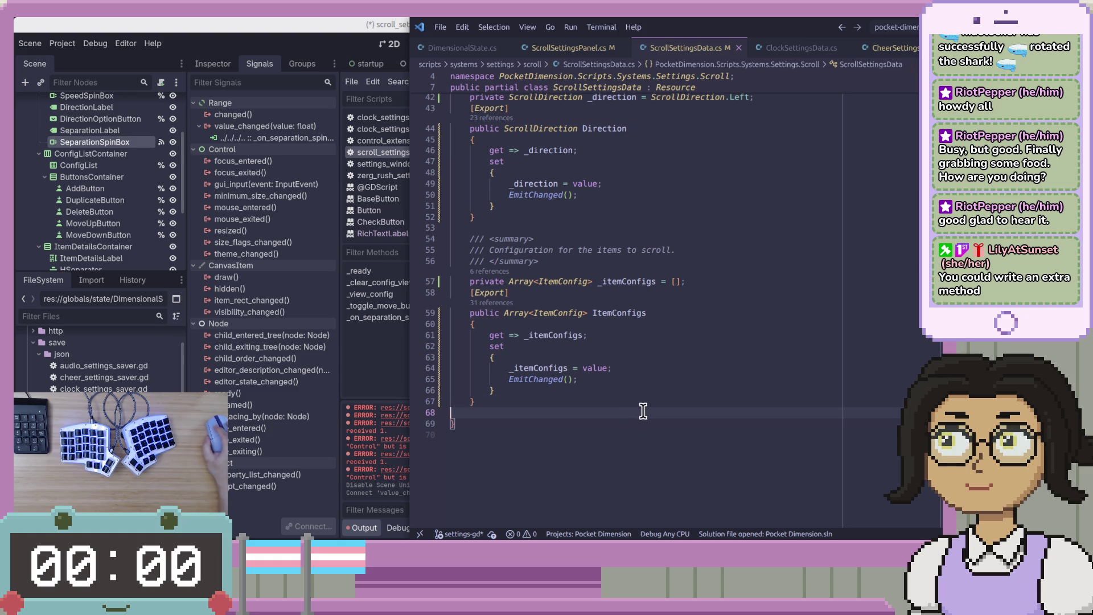
pyautogui.click(375, 358)
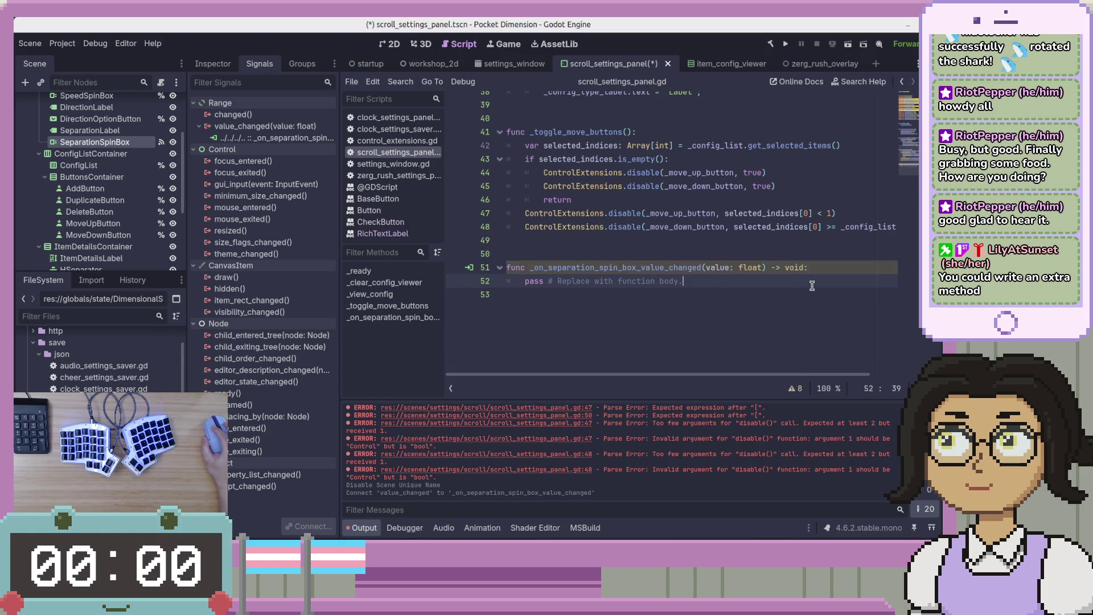
# Inspect the _on_separation_spin_box_value_changed(value: float) handler and glance back at the C# ItemConfigs code.
pyautogui.moveTo(780, 281)
pyautogui.mouseDown()
pyautogui.moveTo(513, 268)
pyautogui.moveTo(525, 275)
pyautogui.mouseUp()
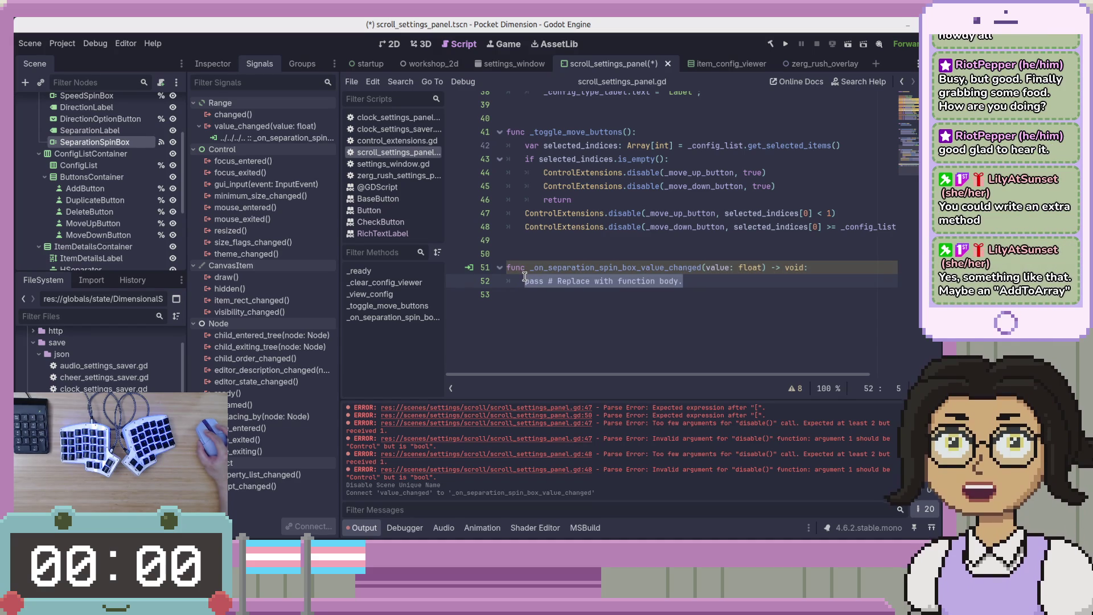
pyautogui.click(760, 273)
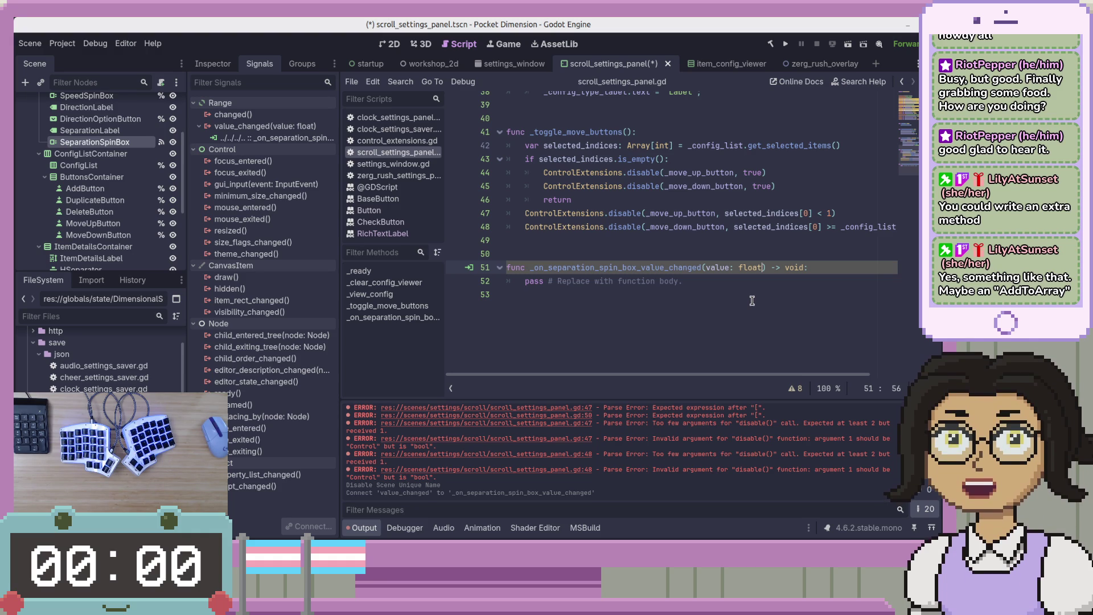
pyautogui.click(784, 291)
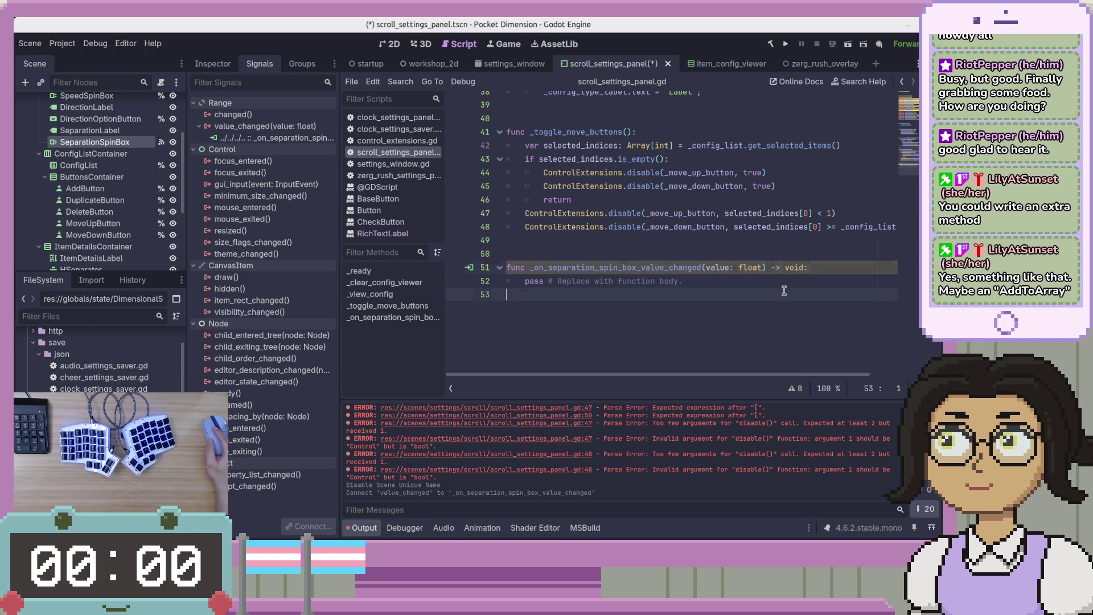
pyautogui.moveTo(784, 291); pyautogui.dragTo(533, 263)
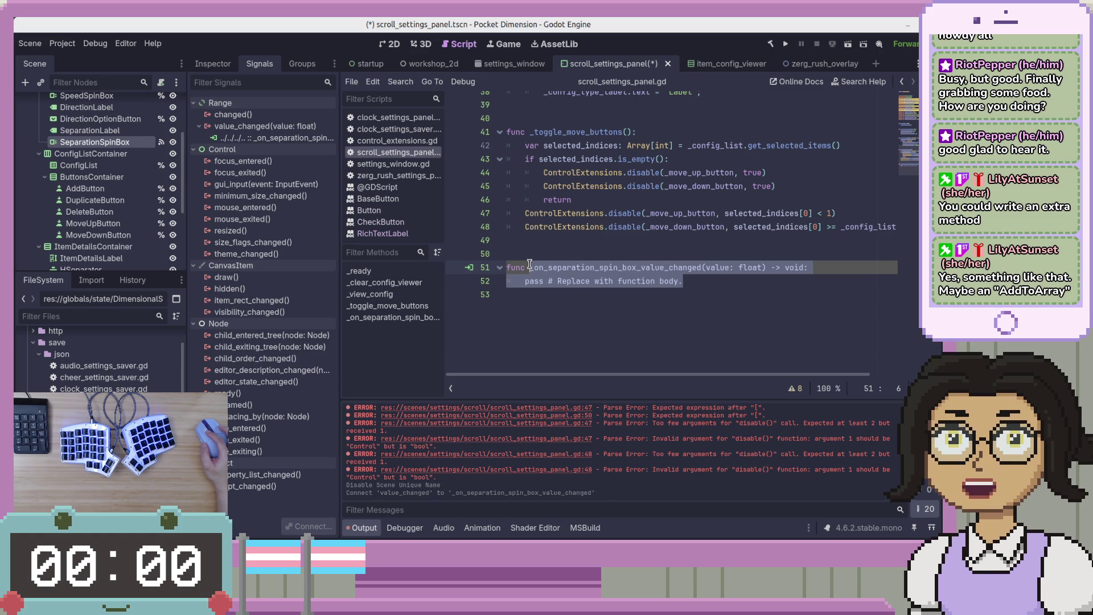
pyautogui.hotkey('alt', 'Tab')
pyautogui.click(757, 349)
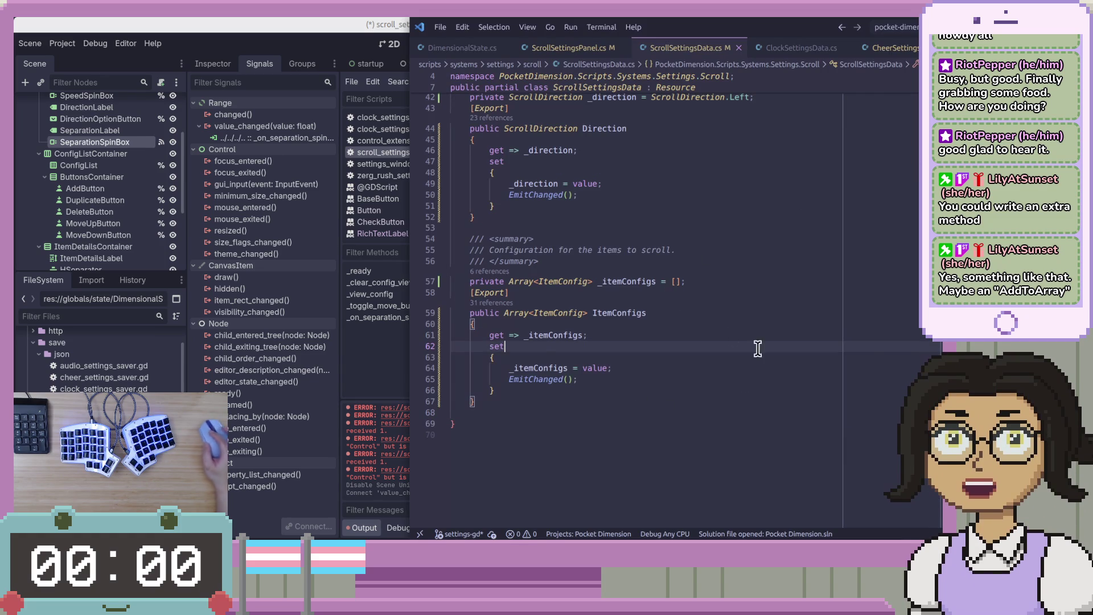
# Back in Godot, select the separation handler's placeholder pass for replacement.
pyautogui.click(353, 365)
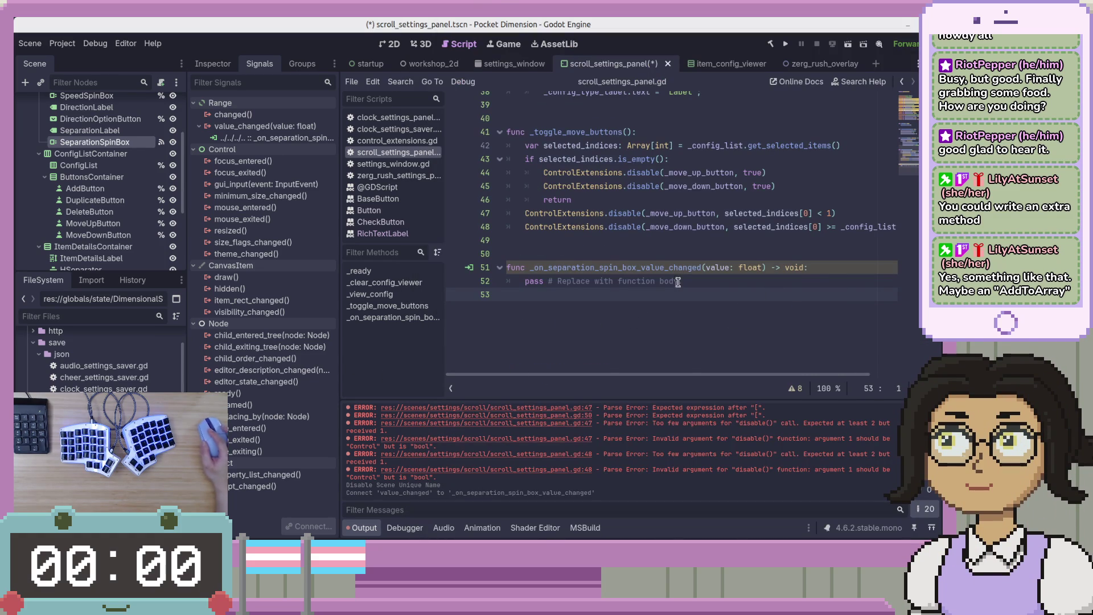
pyautogui.moveTo(803, 283); pyautogui.dragTo(515, 277)
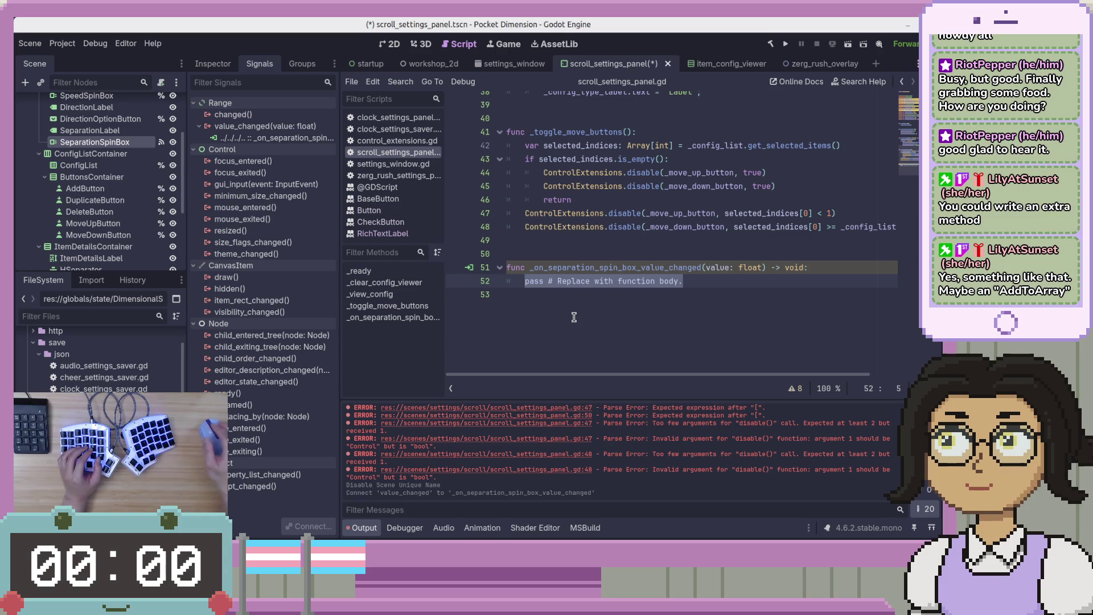
pyautogui.click(685, 259)
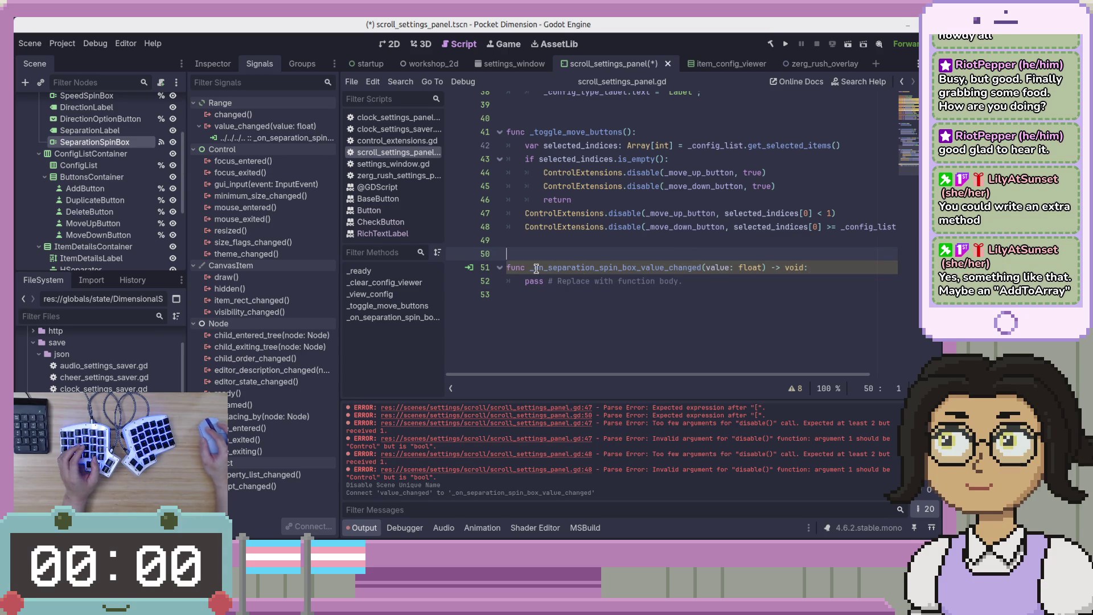
pyautogui.click(716, 279)
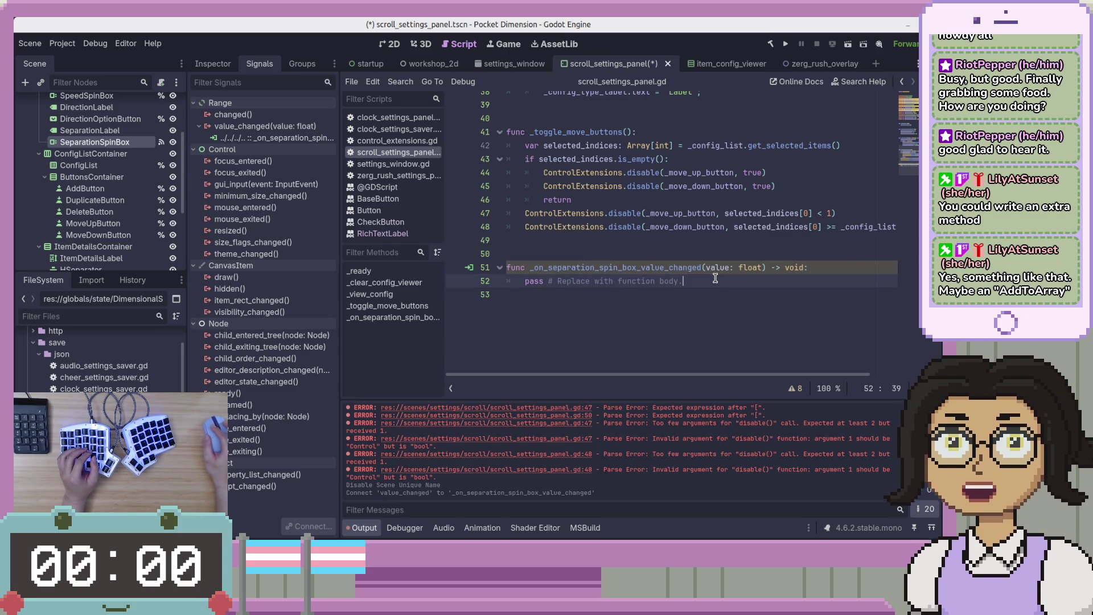
pyautogui.moveTo(729, 281)
pyautogui.mouseDown()
pyautogui.moveTo(538, 268)
pyautogui.moveTo(517, 280)
pyautogui.mouseUp()
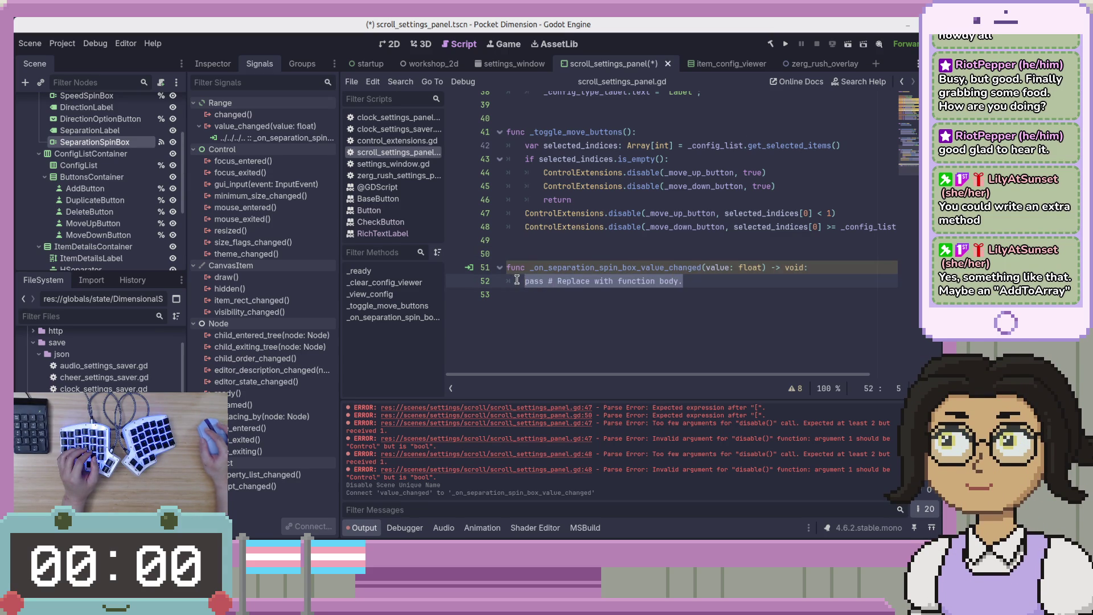
# Replace pass with _data.Separation = value and save scroll_settings_panel.gd.
pyautogui.write('_da')
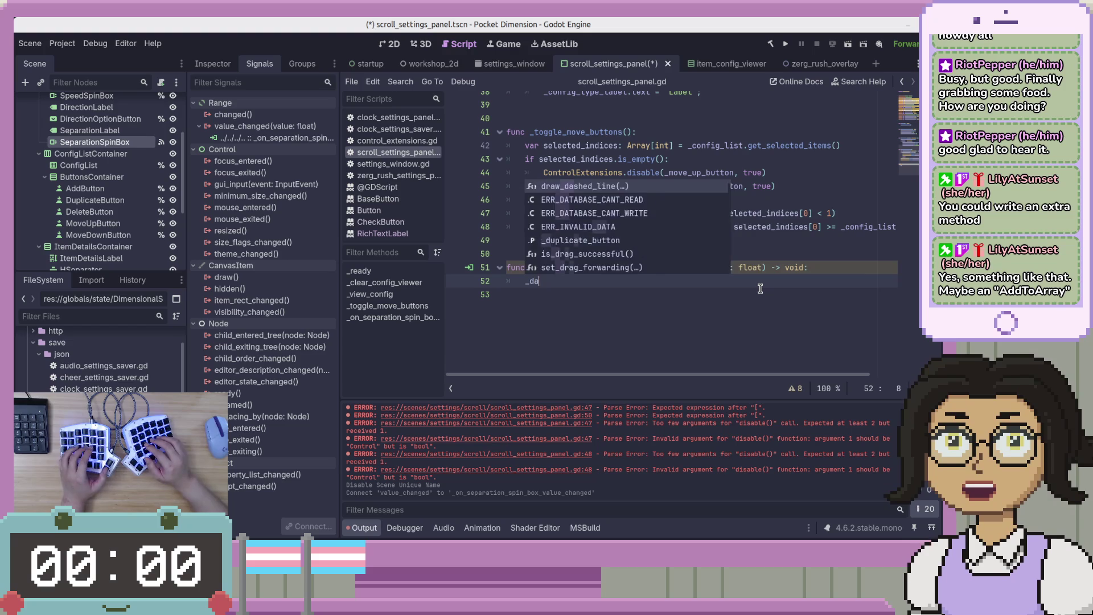
pyautogui.write('ta.')
pyautogui.press('BackSpace')
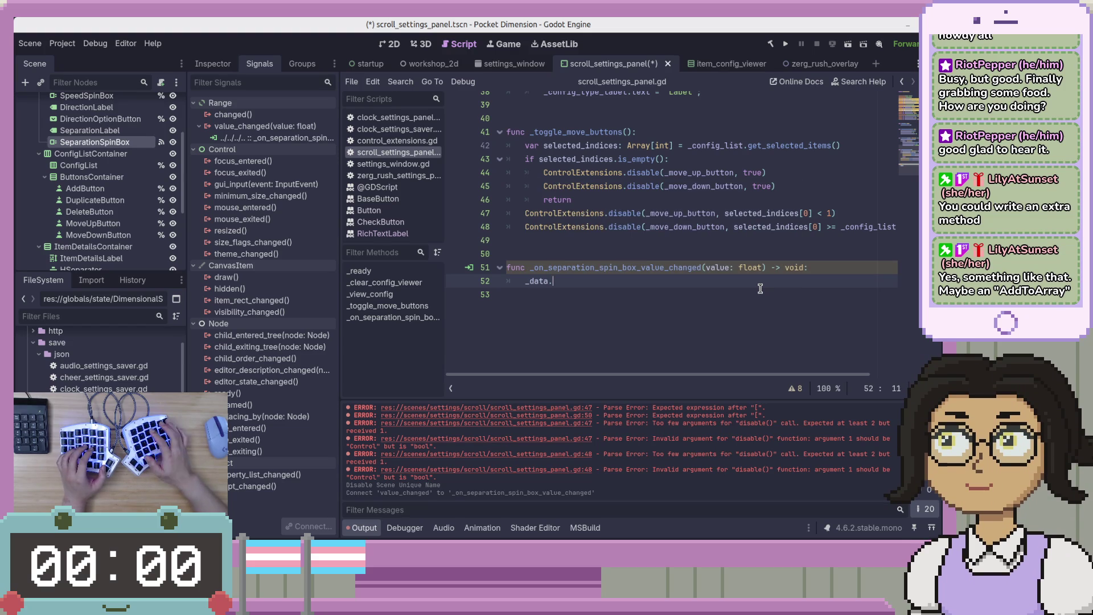
pyautogui.write('Separation = va')
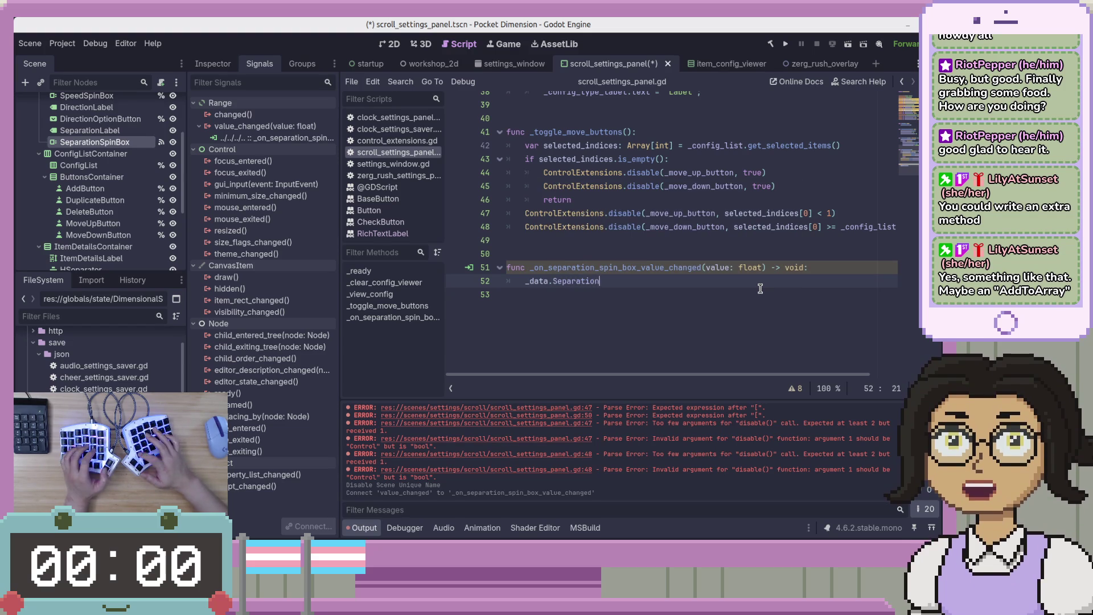
pyautogui.write('lue')
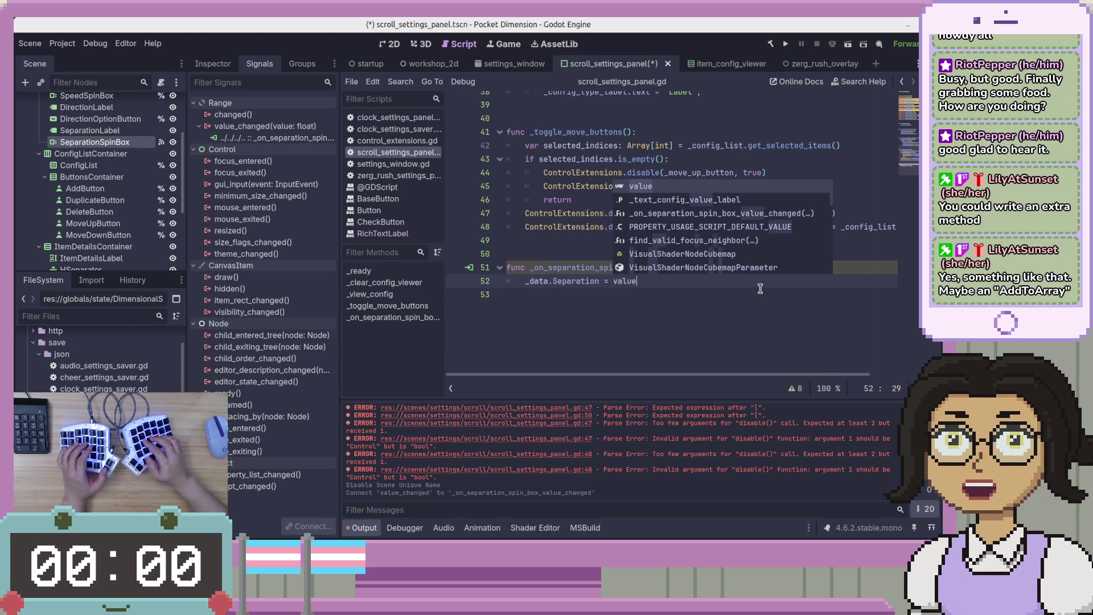
pyautogui.press('Return')
pyautogui.hotkey('ctrl', 's')
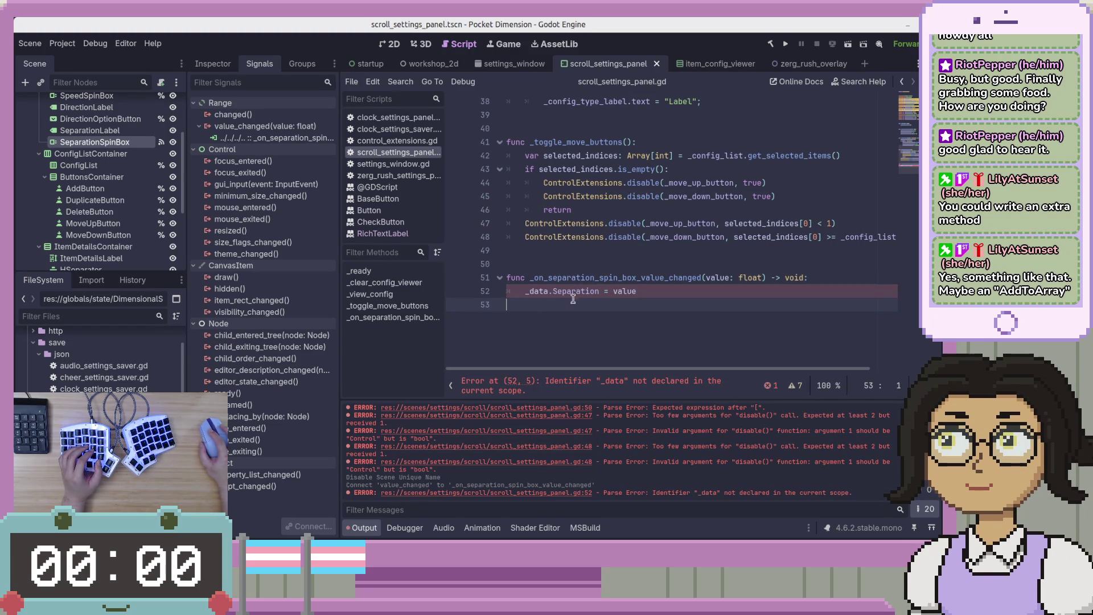
pyautogui.scroll(12, 592, 288)
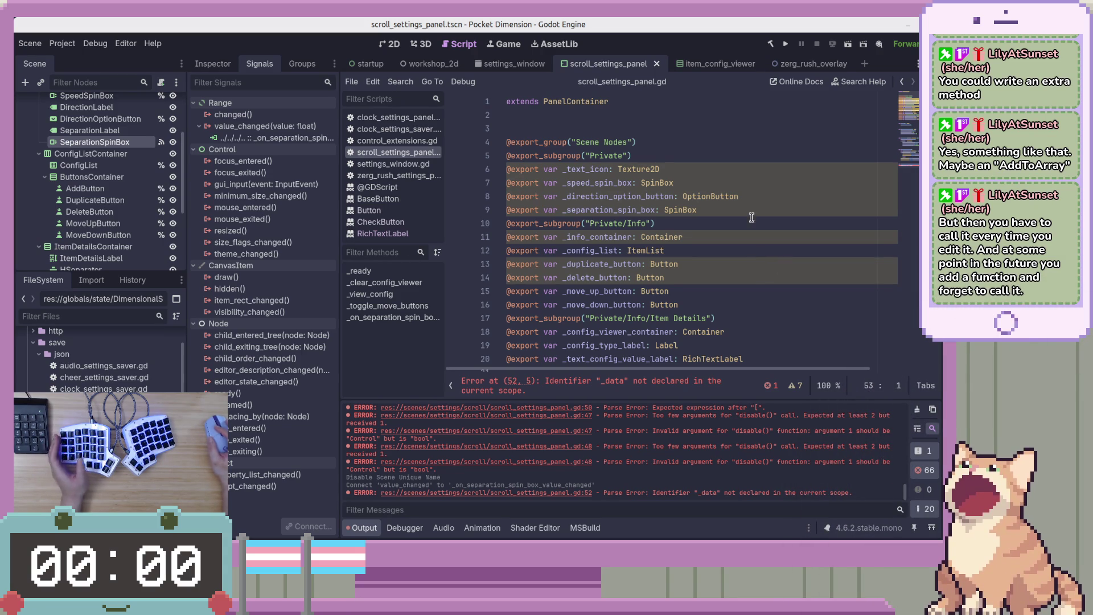
pyautogui.click(704, 65)
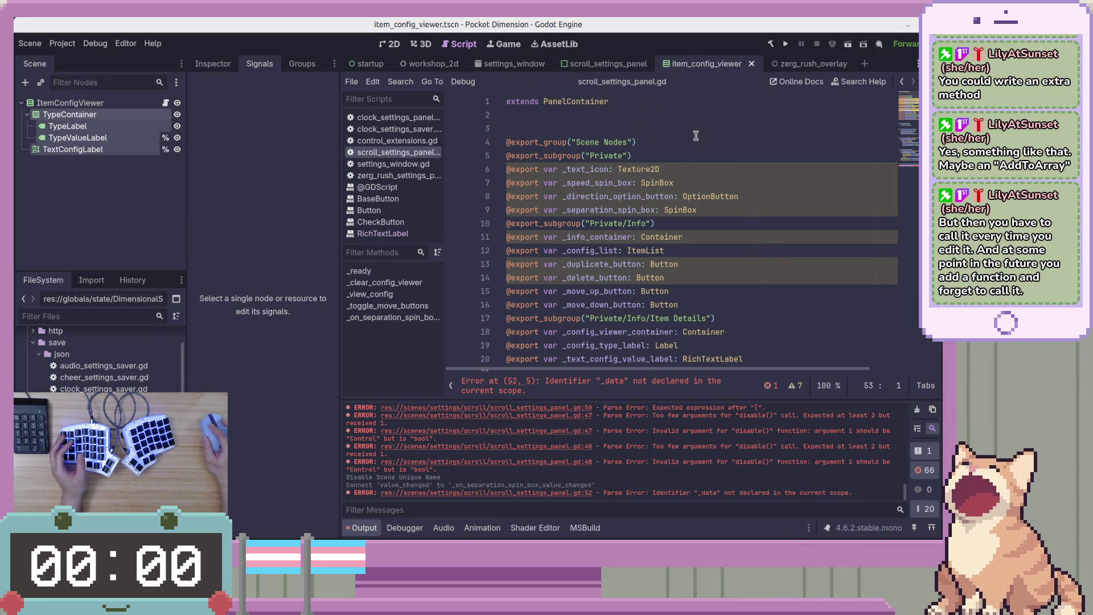
pyautogui.hotkey('ctrl', 'shift', 'Tab')
pyautogui.hotkey('alt', 'Tab')
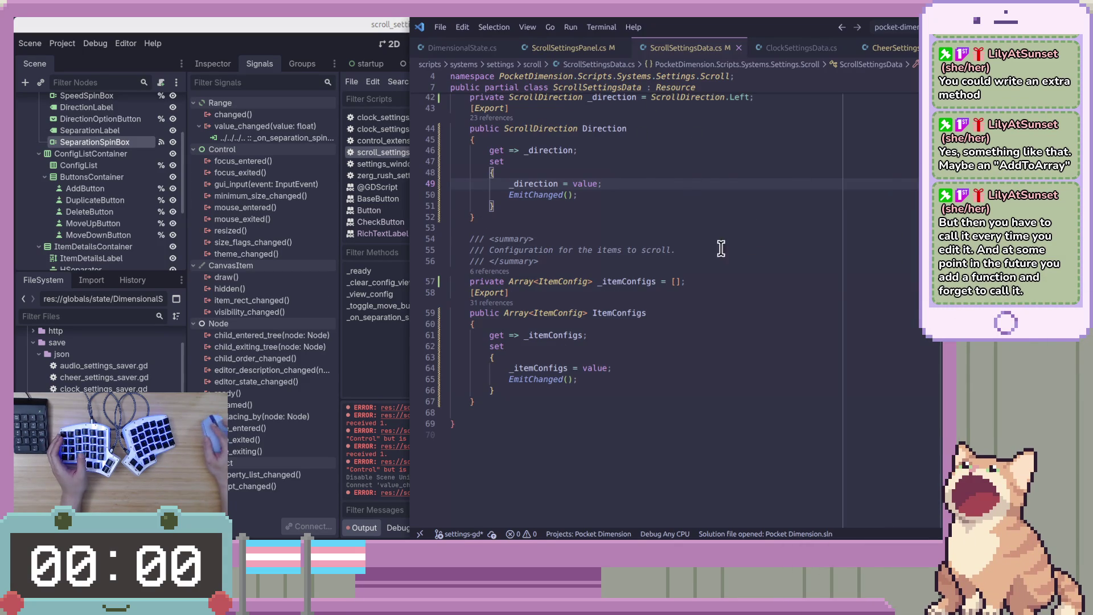
pyautogui.scroll(14, 619, 244)
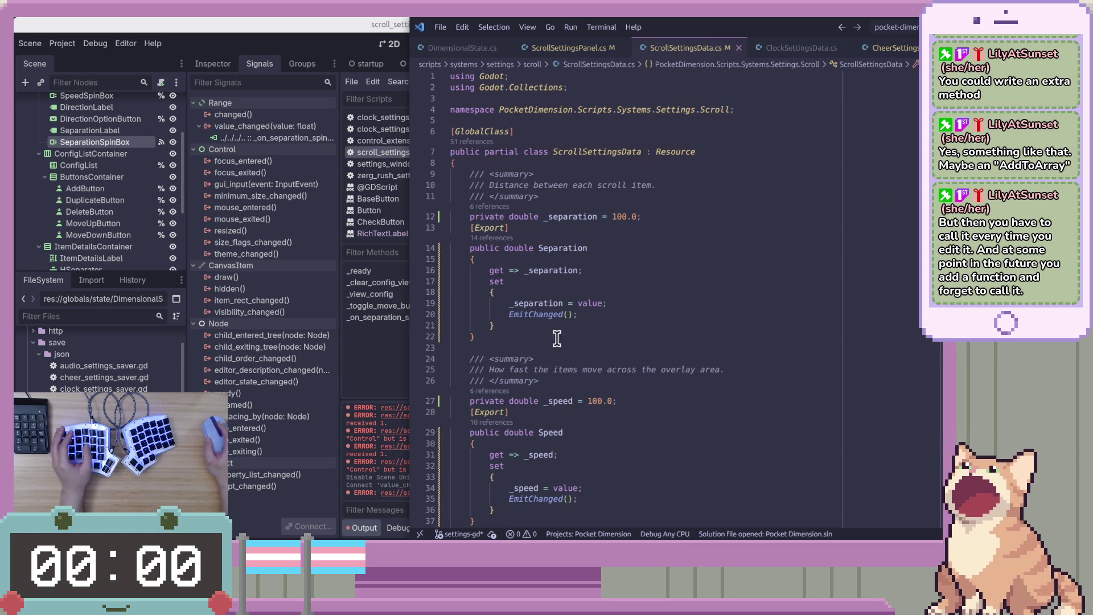
pyautogui.click(629, 316)
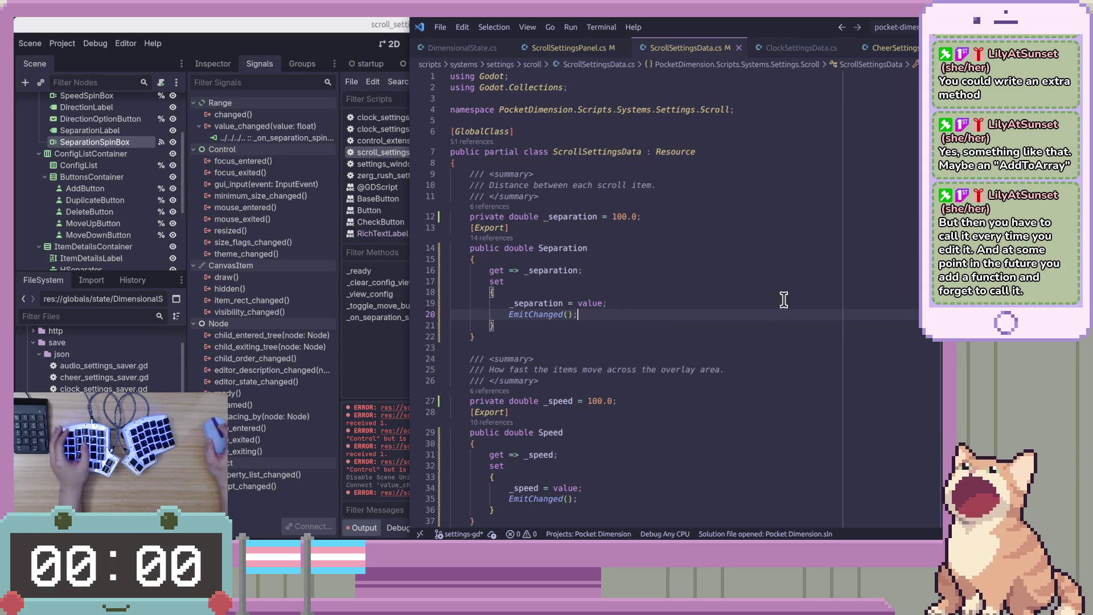
pyautogui.click(806, 279)
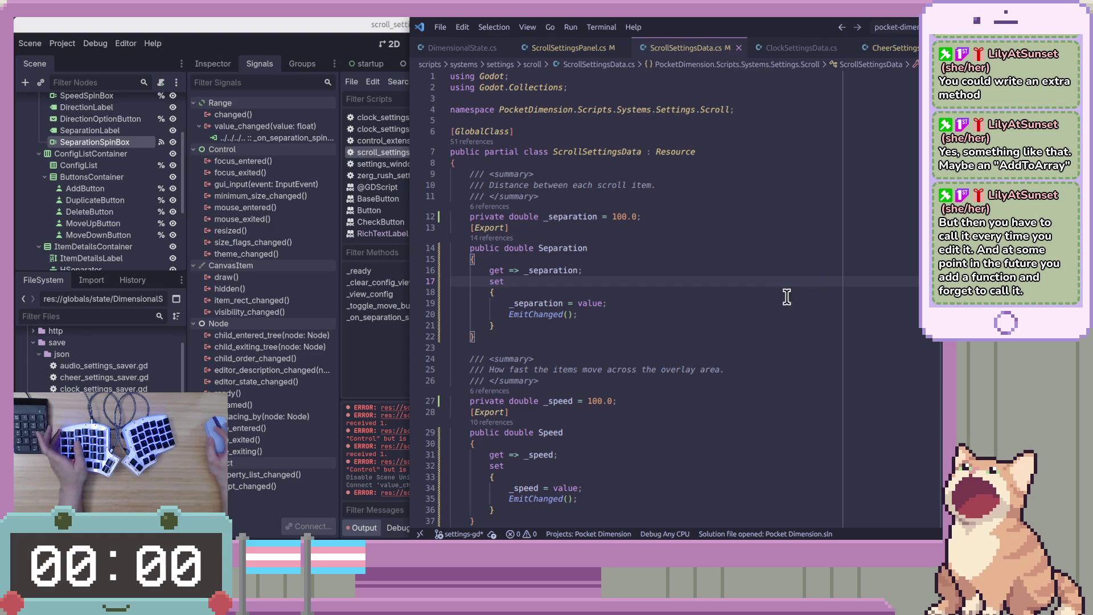
pyautogui.click(664, 304)
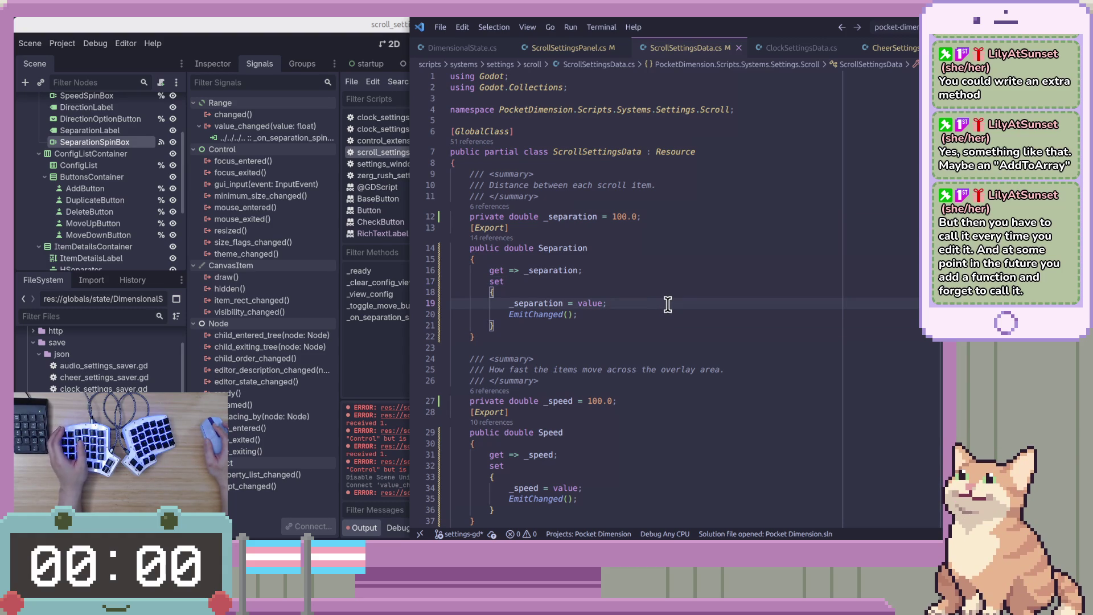
pyautogui.hotkey('alt', 'Tab')
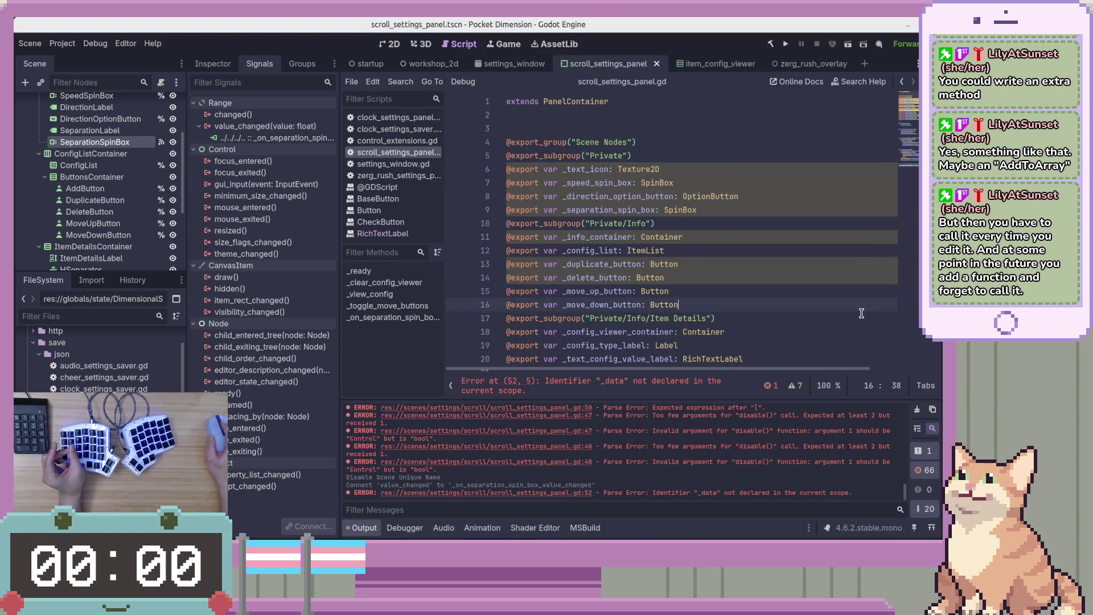
# Open blank lines below the exported variables for a new declaration.
pyautogui.scroll(-12, 861, 314)
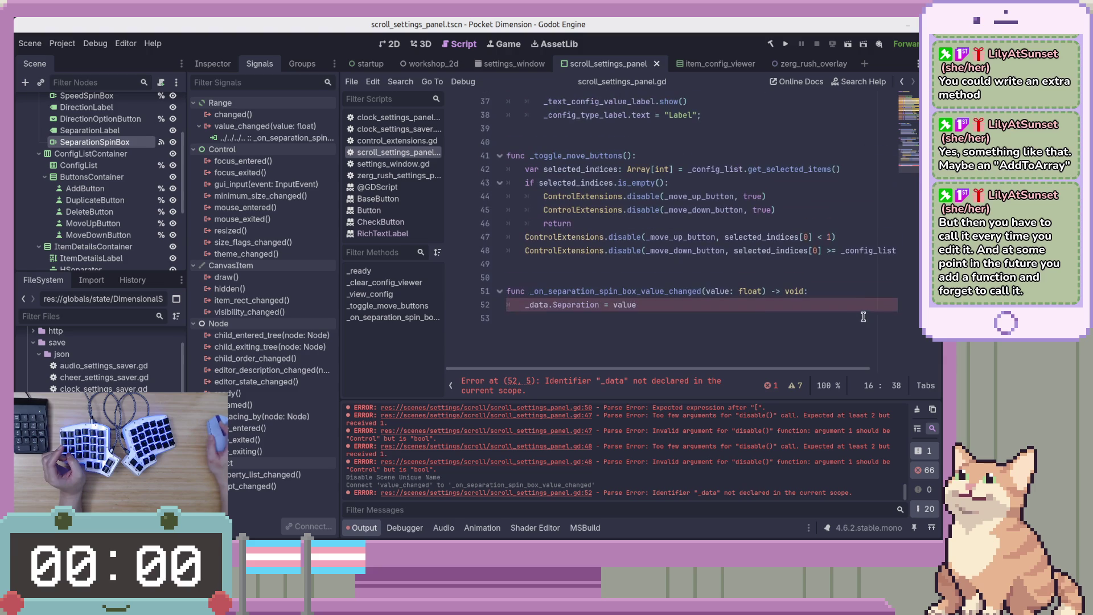
pyautogui.click(849, 314)
pyautogui.click(850, 309)
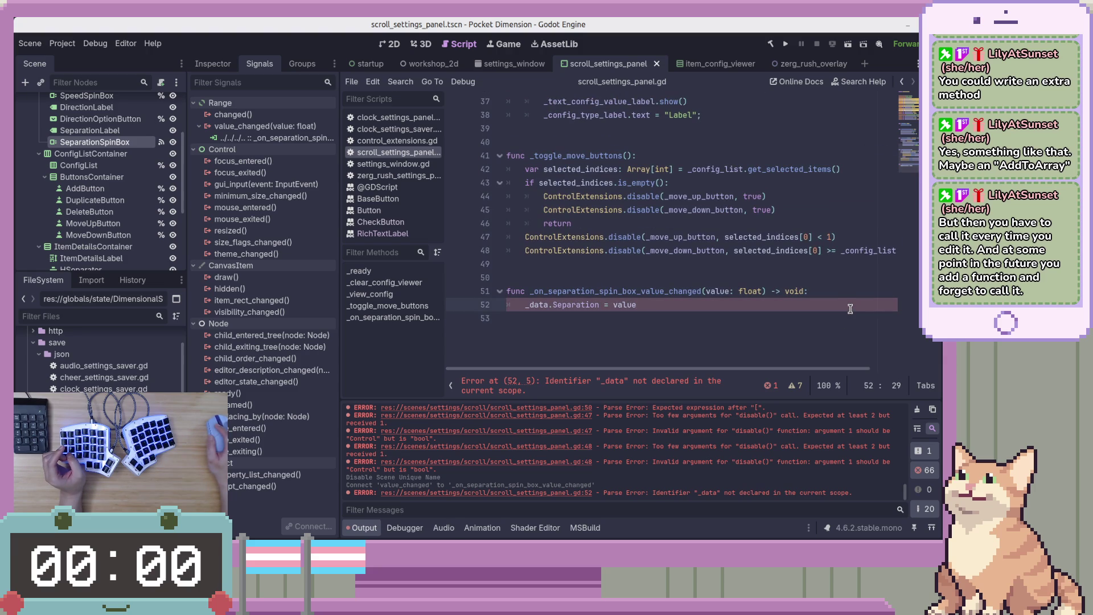
pyautogui.scroll(6, 806, 293)
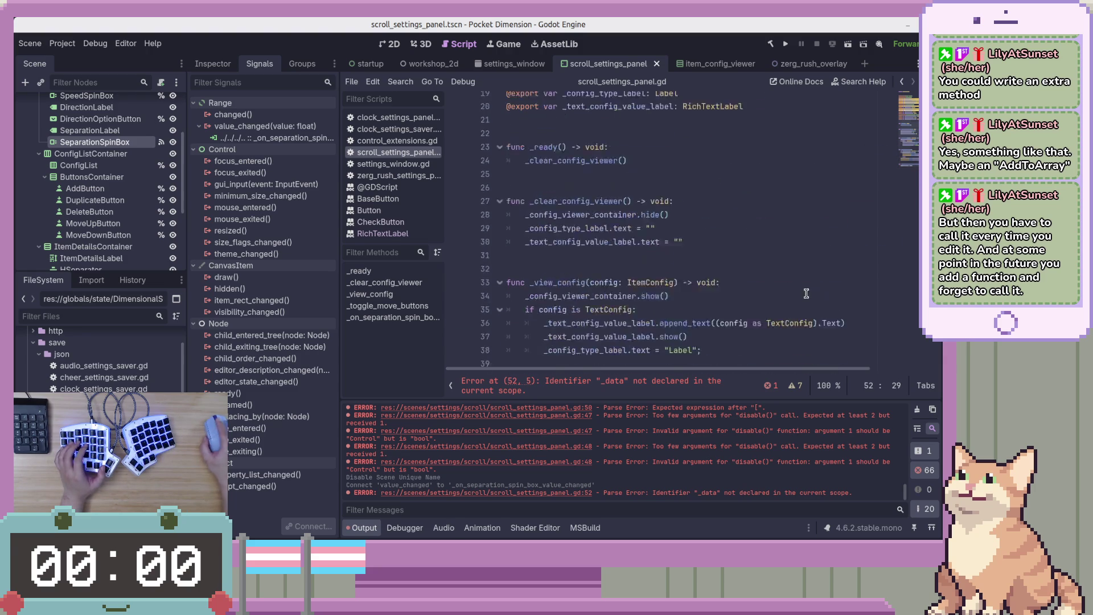
pyautogui.scroll(5, 807, 293)
pyautogui.click(803, 331)
pyautogui.press('Return')
pyautogui.press('Return')
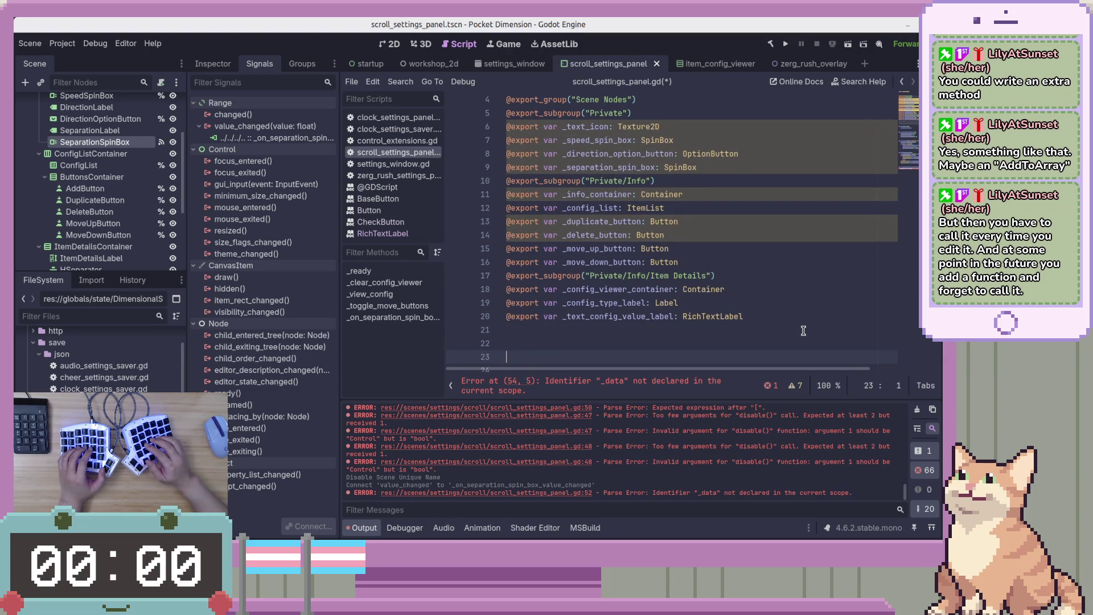
pyautogui.write('r ')
pyautogui.write('v')
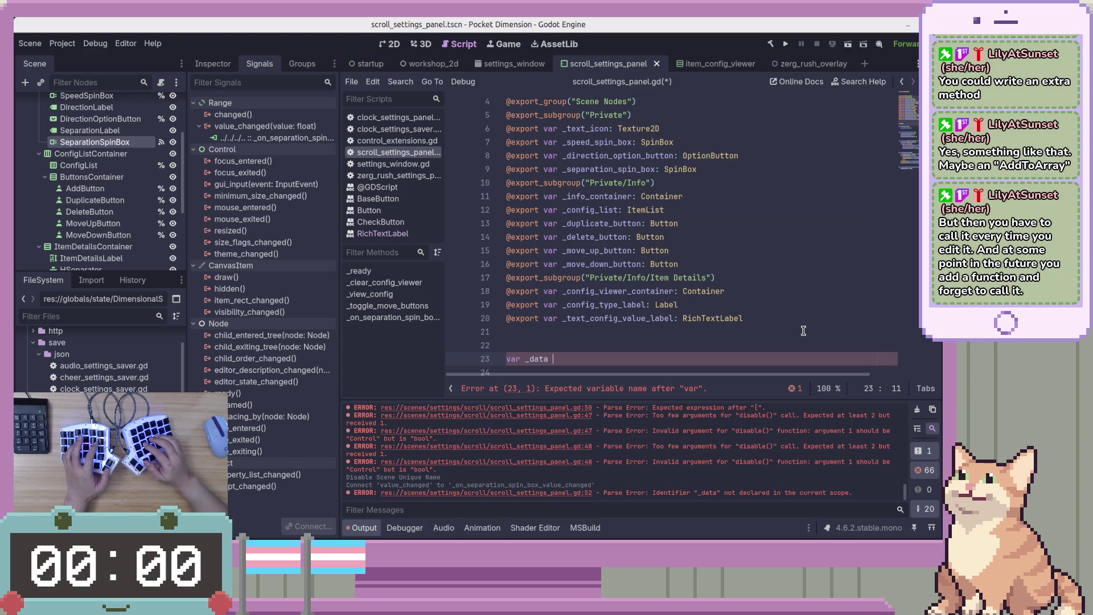
pyautogui.write('ata:')
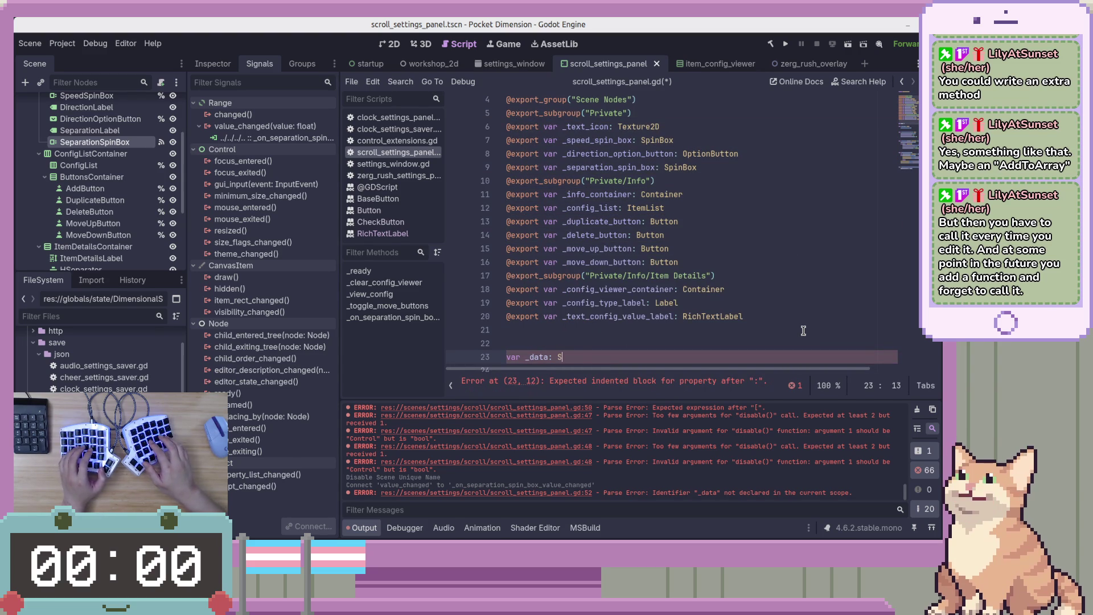
pyautogui.write(' ScrollSettingsData = ')
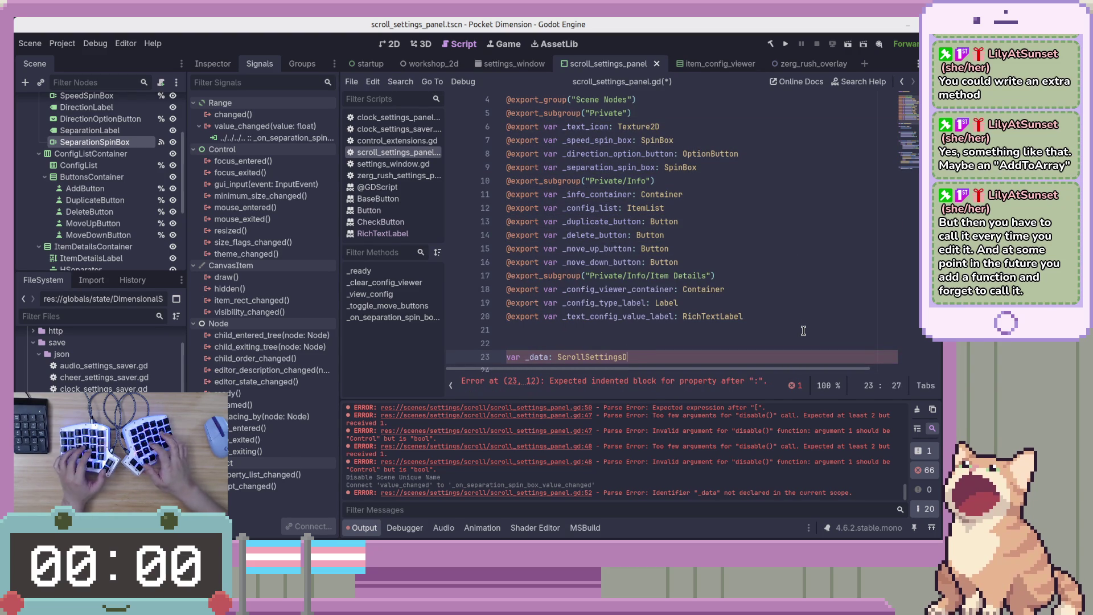
pyautogui.write('Po')
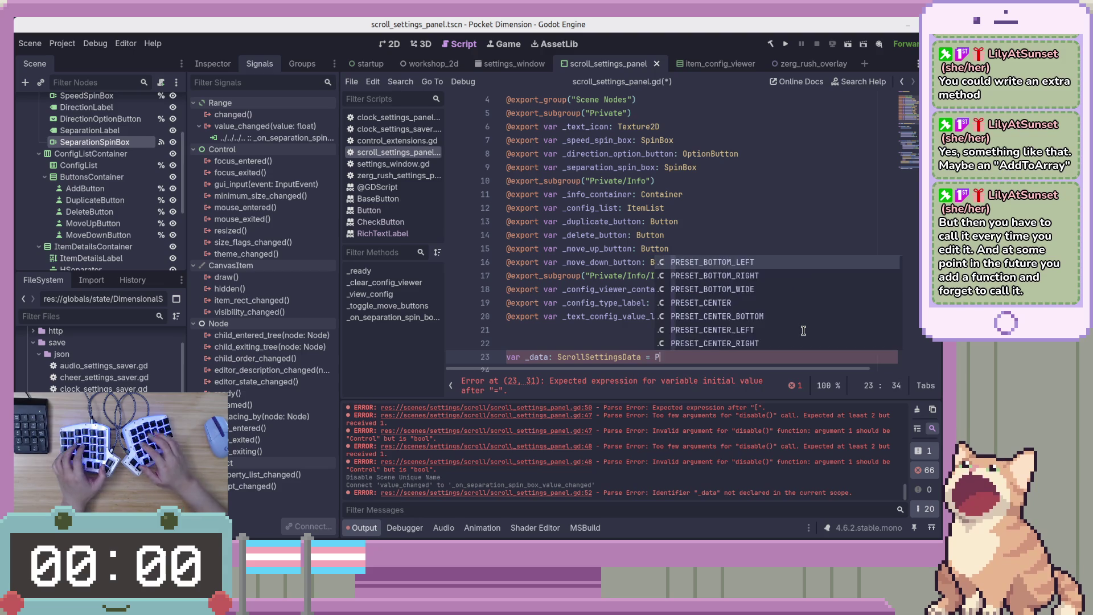
pyautogui.write('@onready')
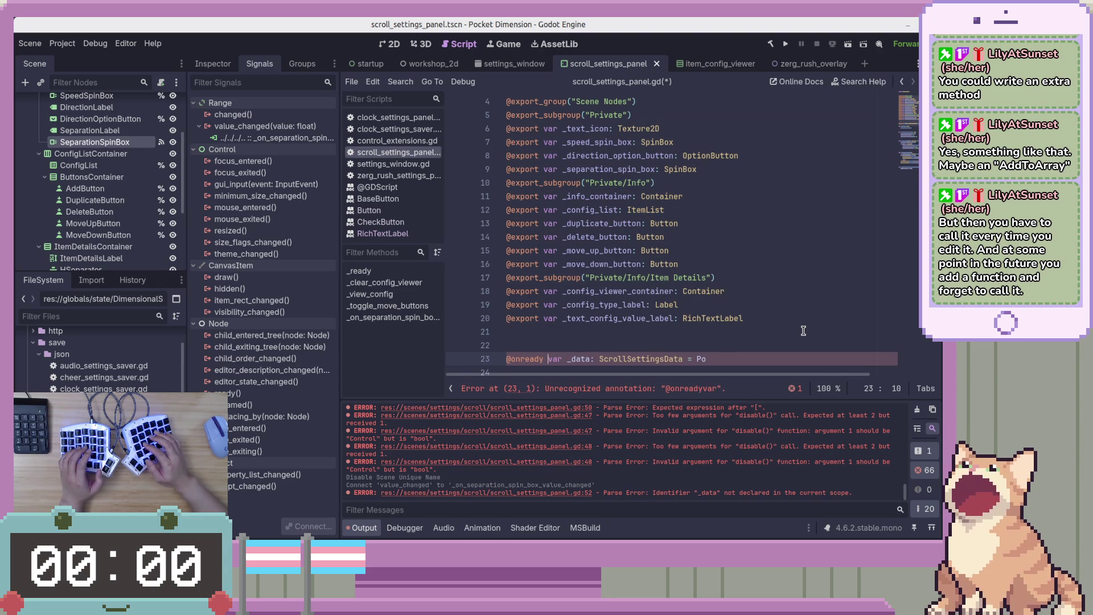
pyautogui.press('End')
pyautogui.write('cketDi')
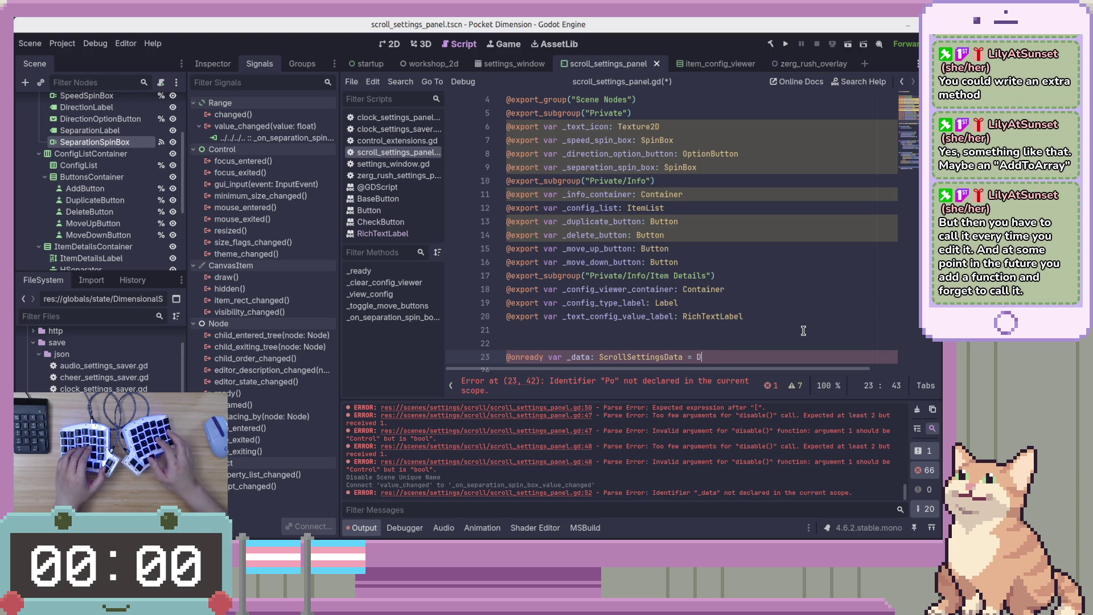
pyautogui.press('BackSpace')
pyautogui.write('ensionalStat')
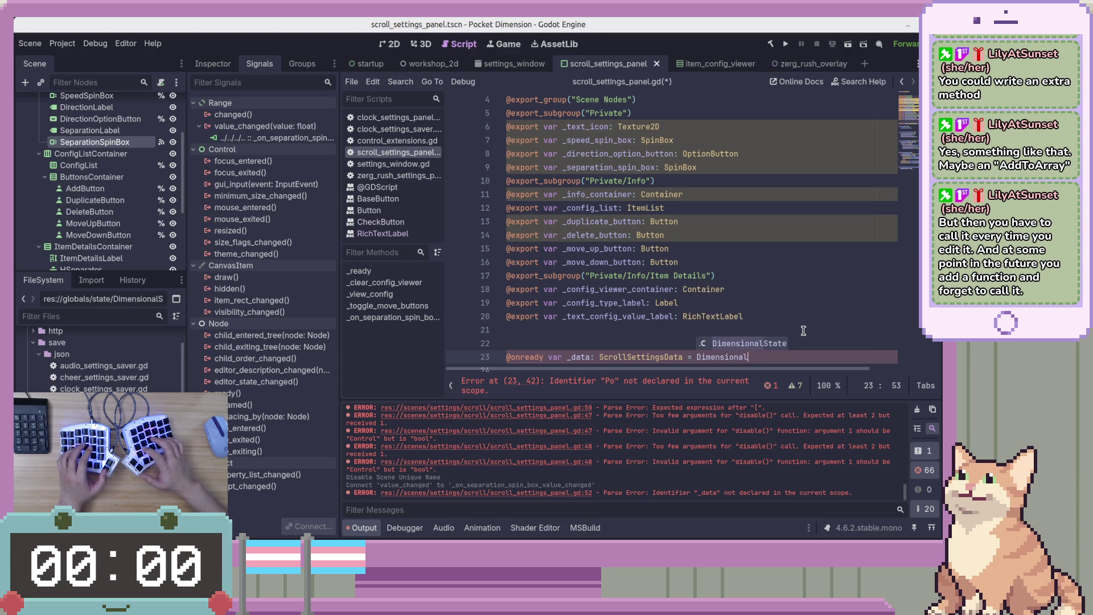
pyautogui.write('e.')
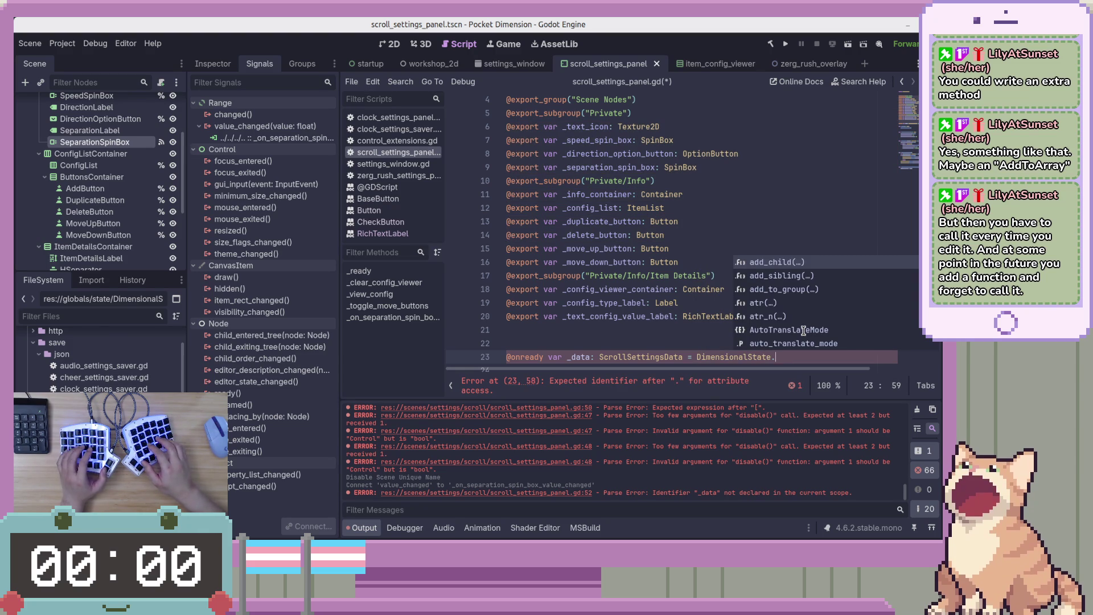
pyautogui.write('SettingsData.')
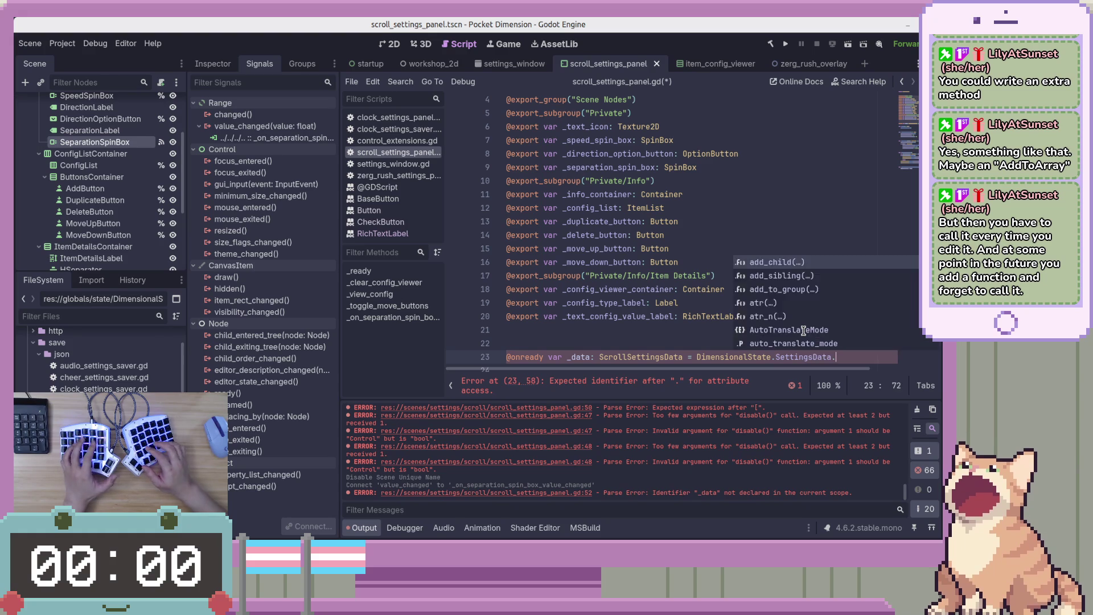
pyautogui.write('d')
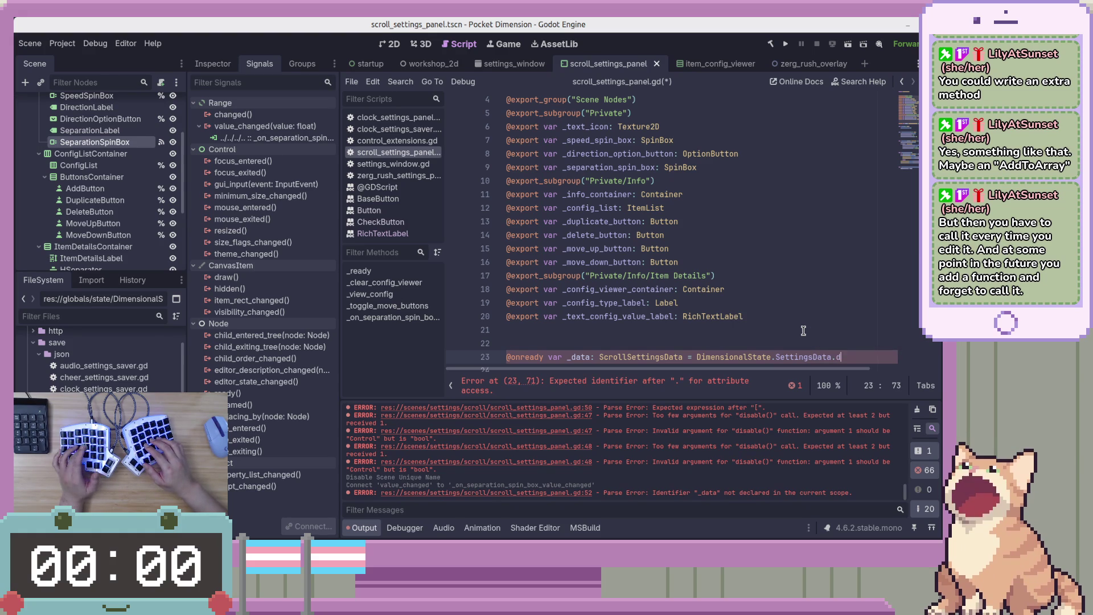
pyautogui.press('BackSpace')
pyautogui.write('Sc')
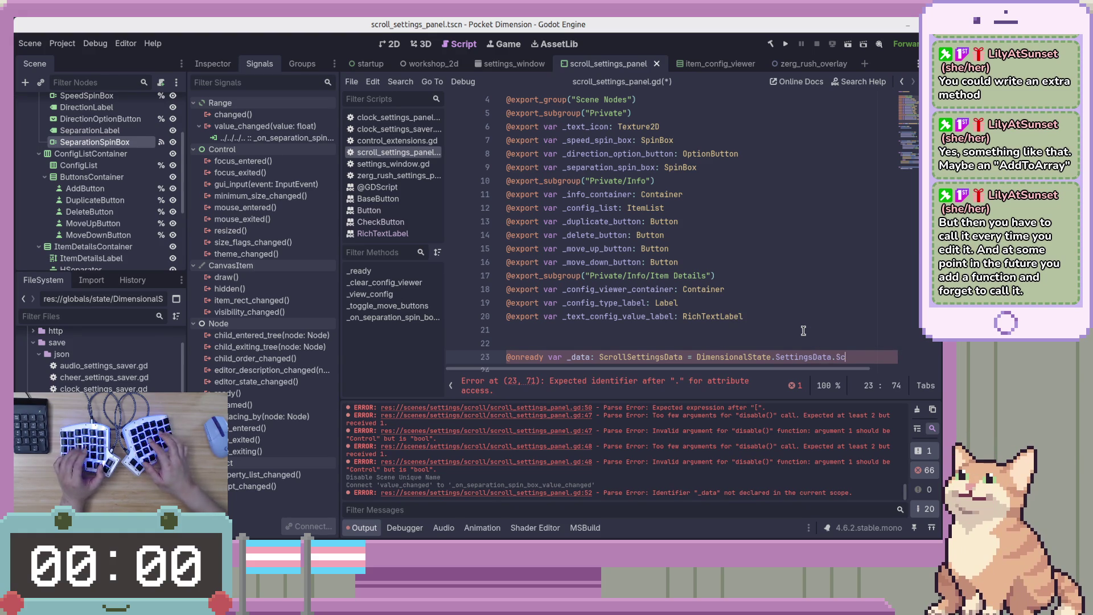
pyautogui.write('rollSettingsData')
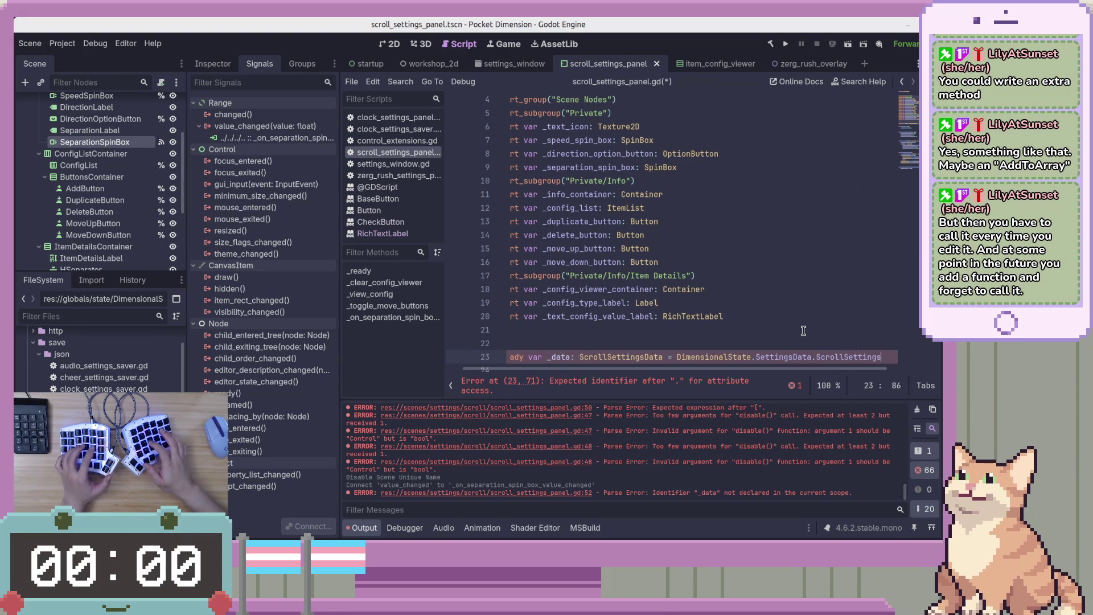
pyautogui.hotkey('ctrl', 's')
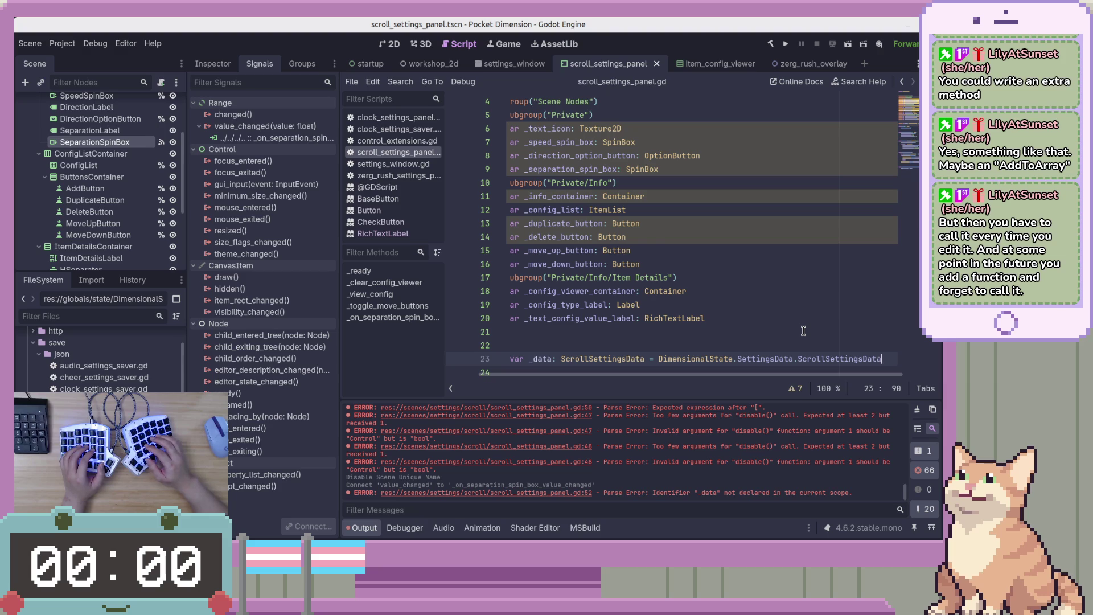
pyautogui.press('Down')
pyautogui.press('Up')
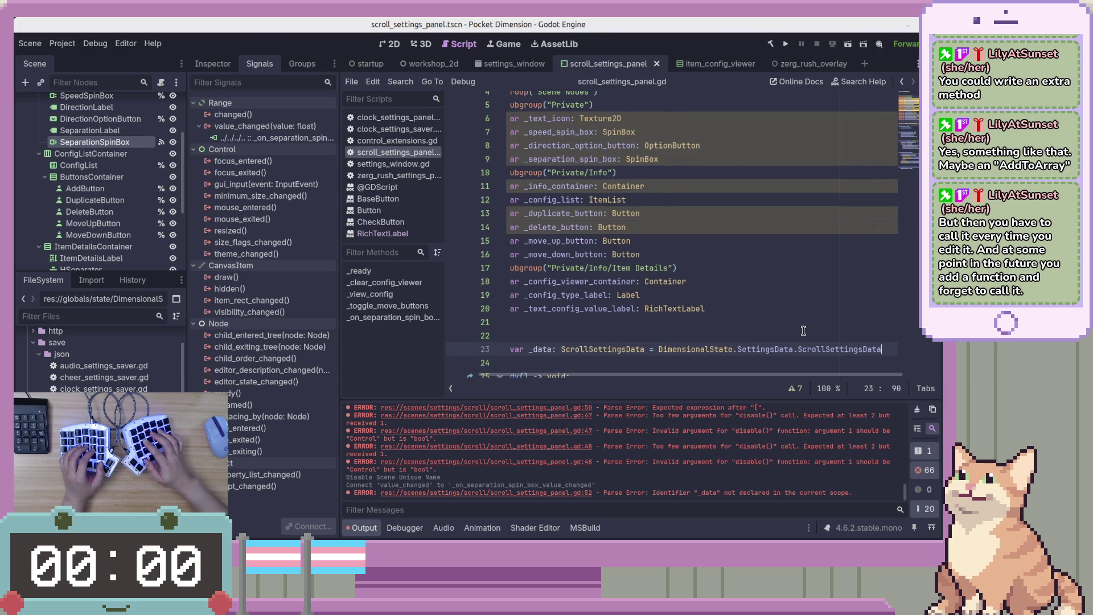
pyautogui.press('Down')
pyautogui.press('Down')
pyautogui.press('Up')
pyautogui.press('Up')
pyautogui.press('Up')
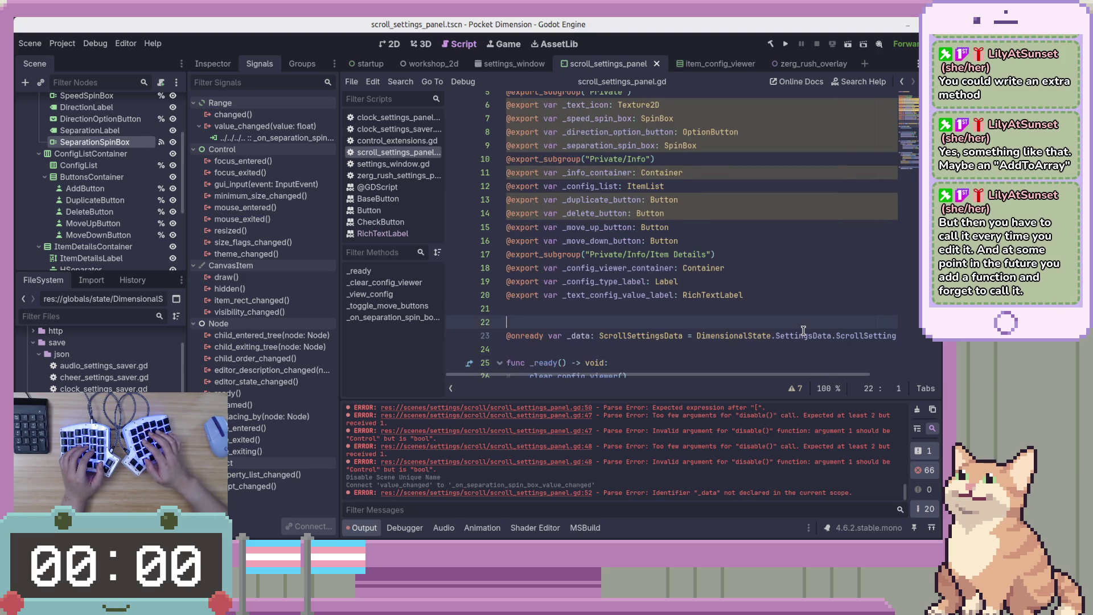
pyautogui.press('Down')
pyautogui.press('Down')
pyautogui.press('Down')
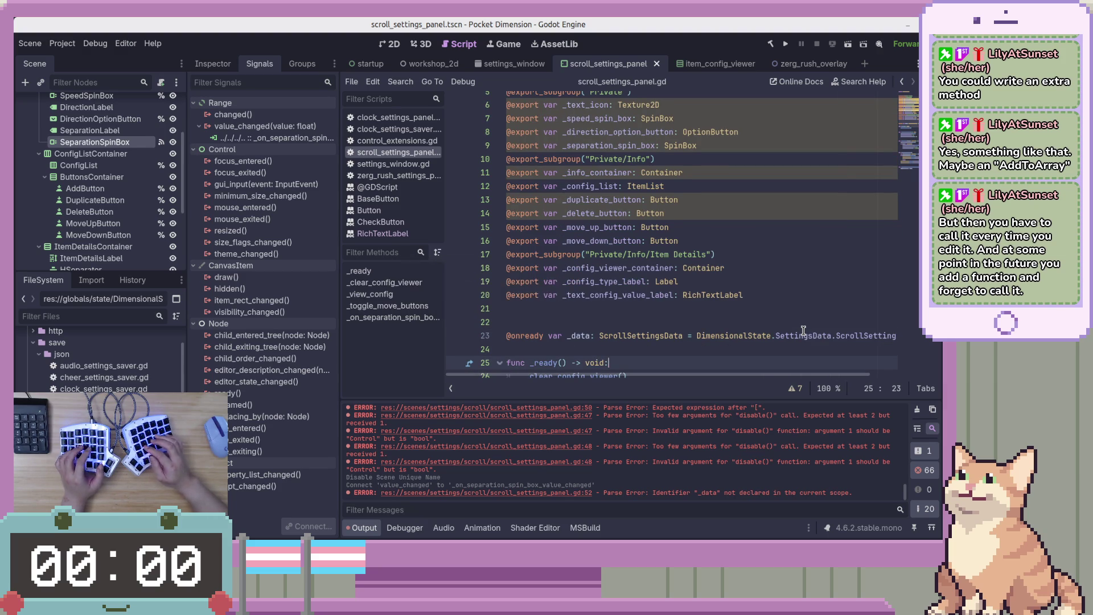
pyautogui.click(803, 331)
pyautogui.scroll(-3, 809, 335)
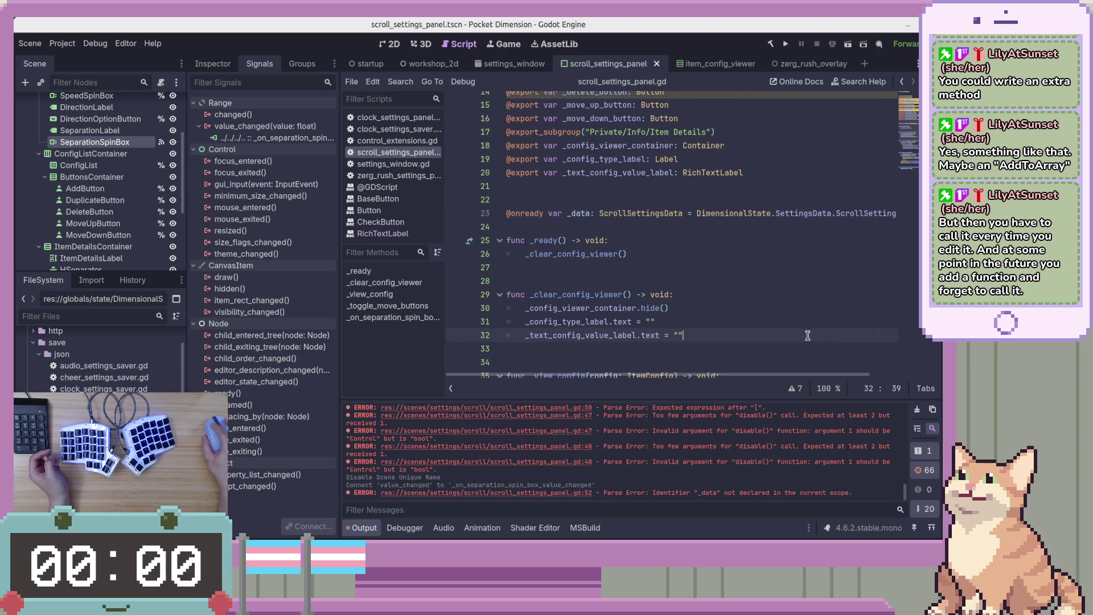
pyautogui.scroll(-4, 810, 334)
pyautogui.scroll(5, 545, 188)
# Insert a blank line after the _data declaration and save the script.
pyautogui.click(531, 263)
pyautogui.press('Return')
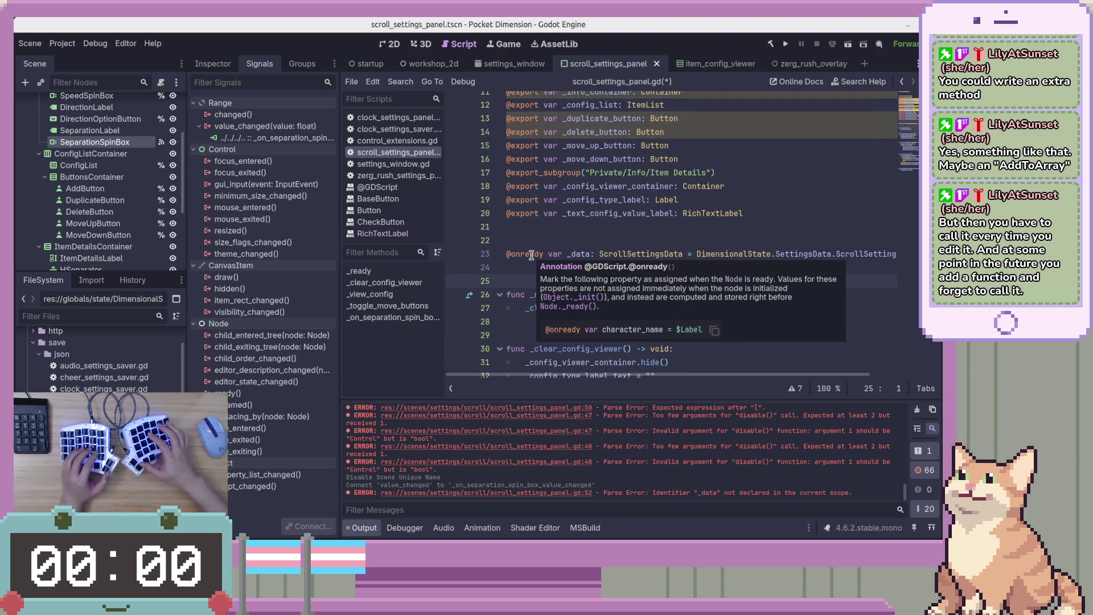
pyautogui.scroll(-8, 647, 191)
pyautogui.scroll(-3, 647, 192)
pyautogui.click(668, 243)
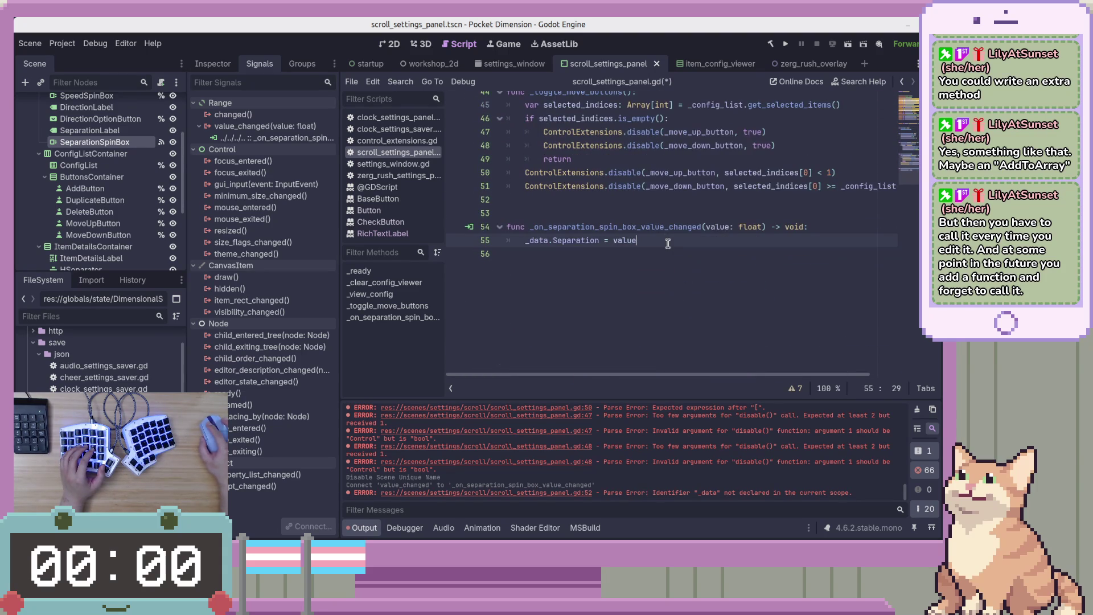
pyautogui.click(745, 283)
pyautogui.hotkey('ctrl', 's')
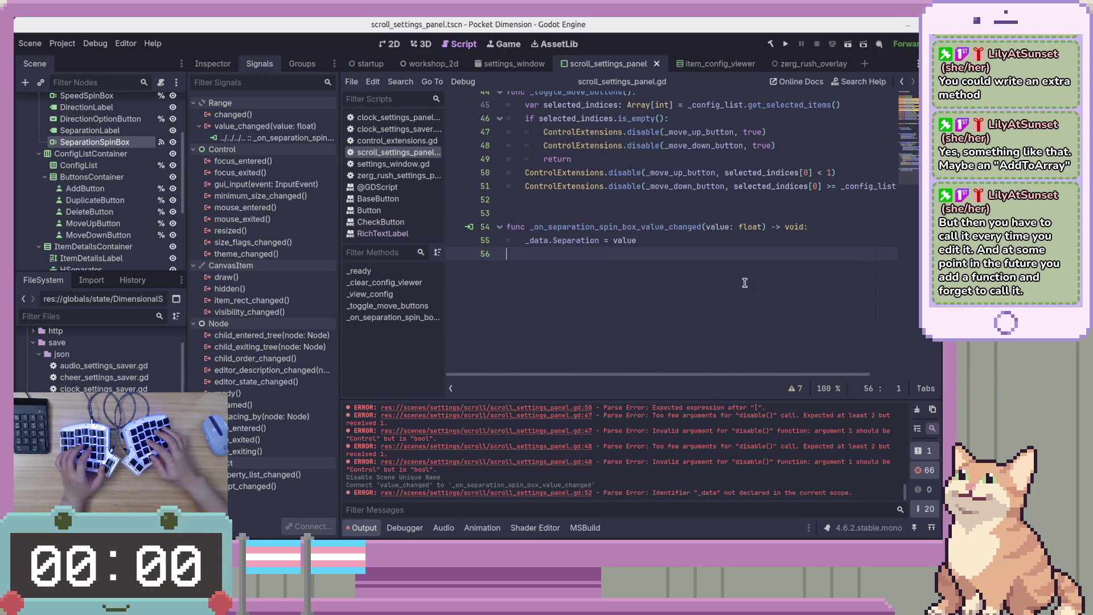
# In ScrollSettingsPanel.cs, inspect ReselectConfigListItem and fold OnSeparationSpinBoxValueChanged.
pyautogui.hotkey('alt', 'Tab')
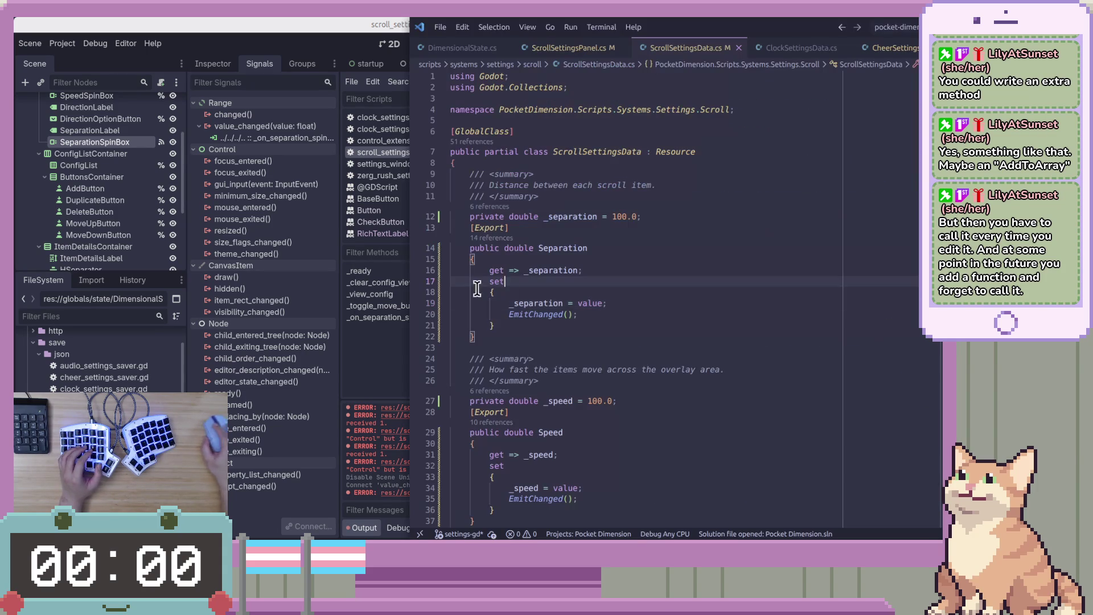
pyautogui.click(571, 49)
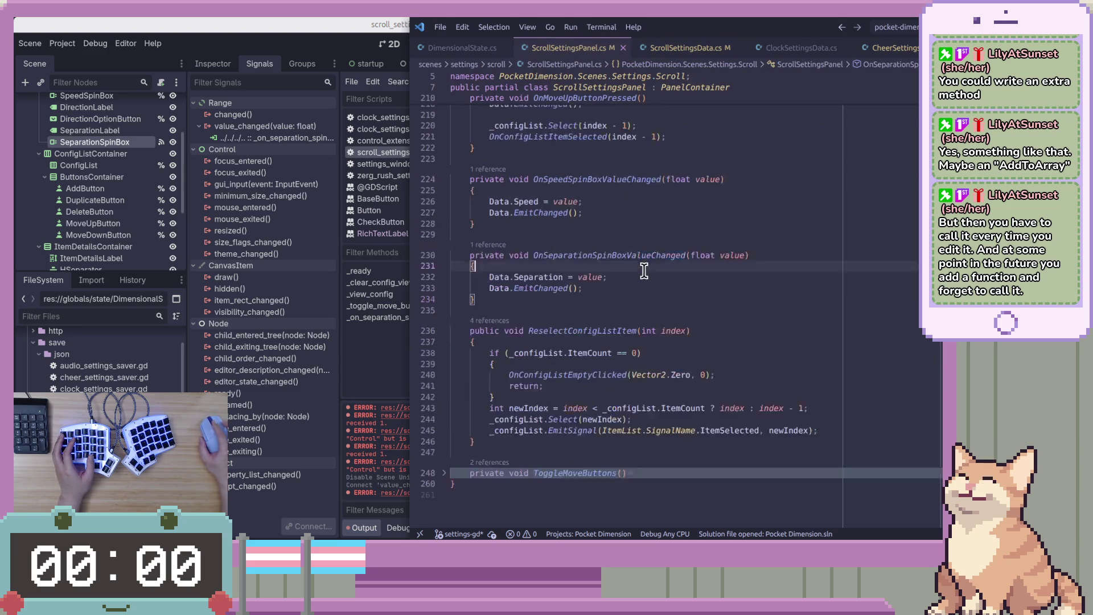
pyautogui.scroll(-2, 545, 317)
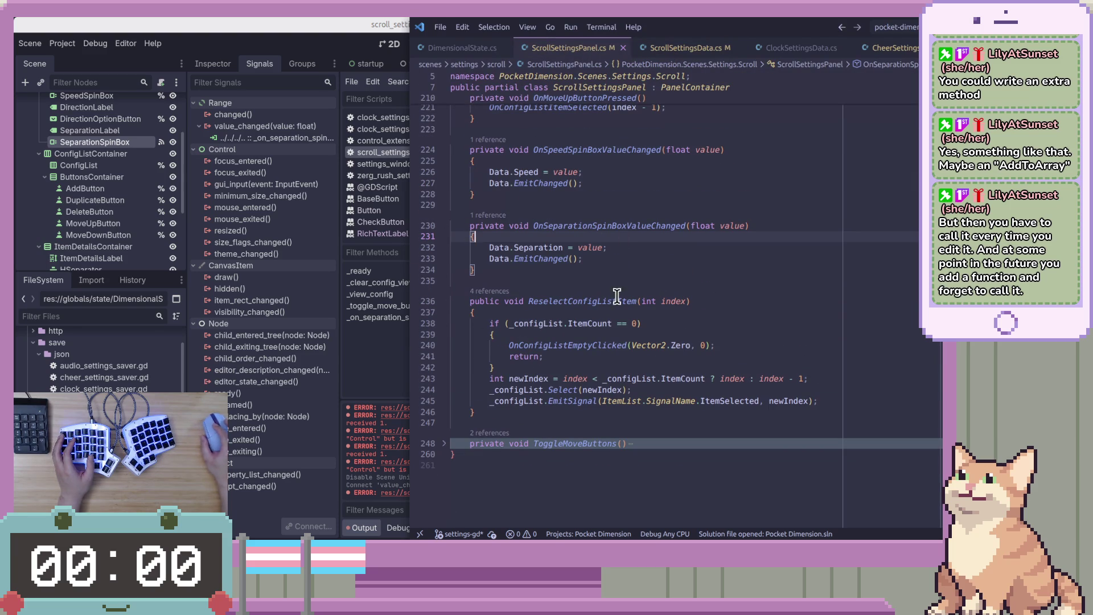
pyautogui.click(628, 359)
pyautogui.click(627, 380)
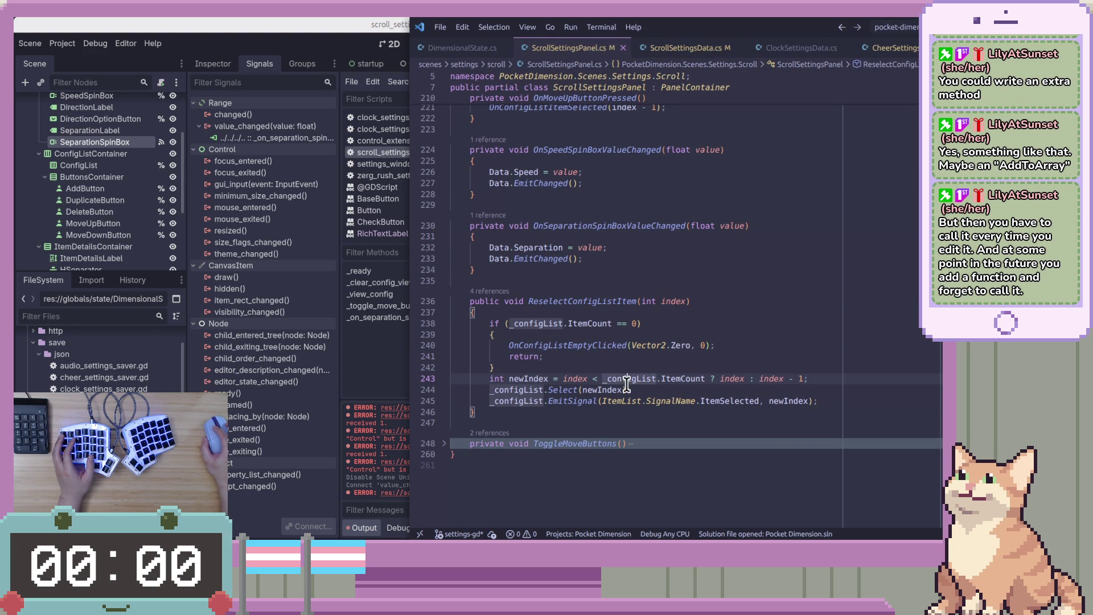
pyautogui.click(623, 434)
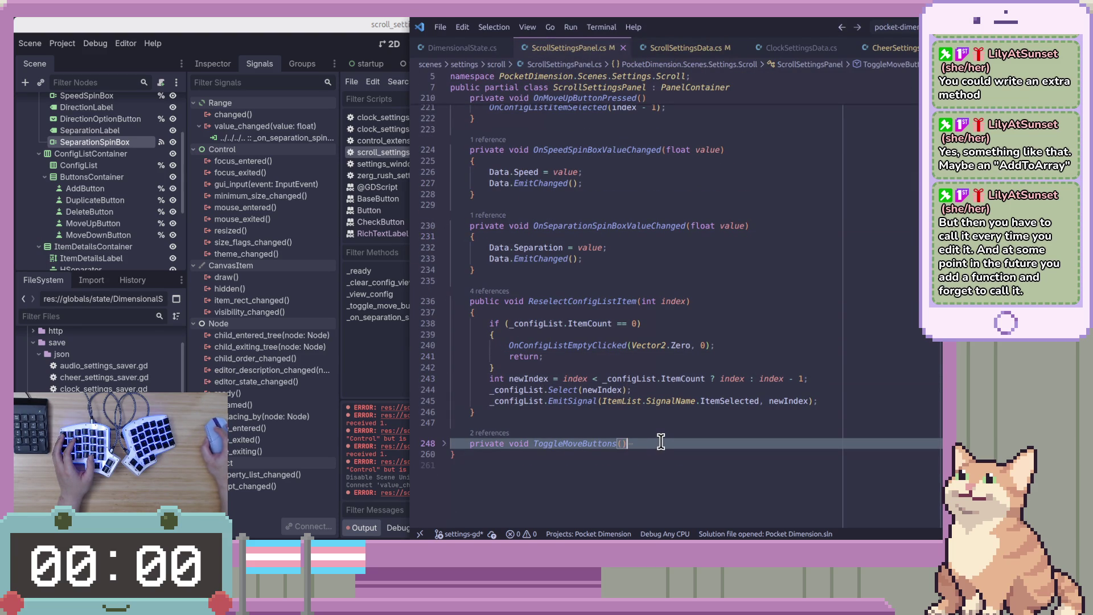
pyautogui.click(443, 226)
pyautogui.click(589, 171)
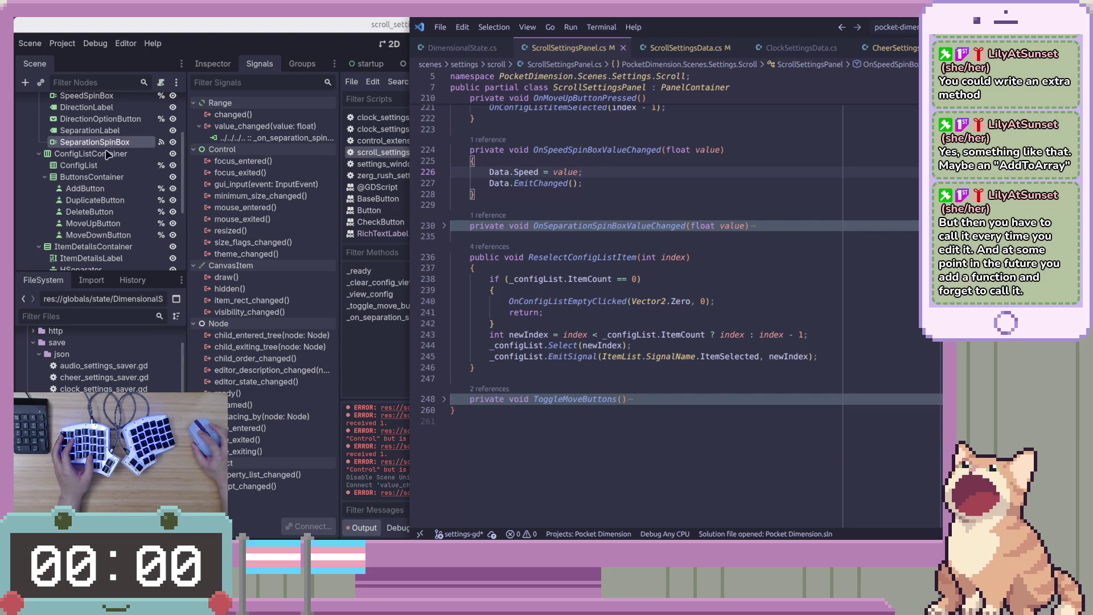
# Select the SpeedSpinBox node and bring Godot back to the front.
pyautogui.scroll(3, 111, 176)
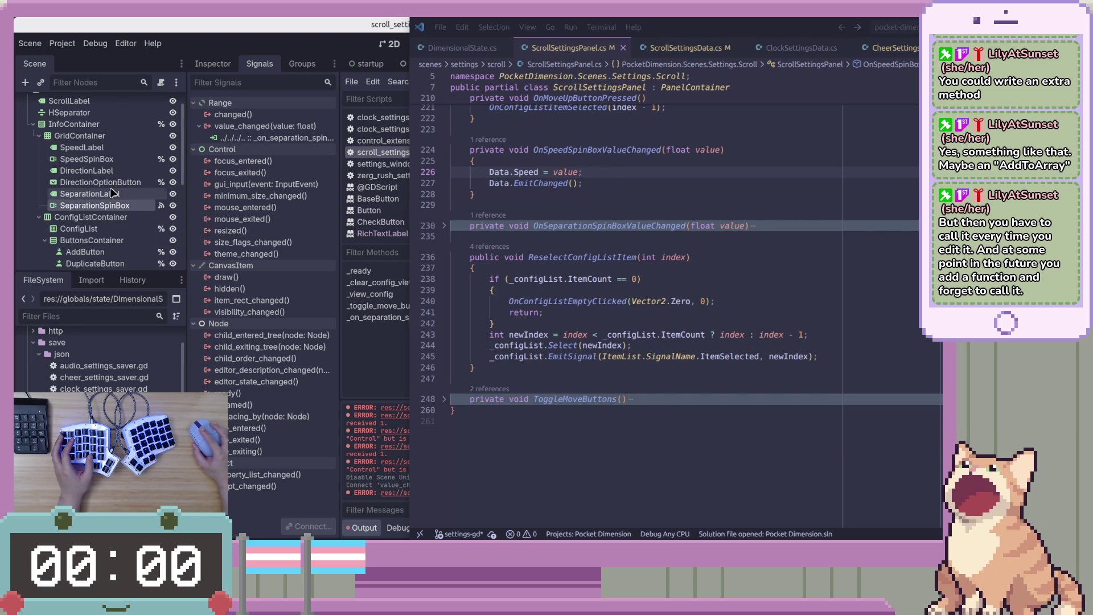
pyautogui.click(143, 160)
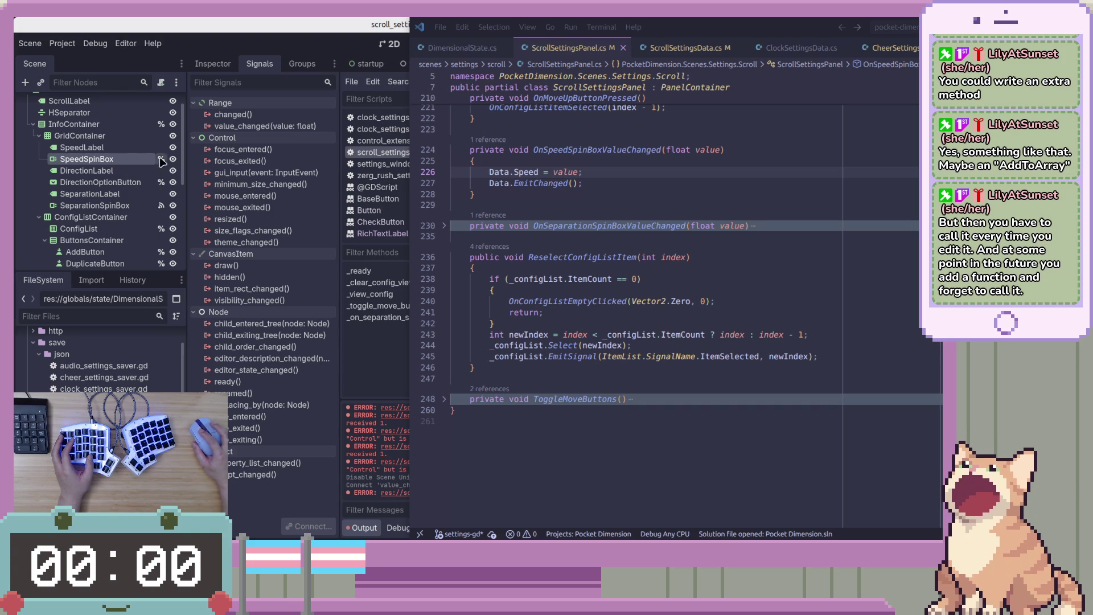
pyautogui.click(337, 34)
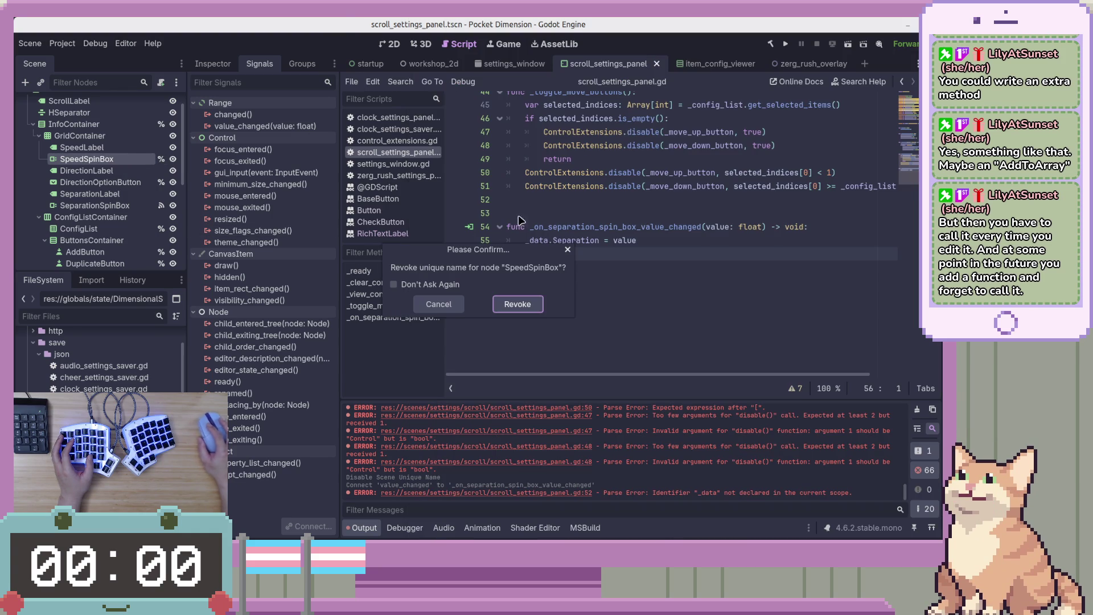
# Revoke SpeedSpinBox's unique name and connect its value_changed signal to a new handler.
pyautogui.click(517, 304)
pyautogui.doubleClick(265, 126)
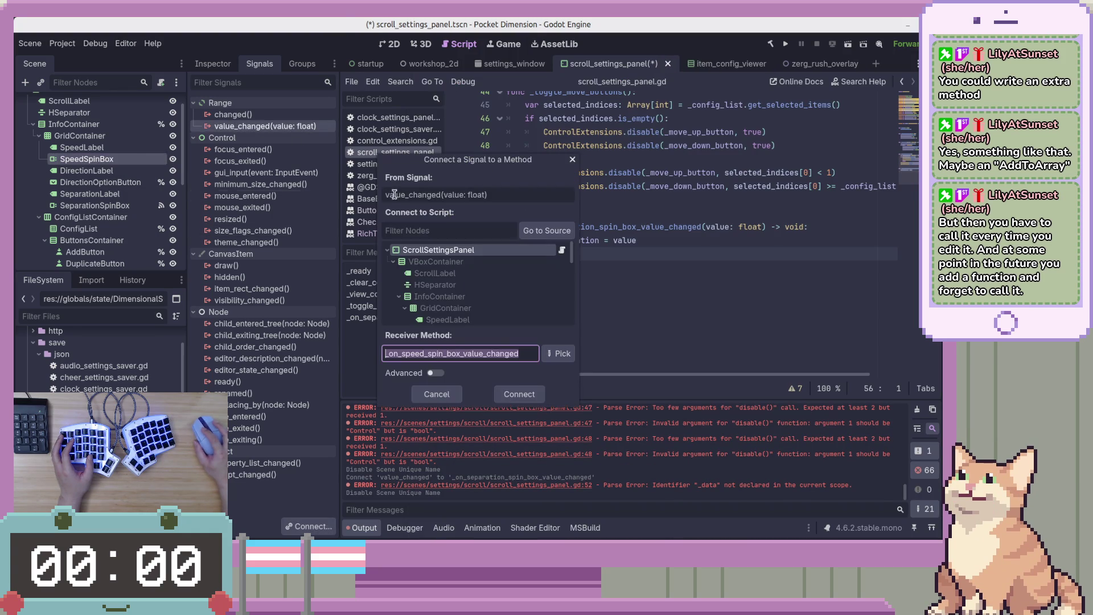
pyautogui.click(514, 392)
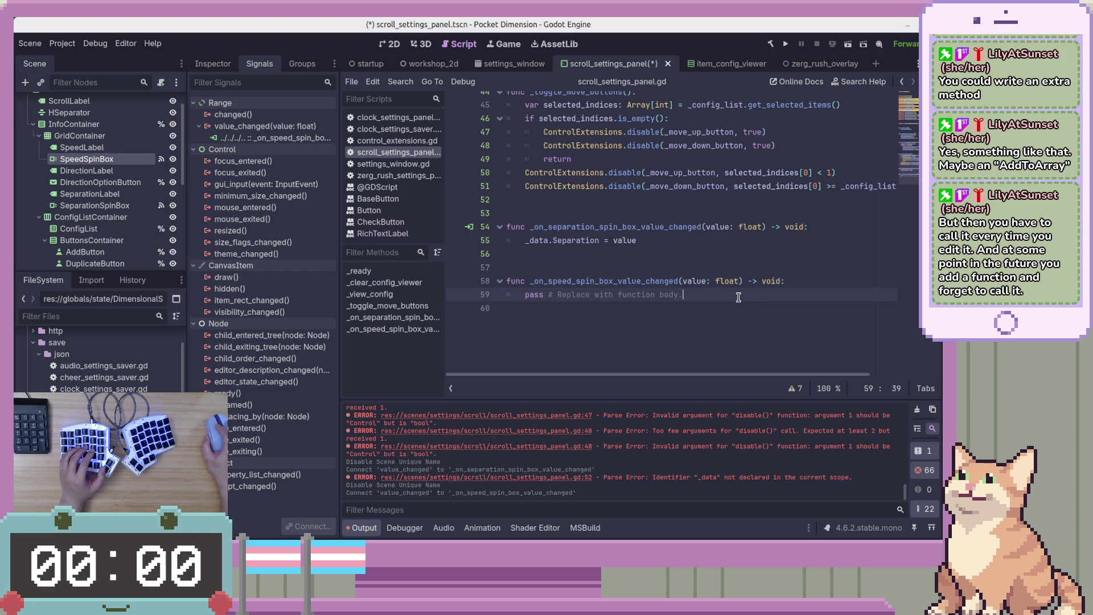
# Replace the speed handler's pass with _data.Speed = value and save.
pyautogui.moveTo(684, 295); pyautogui.dragTo(527, 295)
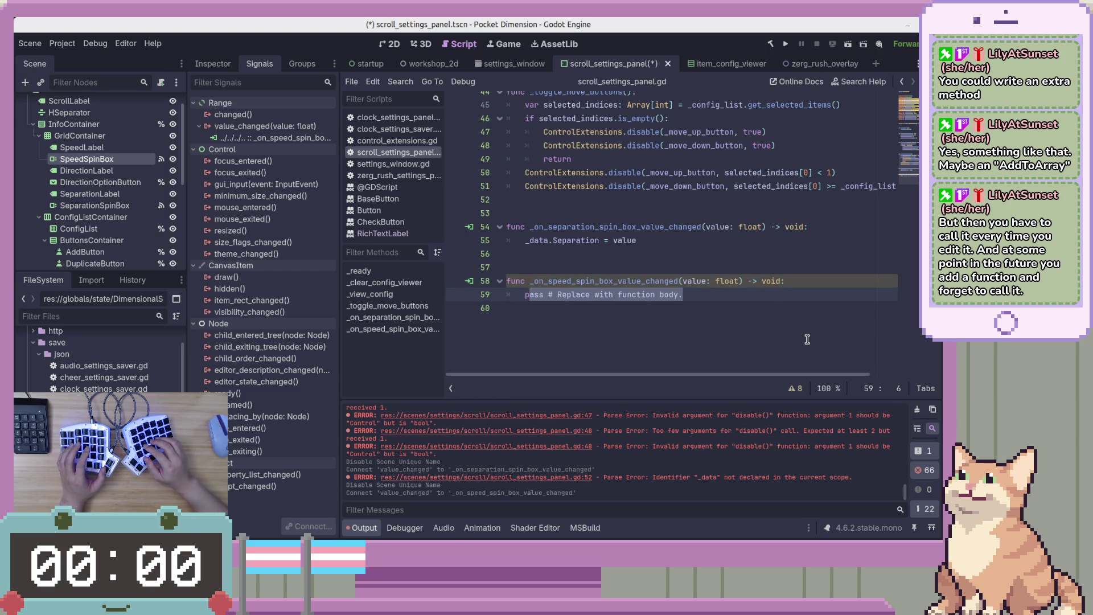
pyautogui.press('BackSpace')
pyautogui.press('BackSpace')
pyautogui.write('_data.')
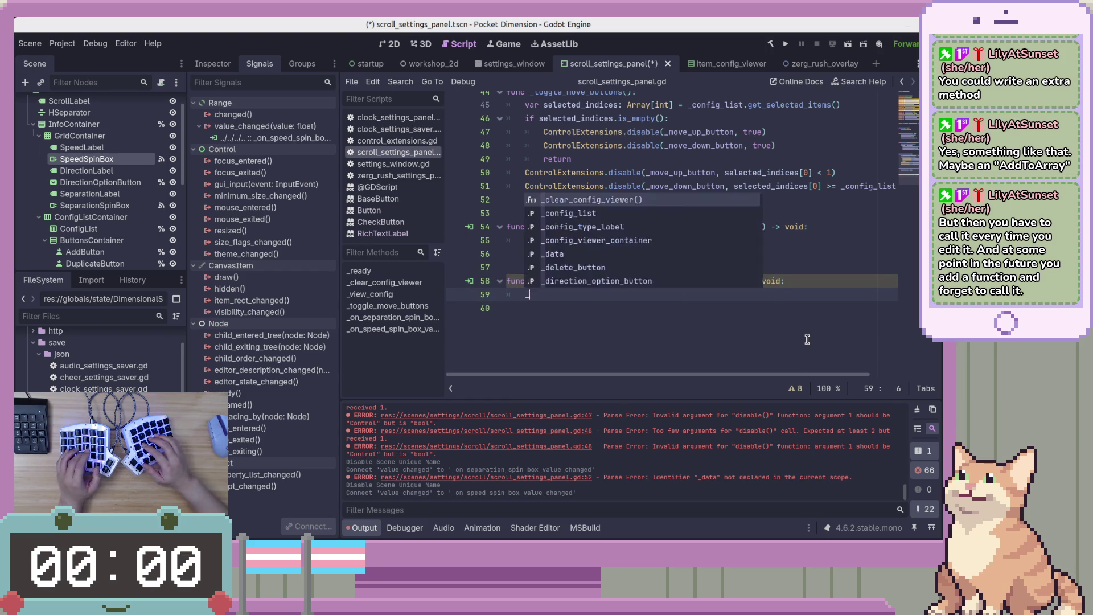
pyautogui.write('Speed =')
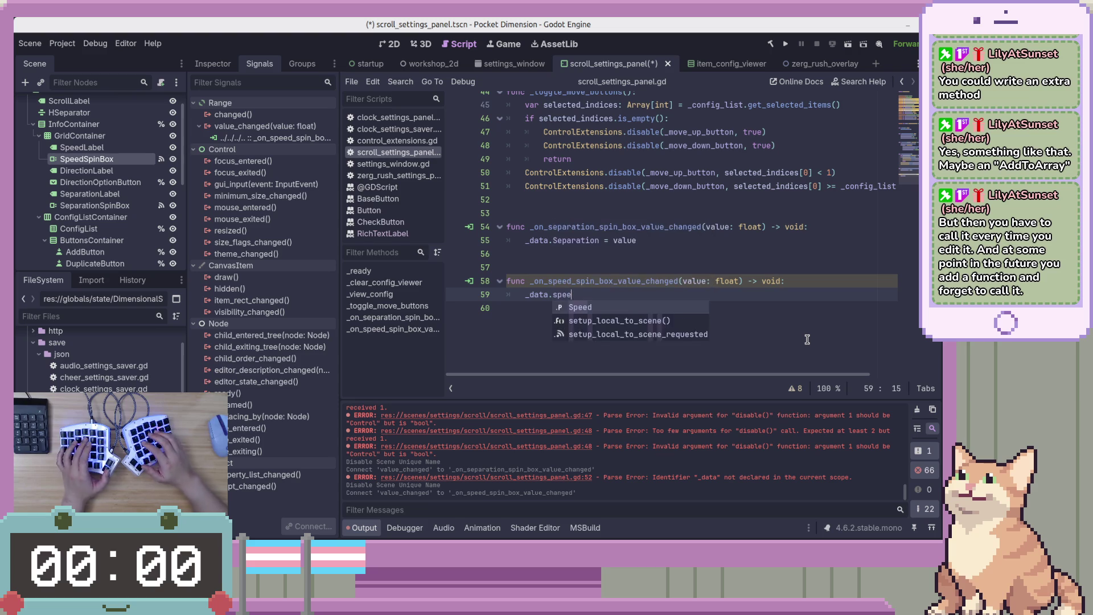
pyautogui.write(' value')
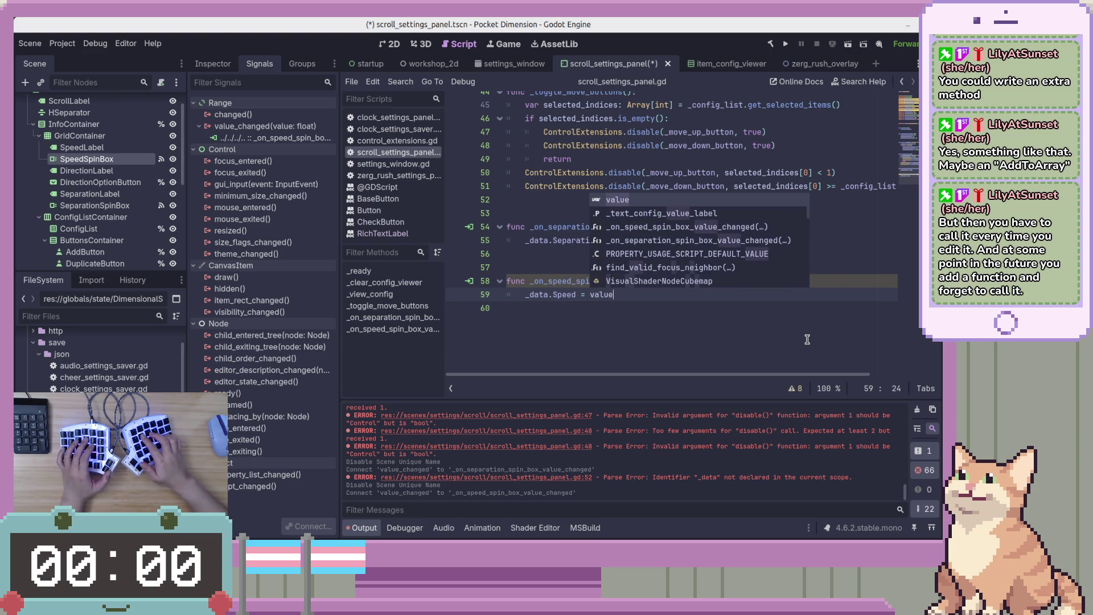
pyautogui.hotkey('ctrl', 's')
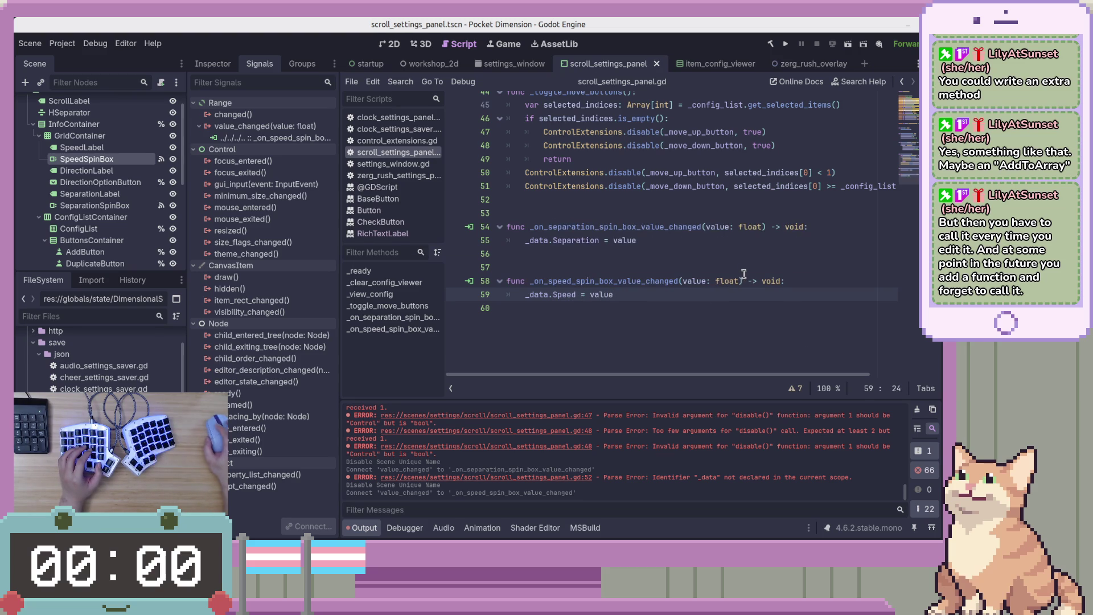
pyautogui.click(797, 282)
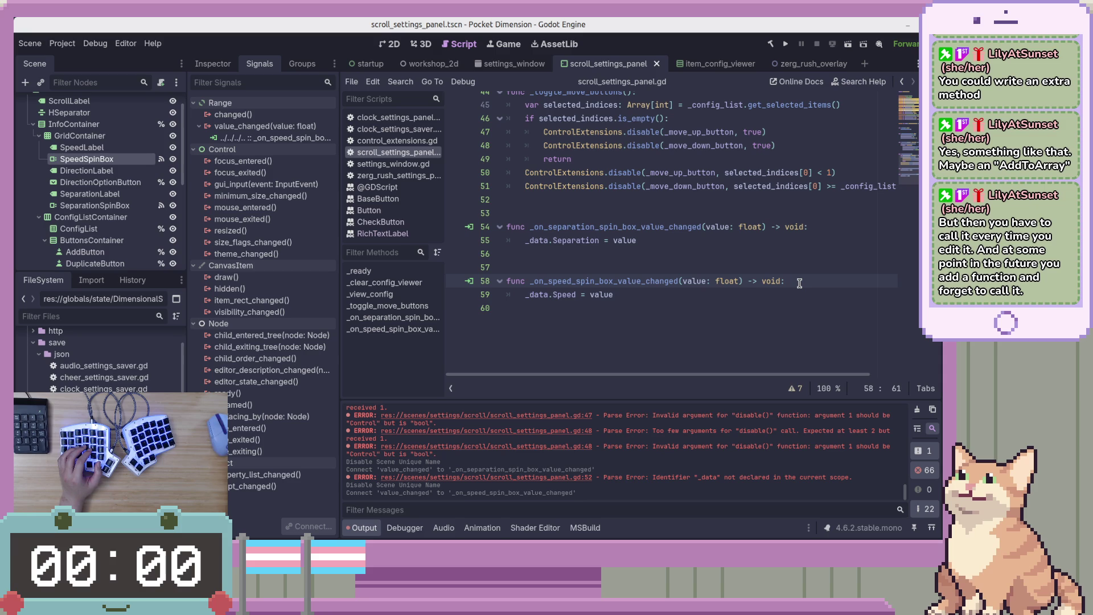
pyautogui.click(796, 296)
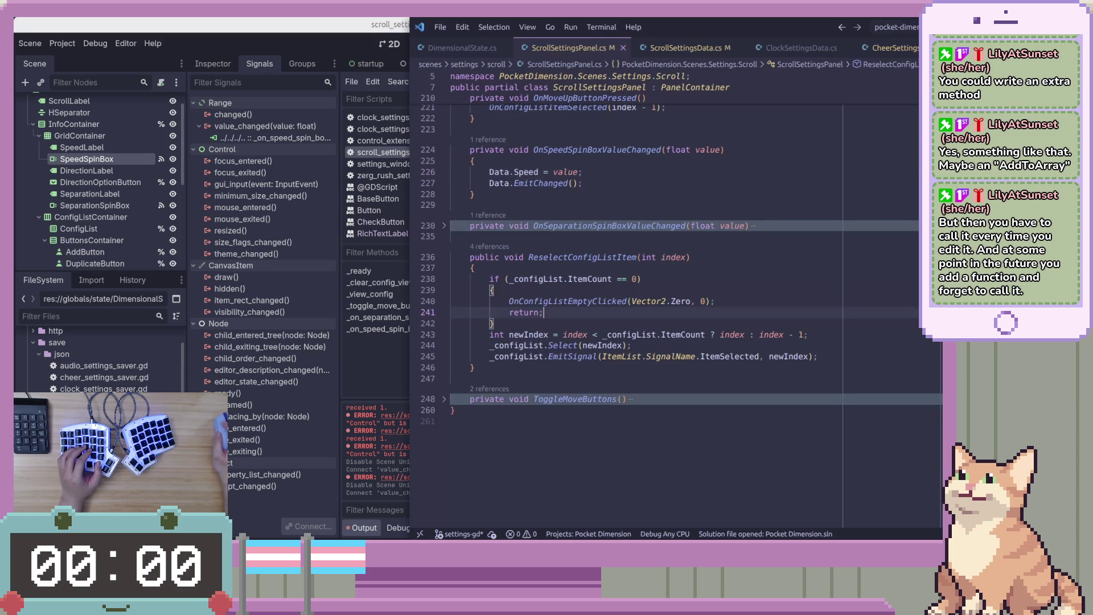
# Inspect the C# move-down handler in VS Code, glancing back at the Godot script once.
pyautogui.hotkey('alt', 'Tab')
pyautogui.click(444, 209)
pyautogui.scroll(4, 444, 209)
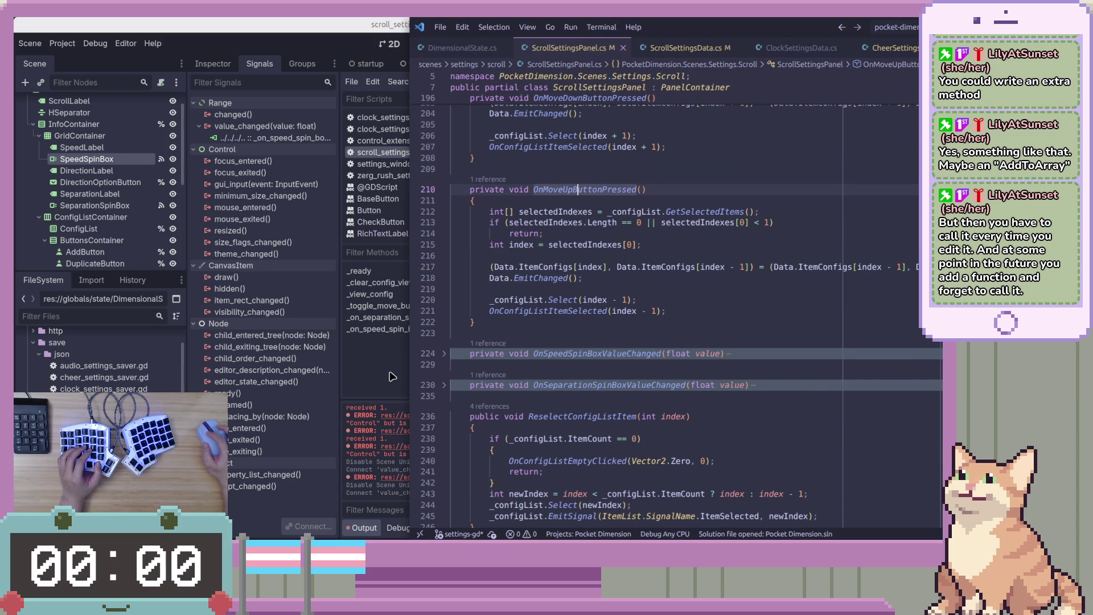
pyautogui.scroll(4, 524, 267)
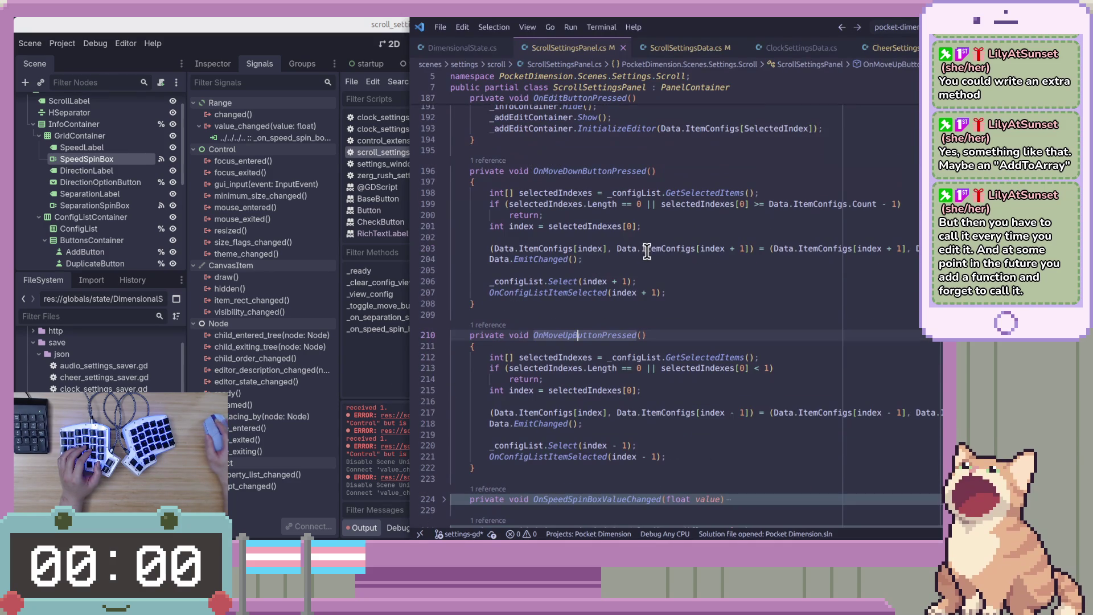
pyautogui.click(545, 205)
pyautogui.click(683, 304)
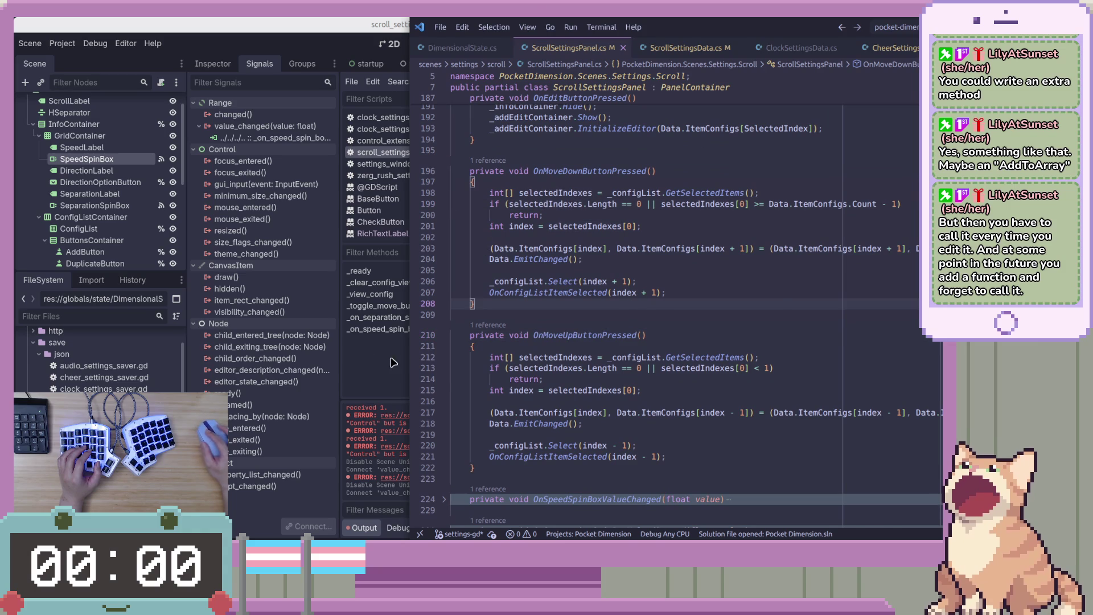
pyautogui.hotkey('alt', 'Tab')
pyautogui.scroll(3, 828, 303)
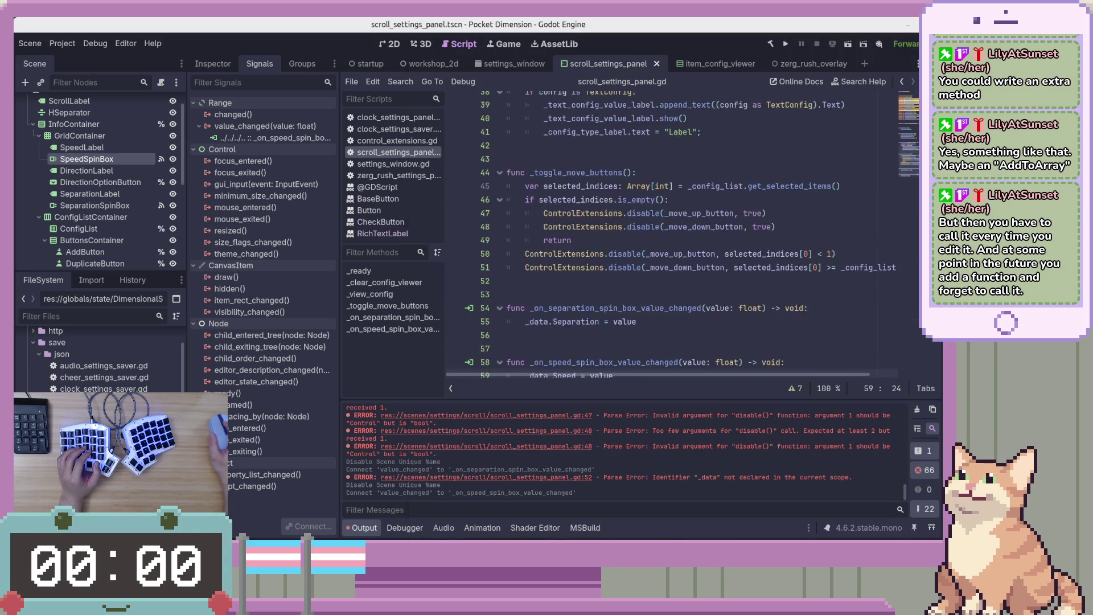
pyautogui.hotkey('alt', 'Tab')
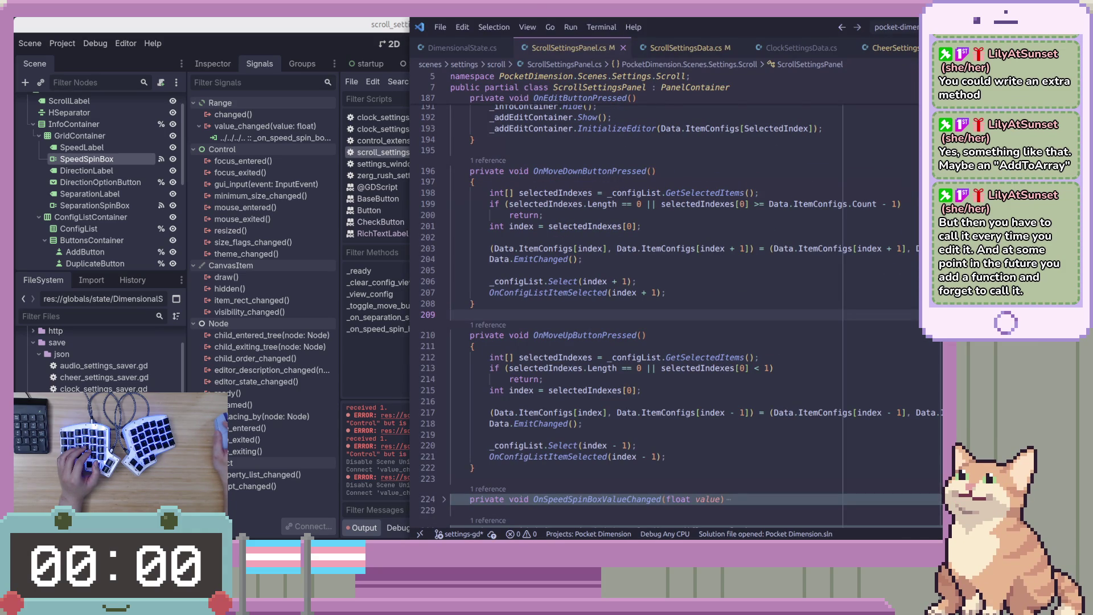
pyautogui.scroll(-1, 467, 285)
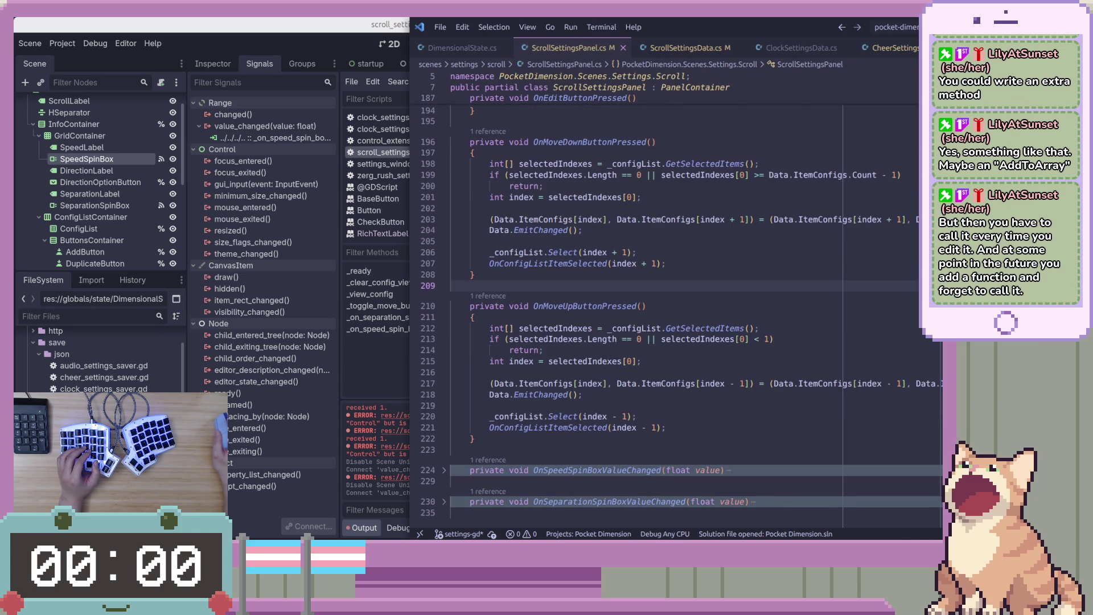
# Select the C# OnMoveDownButtonPressed and OnMoveUpButtonPressed handlers (lines 196–222), then return to Godot.
pyautogui.click(468, 142)
pyautogui.moveTo(467, 141)
pyautogui.mouseDown()
pyautogui.moveTo(739, 383)
pyautogui.moveTo(749, 444)
pyautogui.mouseUp()
pyautogui.click(522, 194)
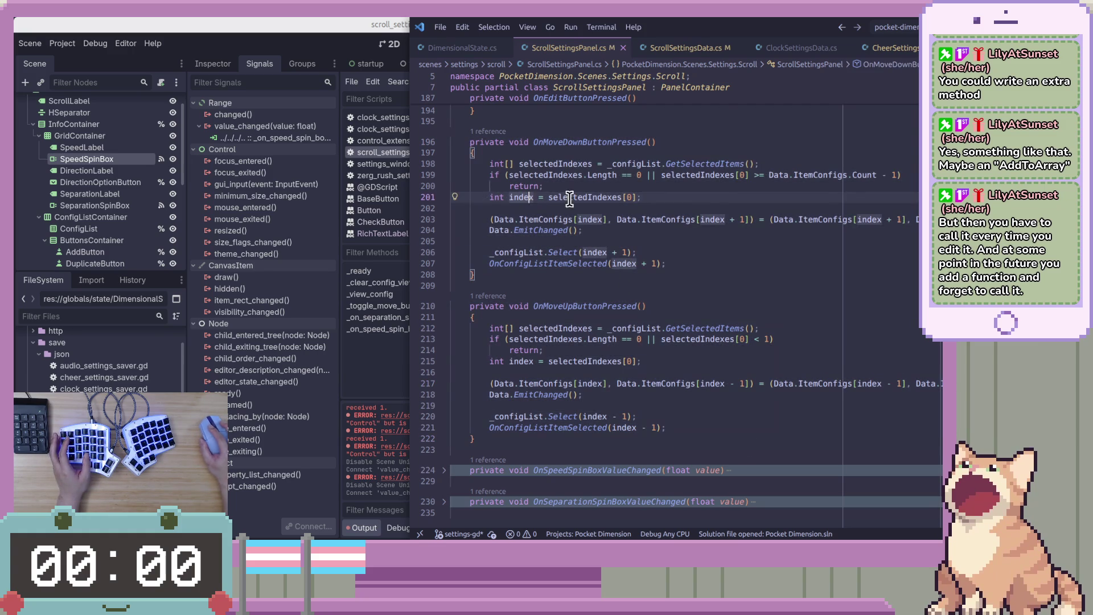
pyautogui.click(794, 285)
pyautogui.click(809, 265)
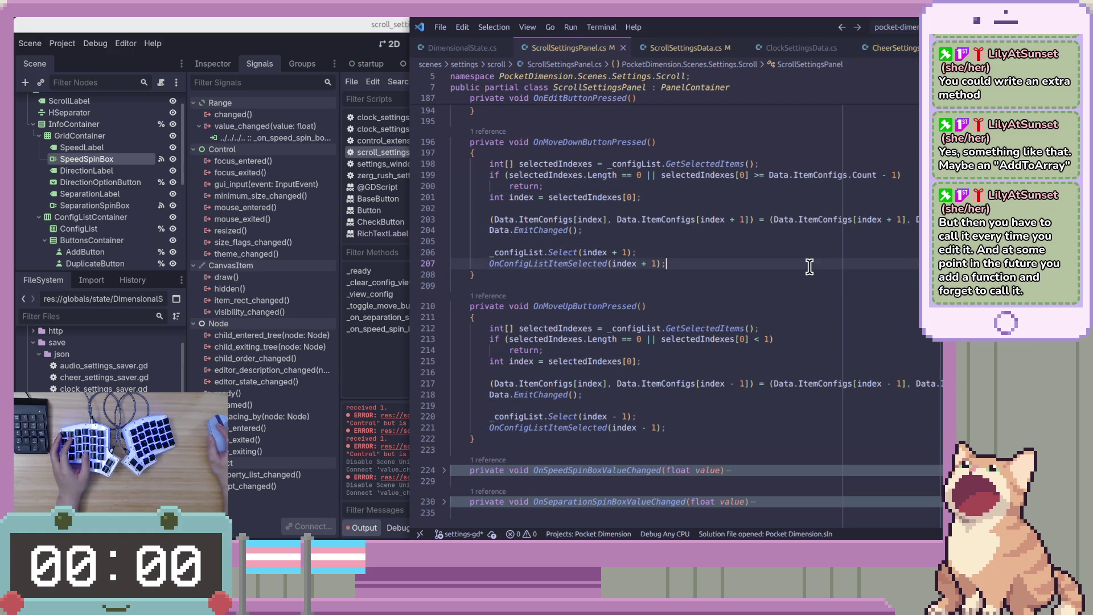
pyautogui.click(810, 272)
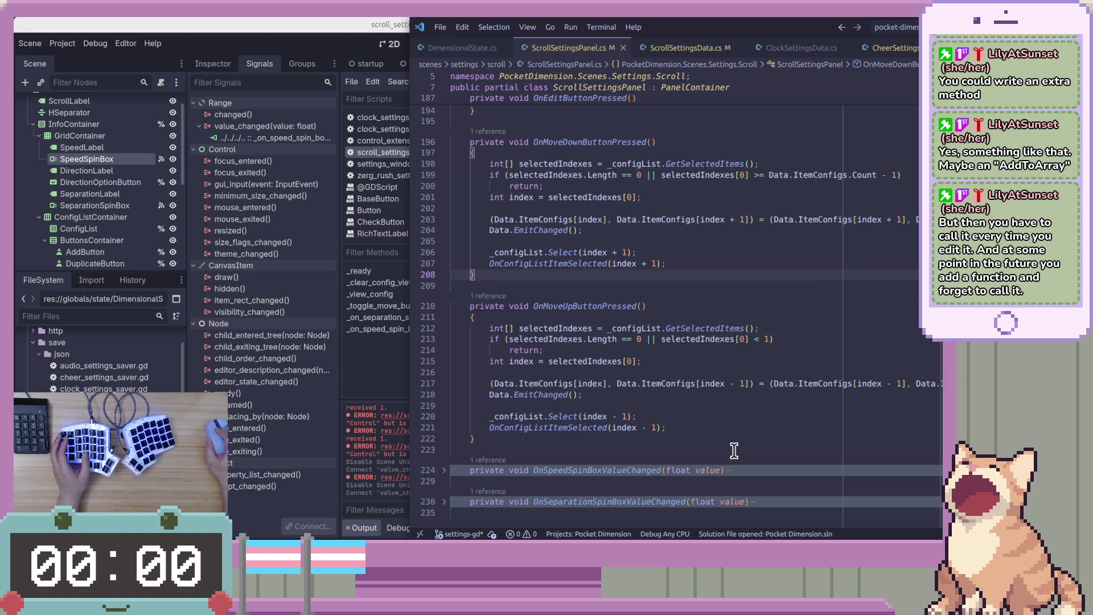
pyautogui.click(707, 450)
pyautogui.moveTo(730, 438)
pyautogui.mouseDown()
pyautogui.moveTo(570, 304)
pyautogui.moveTo(456, 142)
pyautogui.moveTo(468, 147)
pyautogui.moveTo(484, 359)
pyautogui.moveTo(504, 437)
pyautogui.mouseUp()
pyautogui.rightClick(547, 350)
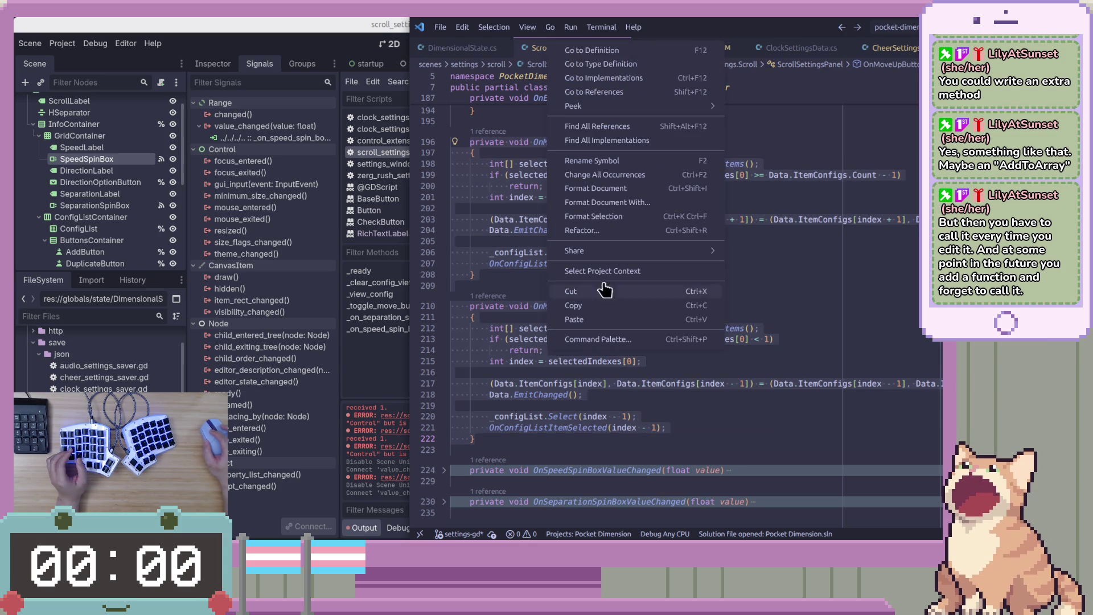
pyautogui.click(605, 310)
pyautogui.click(365, 381)
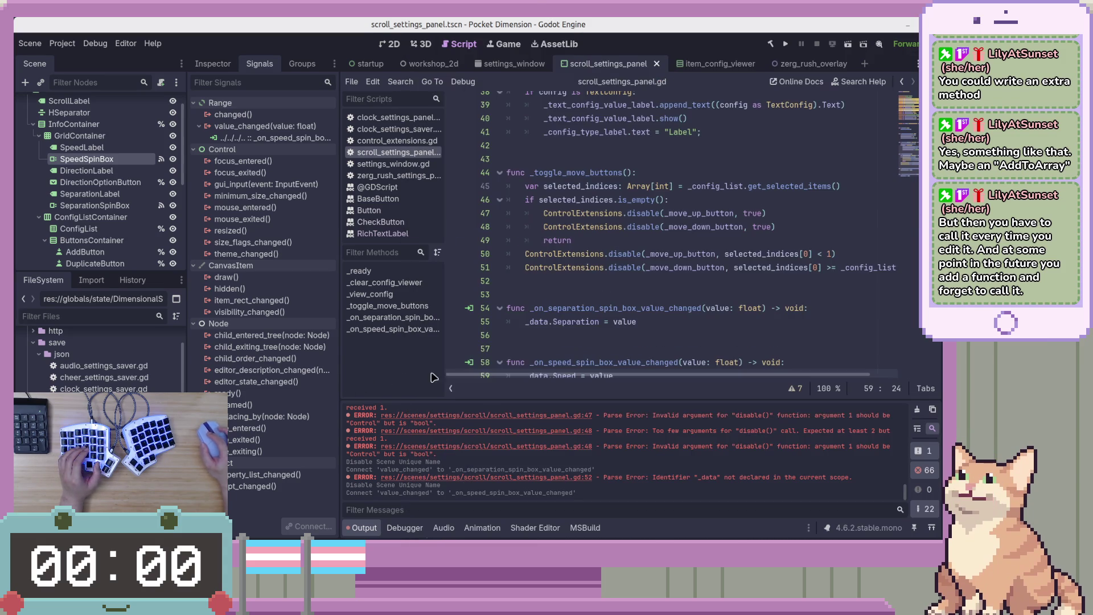
# Connect MoveUpButton's pressed() signal to the panel script.
pyautogui.scroll(-1, 826, 364)
pyautogui.click(828, 364)
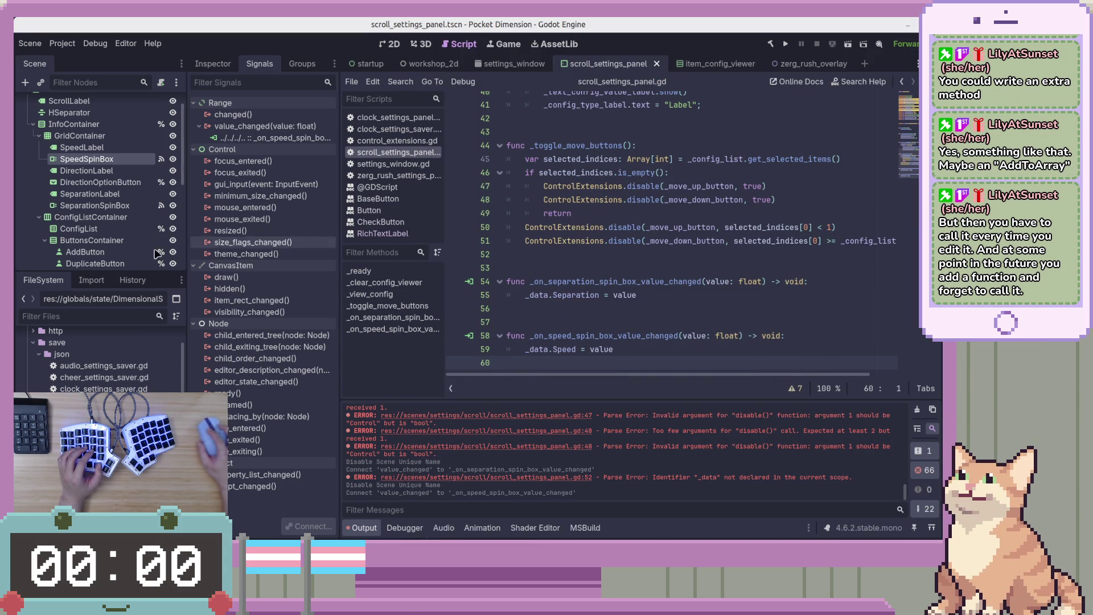
pyautogui.click(130, 229)
pyautogui.scroll(-3, 114, 216)
pyautogui.click(113, 202)
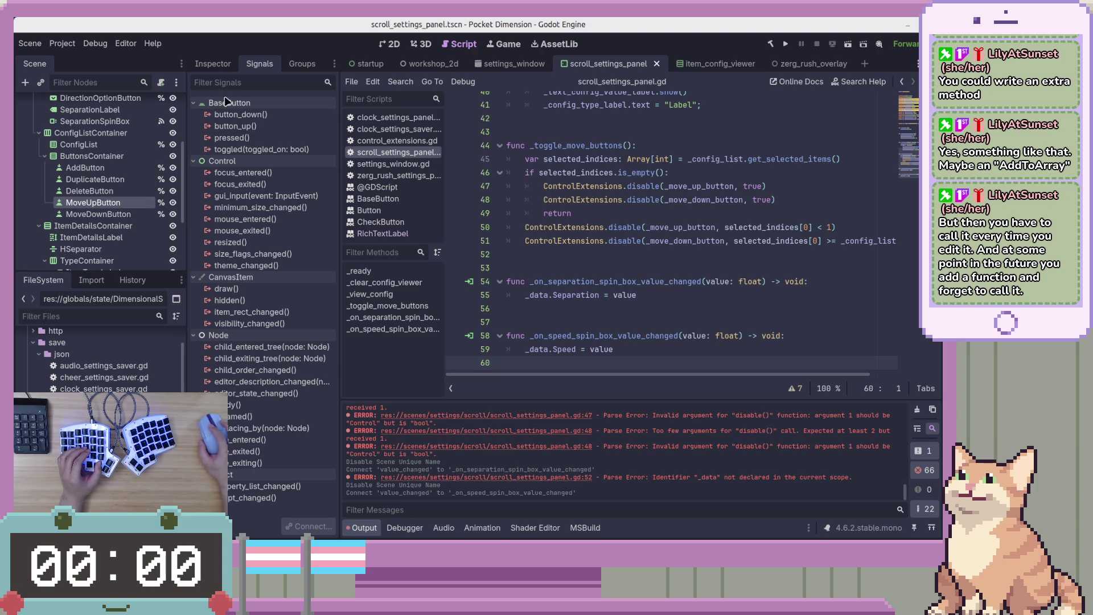
pyautogui.click(240, 138)
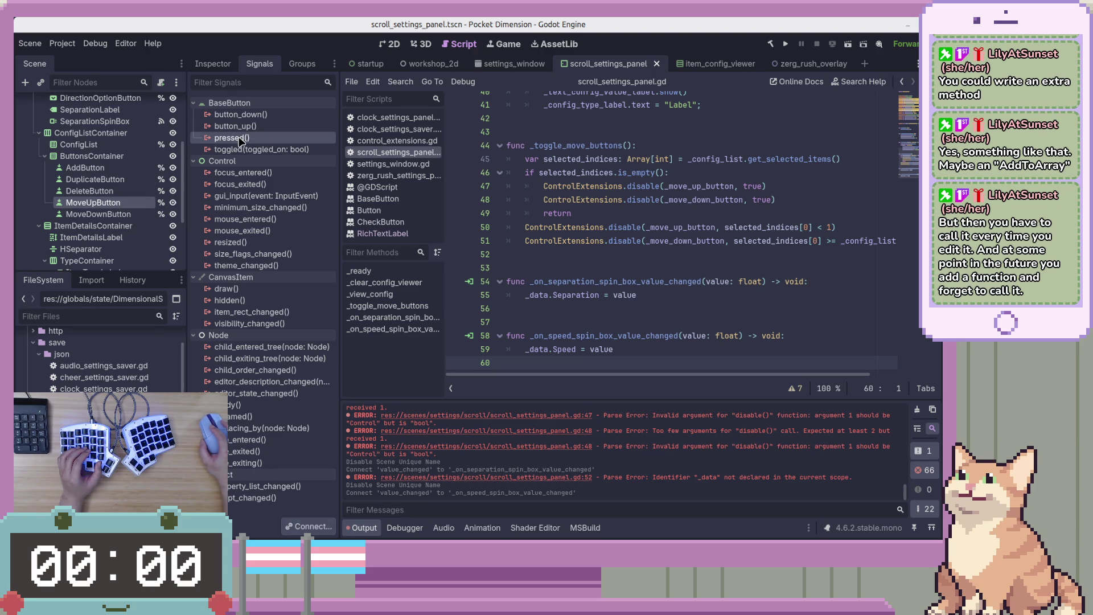
pyautogui.doubleClick(240, 138)
pyautogui.click(519, 394)
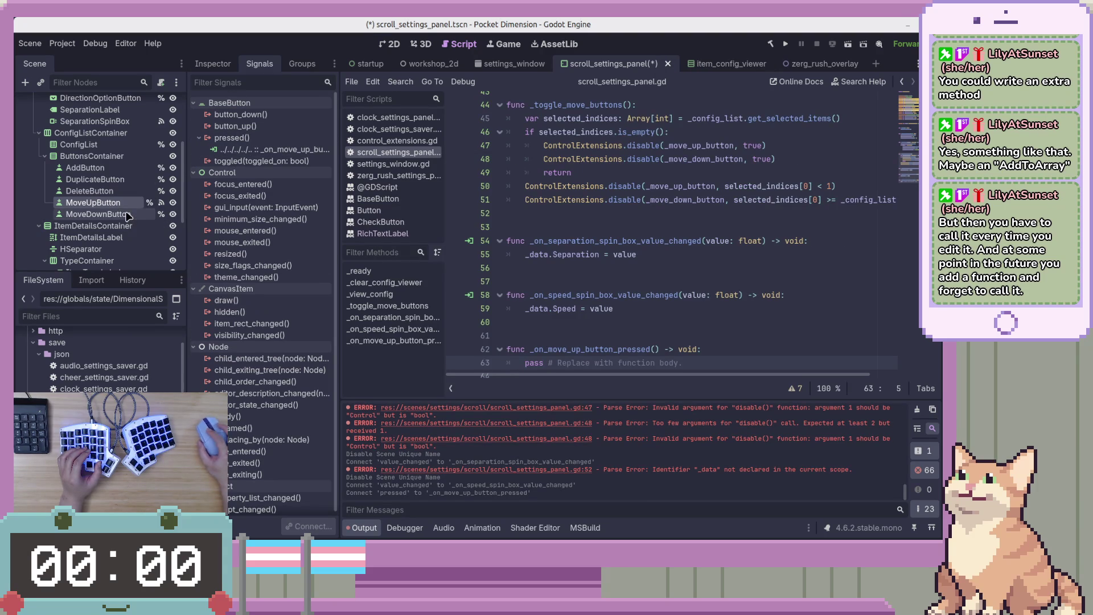
# Connect MoveDownButton's pressed() signal, creating _on_move_down_button_pressed.
pyautogui.click(127, 215)
pyautogui.doubleClick(268, 139)
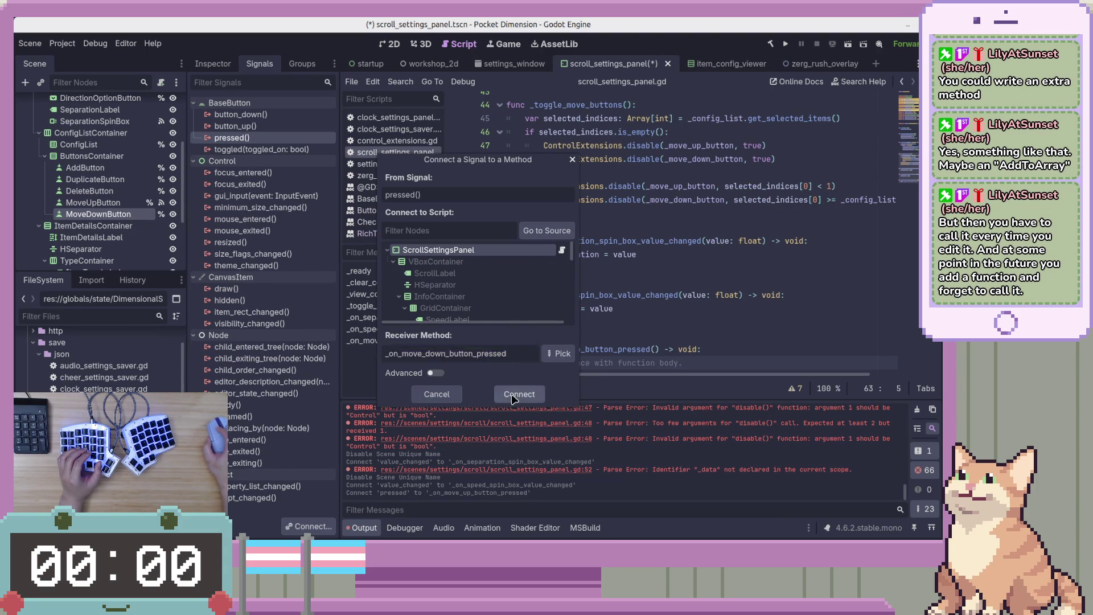
pyautogui.click(518, 394)
pyautogui.click(760, 296)
pyautogui.click(782, 315)
# Copy the C# move-down handler body (lines 198–207) into the clipboard for line 64.
pyautogui.hotkey('alt', 'Tab')
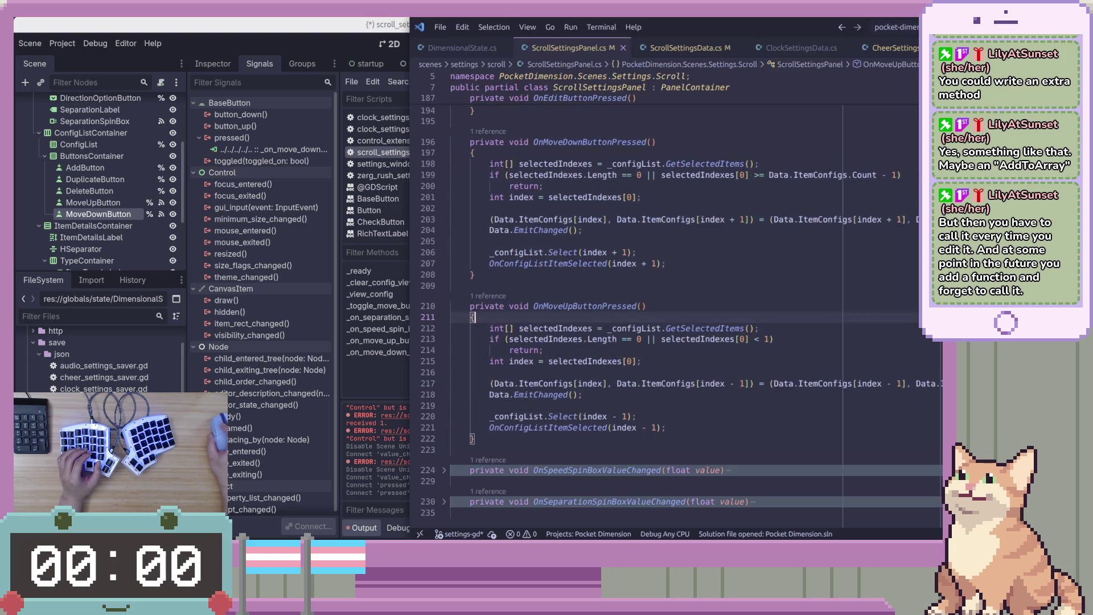
pyautogui.moveTo(678, 264)
pyautogui.mouseDown()
pyautogui.moveTo(476, 253)
pyautogui.moveTo(493, 166)
pyautogui.mouseUp()
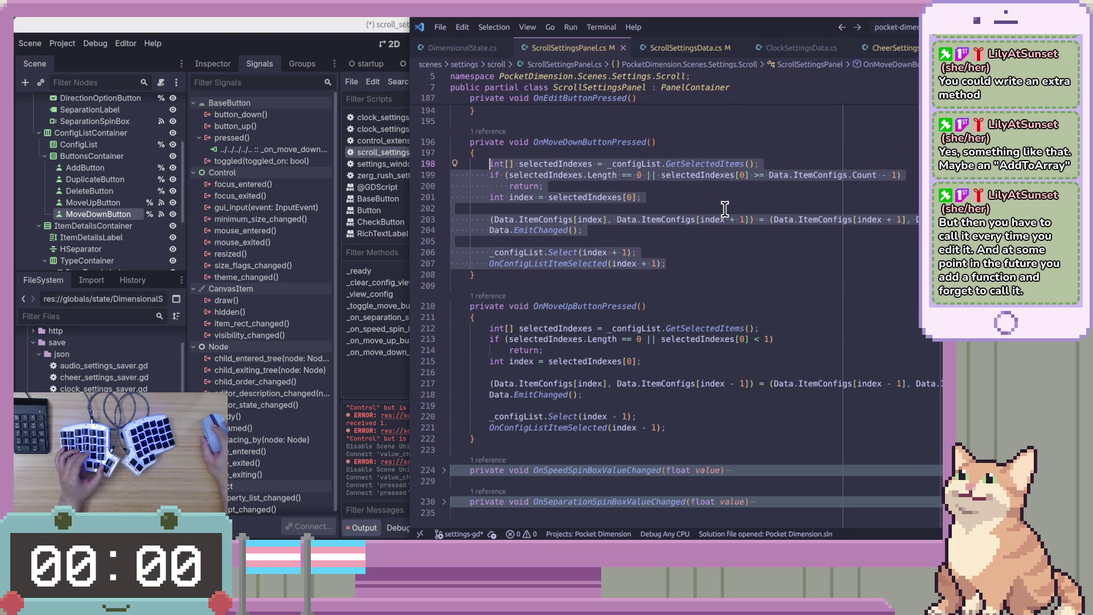
pyautogui.hotkey('alt', 'Tab')
pyautogui.click(524, 317)
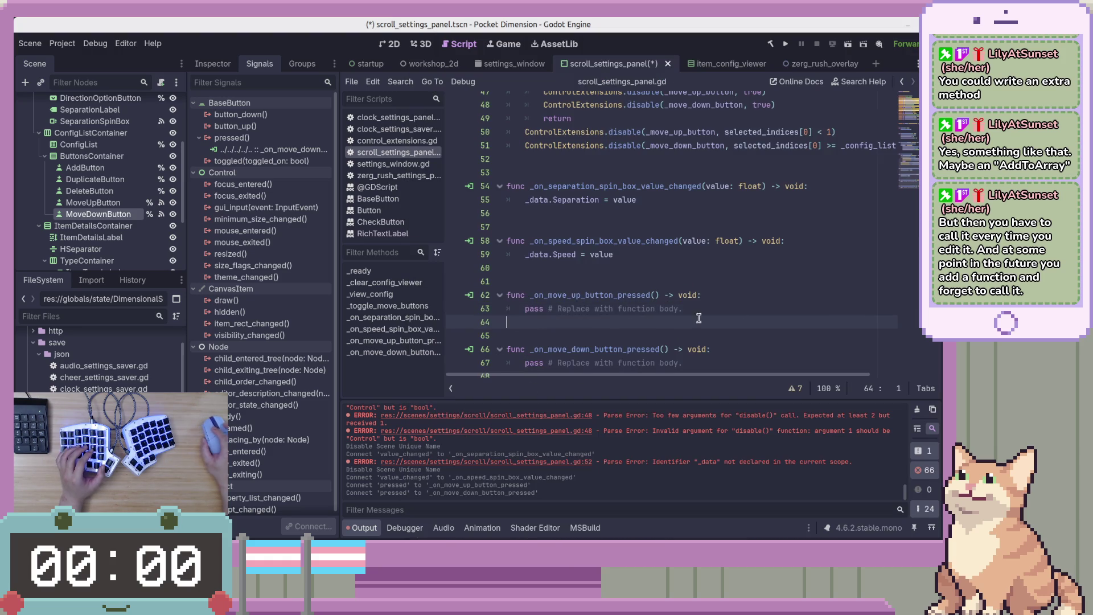
# Paste the copied C# move-down logic over the handler's pass placeholder.
pyautogui.tripleClick(523, 313)
pyautogui.hotkey('ctrl', 'v')
pyautogui.click(768, 309)
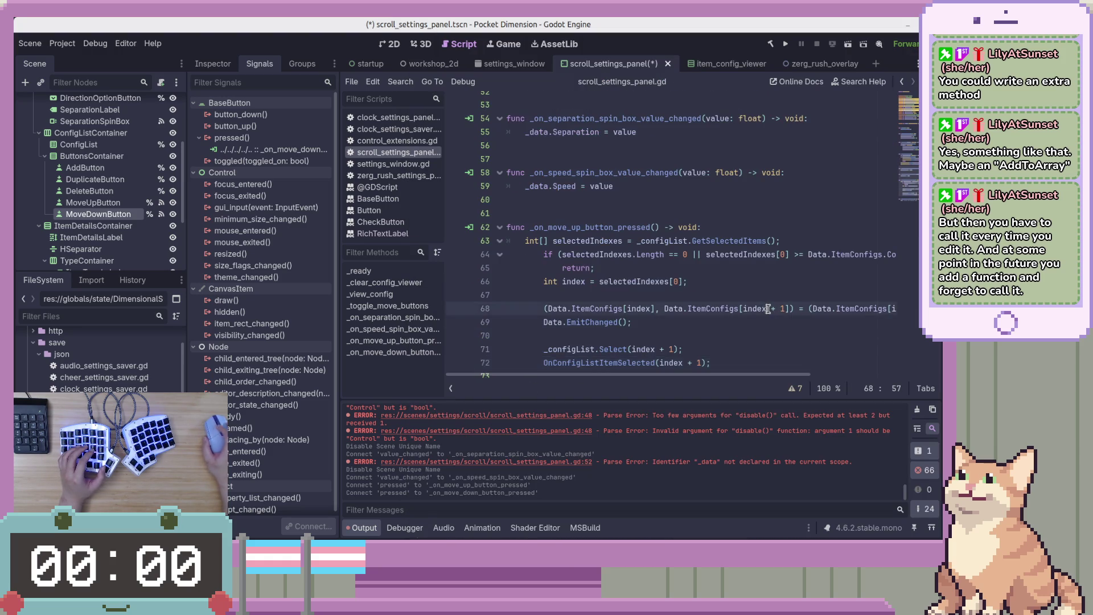
pyautogui.scroll(-2, 768, 309)
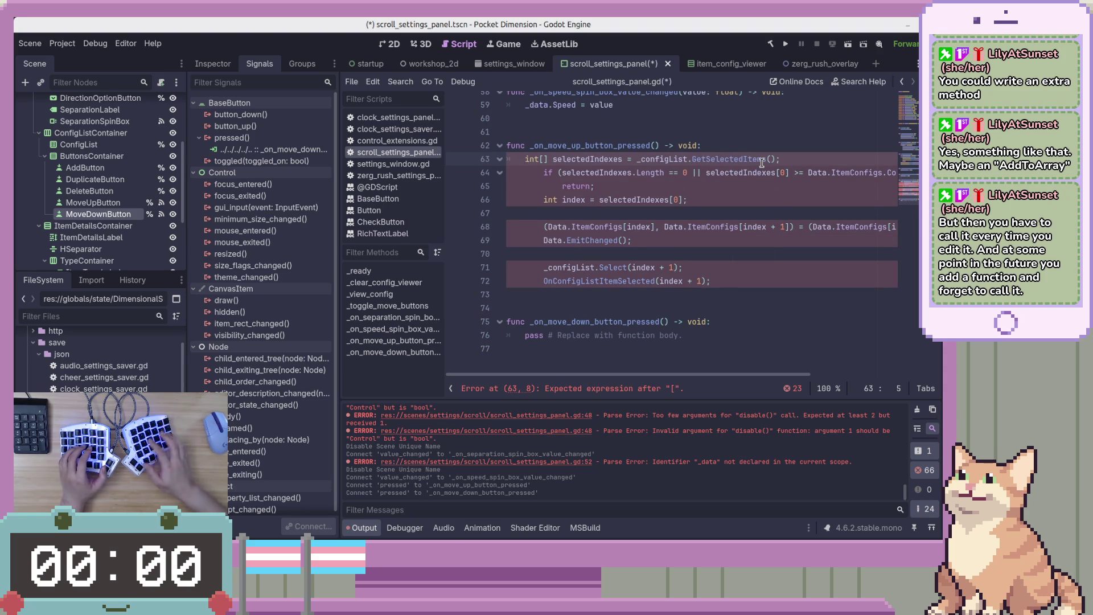
# Rewrite line 63 as var selected_indices: Array[int] = _config_list.get_selected_items() and save.
pyautogui.write('var')
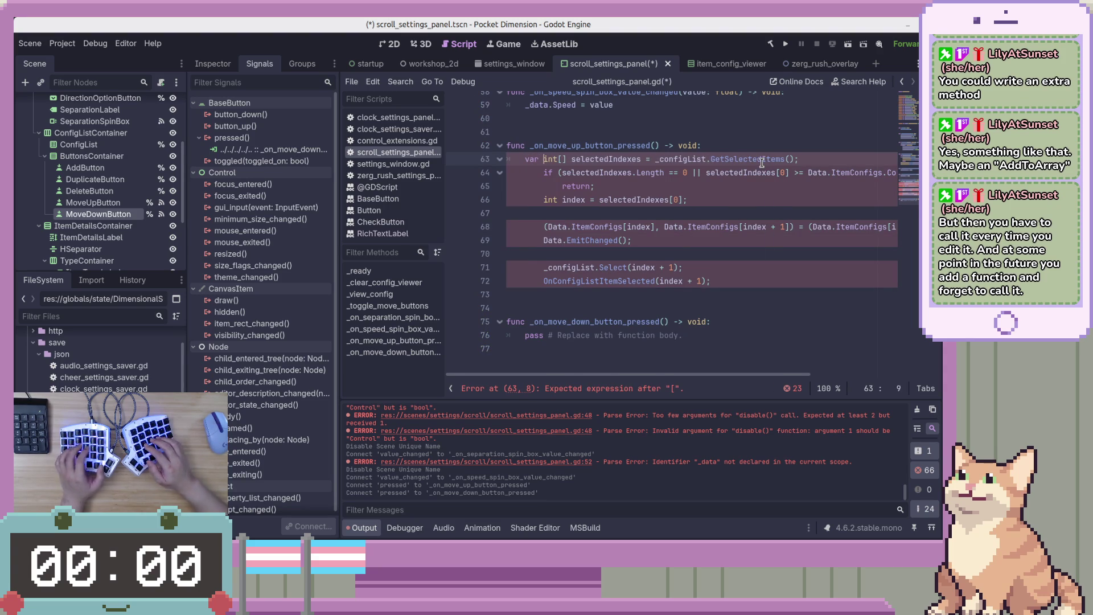
pyautogui.hotkey('ctrl', 'shift', 'Right')
pyautogui.hotkey('ctrl', 'shift', 'Right')
pyautogui.hotkey('ctrl', 'shift', 'Right')
pyautogui.write('s')
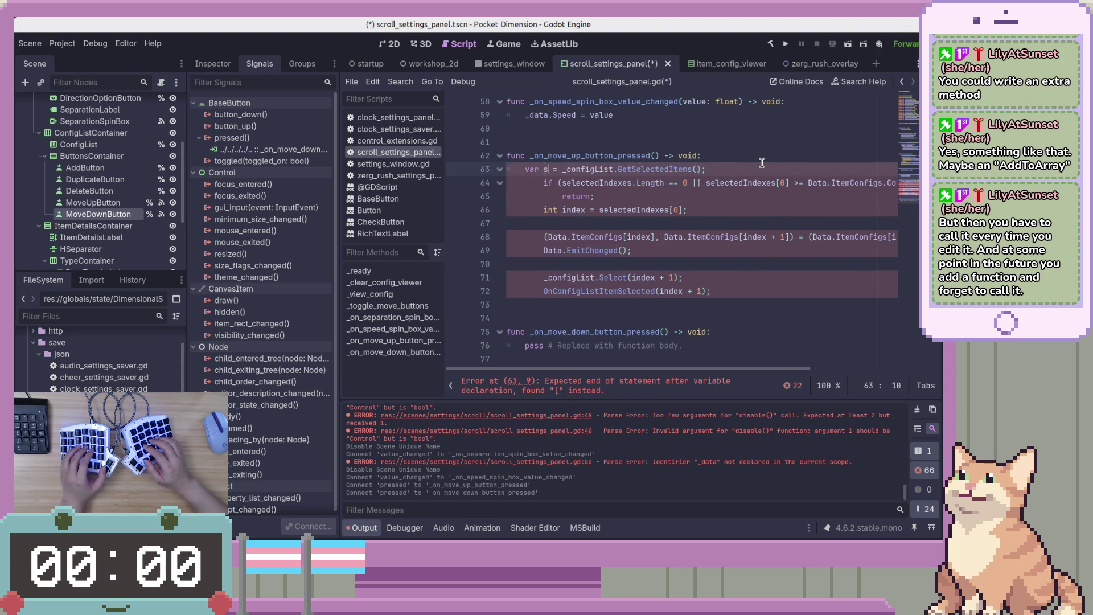
pyautogui.press('BackSpace')
pyautogui.write('lec')
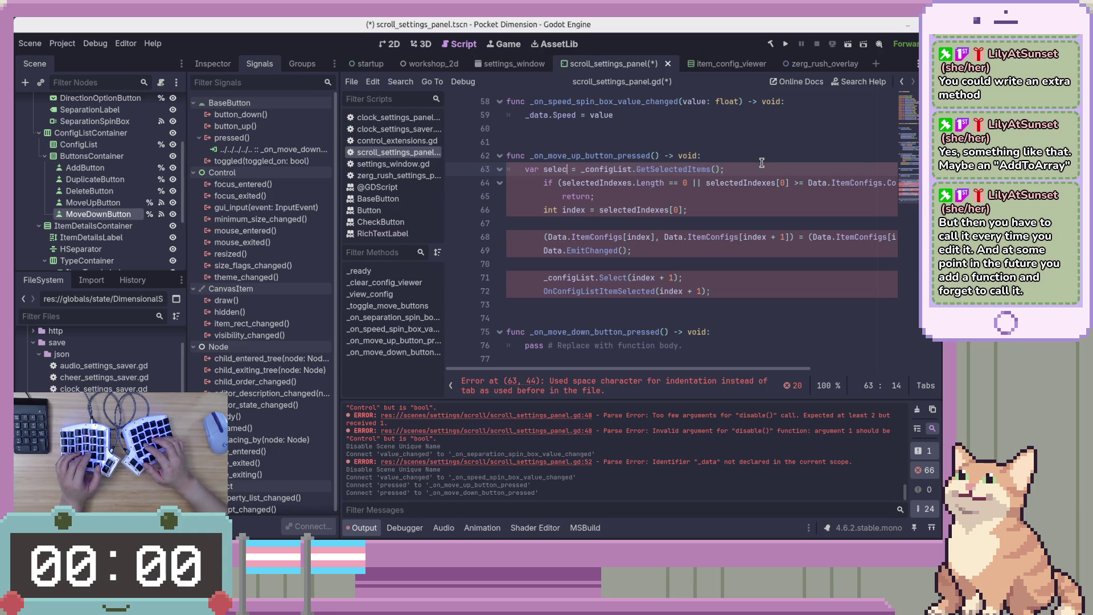
pyautogui.write('ted_indices: ')
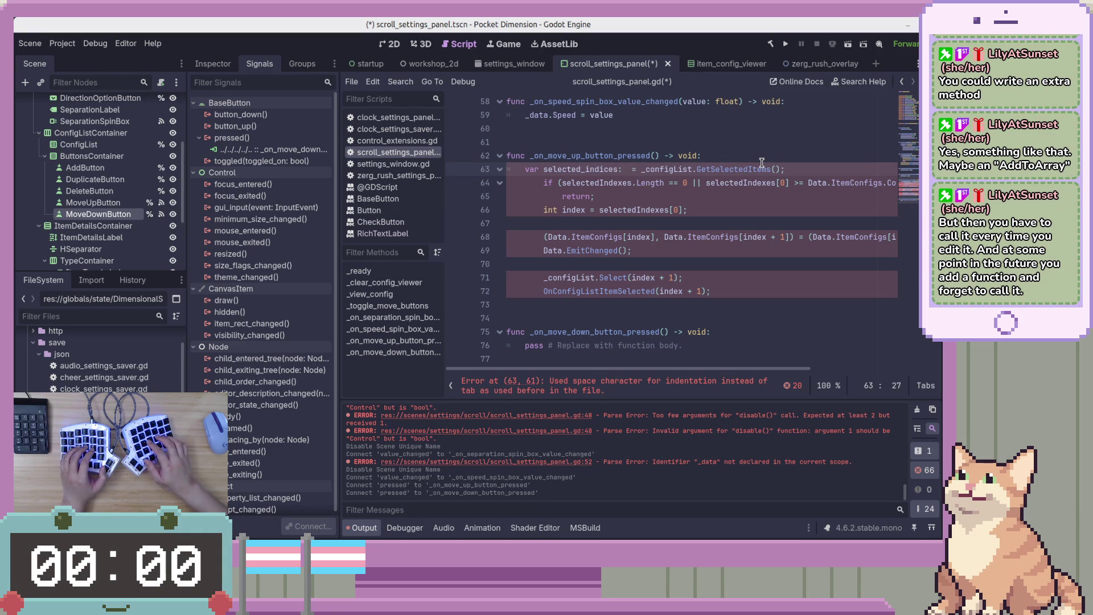
pyautogui.write('Array[in')
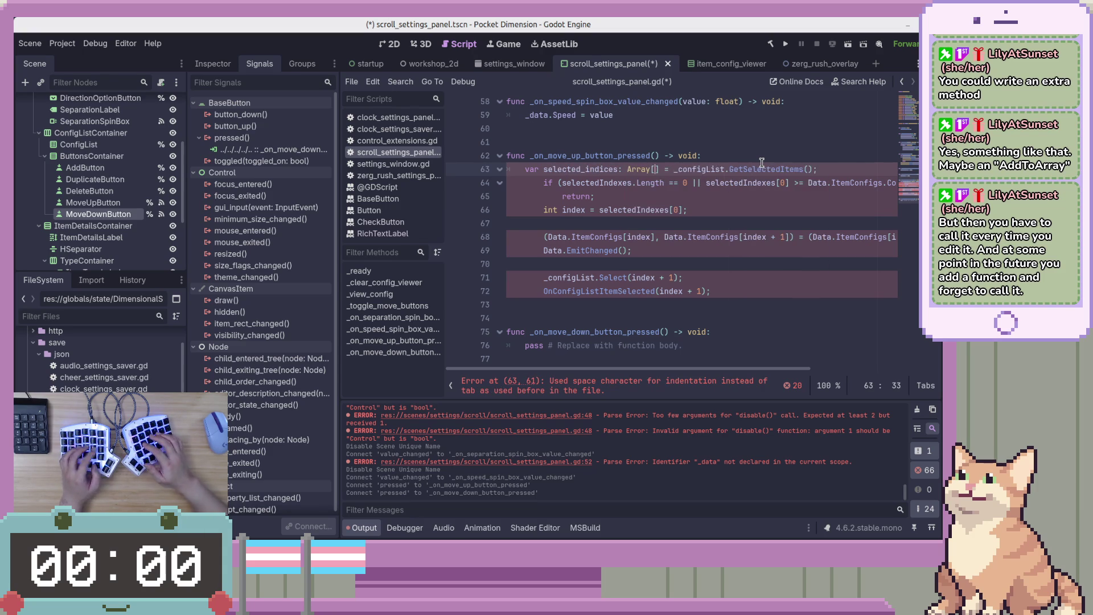
pyautogui.write('t')
pyautogui.press('Right')
pyautogui.press('Right')
pyautogui.press('Right')
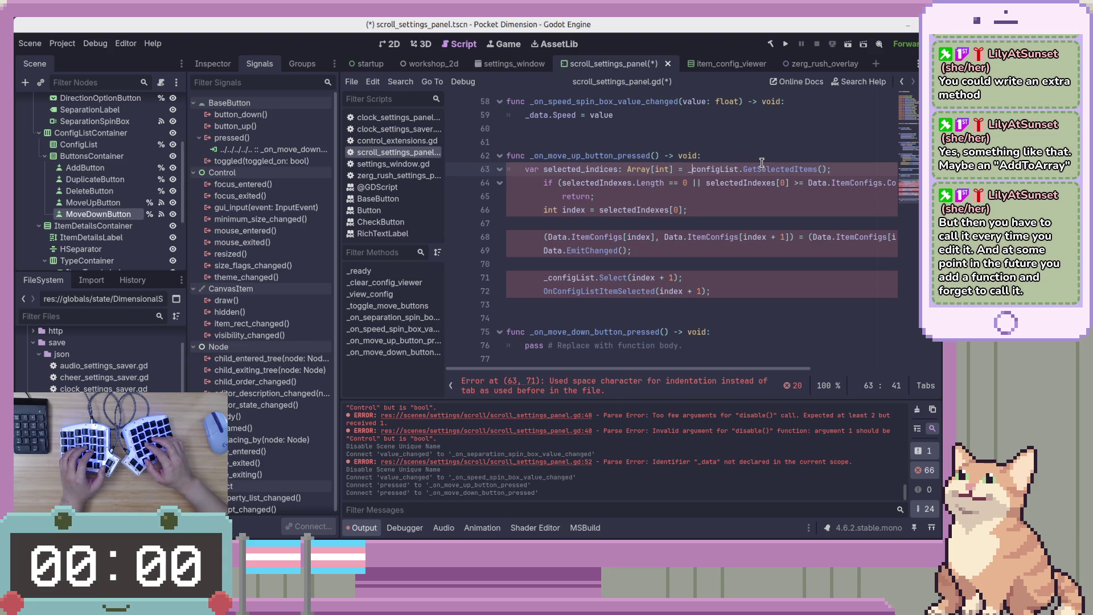
pyautogui.write('_lis')
pyautogui.press('Delete')
pyautogui.press('Delete')
pyautogui.press('Delete')
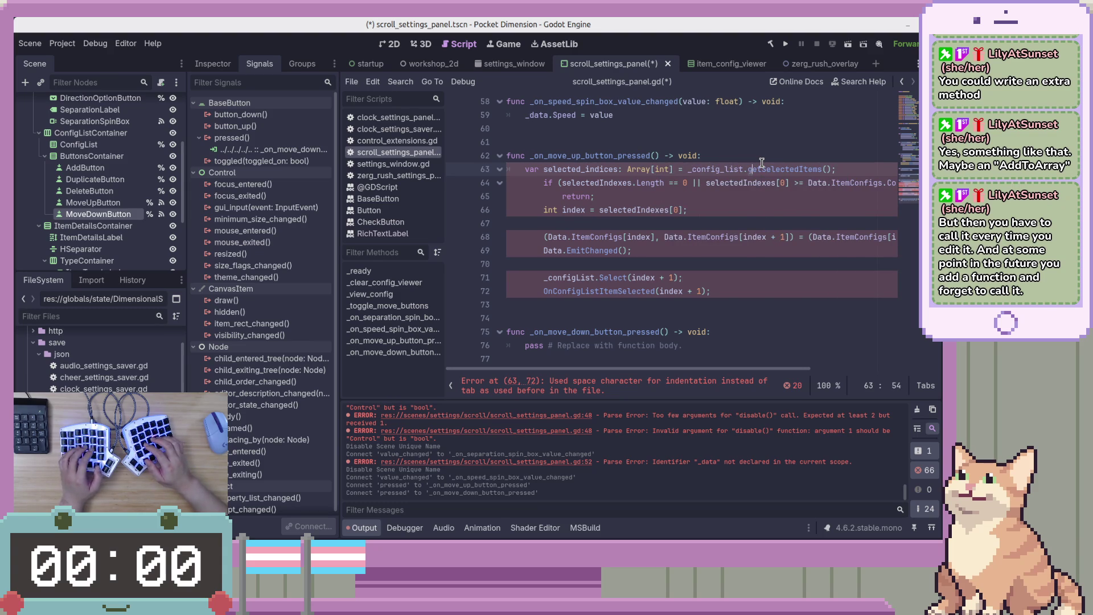
pyautogui.write('e')
pyautogui.press('Delete')
pyautogui.write('selected')
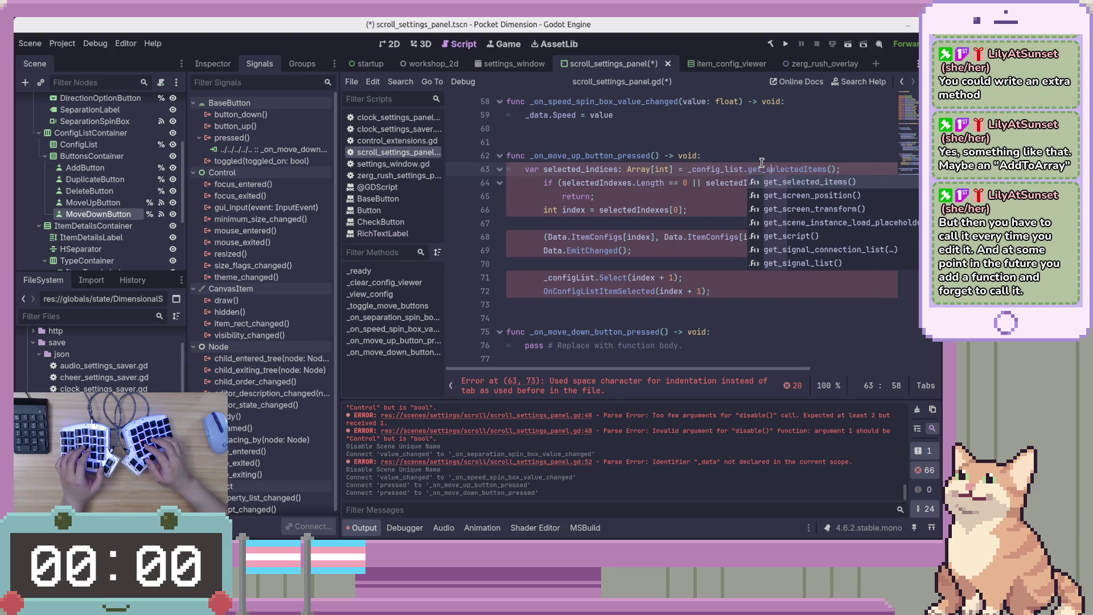
pyautogui.press('Delete')
pyautogui.press('Delete')
pyautogui.press('Delete')
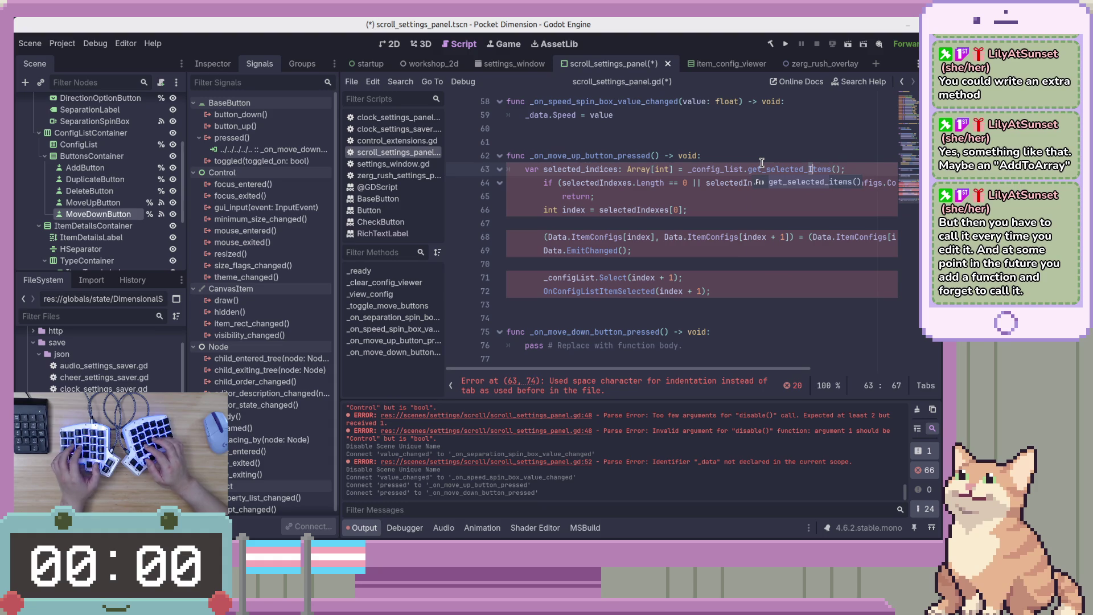
pyautogui.hotkey('ctrl', 's')
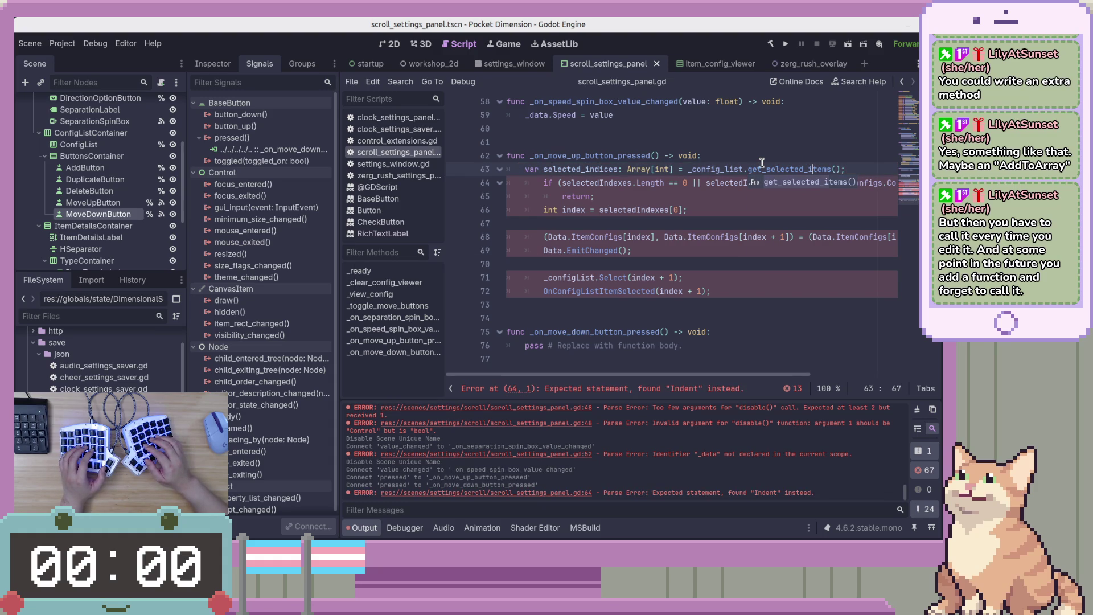
# Remove line 63's trailing semicolon and the extra indentation on line 64.
pyautogui.press('Escape')
pyautogui.press('End')
pyautogui.press('BackSpace')
pyautogui.press('Down')
pyautogui.press('Home')
pyautogui.press('BackSpace')
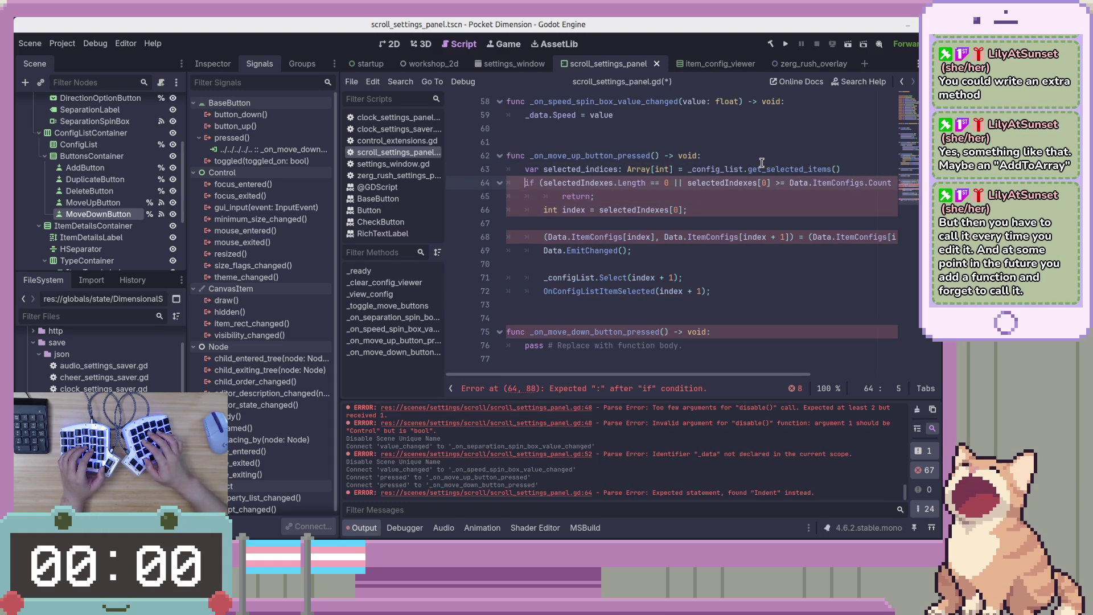
# On line 64, use selected_indices.size() instead of Length and replace || with or.
pyautogui.press('Right')
pyautogui.press('Right')
pyautogui.press('Right')
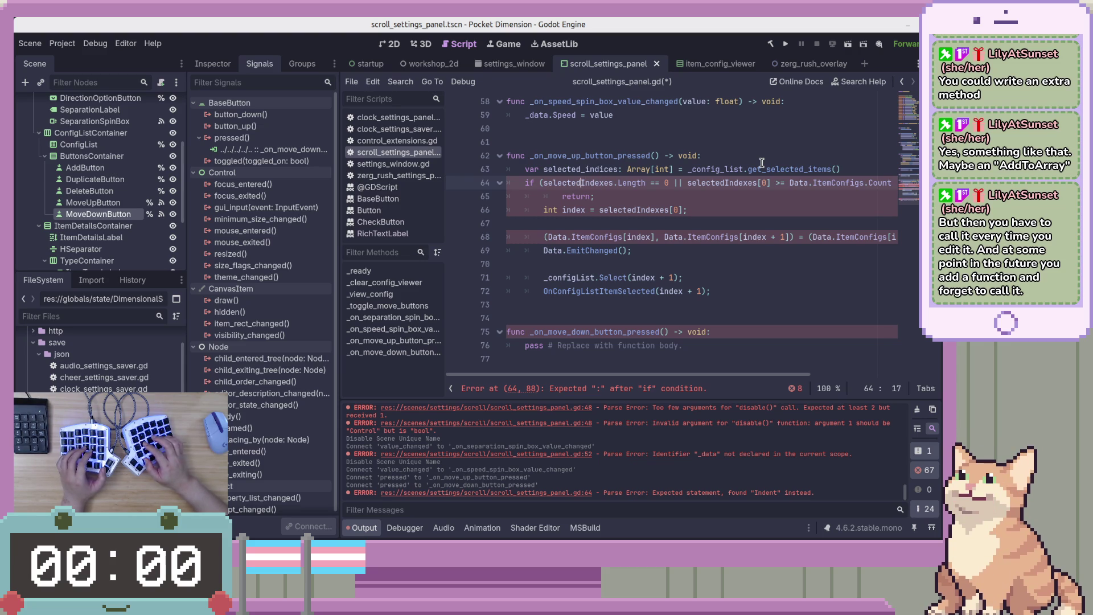
pyautogui.write('_indices')
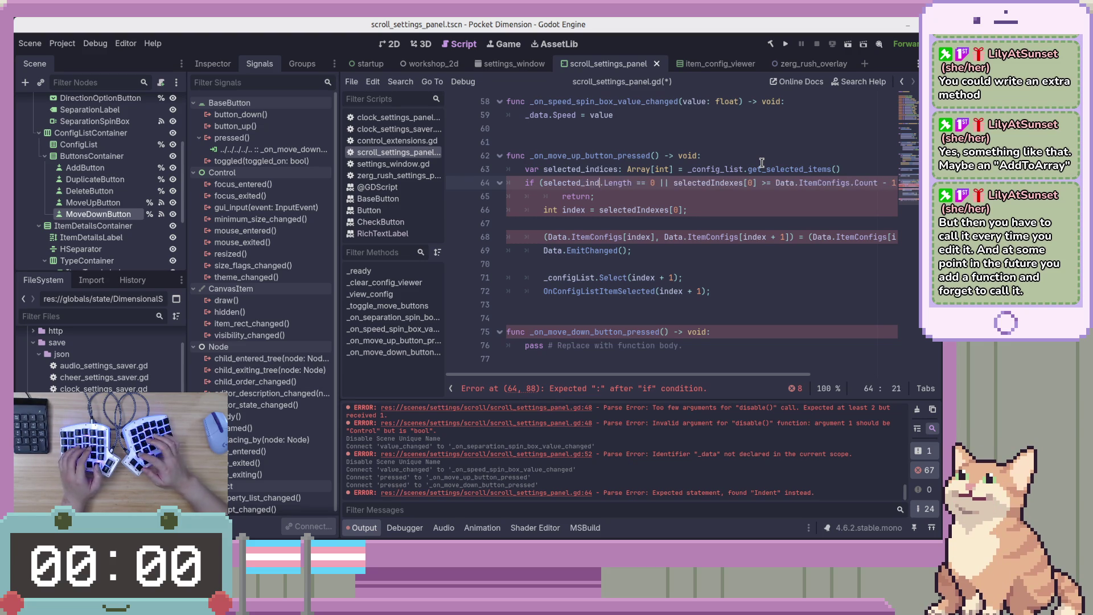
pyautogui.hotkey('ctrl', 'shift', 'Right')
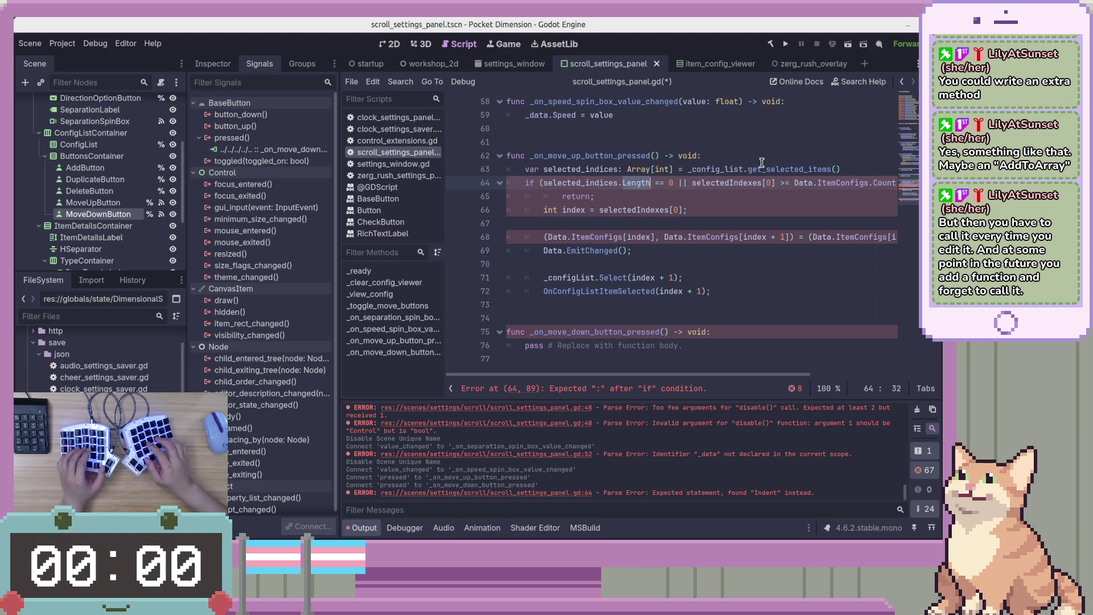
pyautogui.write('Size()')
pyautogui.hotkey('ctrl', 'Left')
pyautogui.hotkey('ctrl', 'Left')
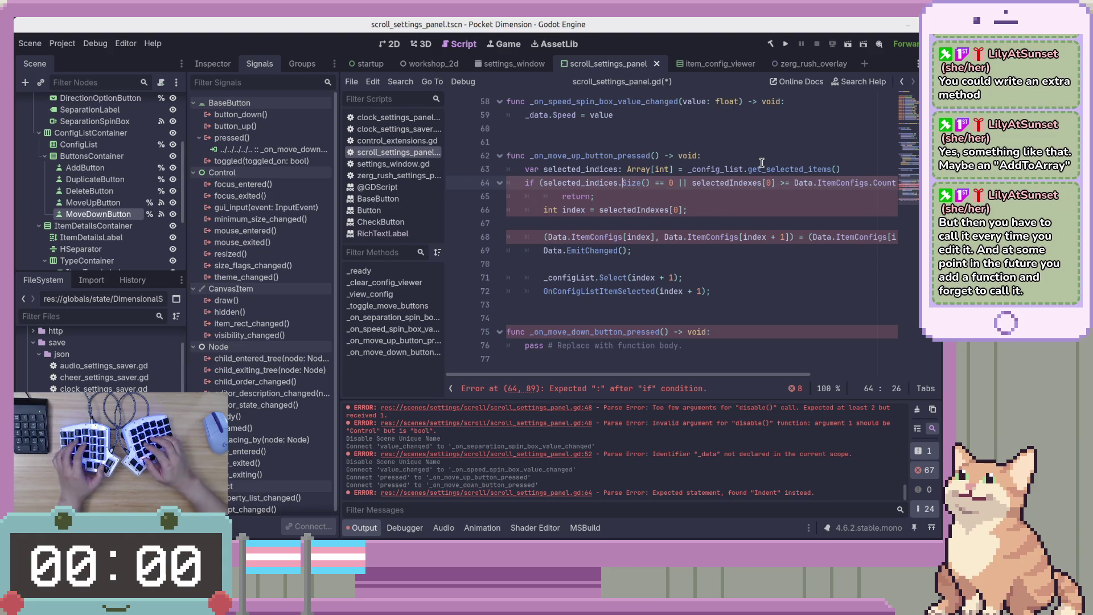
pyautogui.press('Delete')
pyautogui.write('s')
pyautogui.press('Right')
pyautogui.press('Right')
pyautogui.press('Right')
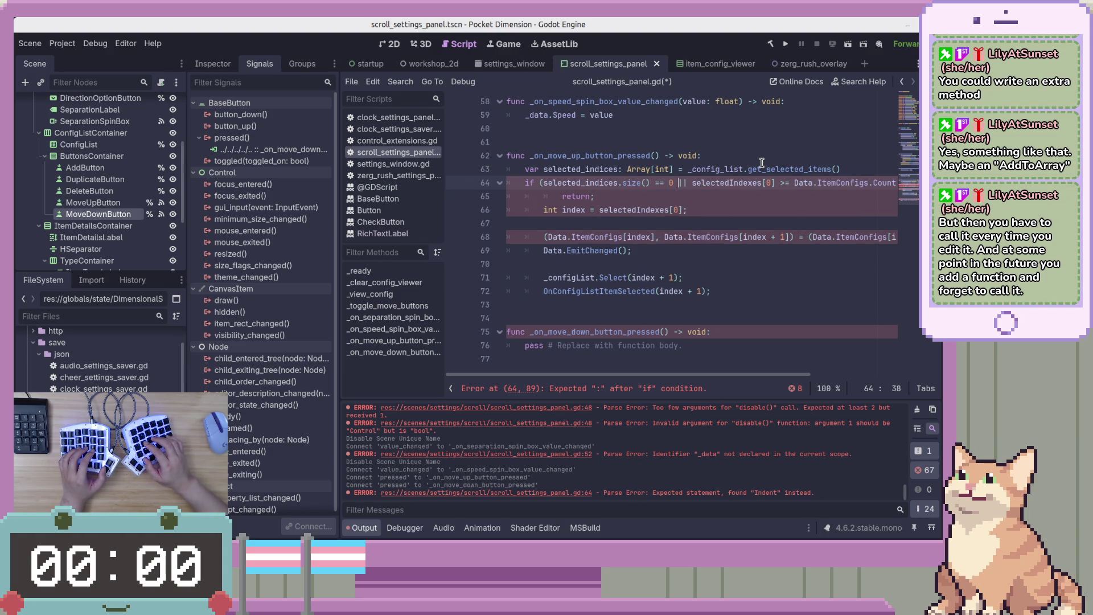
pyautogui.press('Left')
pyautogui.press('Left')
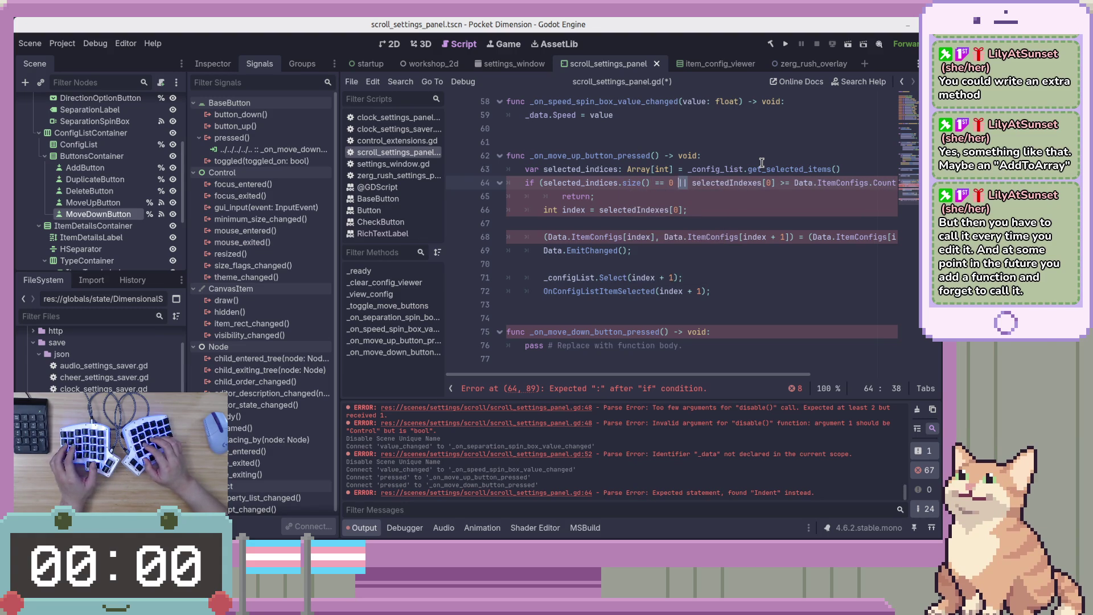
pyautogui.press('Delete')
pyautogui.press('Delete')
pyautogui.write('or')
pyautogui.press('Right')
pyautogui.press('Right')
pyautogui.press('Right')
# Change the second check to selected_indices[0] against _data.ItemConfigs.size(), then save.
pyautogui.hotkey('ctrl', 'space')
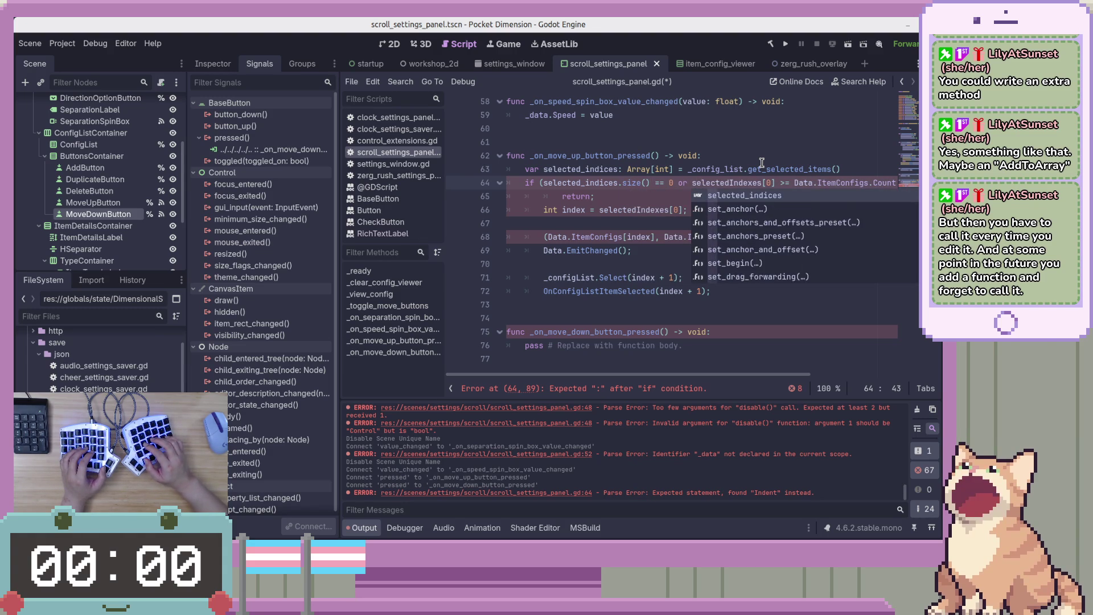
pyautogui.press('Right')
pyautogui.press('Right')
pyautogui.press('Right')
pyautogui.write('_')
pyautogui.press('Delete')
pyautogui.write('in')
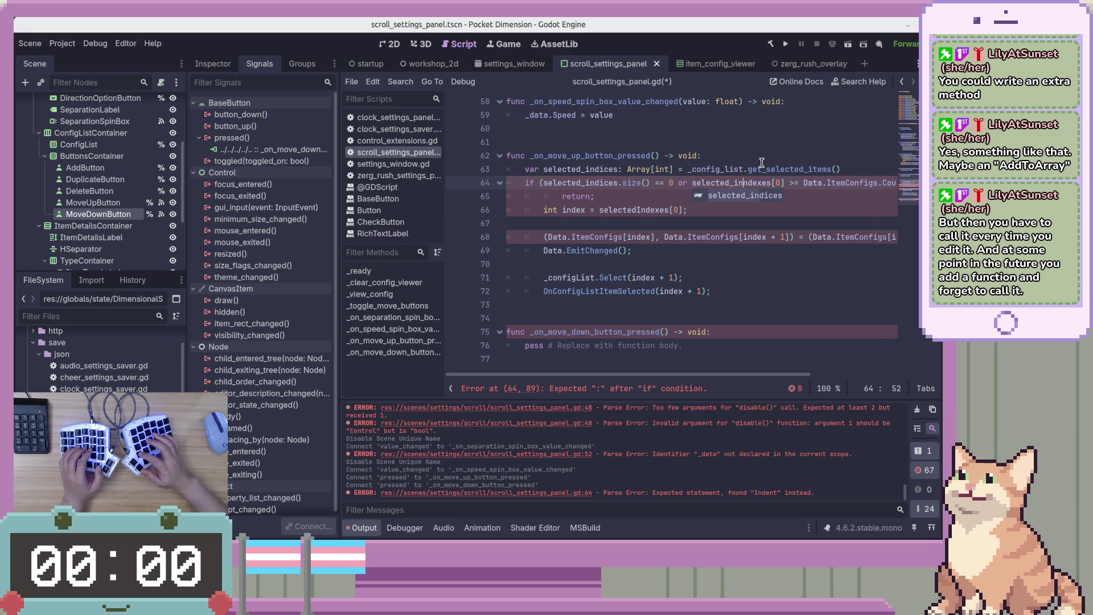
pyautogui.press('Delete')
pyautogui.press('Right')
pyautogui.press('Tab')
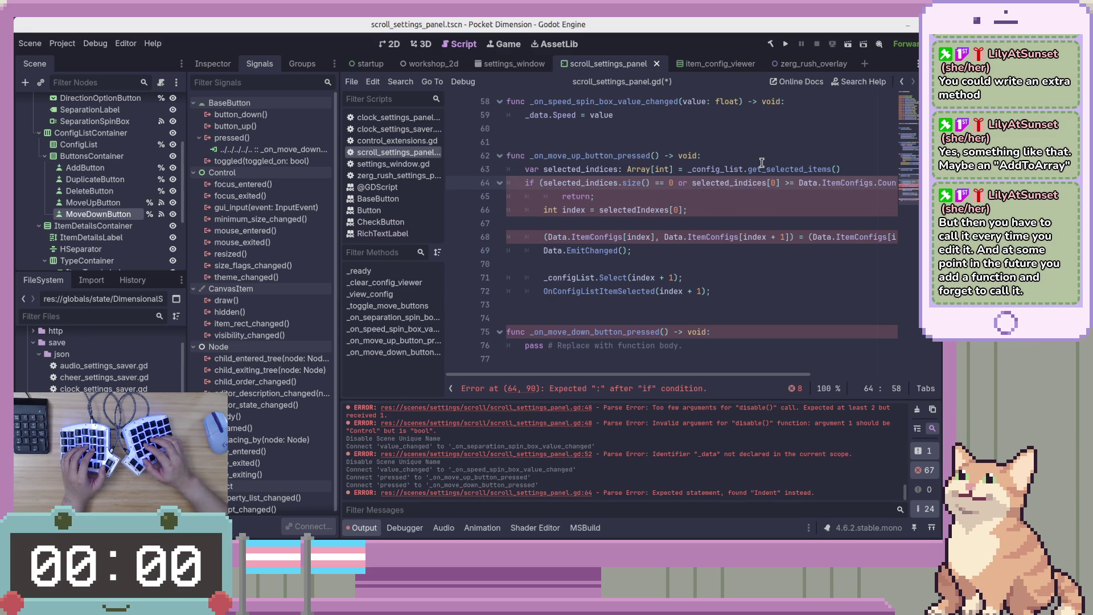
pyautogui.press('Right')
pyautogui.press('Right')
pyautogui.press('Right')
pyautogui.press('Right')
pyautogui.press('Right')
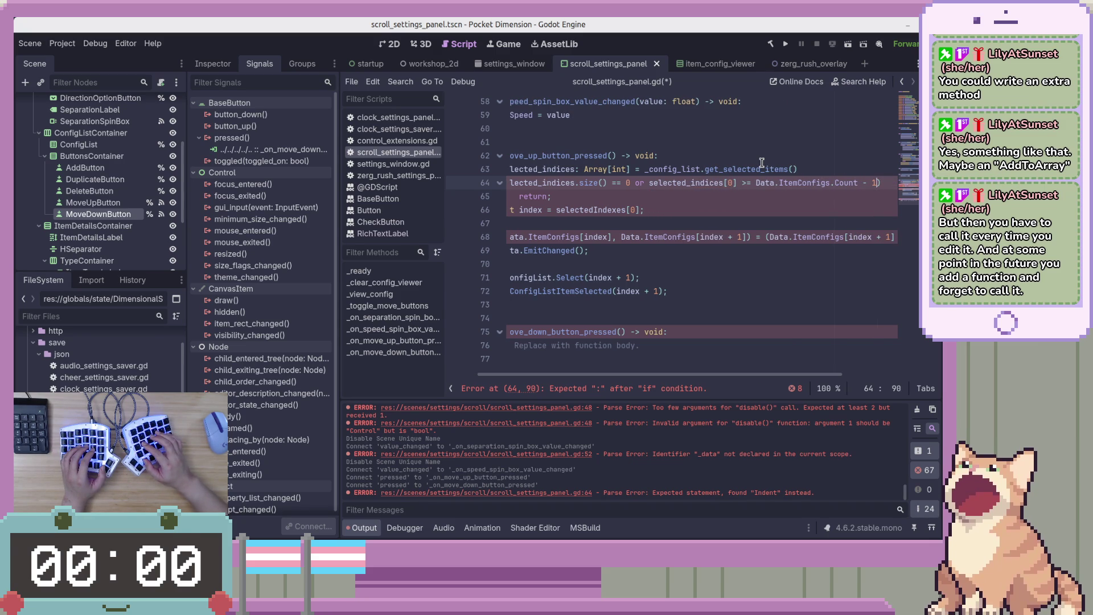
pyautogui.press('Delete')
pyautogui.press('Delete')
pyautogui.press('Delete')
pyautogui.write('_dat')
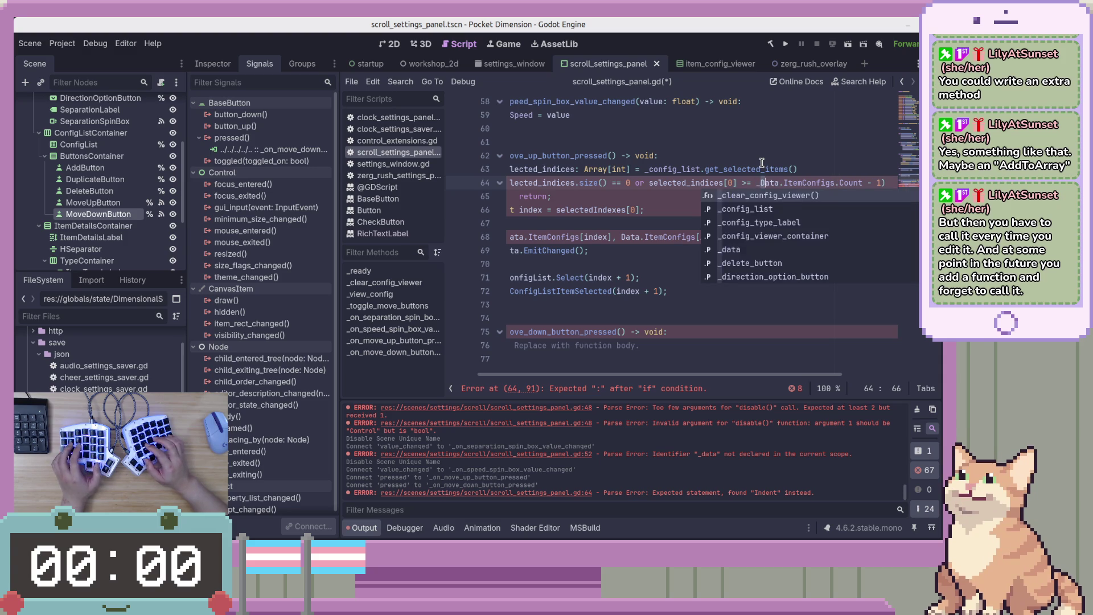
pyautogui.press('Right')
pyautogui.press('Right')
pyautogui.press('Right')
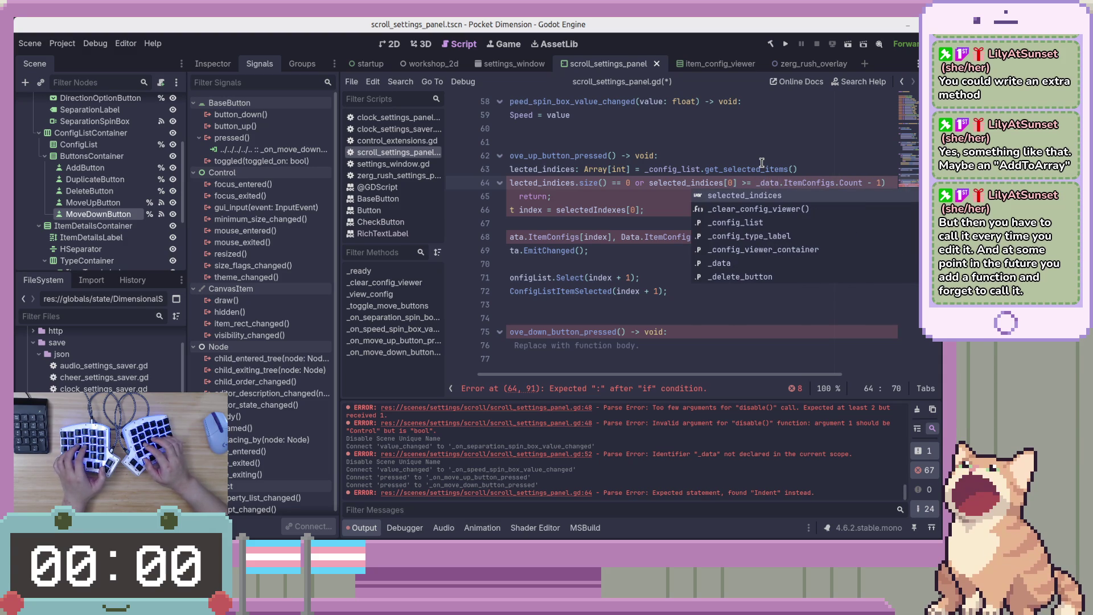
pyautogui.press('Right')
pyautogui.press('Right')
pyautogui.press('Right')
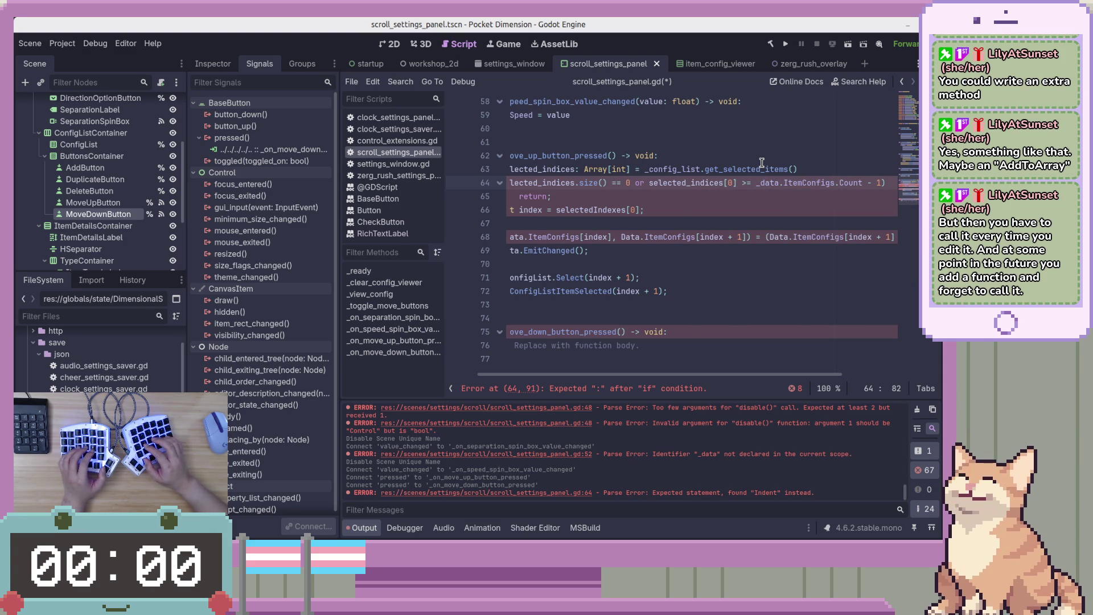
pyautogui.write('Si')
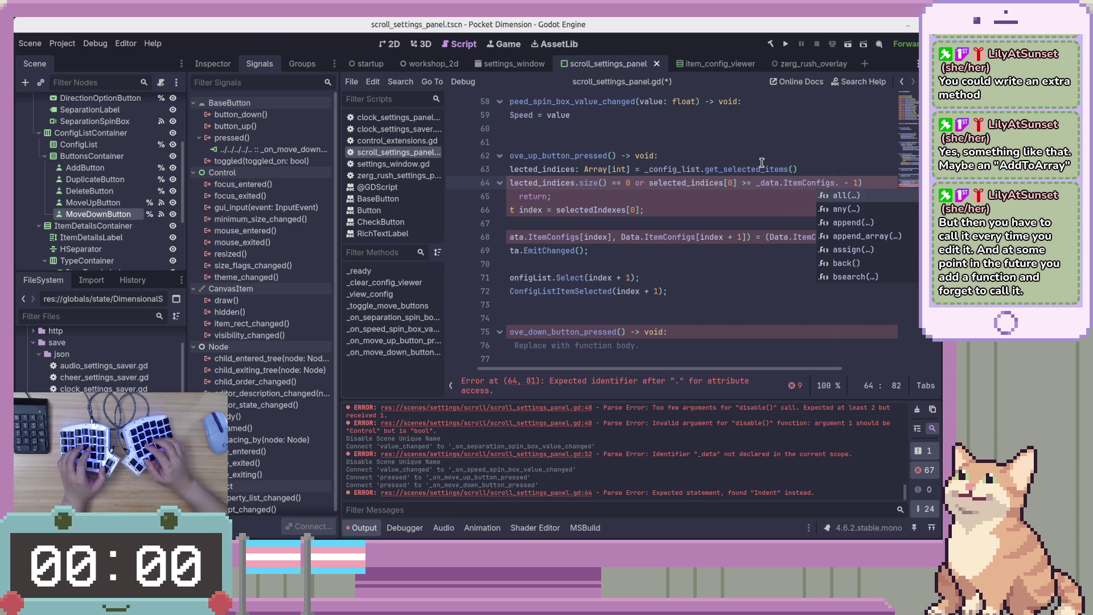
pyautogui.press('Return')
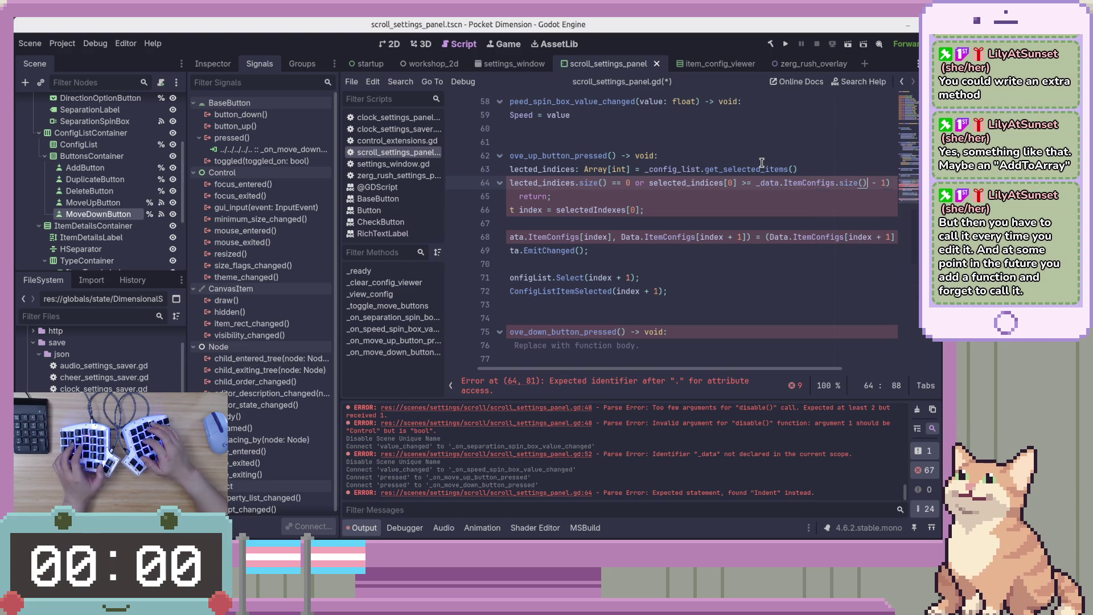
pyautogui.hotkey('ctrl', 's')
# End the condition with ':', drop its parentheses, un-indent the return line, and save.
pyautogui.press('End')
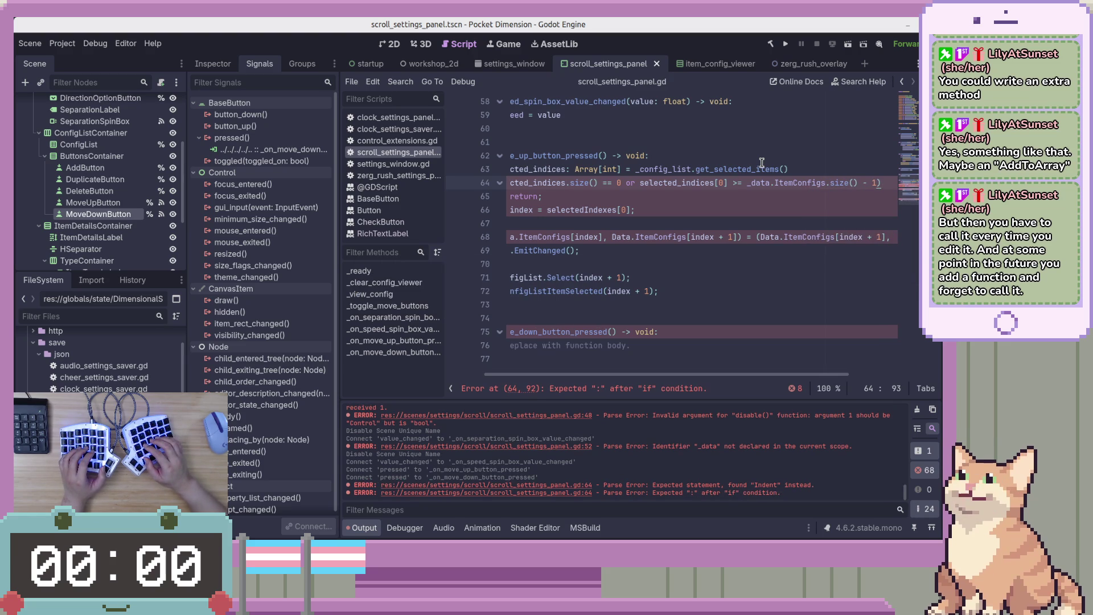
pyautogui.write(':')
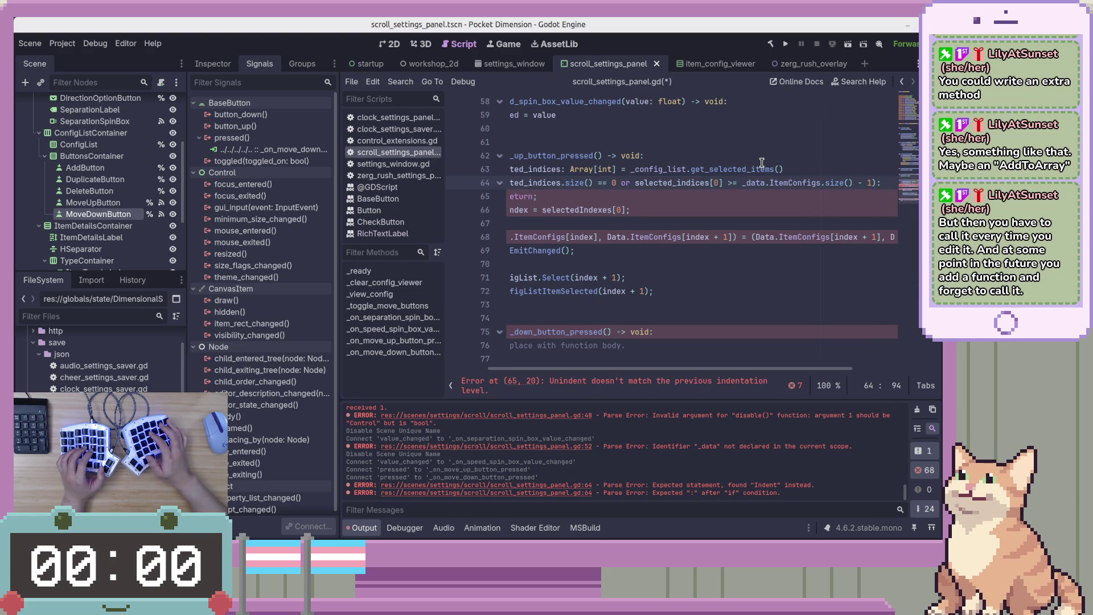
pyautogui.press('Right')
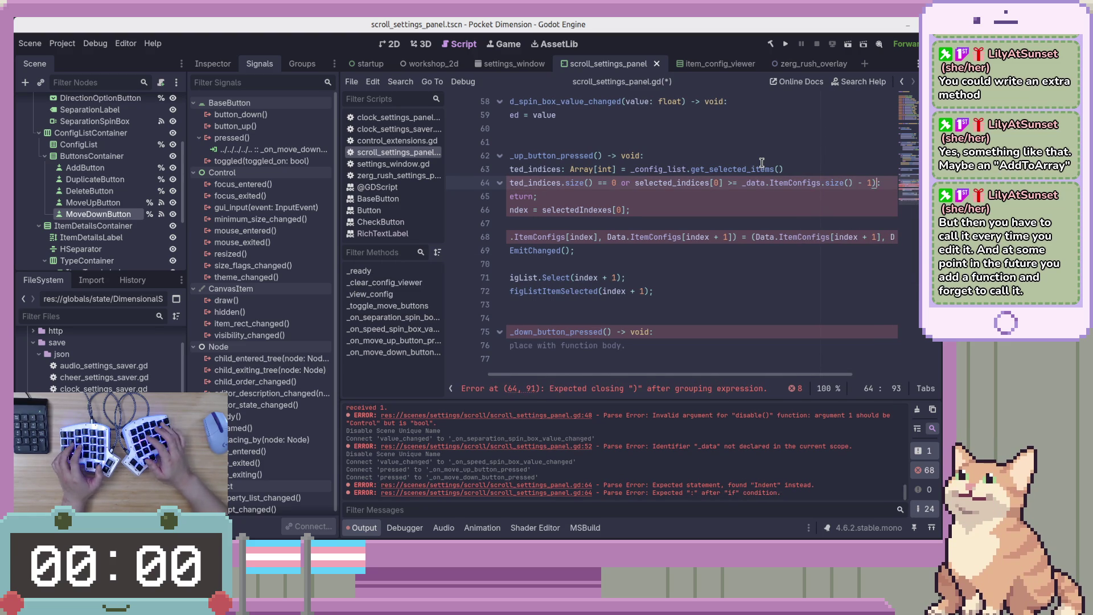
pyautogui.write(':')
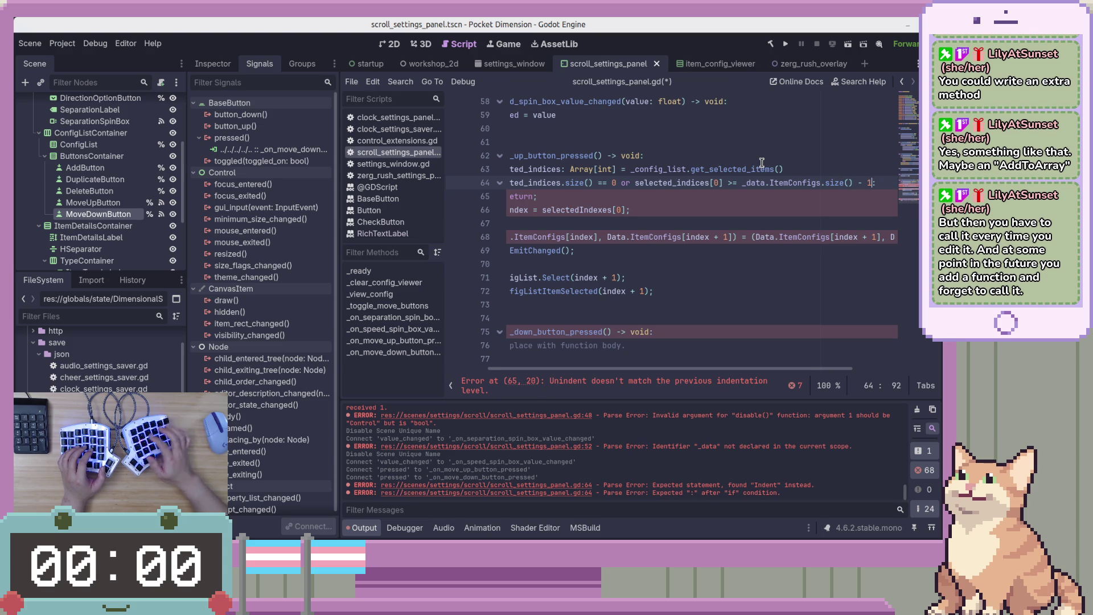
pyautogui.press('Home')
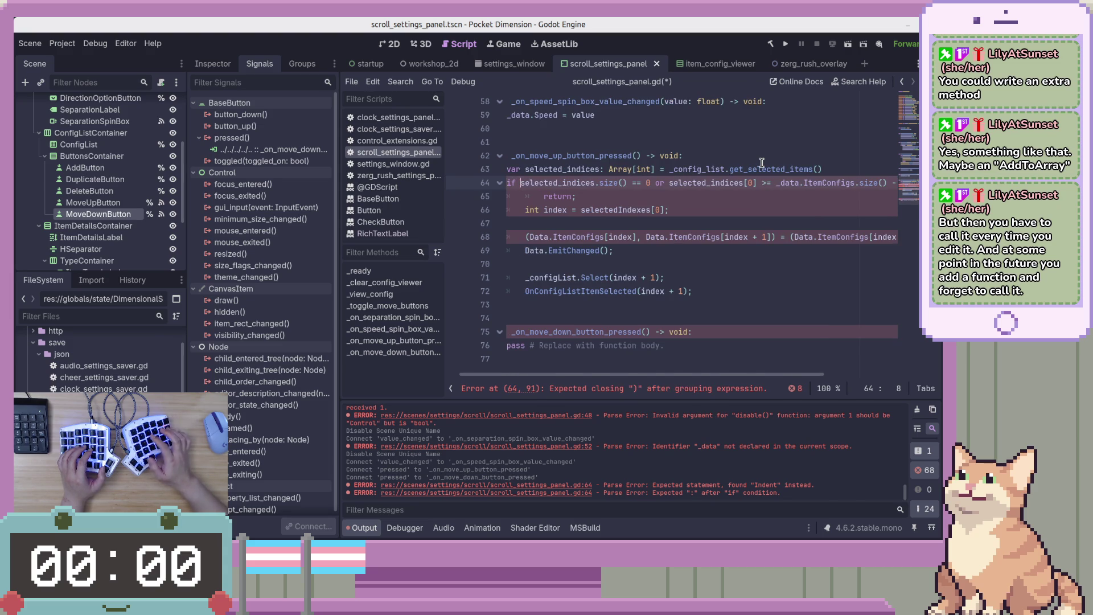
pyautogui.press('Delete')
pyautogui.press('End')
pyautogui.press('Down')
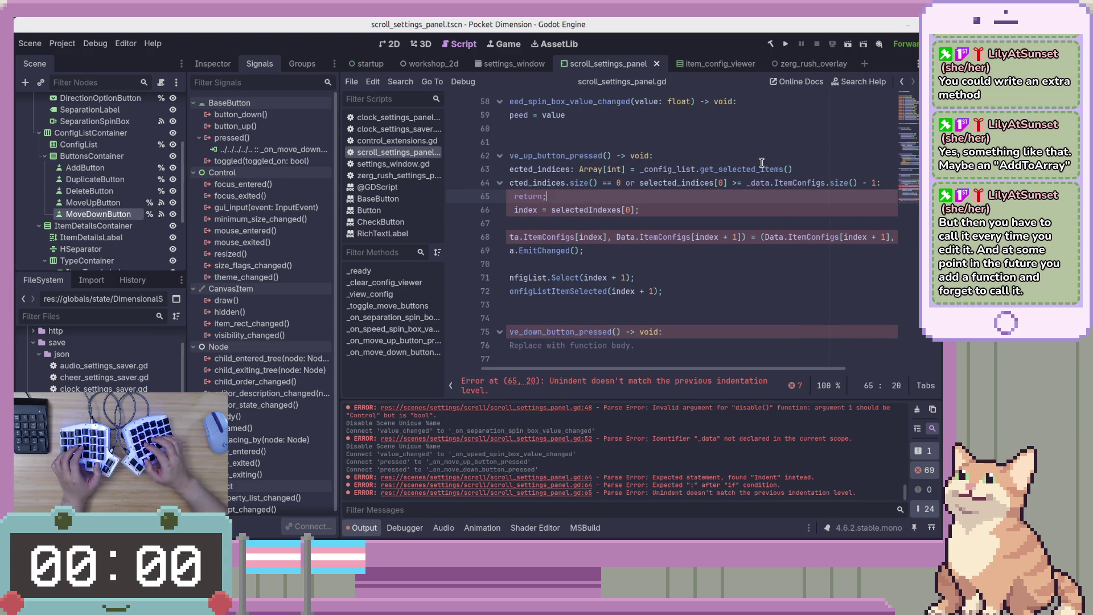
pyautogui.press('Home')
pyautogui.press('Delete')
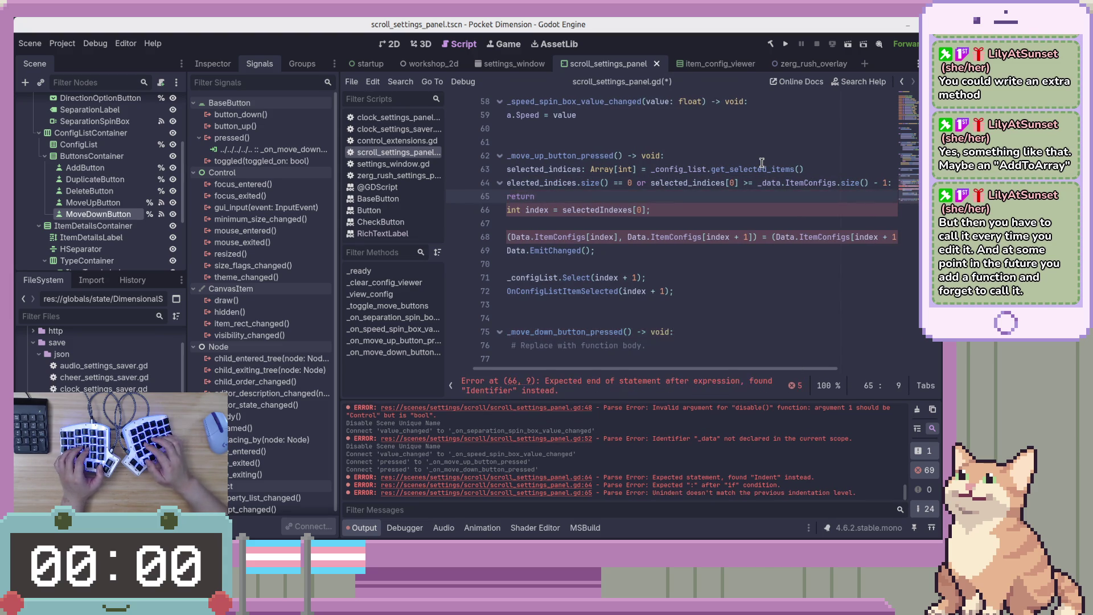
pyautogui.hotkey('ctrl', 's')
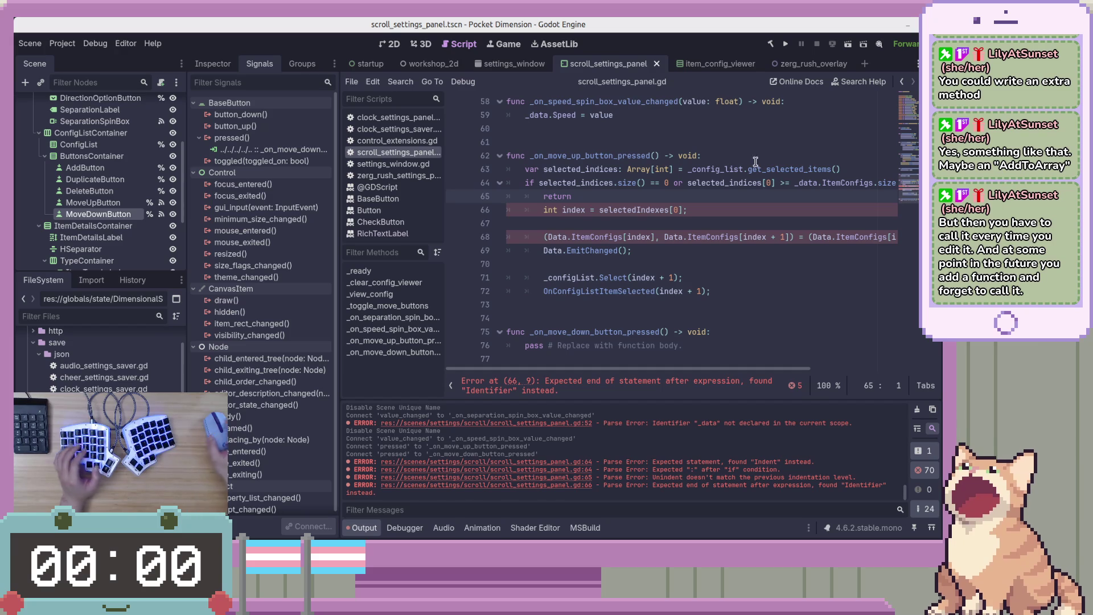
# Review the line 64 condition parts against the C# ScrollSettingsPanel.cs code.
pyautogui.click(612, 182)
pyautogui.moveTo(669, 183); pyautogui.dragTo(538, 183)
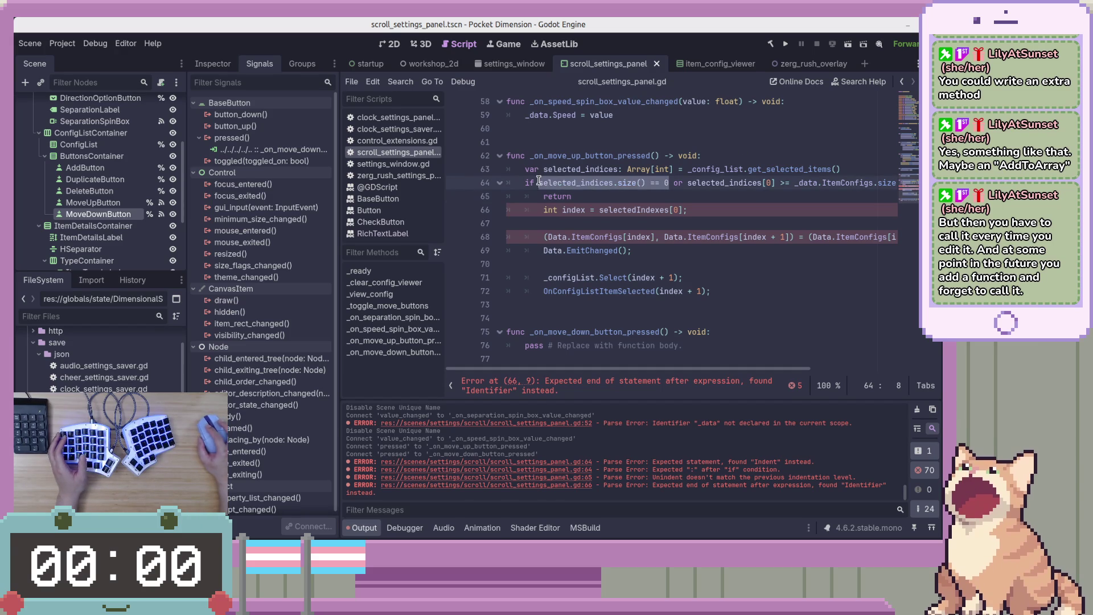
pyautogui.click(643, 356)
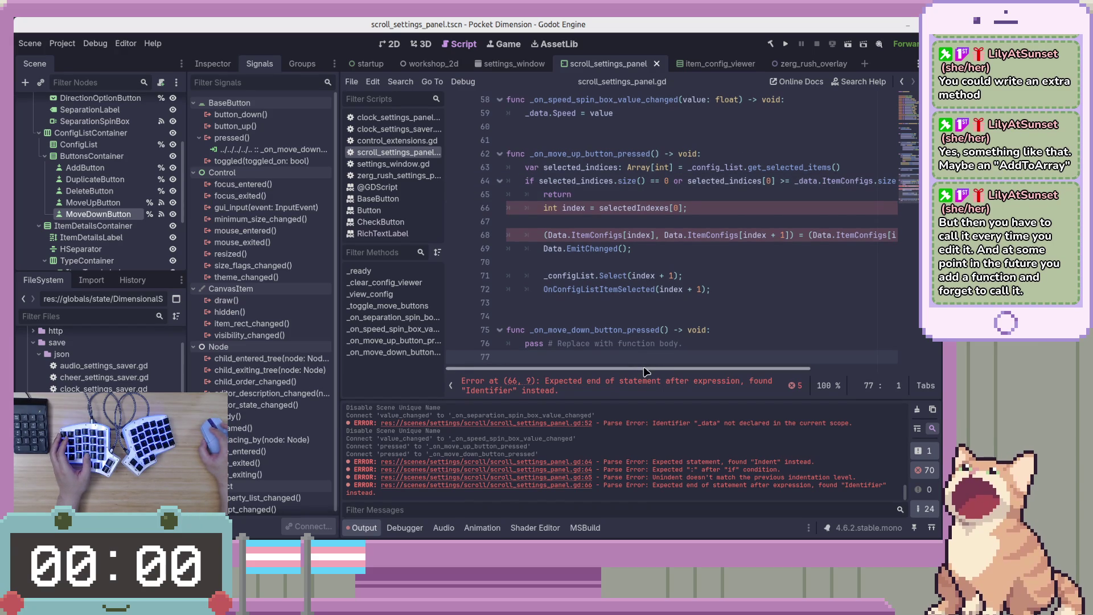
pyautogui.moveTo(645, 369); pyautogui.dragTo(699, 376)
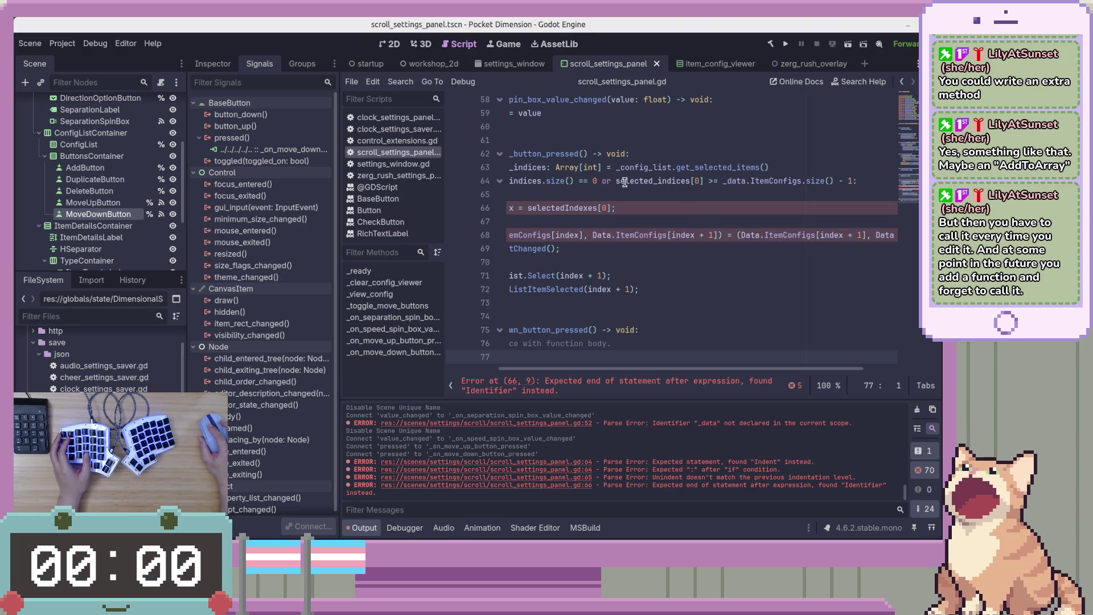
pyautogui.moveTo(628, 181)
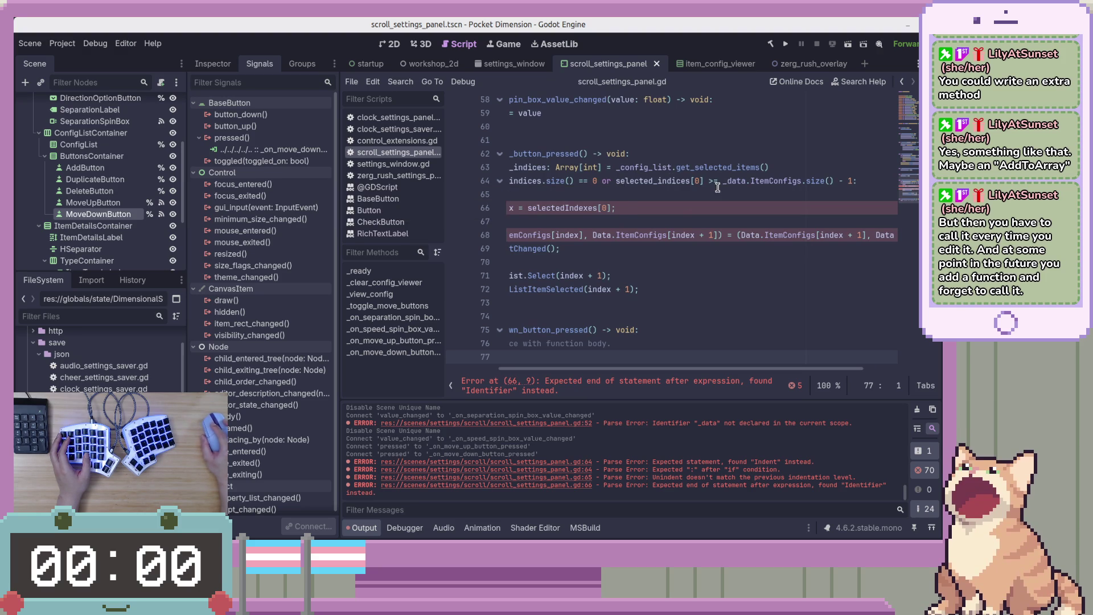
pyautogui.moveTo(723, 181); pyautogui.dragTo(850, 180)
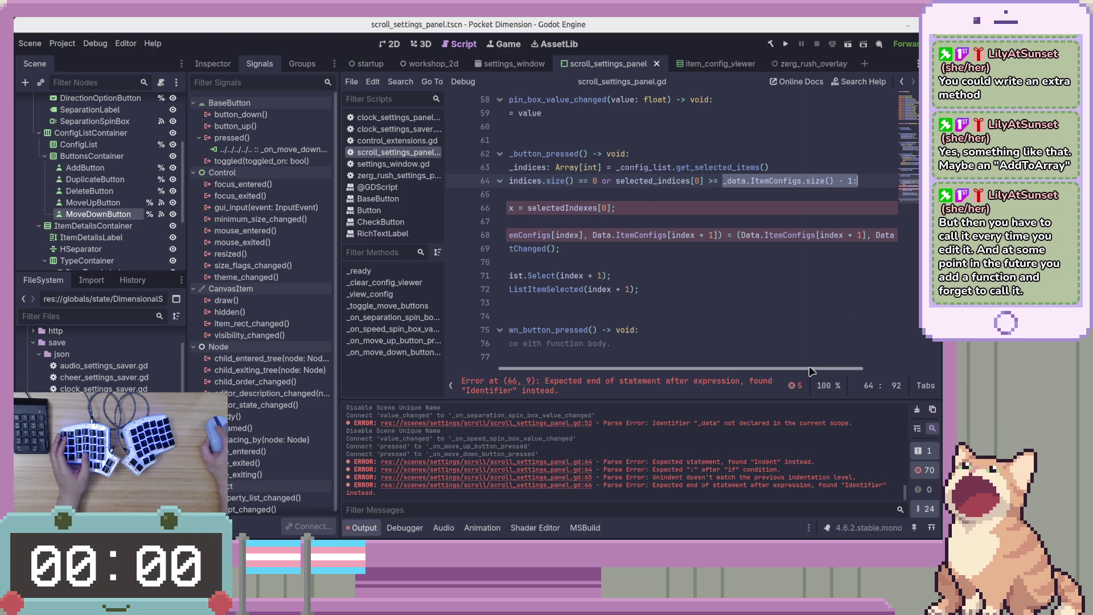
pyautogui.moveTo(813, 370); pyautogui.dragTo(692, 369)
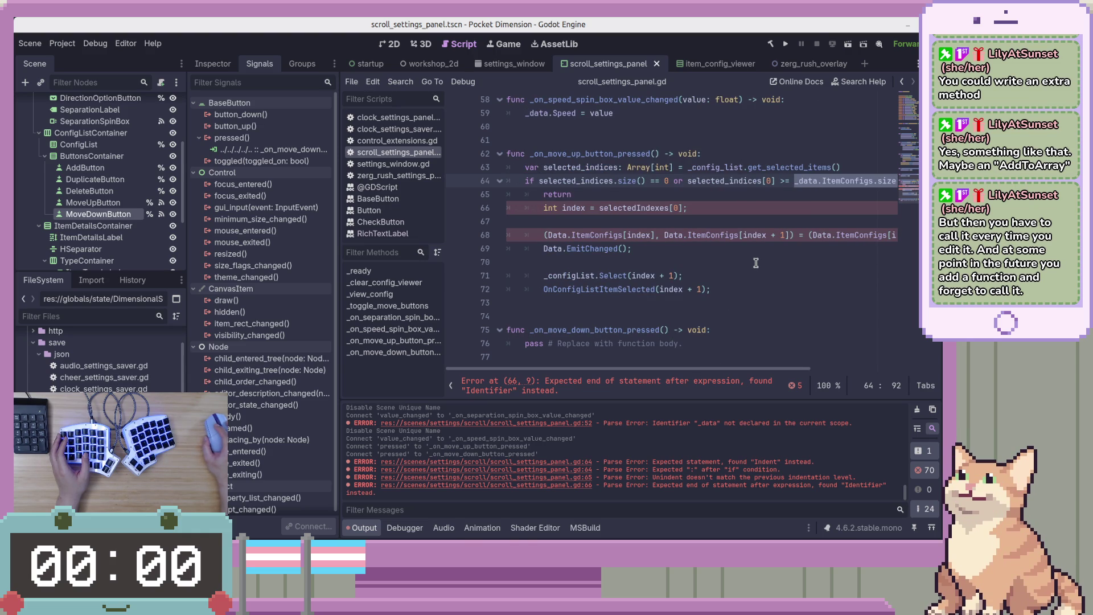
pyautogui.hotkey('alt', 'Tab')
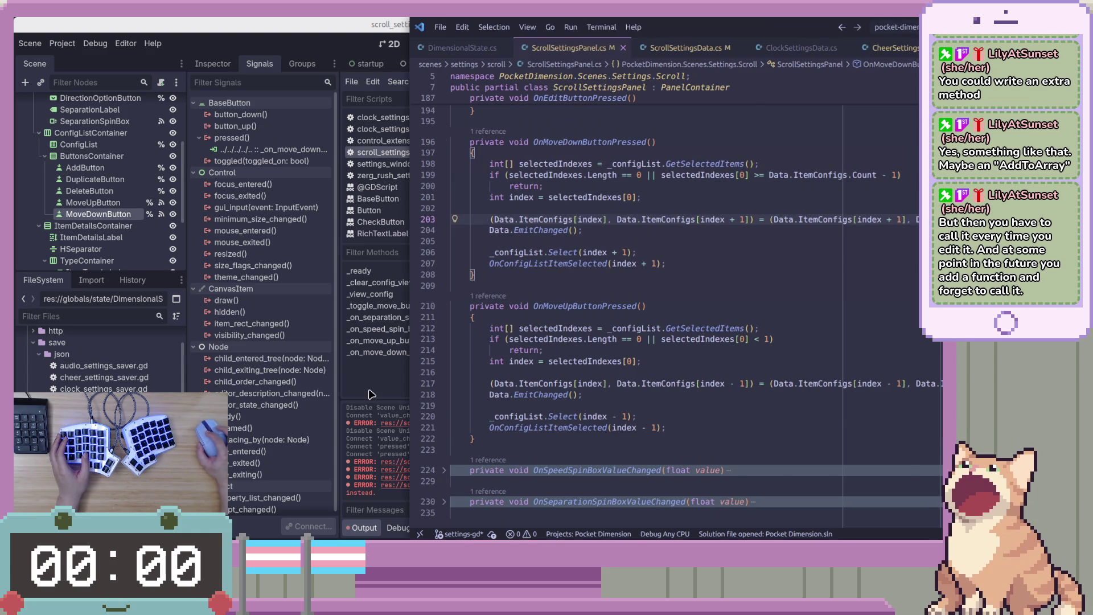
pyautogui.click(372, 394)
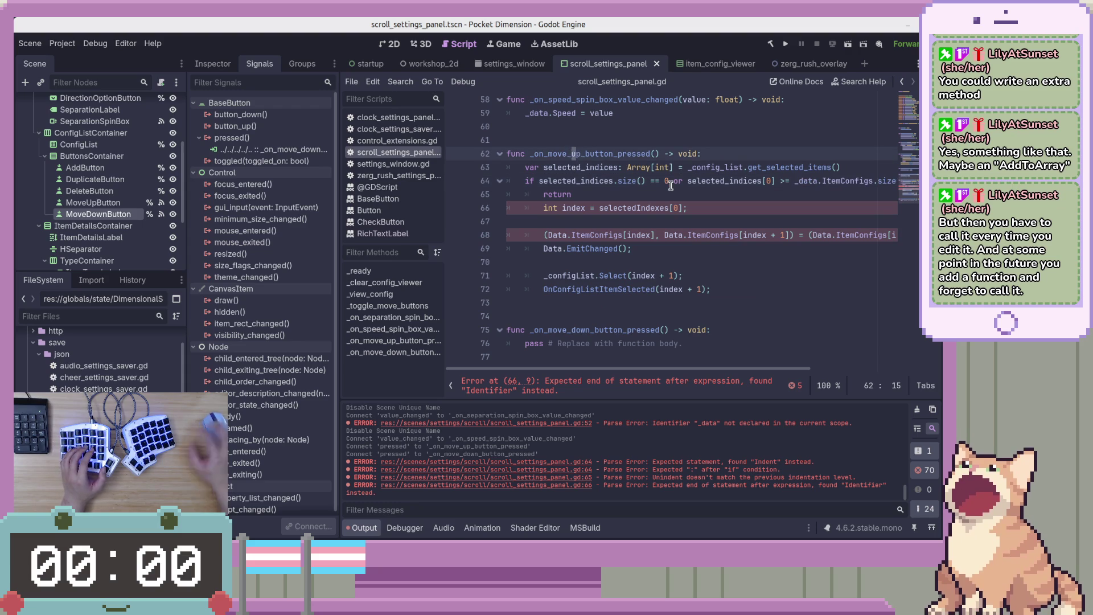
# Correct the handler names to _on_move_down_button_pressed and _on_move_up_button_pressed, then save.
pyautogui.press('Delete')
pyautogui.write('down')
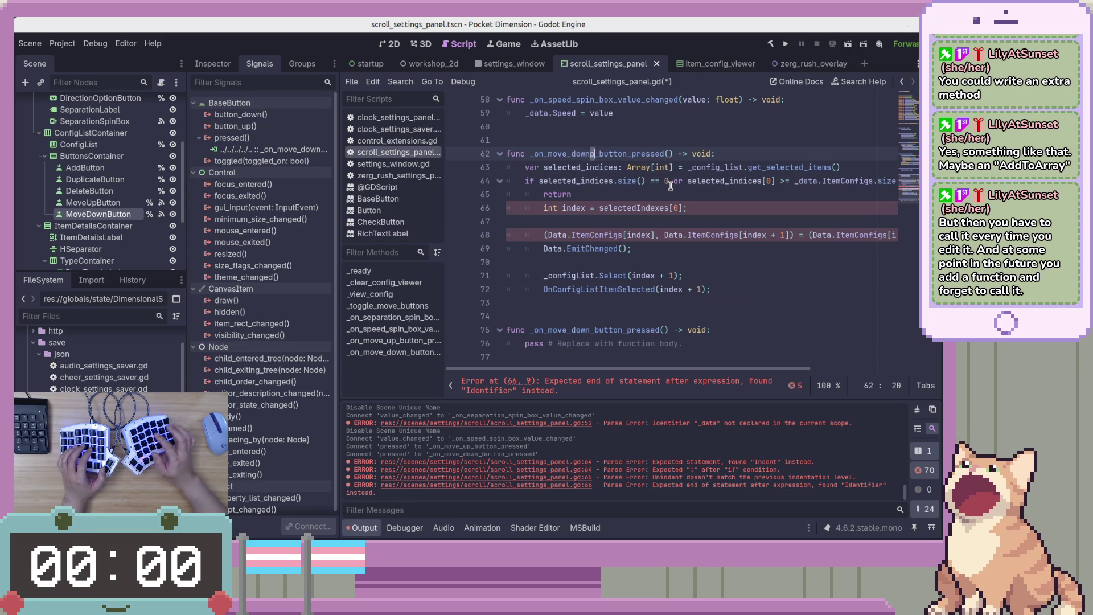
pyautogui.press('BackSpace')
pyautogui.press('Down')
pyautogui.press('Down')
pyautogui.press('Down')
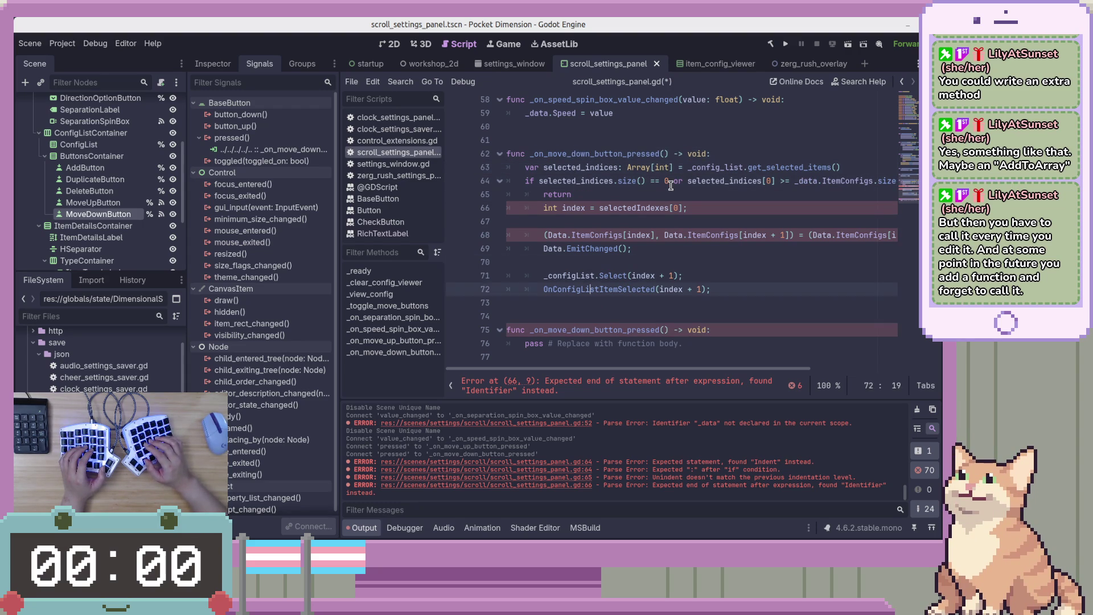
pyautogui.press('Down')
pyautogui.press('Down')
pyautogui.press('Down')
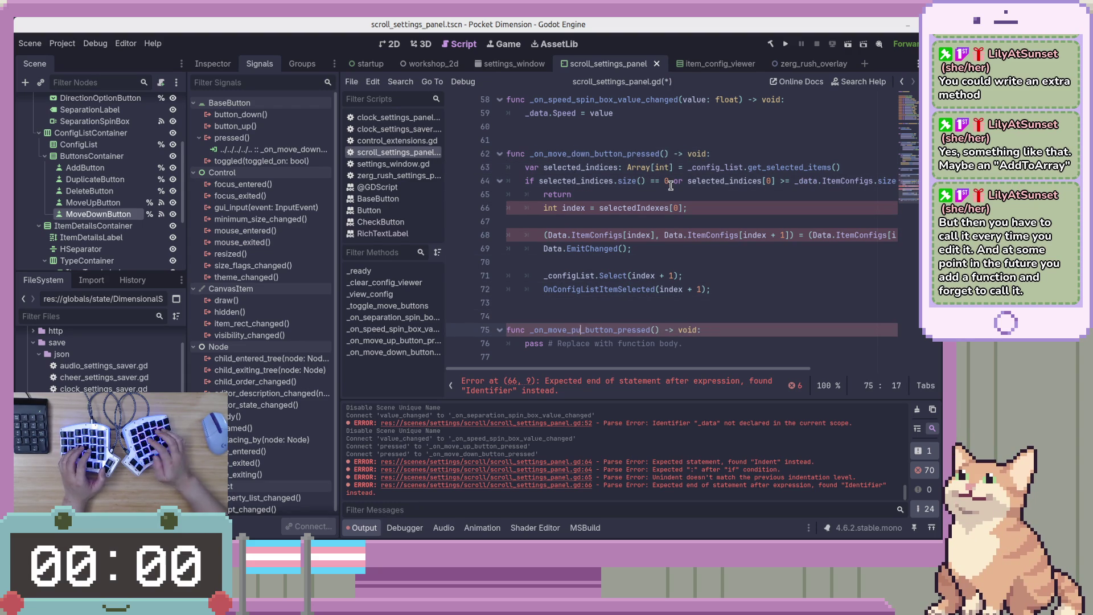
pyautogui.write('up')
pyautogui.hotkey('ctrl', 's')
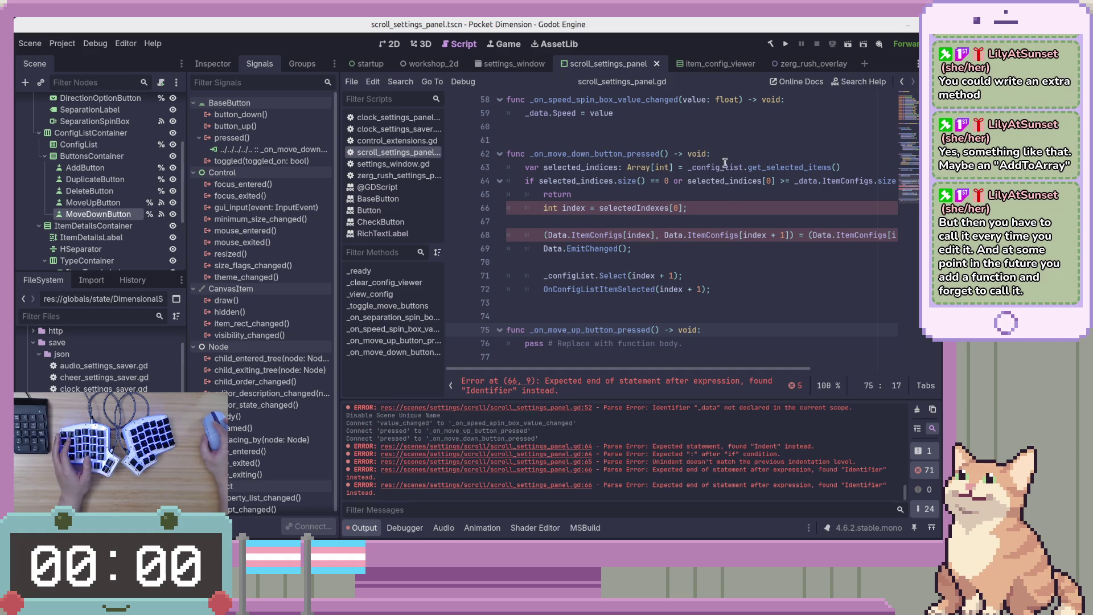
# Turn the index line into var index := selected_indices[0] and save.
pyautogui.press('Up')
pyautogui.press('Up')
pyautogui.press('Up')
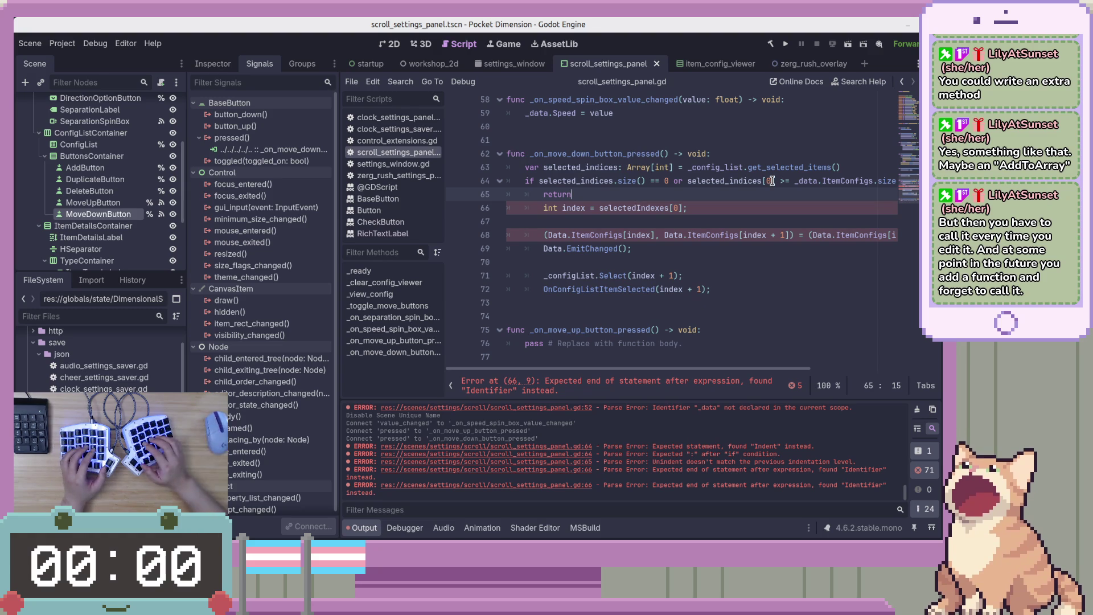
pyautogui.press('Return')
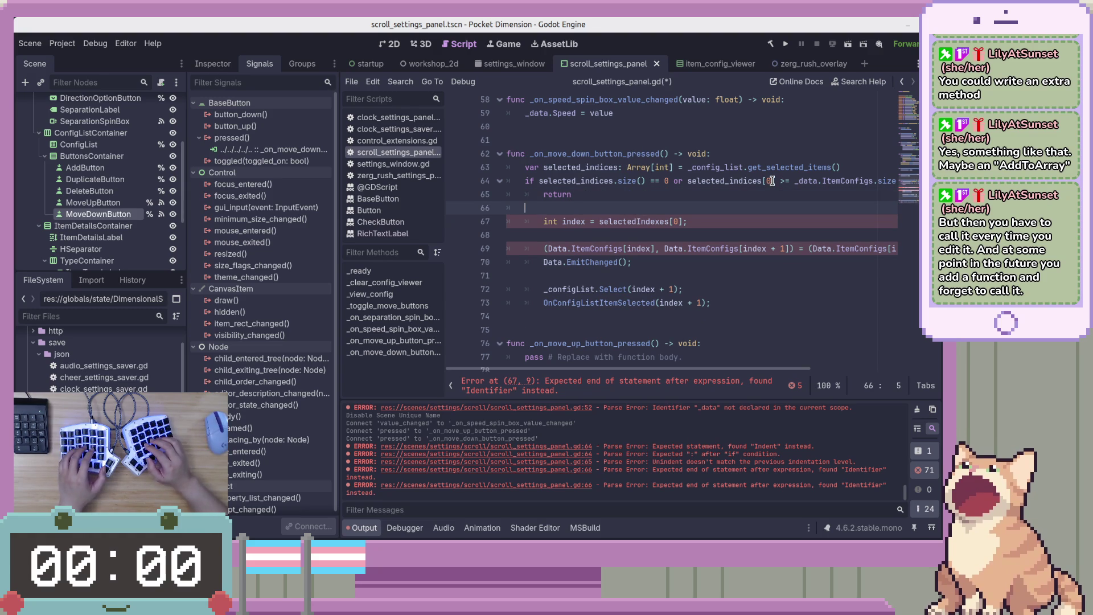
pyautogui.hotkey('ctrl', 'shift', 'k')
pyautogui.hotkey('shift', 'Tab')
pyautogui.hotkey('ctrl', 'Delete')
pyautogui.write('v')
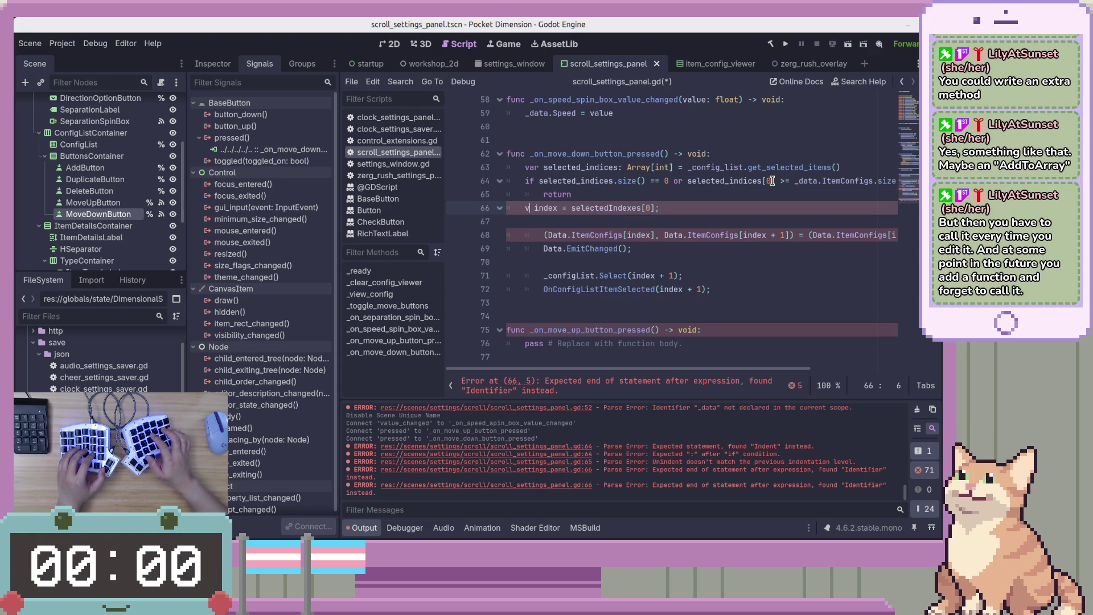
pyautogui.write('ar')
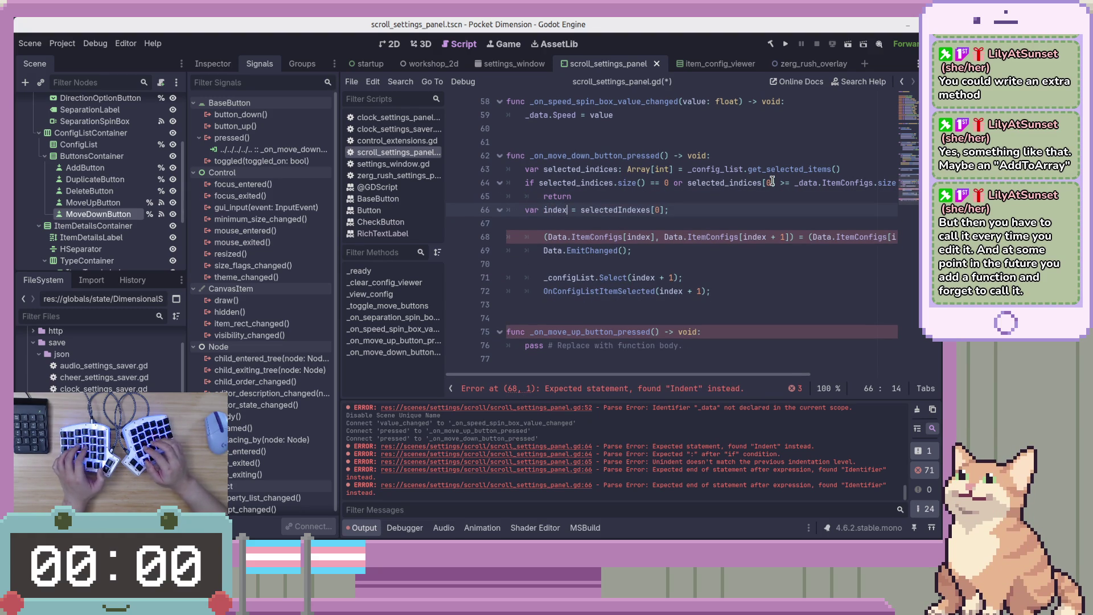
pyautogui.write(' :')
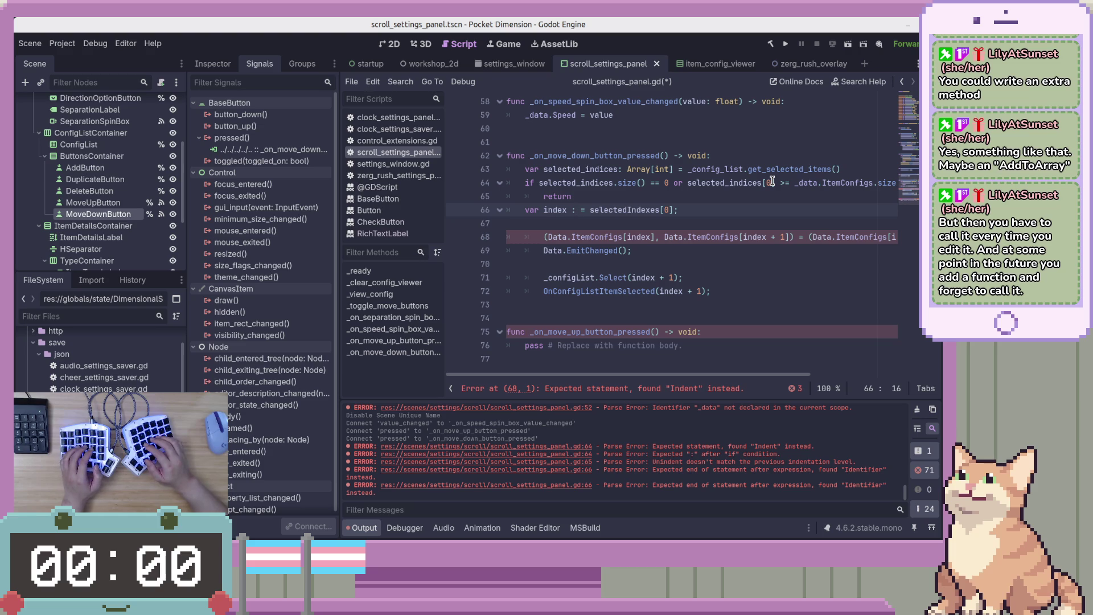
pyautogui.press('BackSpace')
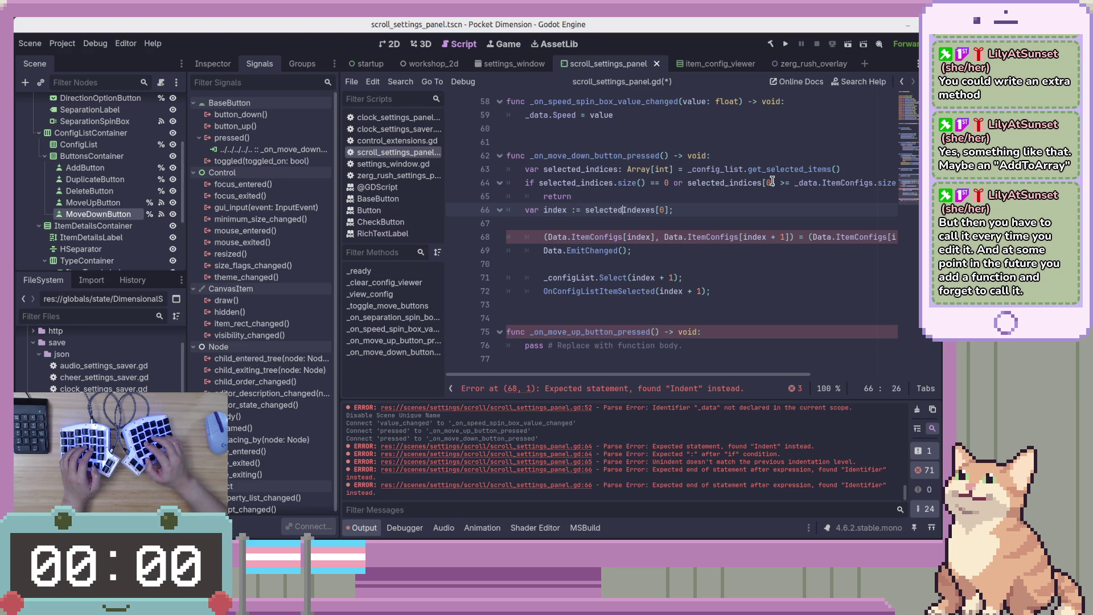
pyautogui.press('Delete')
pyautogui.write('_i')
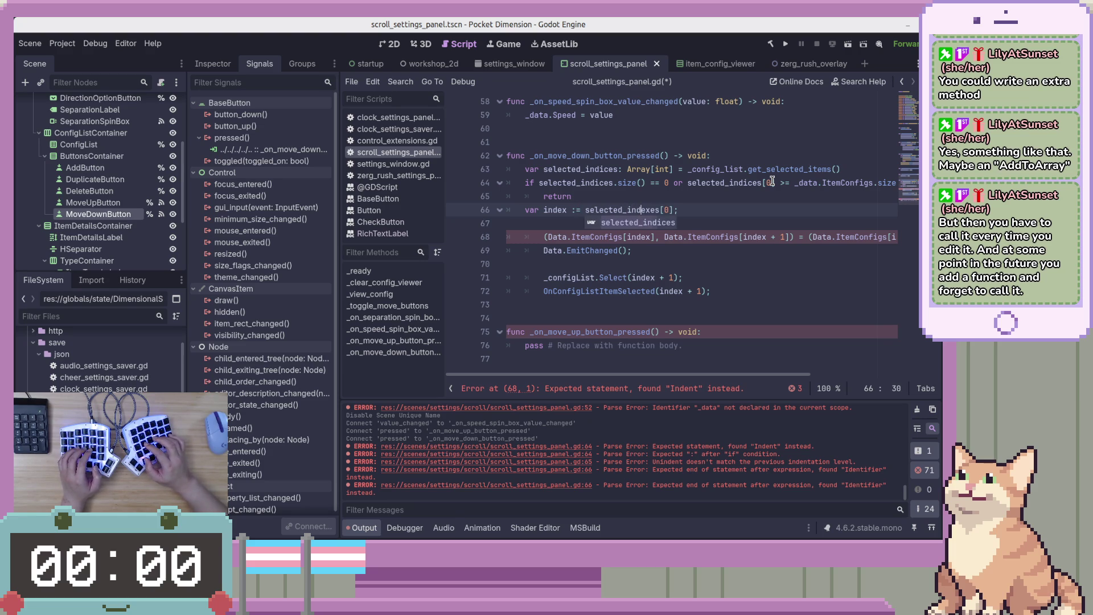
pyautogui.press('Tab')
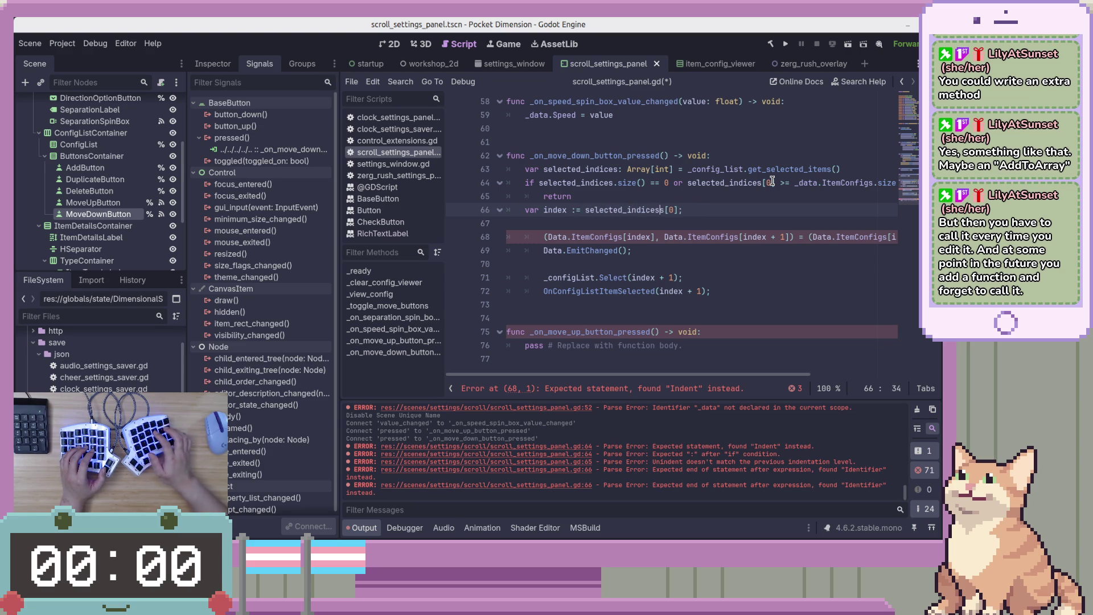
pyautogui.press('Delete')
pyautogui.hotkey('ctrl', 's')
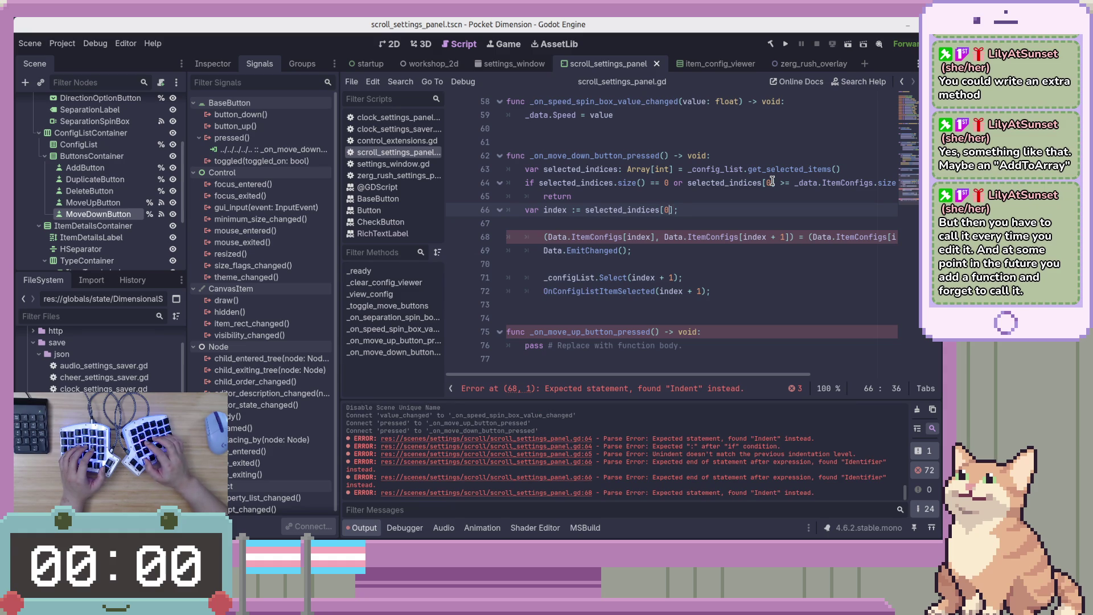
# Go to the swap line and bring up ScrollSettingsPanel.cs in VS Code for reference.
pyautogui.press('Down')
pyautogui.press('Down')
pyautogui.press('Home')
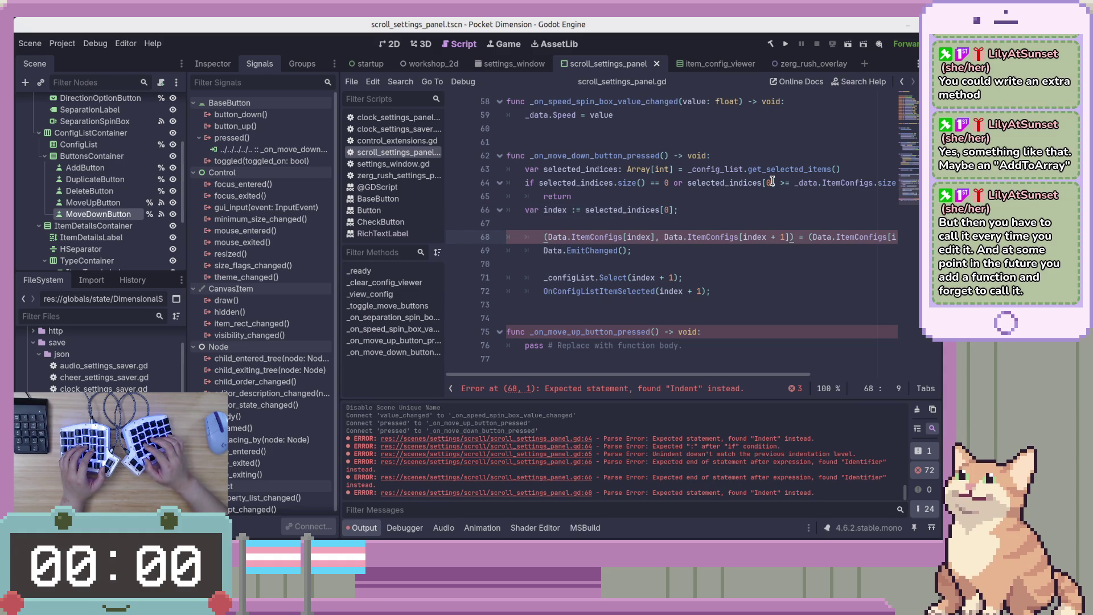
pyautogui.hotkey('alt', 'Tab')
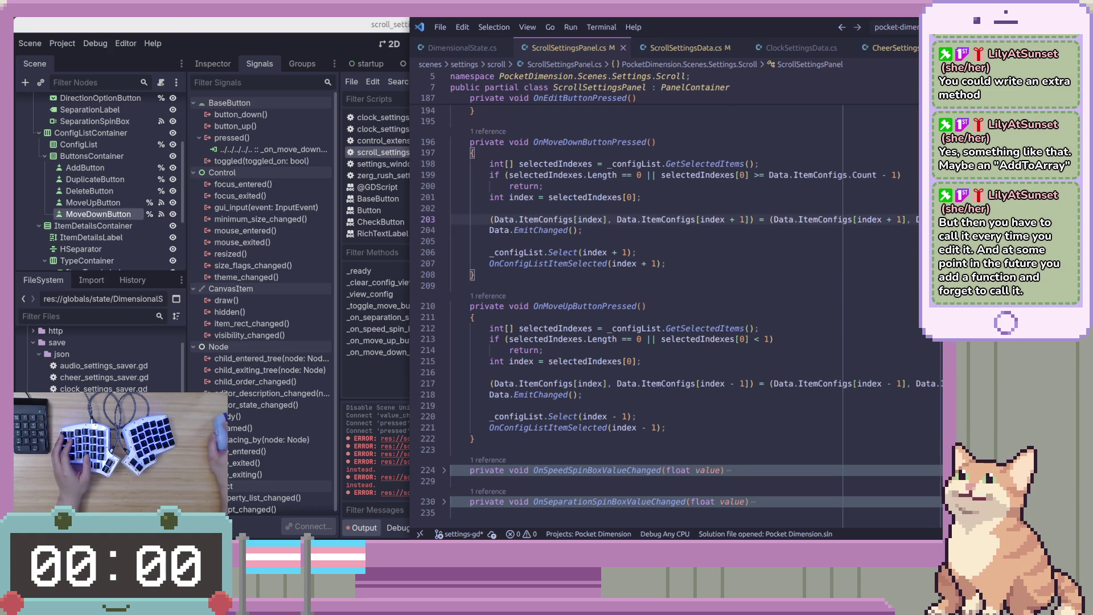
pyautogui.click(486, 220)
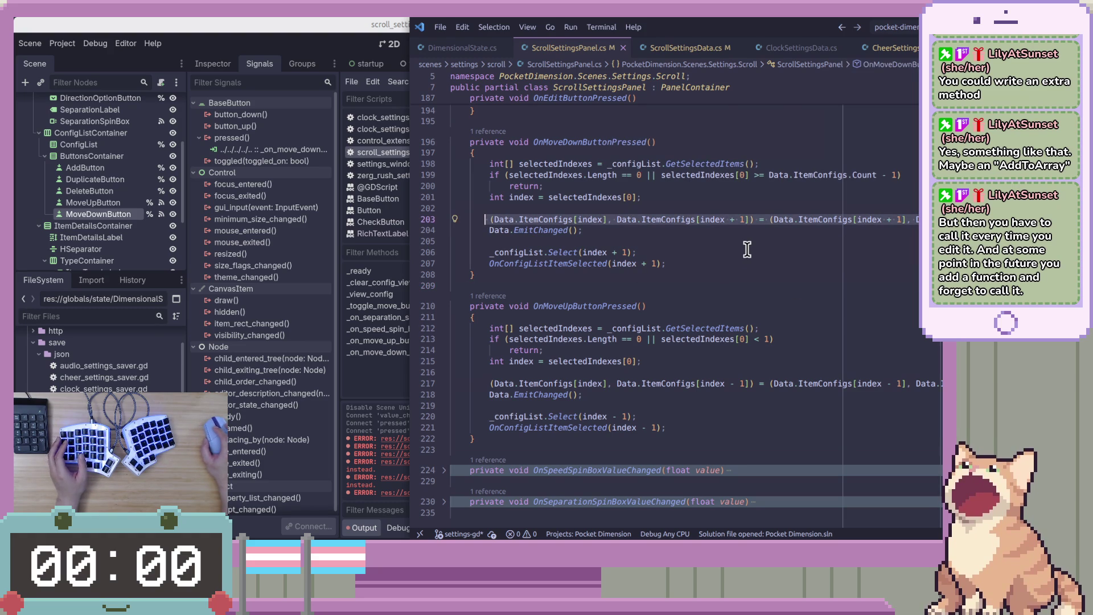
pyautogui.click(777, 234)
pyautogui.moveTo(753, 220); pyautogui.dragTo(493, 221)
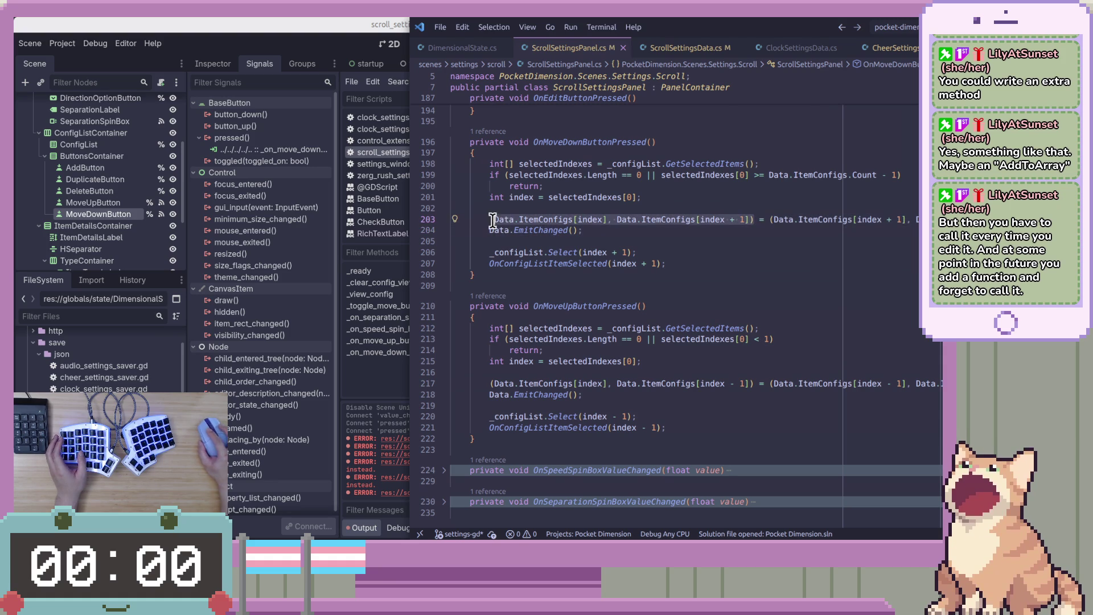
pyautogui.click(644, 240)
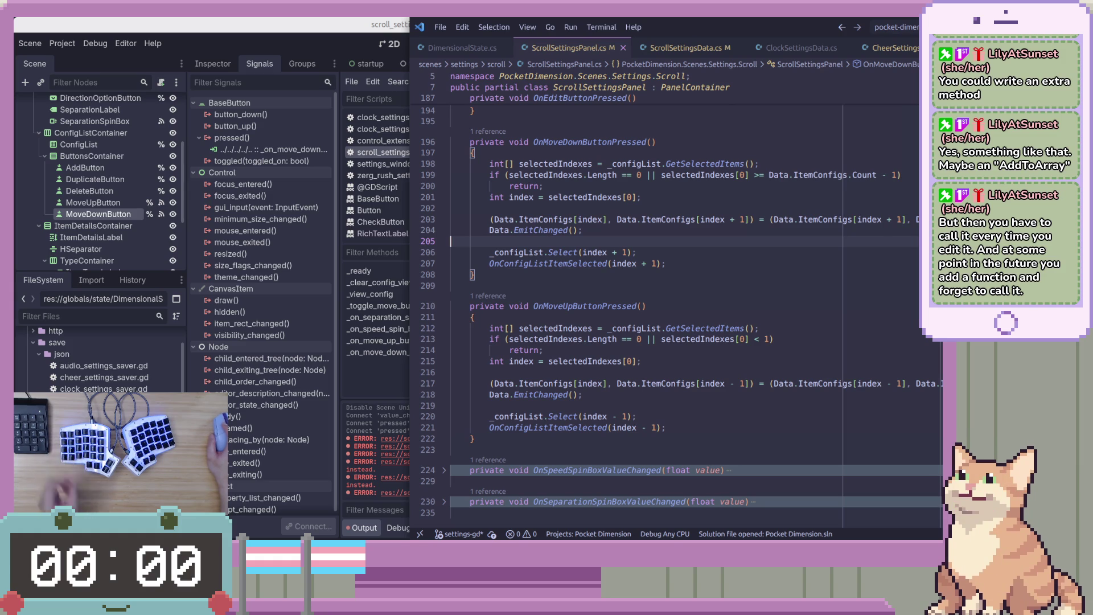
# Type var temp := _data.ItemConfigs[index] on line 67, then add a blank line below.
pyautogui.hotkey('alt', 'Tab')
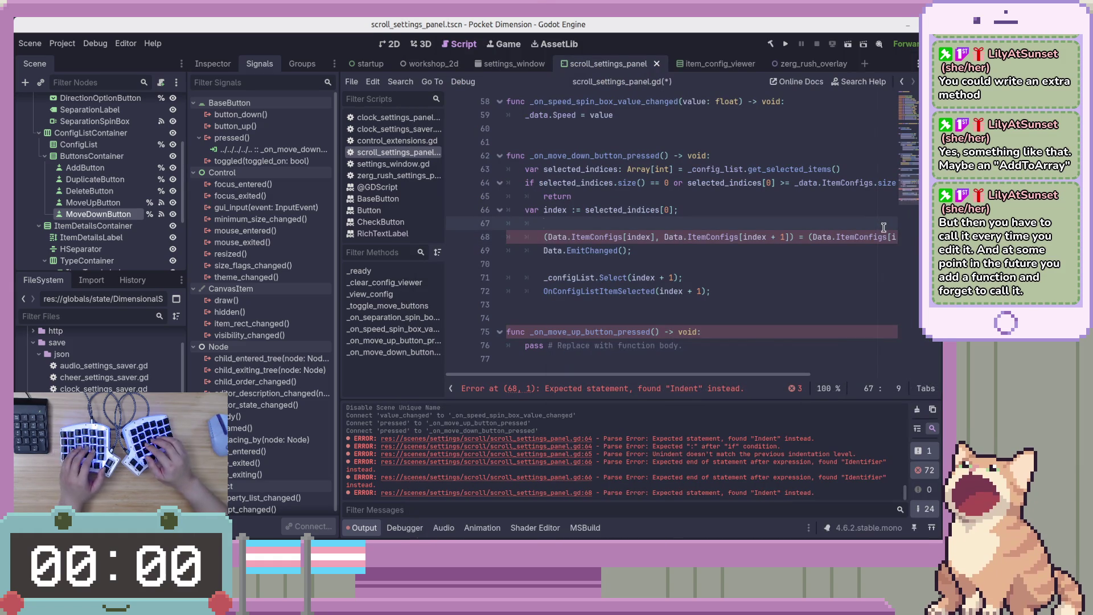
pyautogui.press('BackSpace')
pyautogui.press('BackSpace')
pyautogui.press('BackSpace')
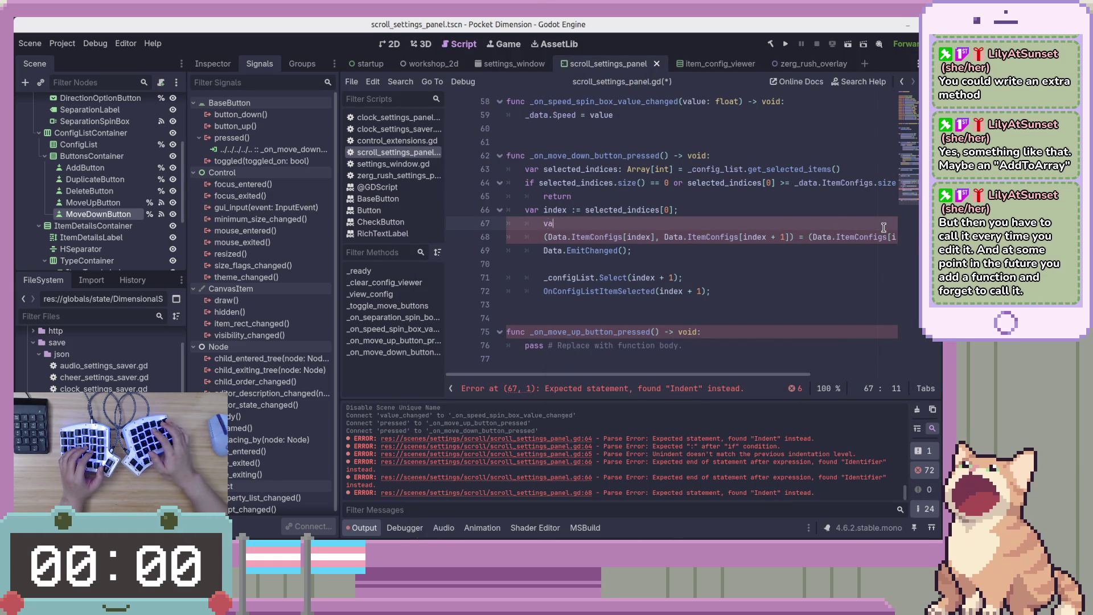
pyautogui.write('var t')
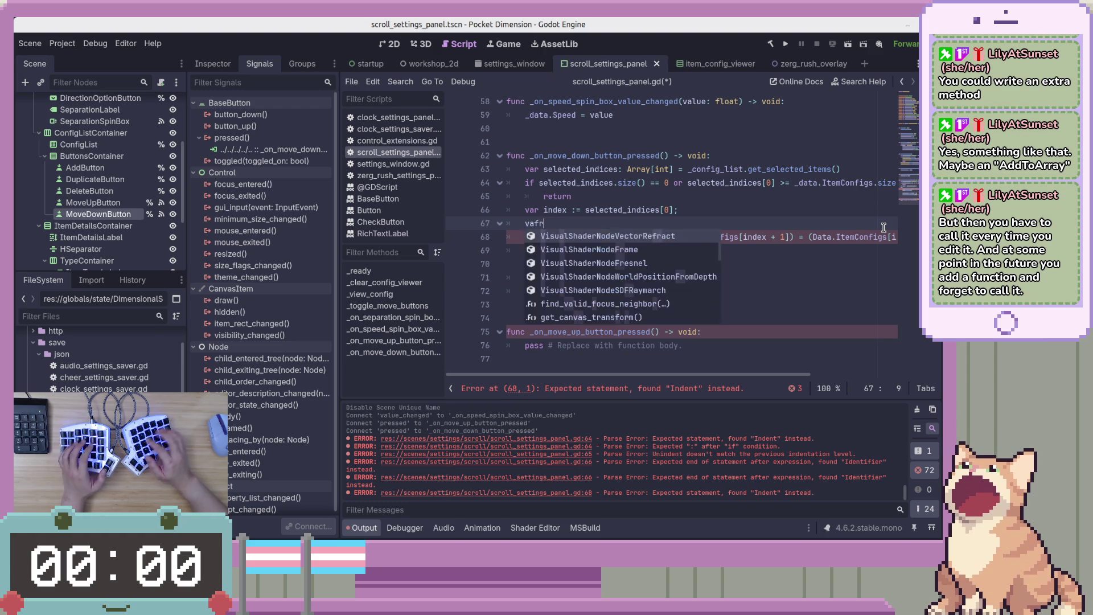
pyautogui.write('emp :=')
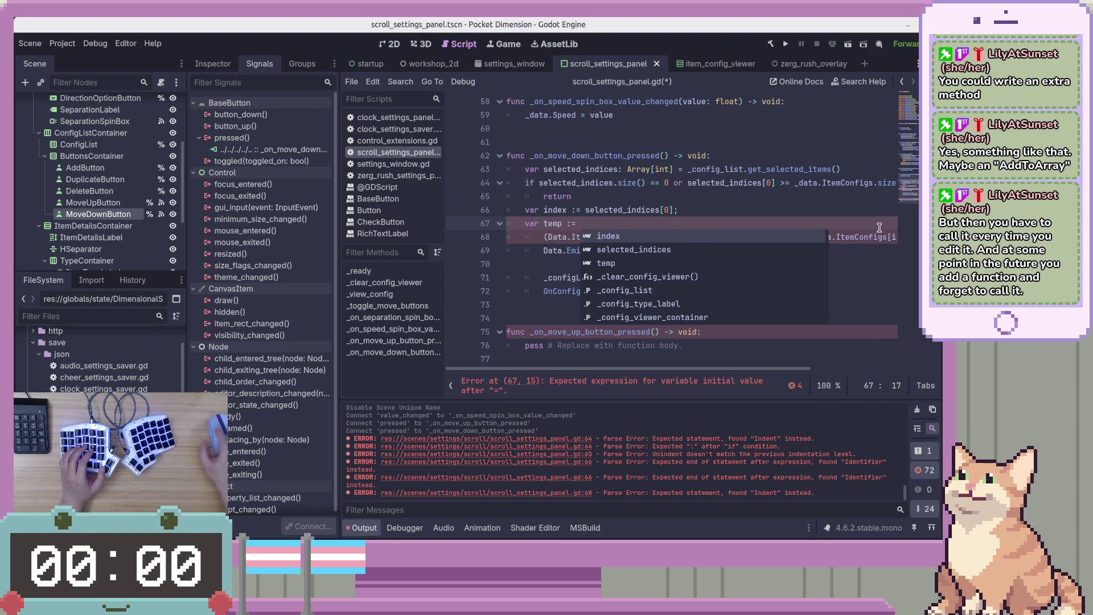
pyautogui.write(' _data.item_configs')
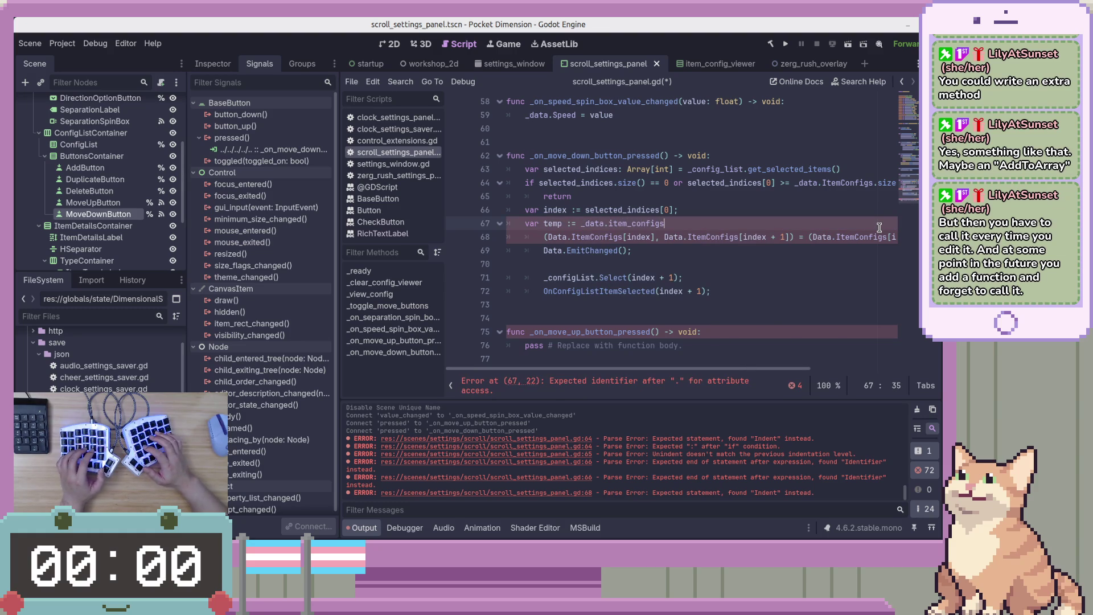
pyautogui.press('BackSpace')
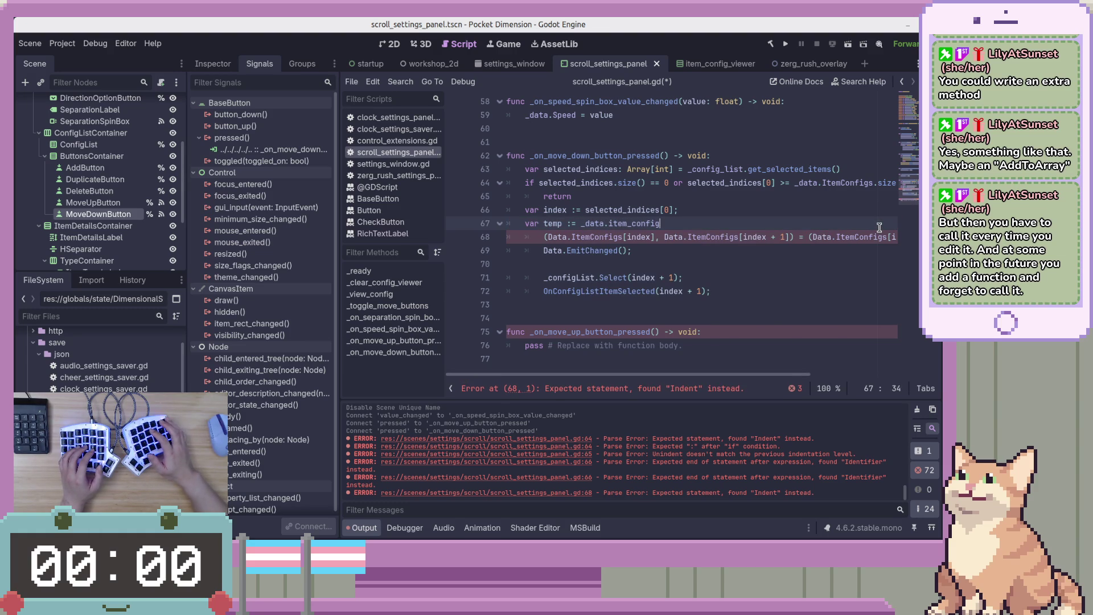
pyautogui.write('t')
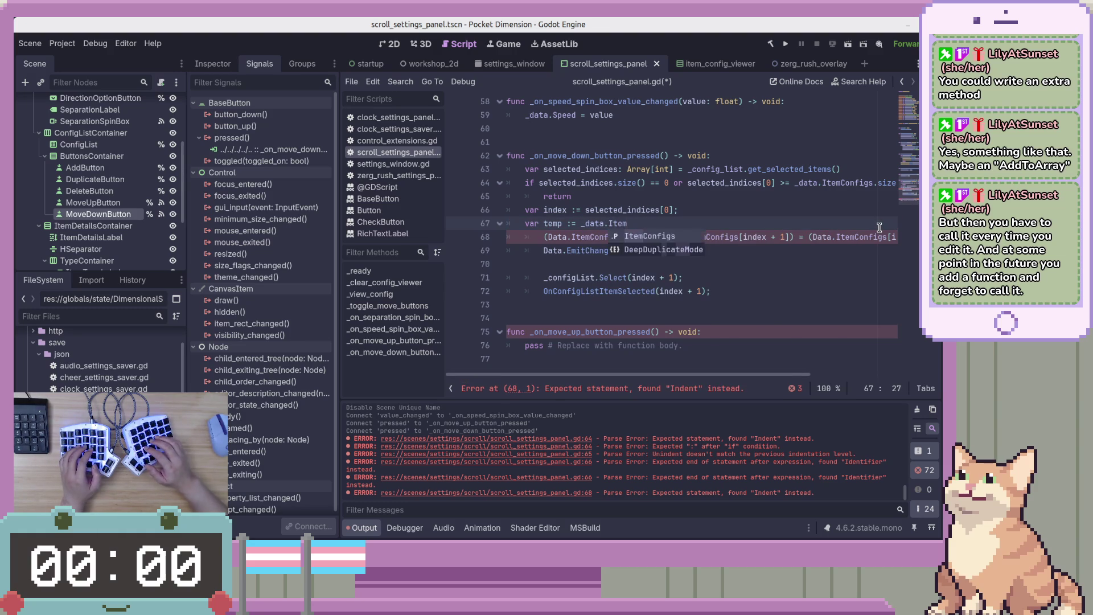
pyautogui.press('Return')
pyautogui.write('index')
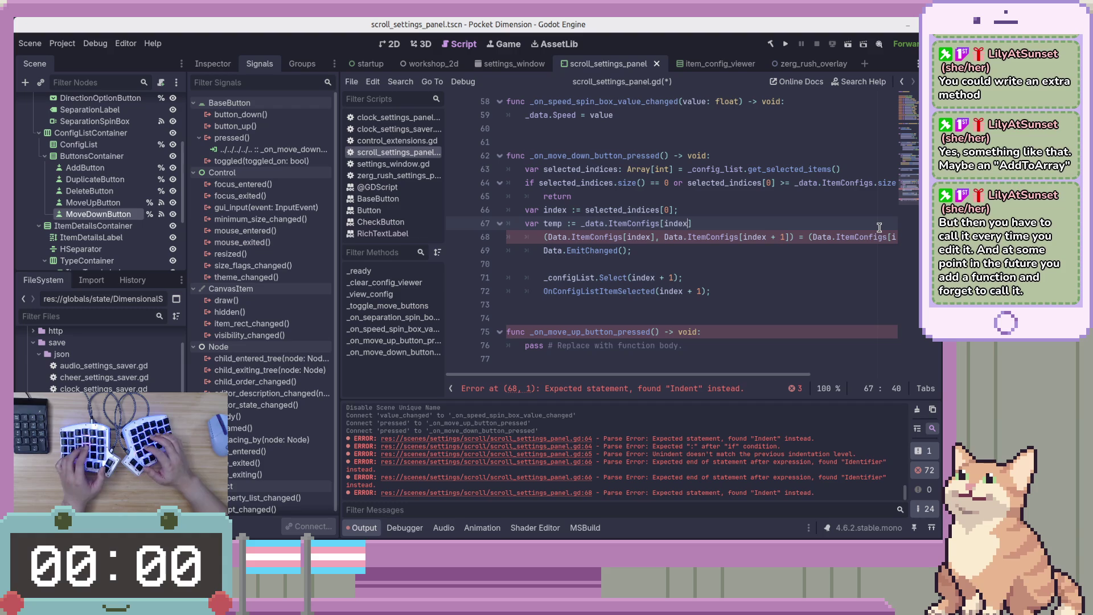
pyautogui.press('Return')
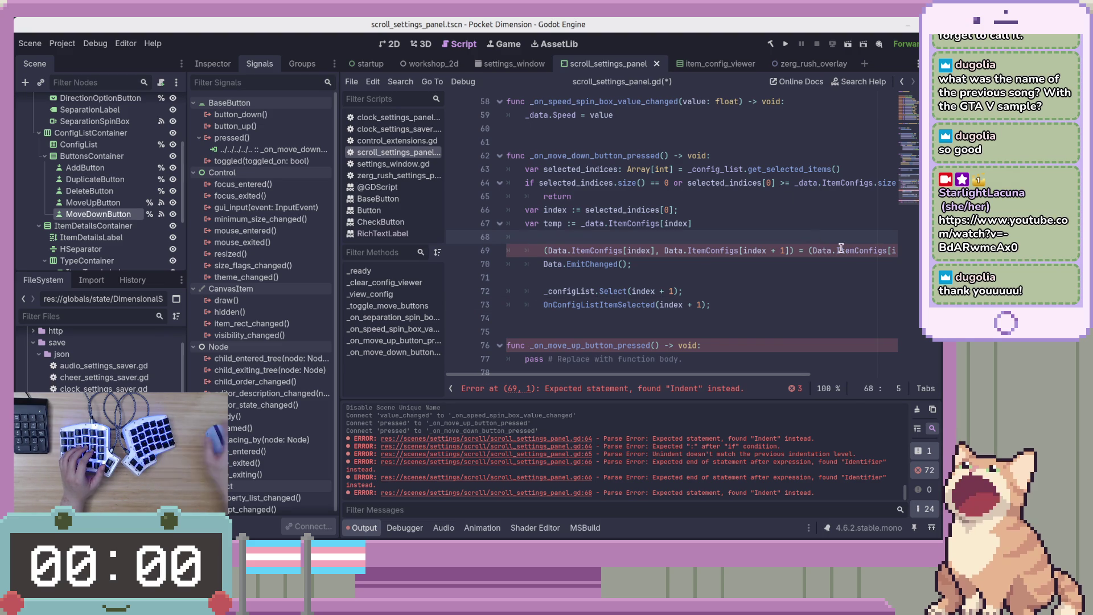
# Write the first swap assignment, _data.ItemConfigs[index] = _data.ItemConfigs[index + 1].
pyautogui.click(618, 251)
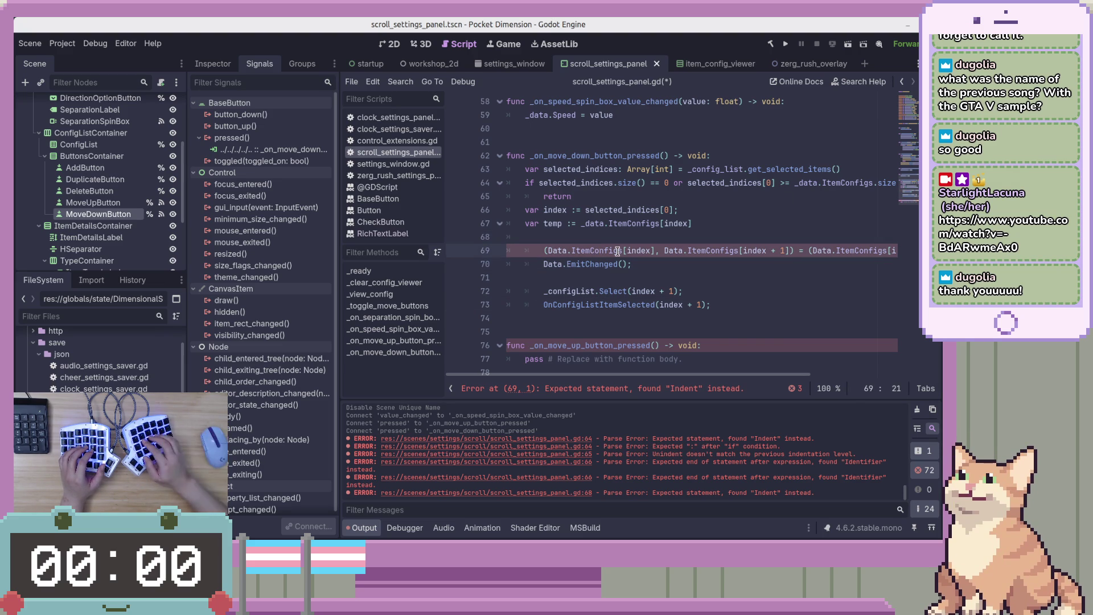
pyautogui.press('Home')
pyautogui.press('BackSpace')
pyautogui.press('Up')
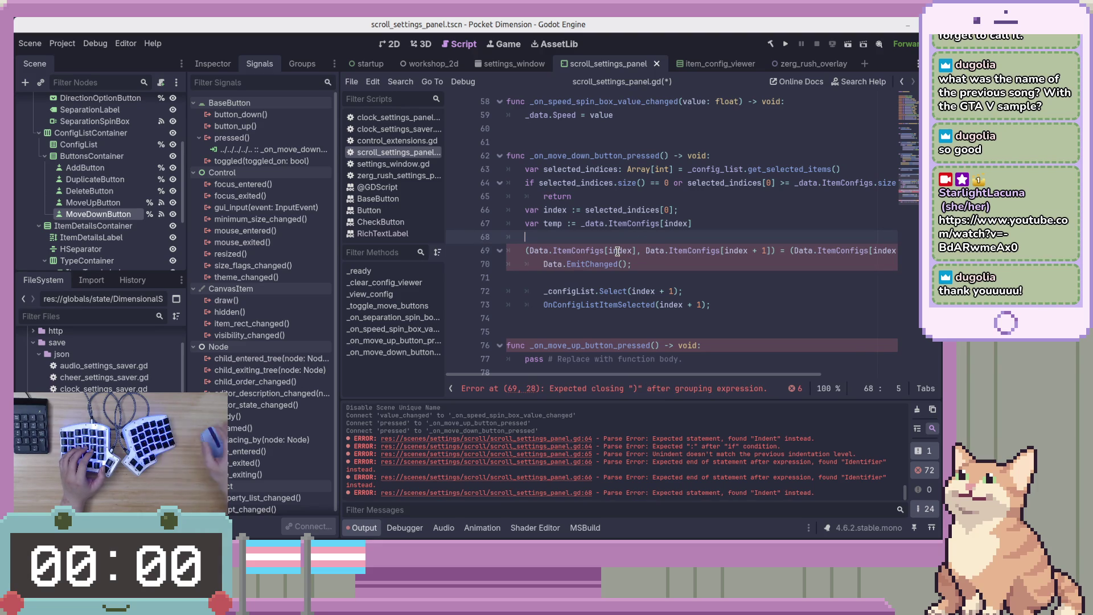
pyautogui.moveTo(646, 251); pyautogui.dragTo(770, 250)
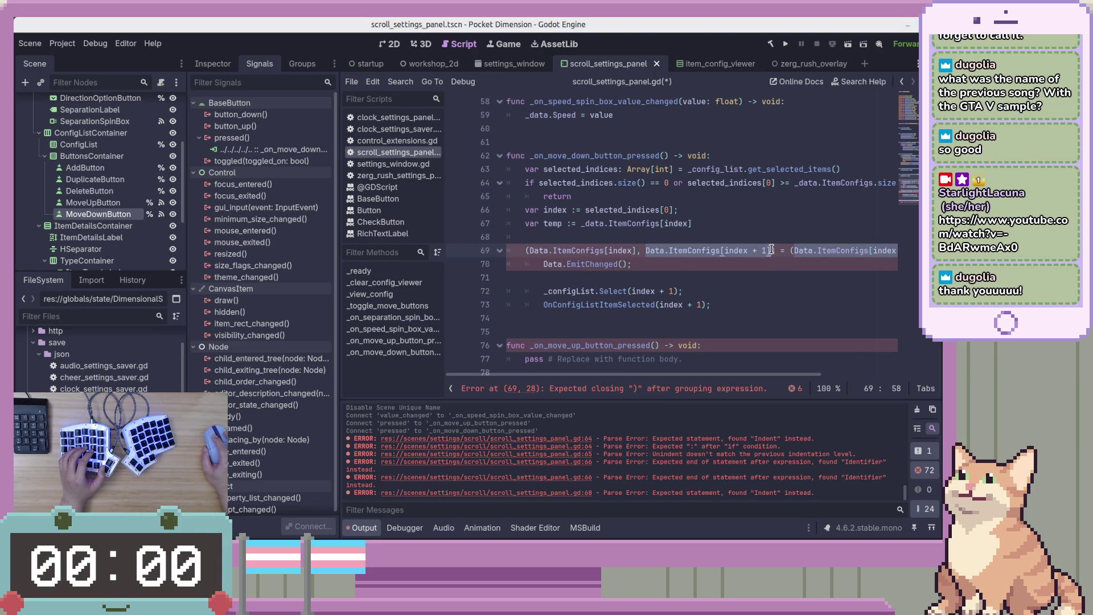
pyautogui.press('Up')
pyautogui.press('Up')
pyautogui.press('Down')
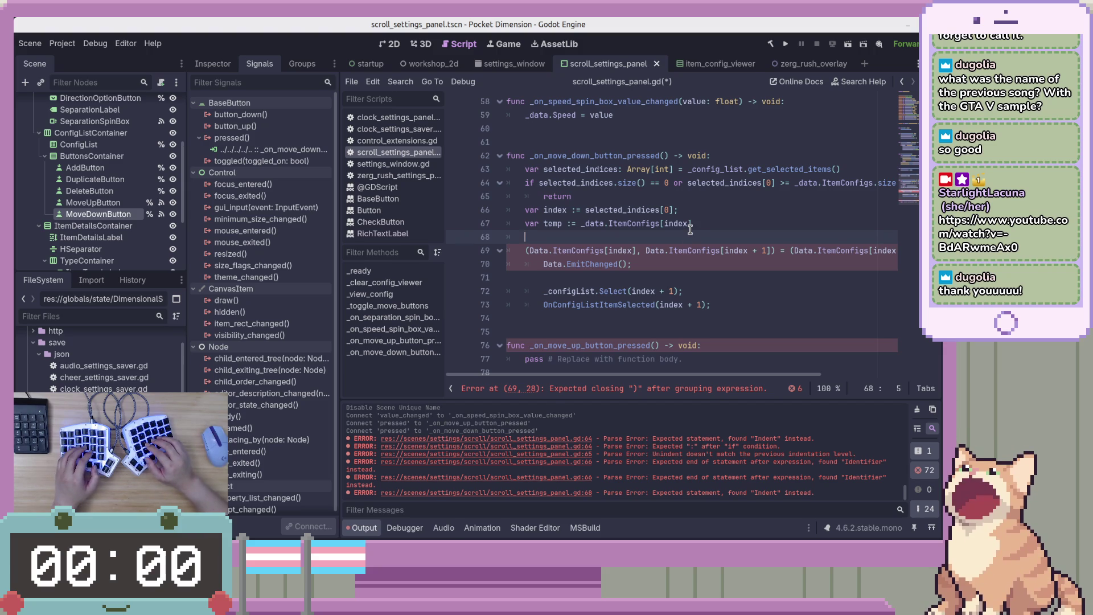
pyautogui.press('BackSpace')
pyautogui.press('BackSpace')
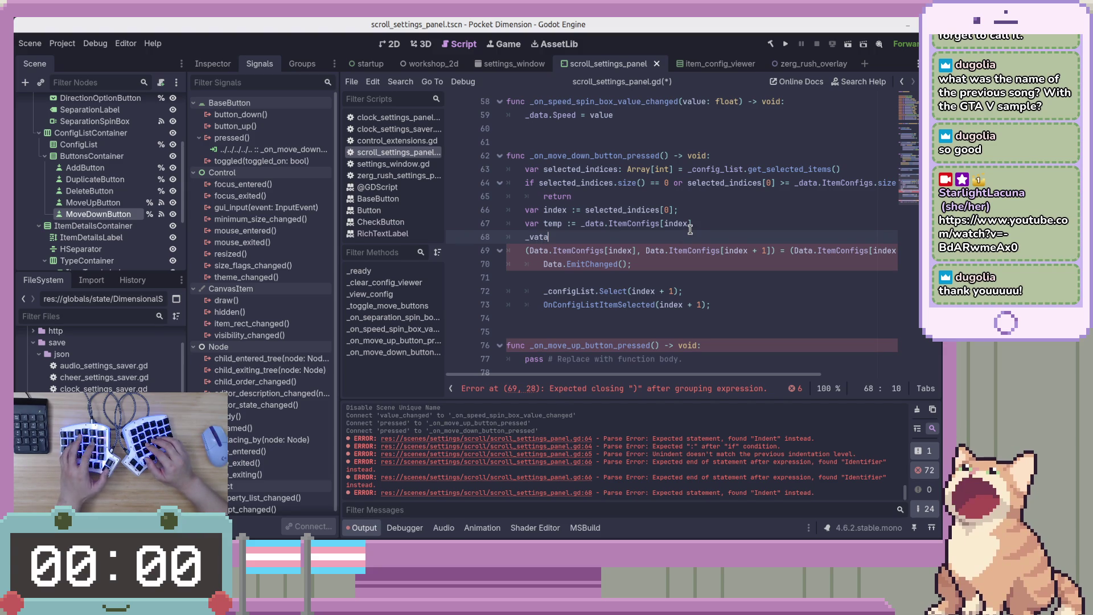
pyautogui.write('data.ItemConfigs')
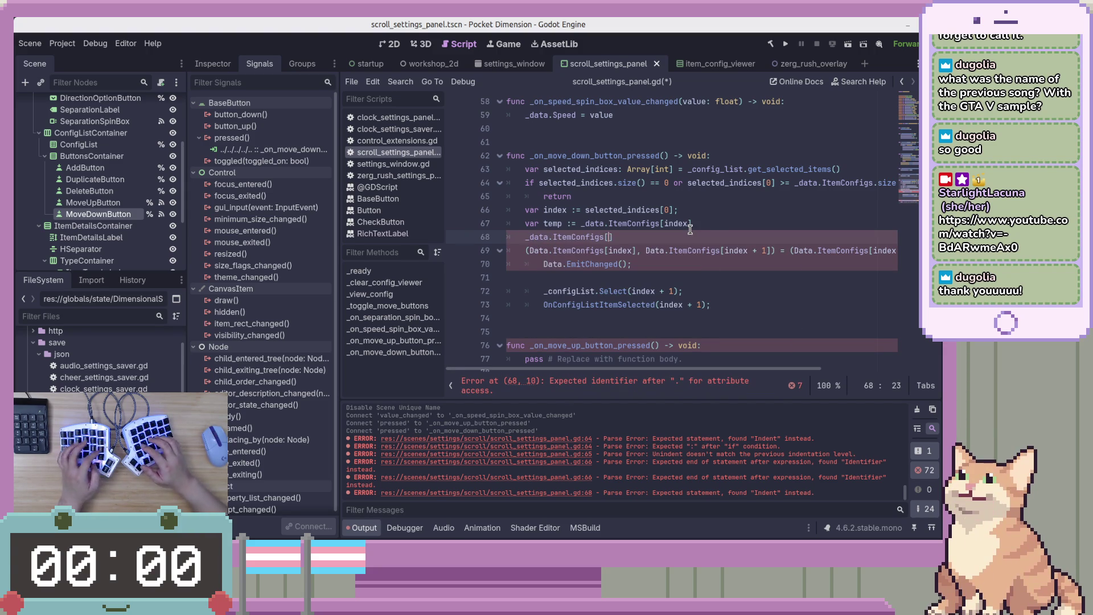
pyautogui.write('[index')
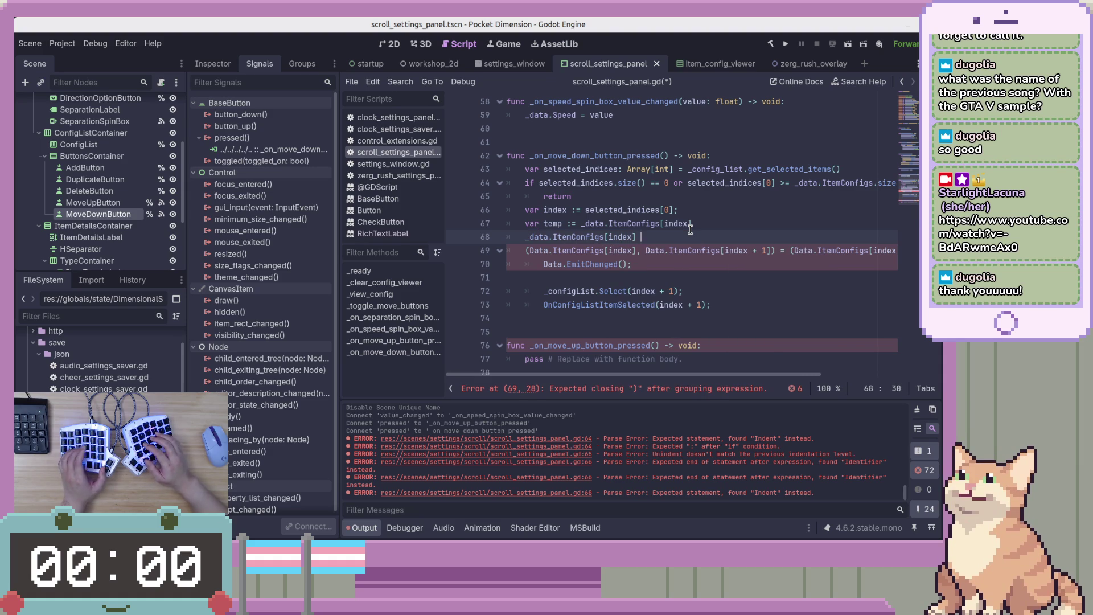
pyautogui.write('= _data')
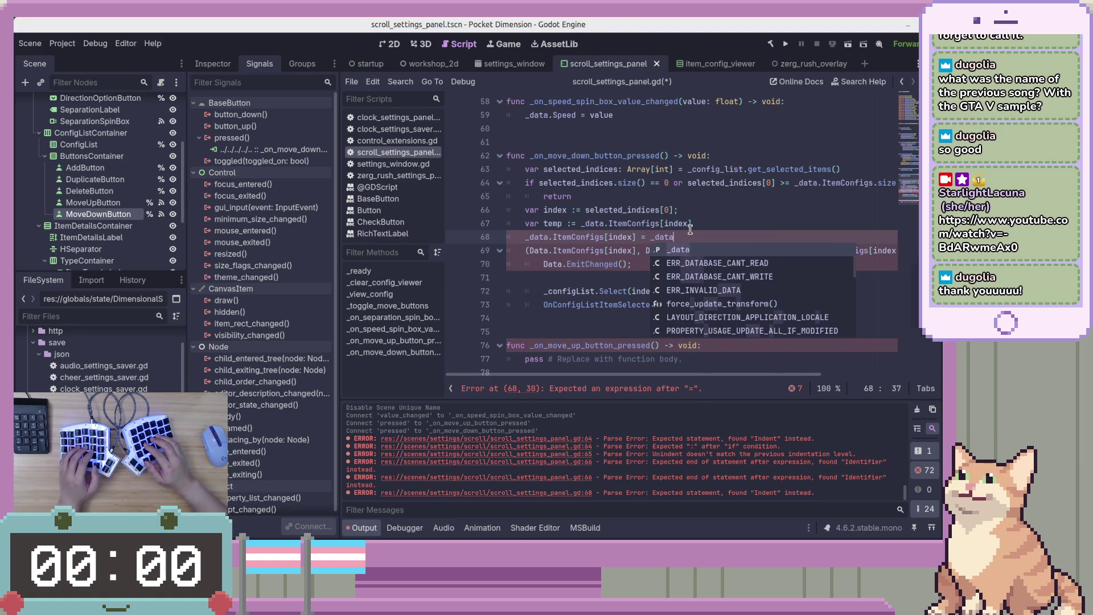
pyautogui.write('.ItemC')
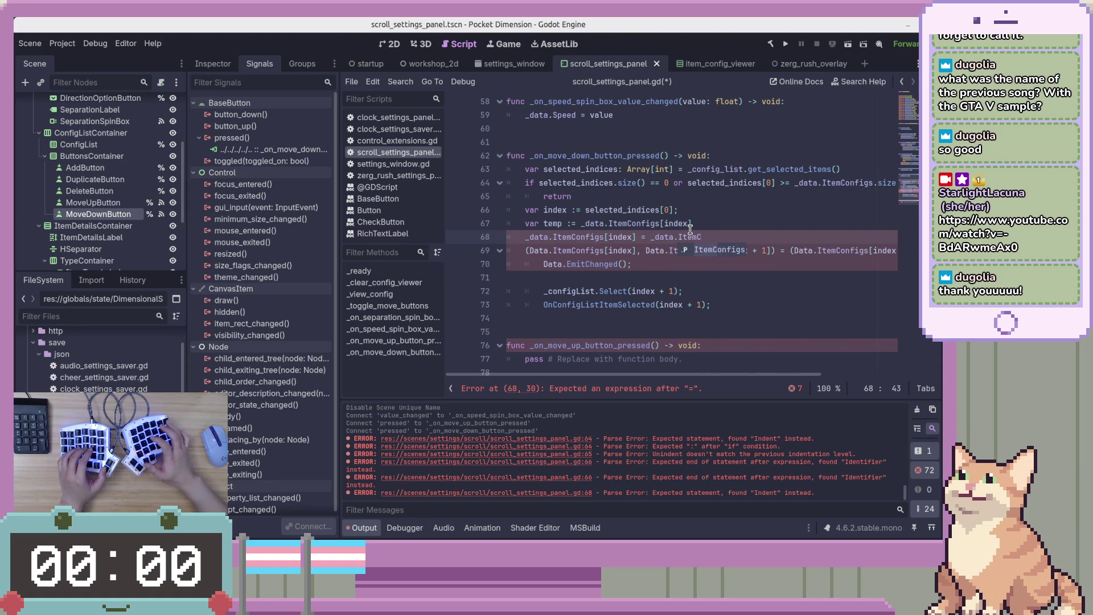
pyautogui.write('onfigs[index')
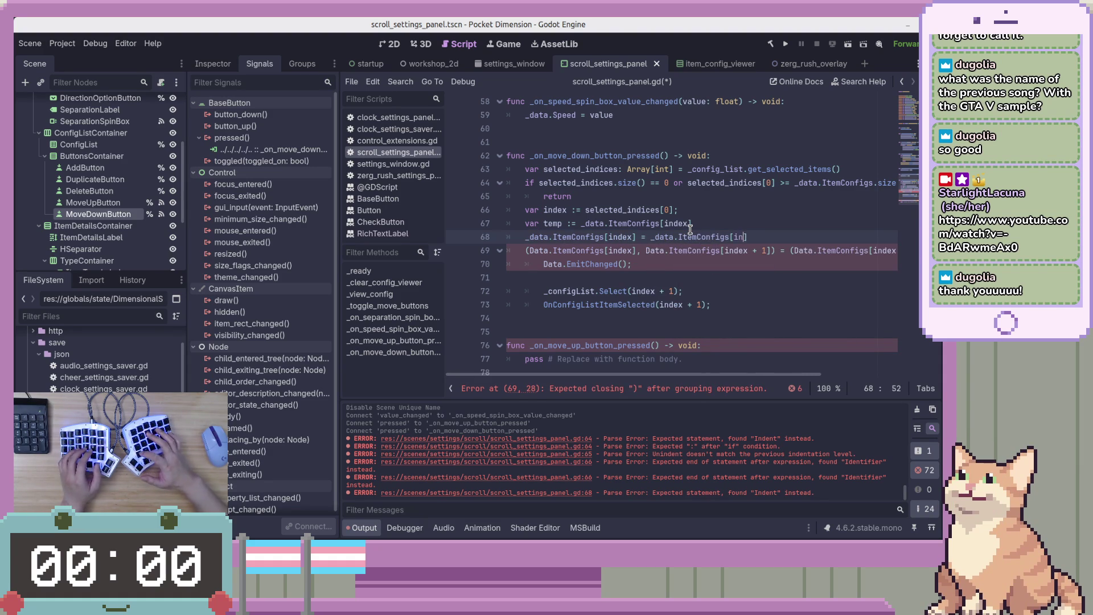
pyautogui.write(' ++')
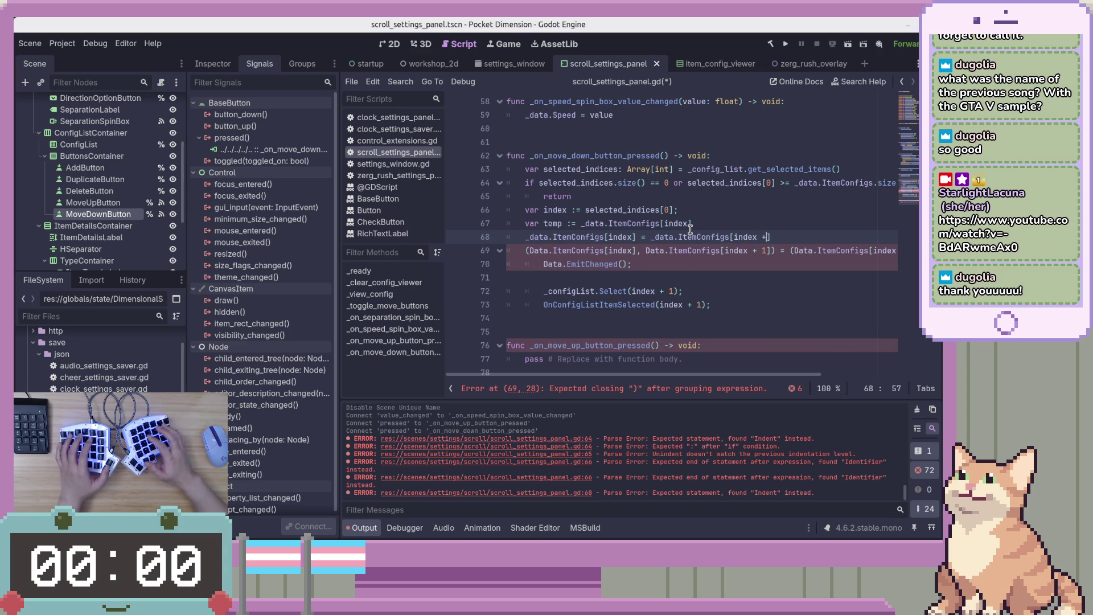
pyautogui.press('Return')
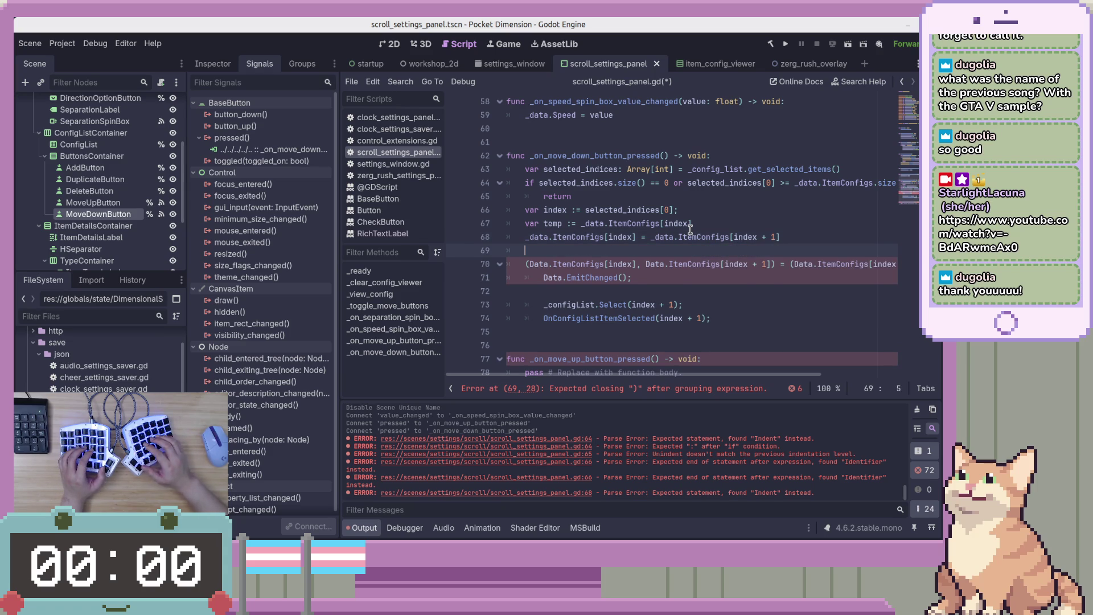
# Add _data.ItemConfigs[index + 1] = temp and delete the old tuple-swap line.
pyautogui.click(658, 275)
pyautogui.moveTo(662, 376)
pyautogui.mouseDown()
pyautogui.moveTo(766, 387)
pyautogui.moveTo(661, 374)
pyautogui.mouseUp()
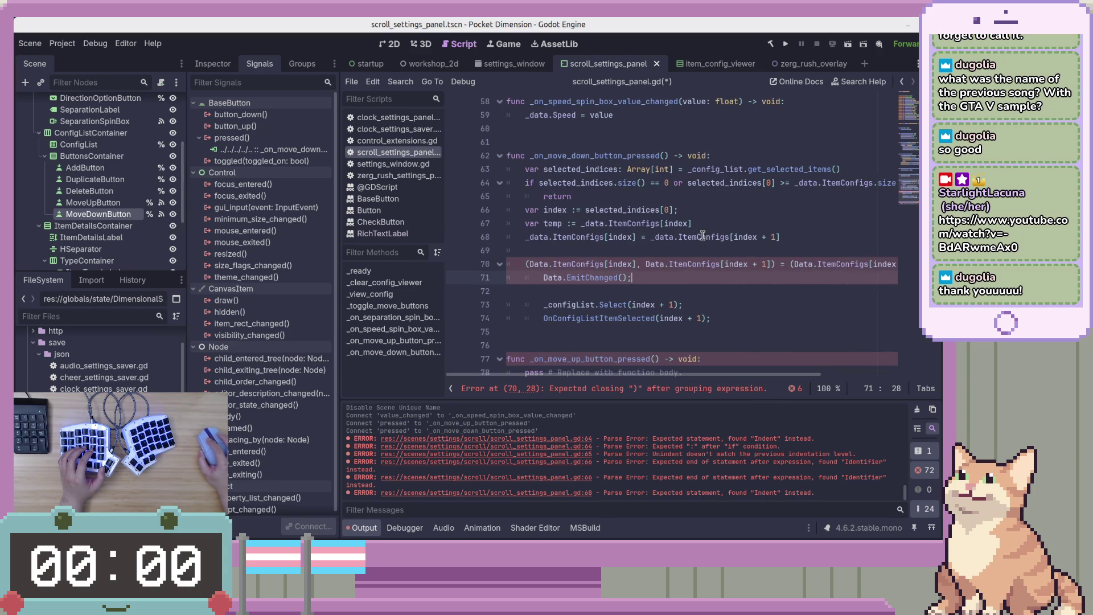
pyautogui.click(768, 249)
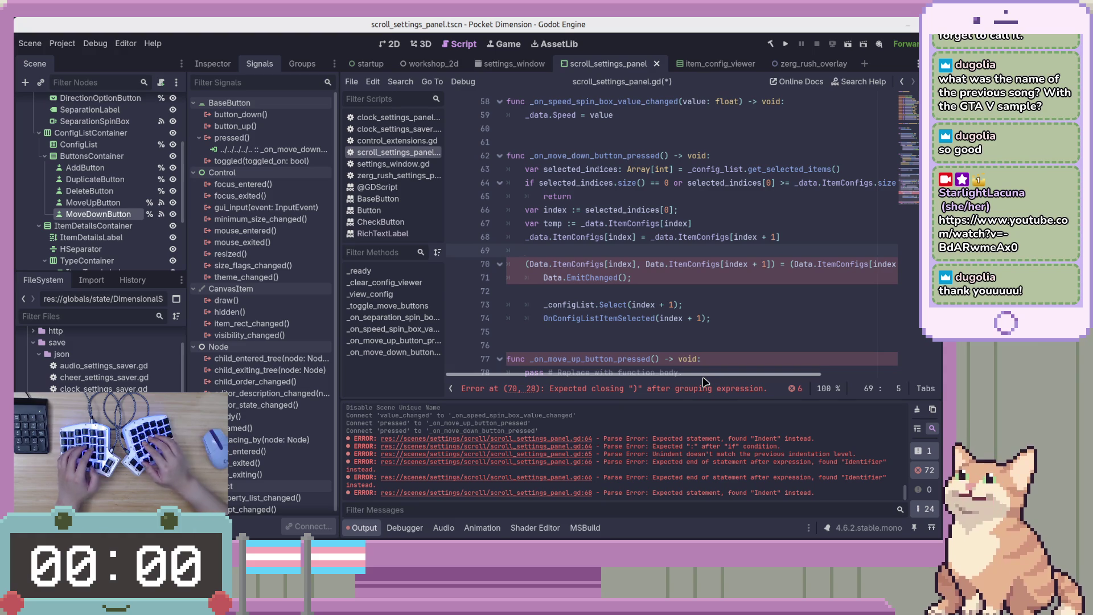
pyautogui.write('_data.Item')
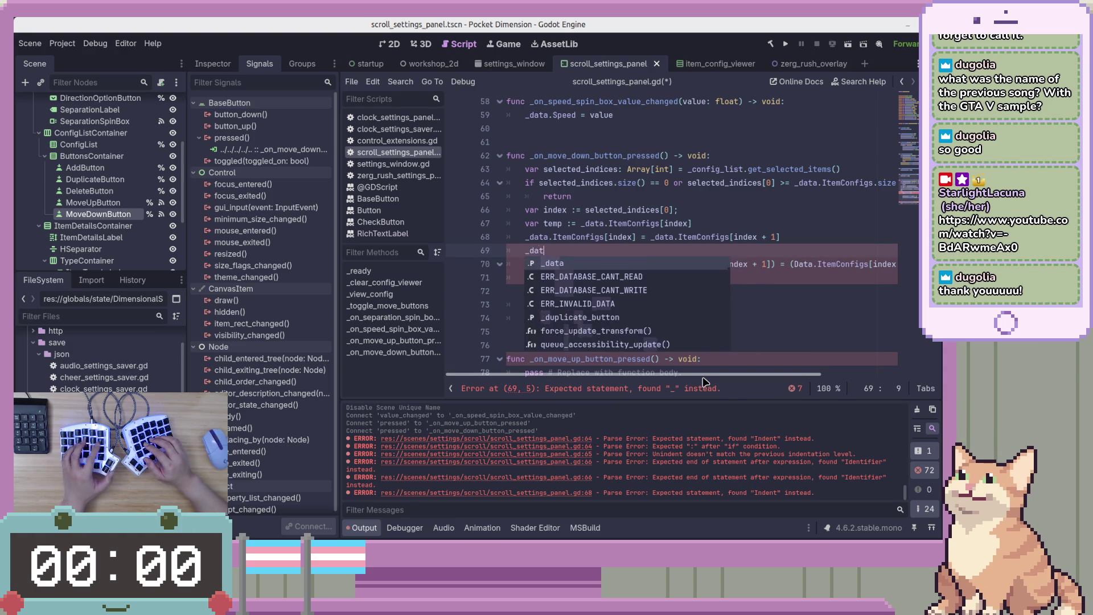
pyautogui.write('Configs[index + 1] = temp')
pyautogui.press('Down')
pyautogui.hotkey('ctrl', 'shift', 'k')
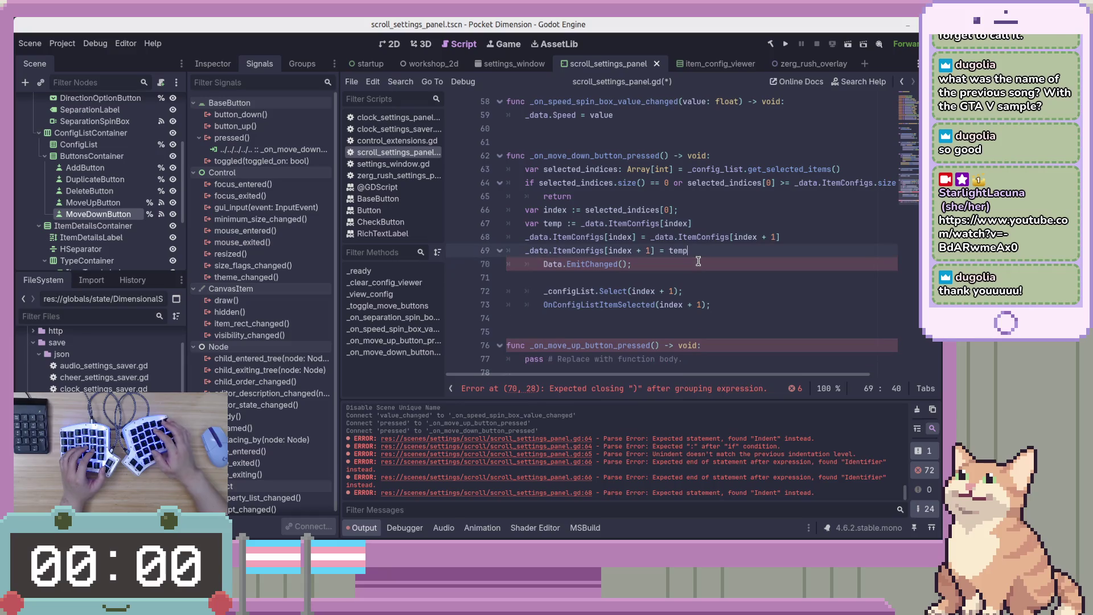
# Replace Data.EmitChanged() with _data.emit_changed() and save the script.
pyautogui.press('Right')
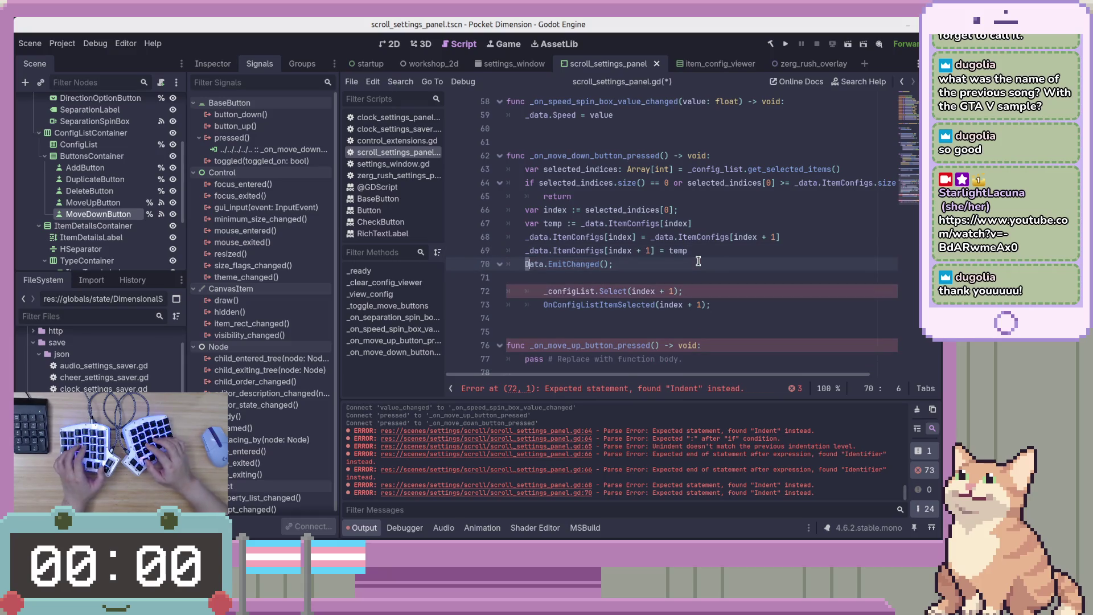
pyautogui.hotkey('shift', 'End')
pyautogui.press('BackSpace')
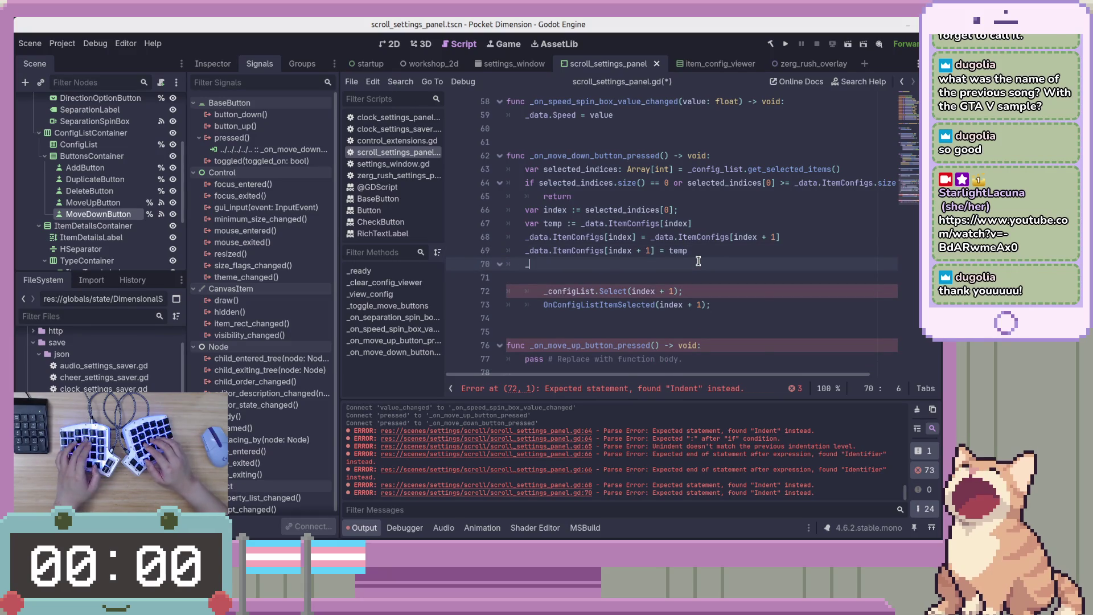
pyautogui.write('_data.')
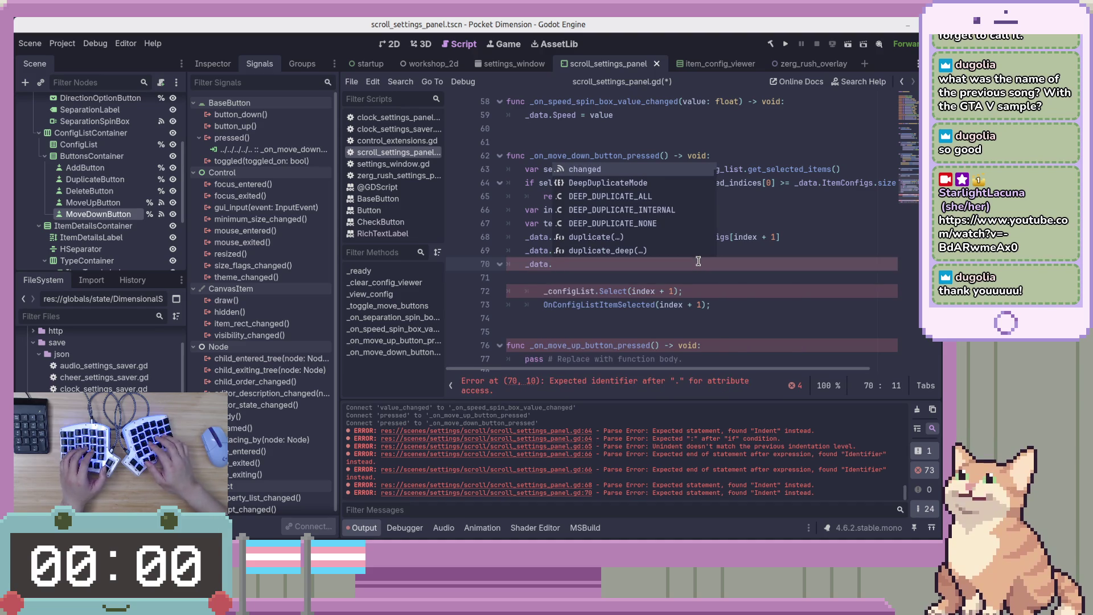
pyautogui.write('em')
pyautogui.press('Return')
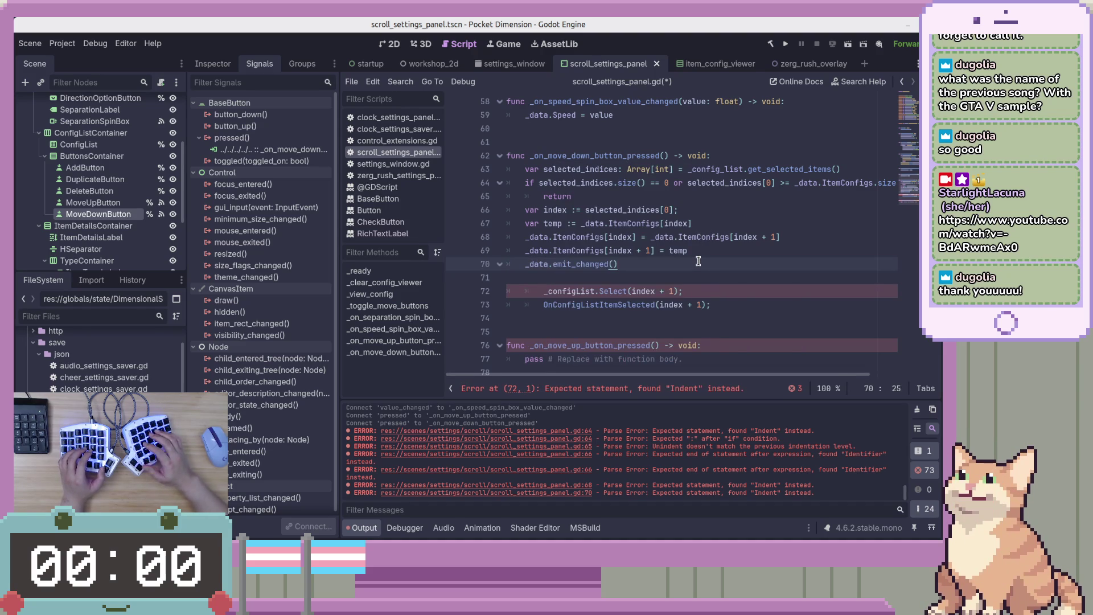
pyautogui.hotkey('ctrl', 's')
pyautogui.press('Down')
pyautogui.press('Down')
# Unindent the two reselect lines 72–73 by one level.
pyautogui.press('Up')
pyautogui.press('Down')
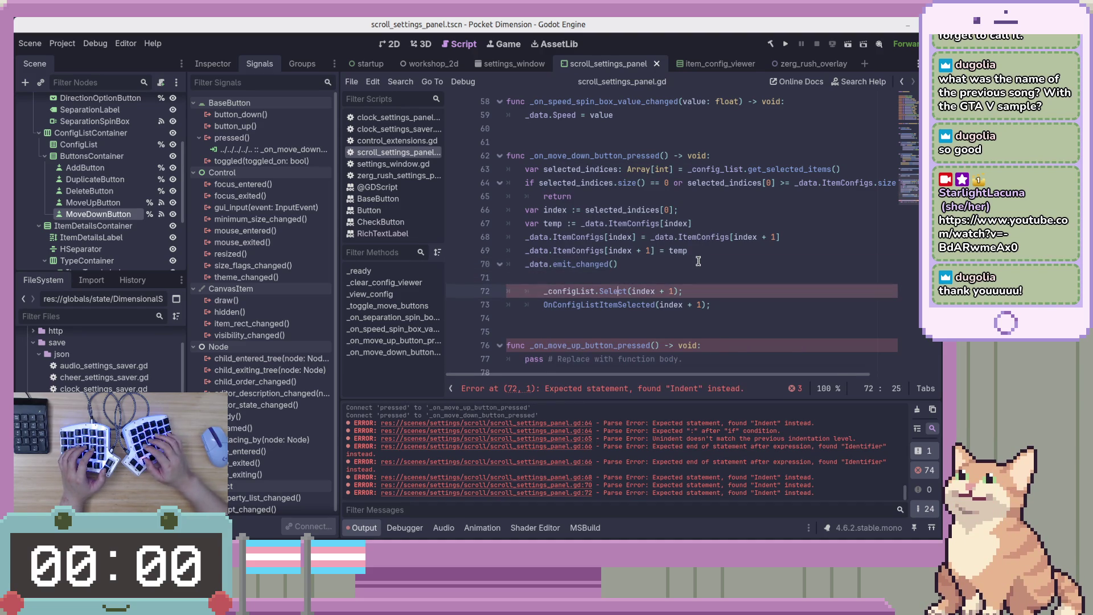
pyautogui.hotkey('shift', 'Down')
pyautogui.hotkey('shift', 'Tab')
pyautogui.press('Up')
pyautogui.press('Up')
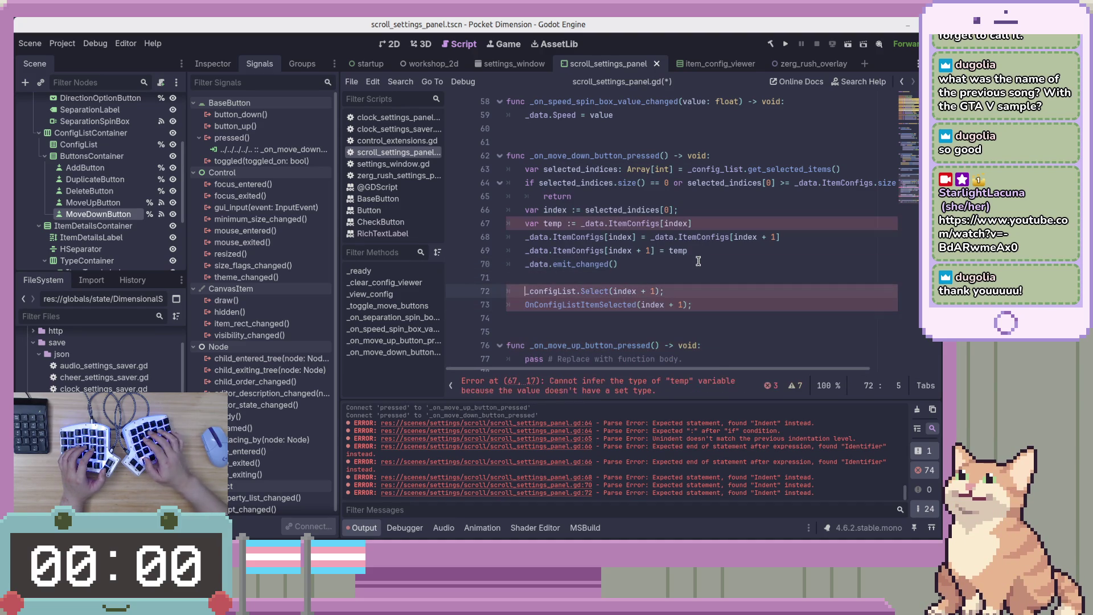
pyautogui.press('Up')
pyautogui.press('Up')
pyautogui.press('Up')
pyautogui.press('Home')
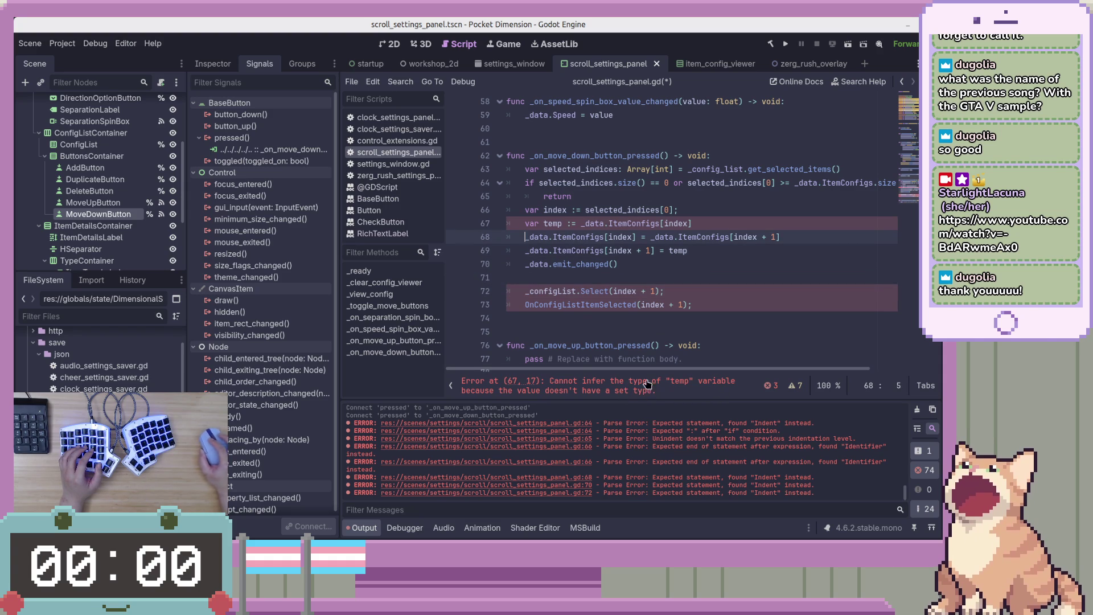
# Change line 67 to 'var temp: ItemConfig =' so temp has an explicit type.
pyautogui.press('Up')
pyautogui.click(585, 223)
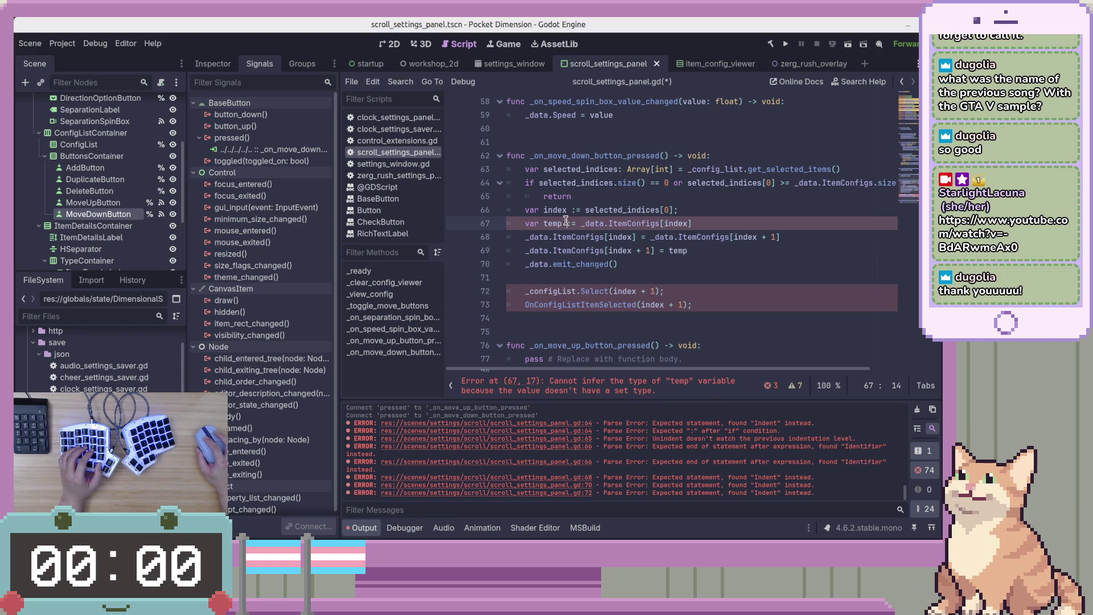
pyautogui.press('BackSpace')
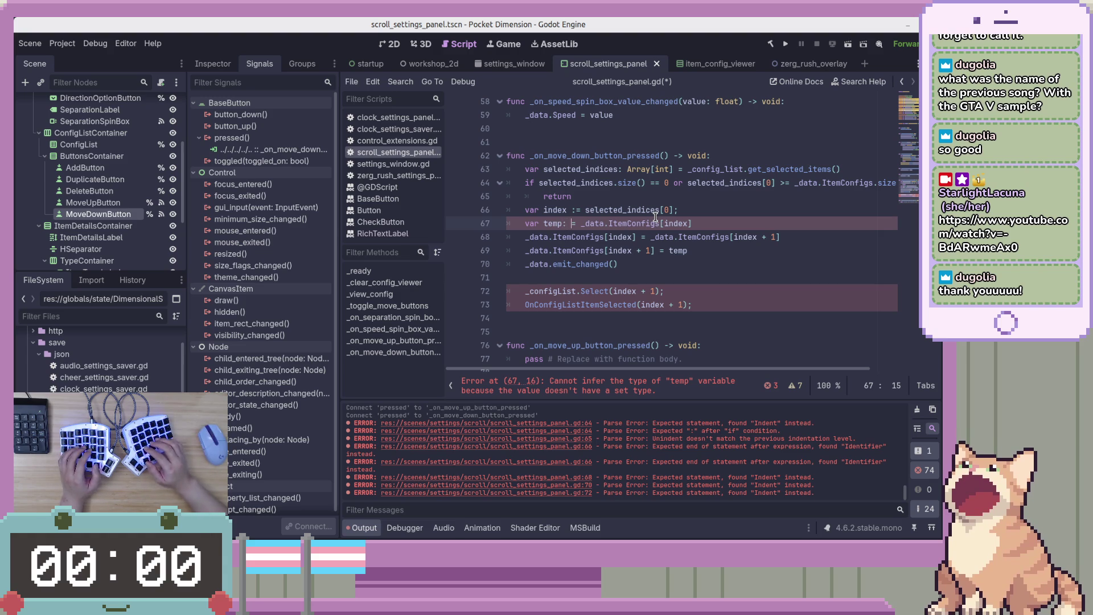
pyautogui.write('i')
pyautogui.press('BackSpace')
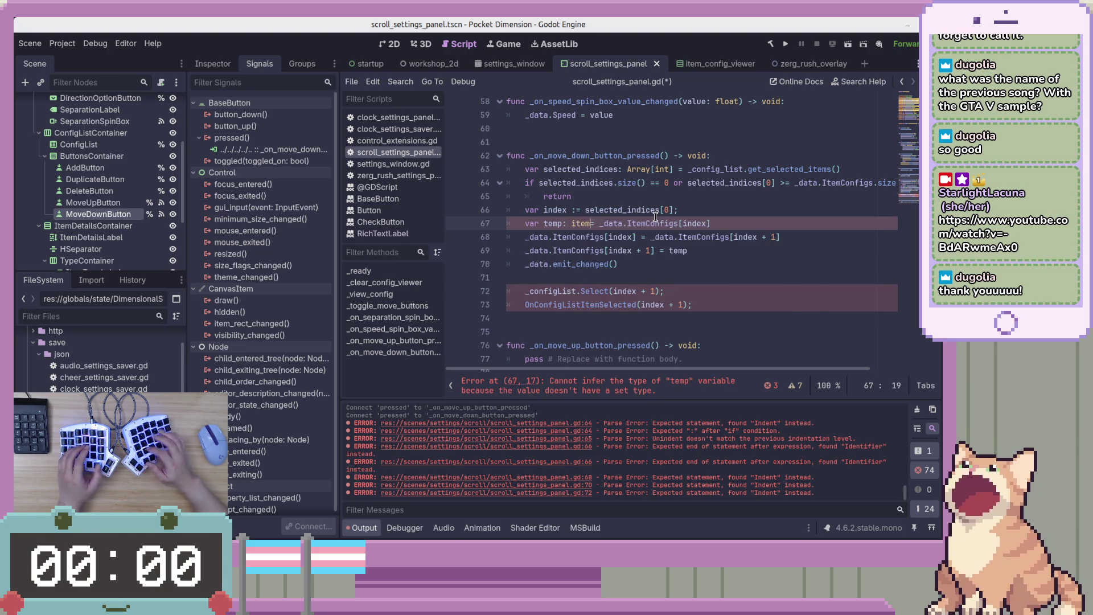
pyautogui.write('e')
pyautogui.press('Return')
pyautogui.write('Con')
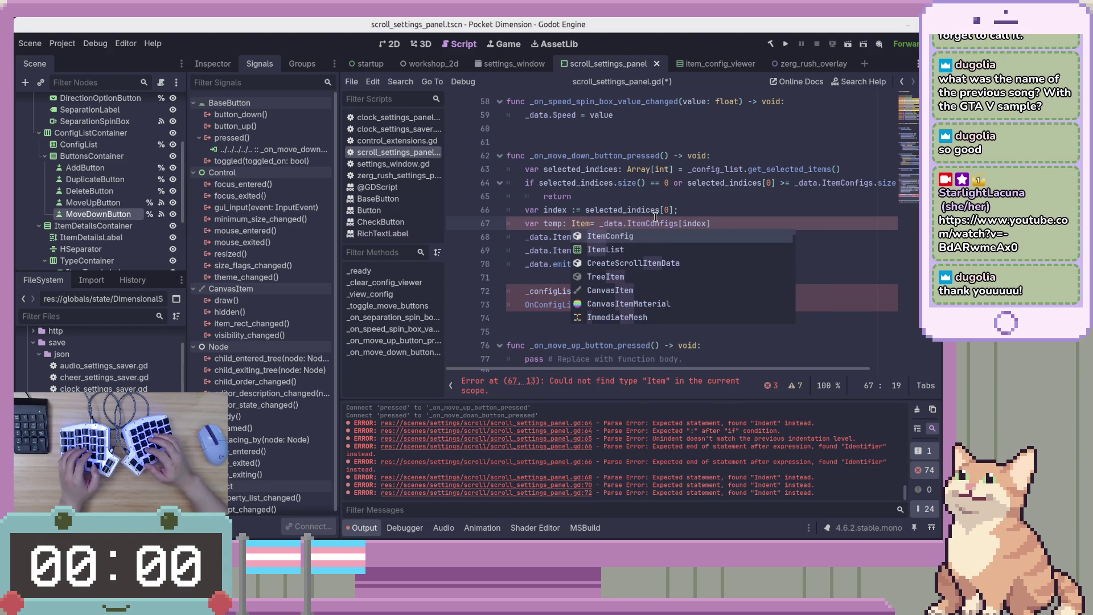
pyautogui.write('fig')
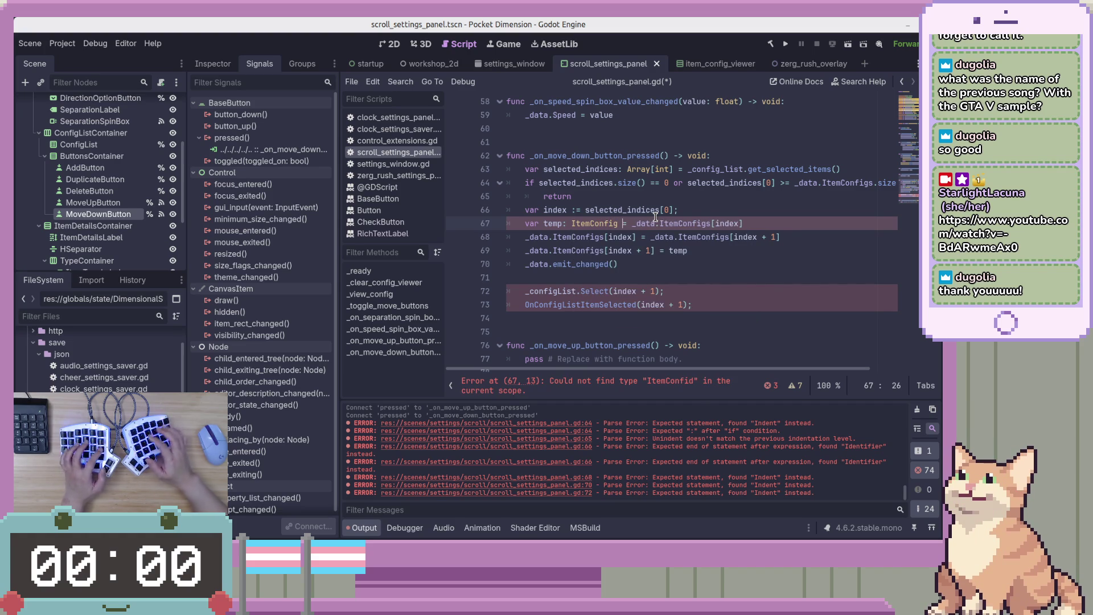
pyautogui.press('Down')
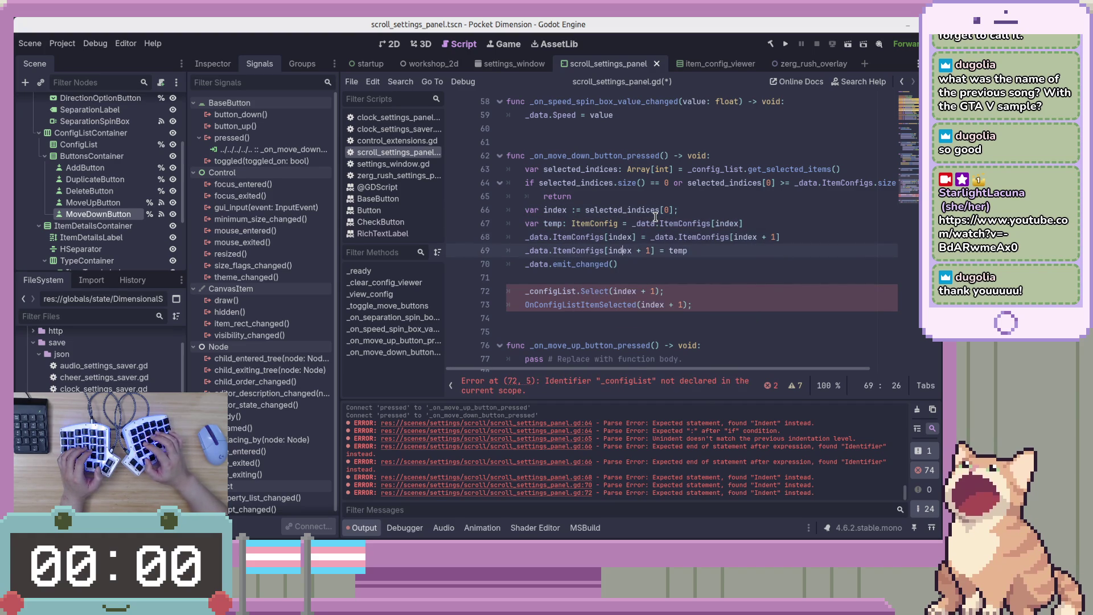
pyautogui.press('Up')
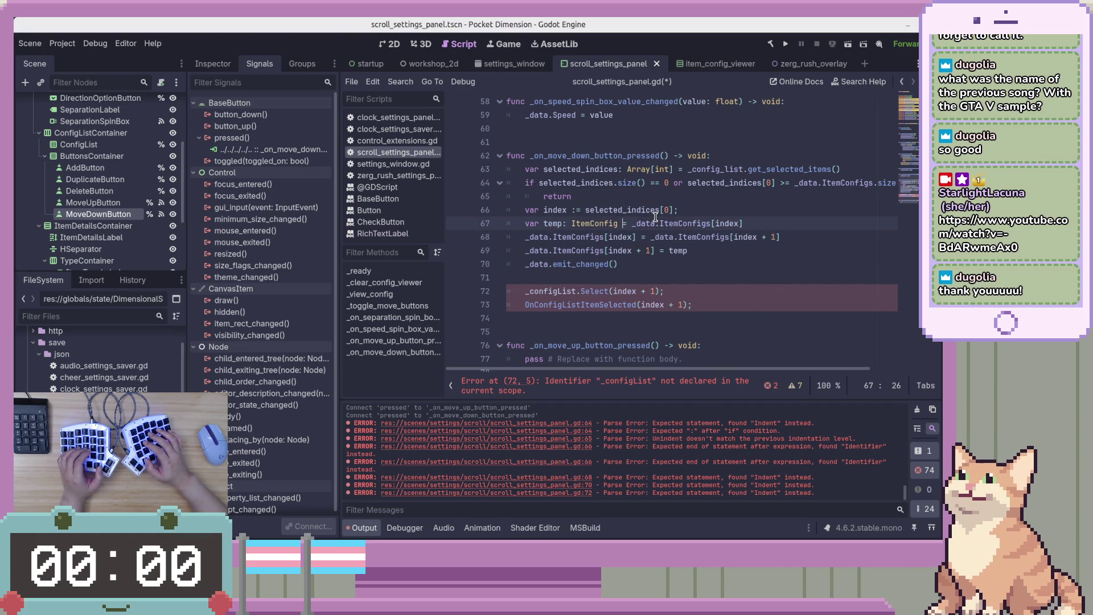
pyautogui.press('Down')
pyautogui.press('Down')
pyautogui.press('Down')
pyautogui.press('Down')
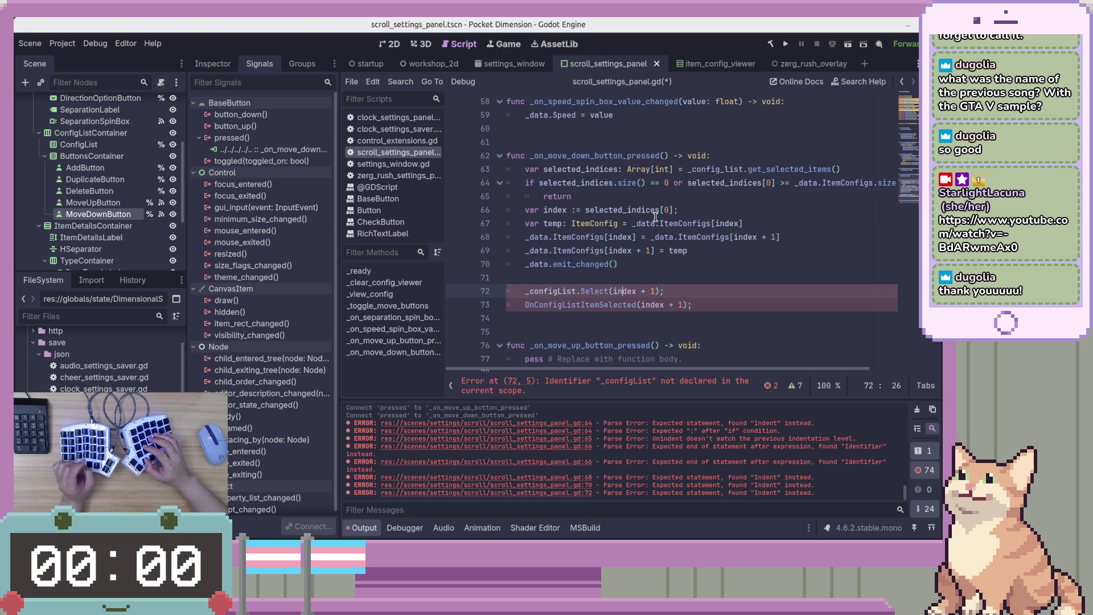
pyautogui.press('Up')
# Rename _configList.Select to _config_list.select on line 72.
pyautogui.press('Right')
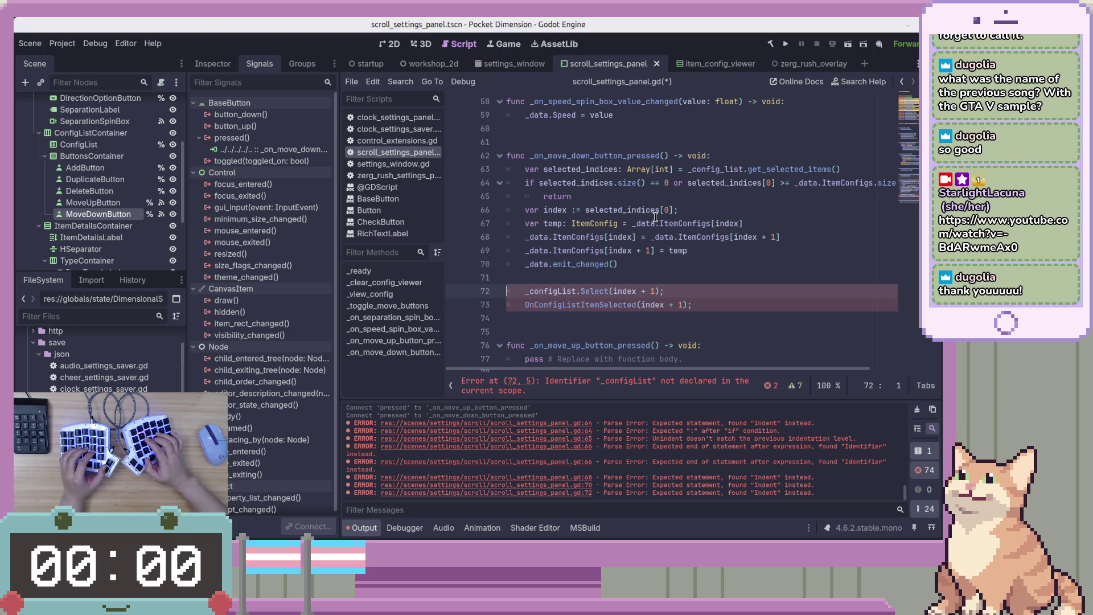
pyautogui.press('Right')
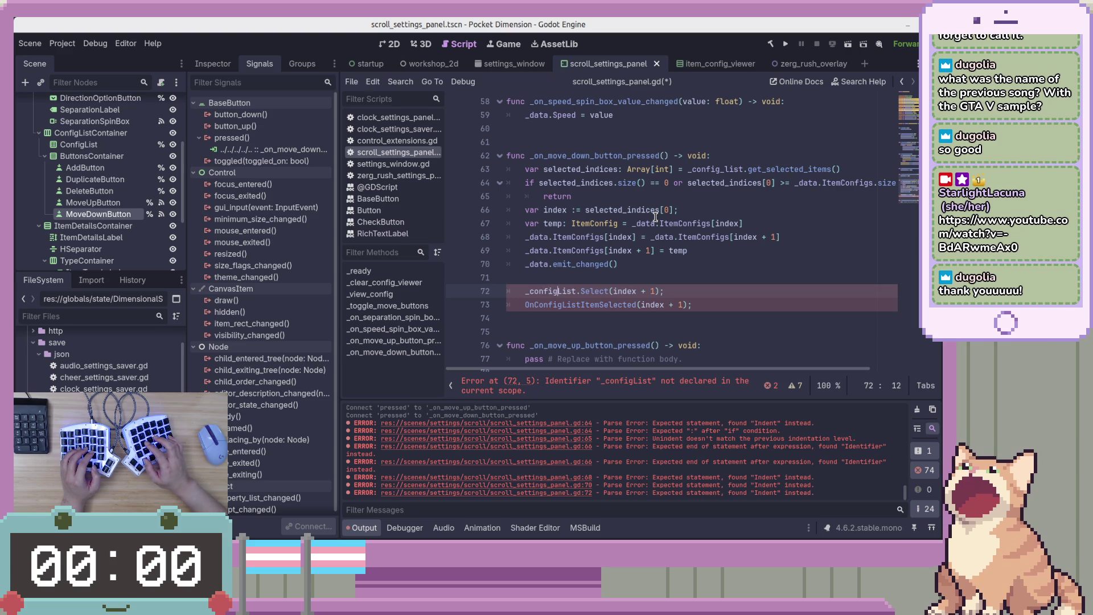
pyautogui.press('Delete')
pyautogui.write('_l')
pyautogui.press('End')
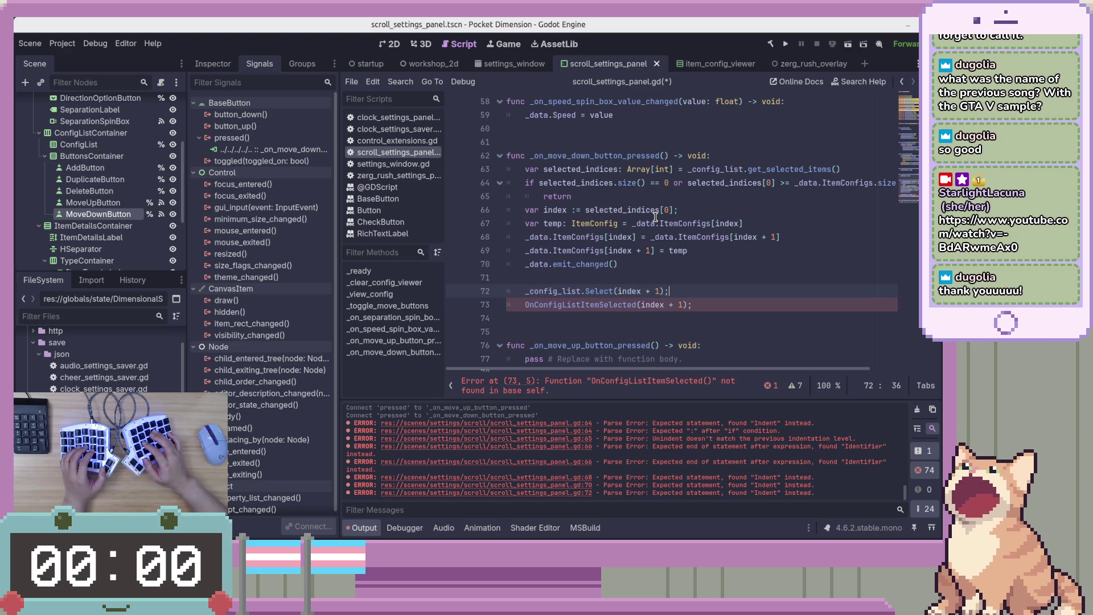
pyautogui.hotkey('ctrl', 'Left')
pyautogui.hotkey('ctrl', 'Left')
pyautogui.hotkey('ctrl', 'Left')
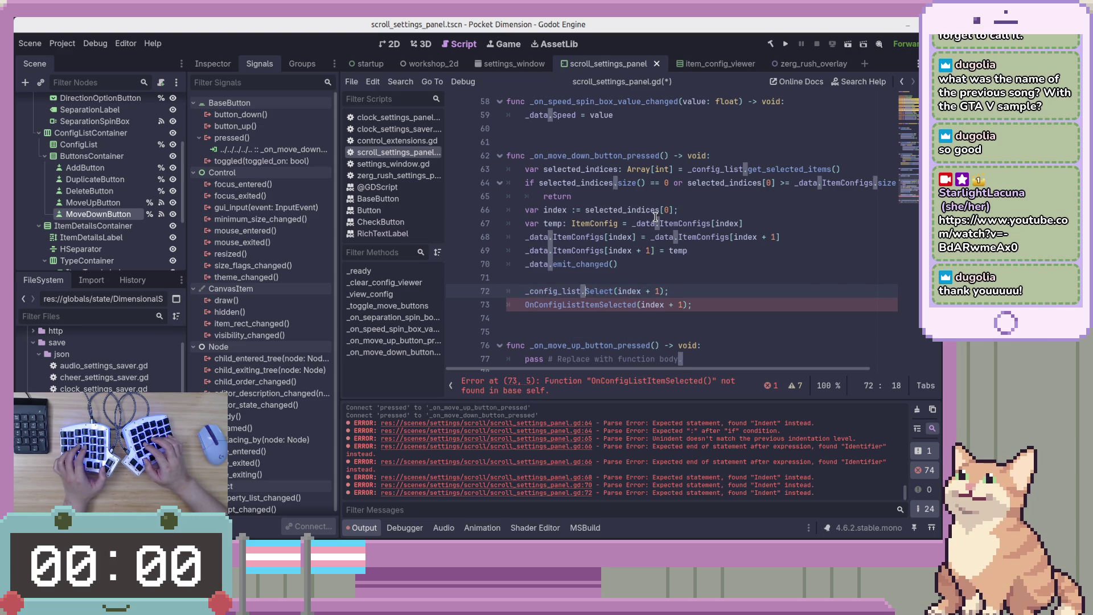
pyautogui.press('Right')
pyautogui.press('BackSpace')
pyautogui.write('s')
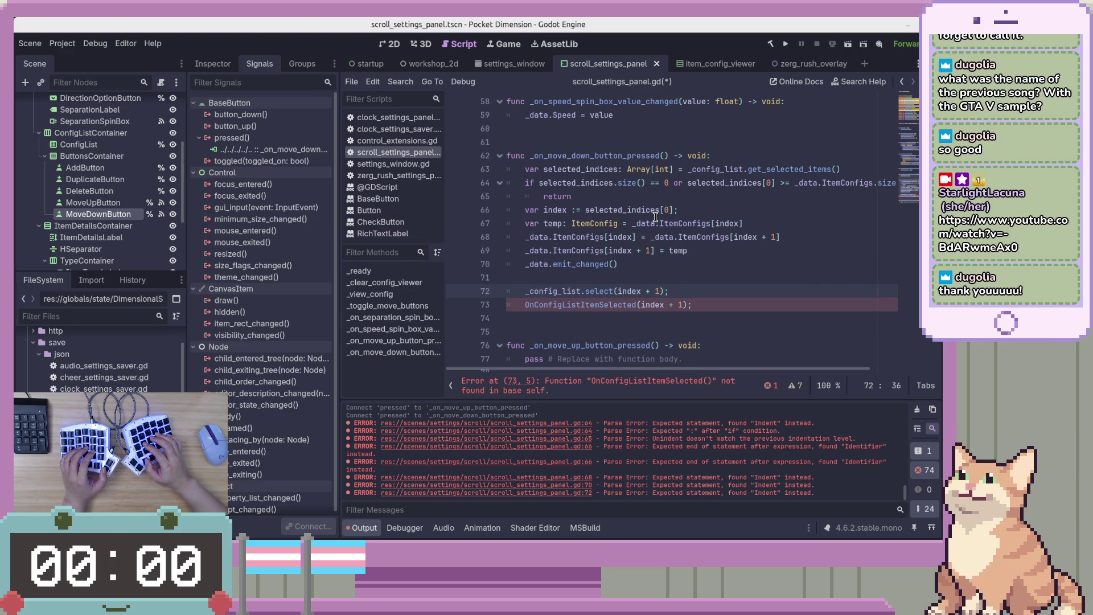
pyautogui.click(636, 291)
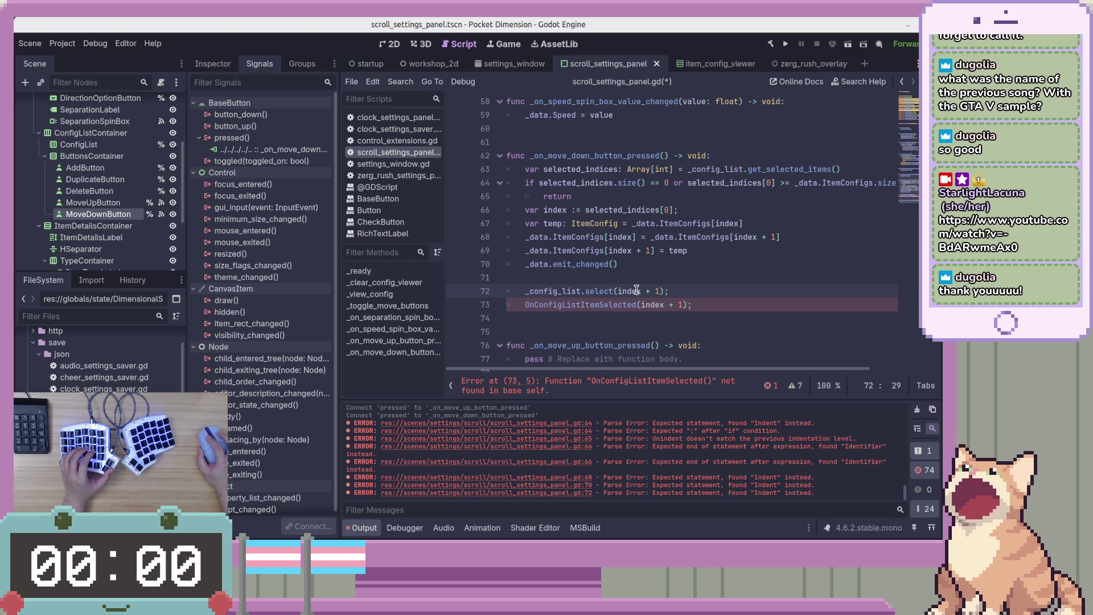
# Rename OnConfigListItemSelected to _on_config_list_item_selected on line 73 and save.
pyautogui.press('Down')
pyautogui.press('Home')
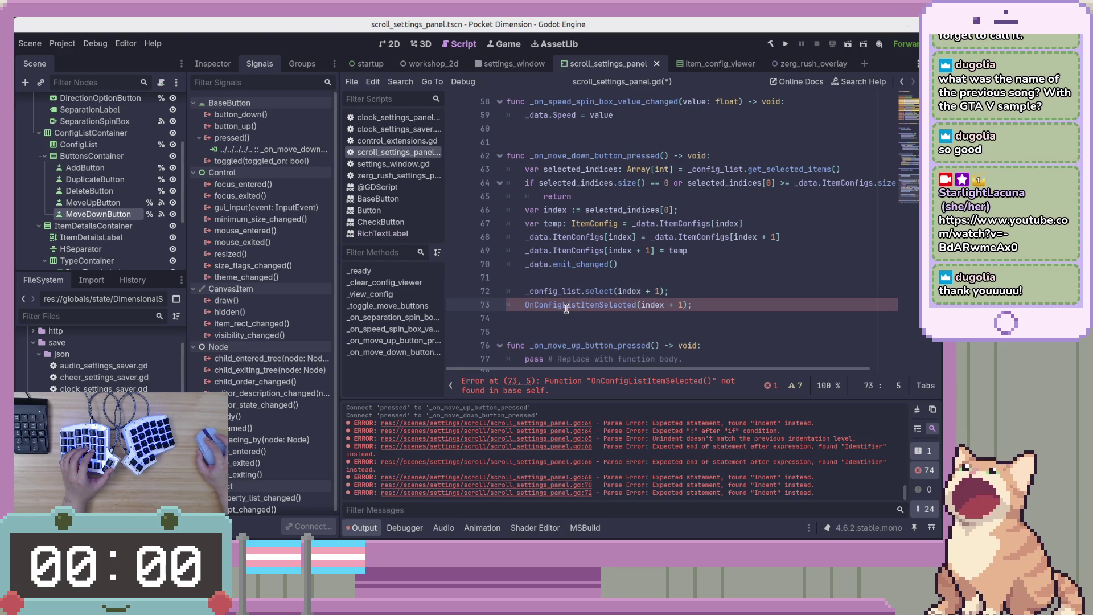
pyautogui.click(691, 307)
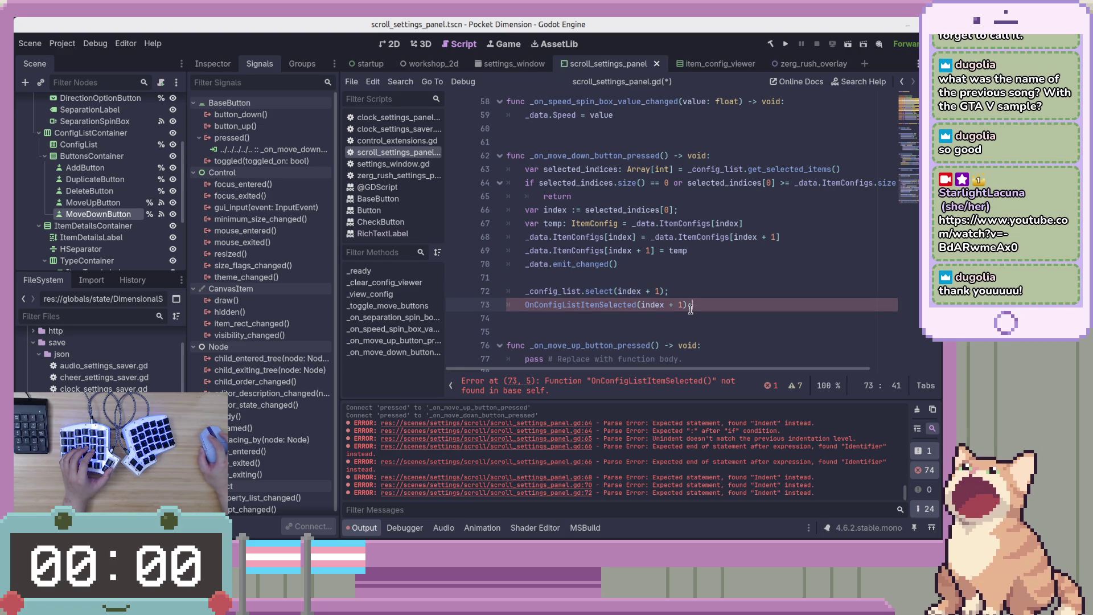
pyautogui.click(528, 308)
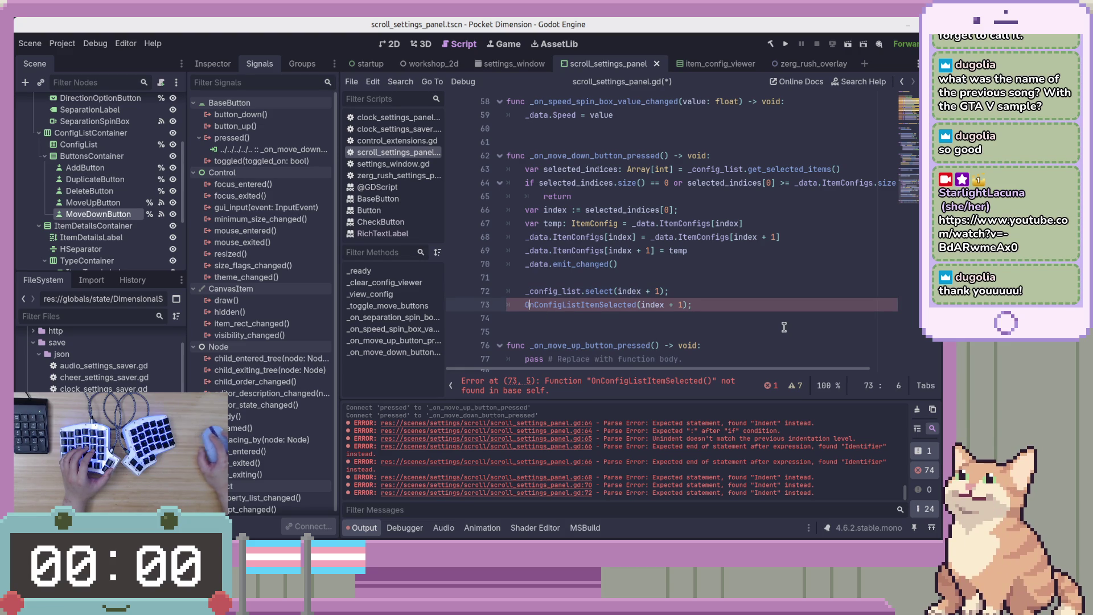
pyautogui.press('BackSpace')
pyautogui.write('o')
pyautogui.press('Right')
pyautogui.write('_')
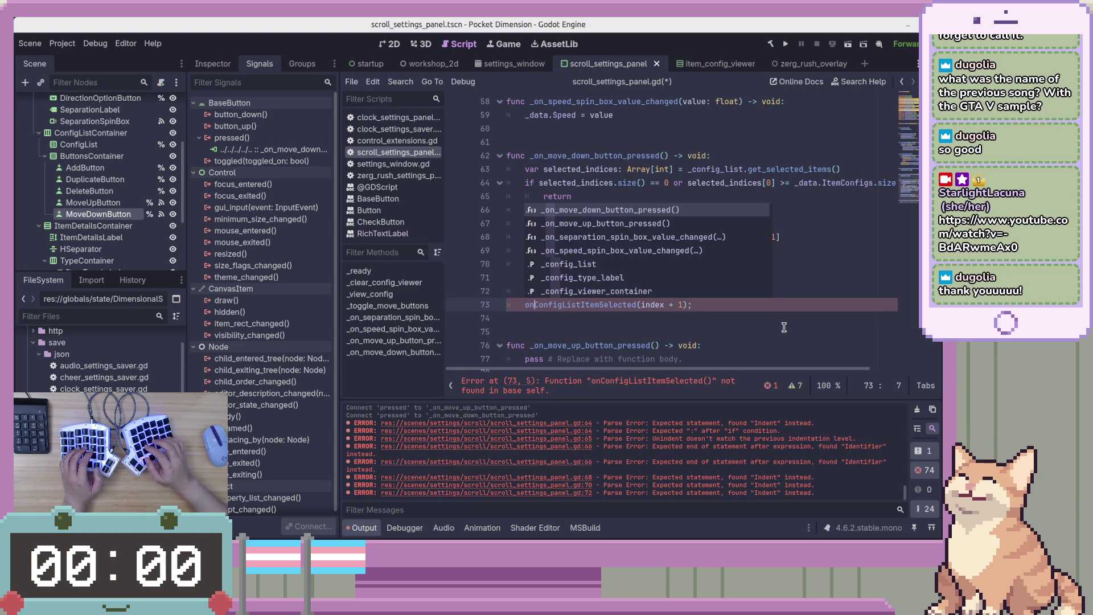
pyautogui.press('Home')
pyautogui.write('_')
pyautogui.press('Right')
pyautogui.press('Right')
pyautogui.press('Right')
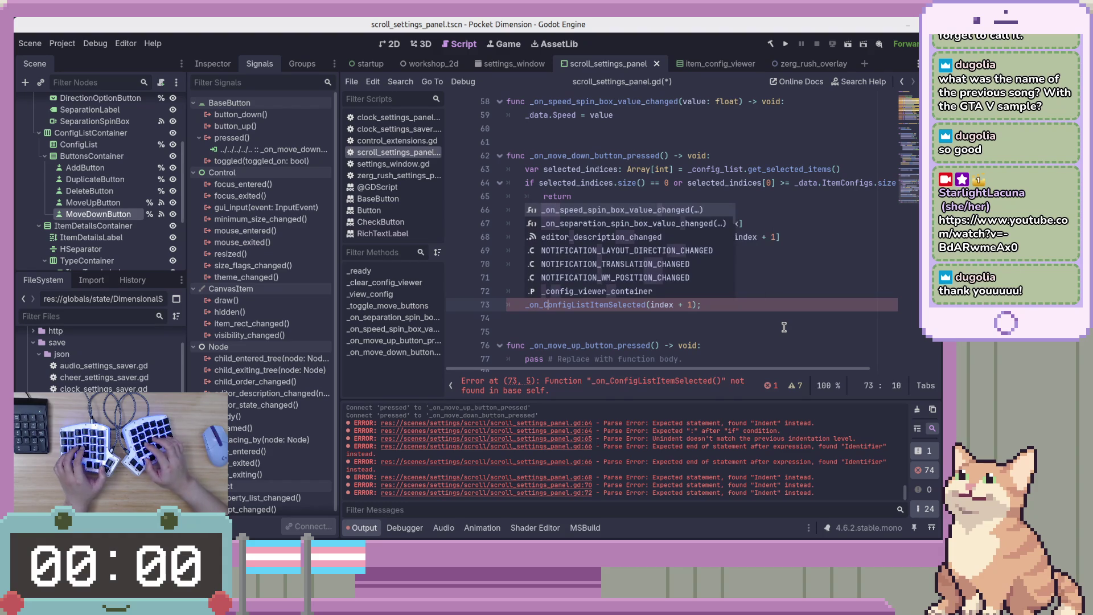
pyautogui.press('Delete')
pyautogui.write('c')
pyautogui.press('Right')
pyautogui.press('Right')
pyautogui.press('Right')
pyautogui.write('_')
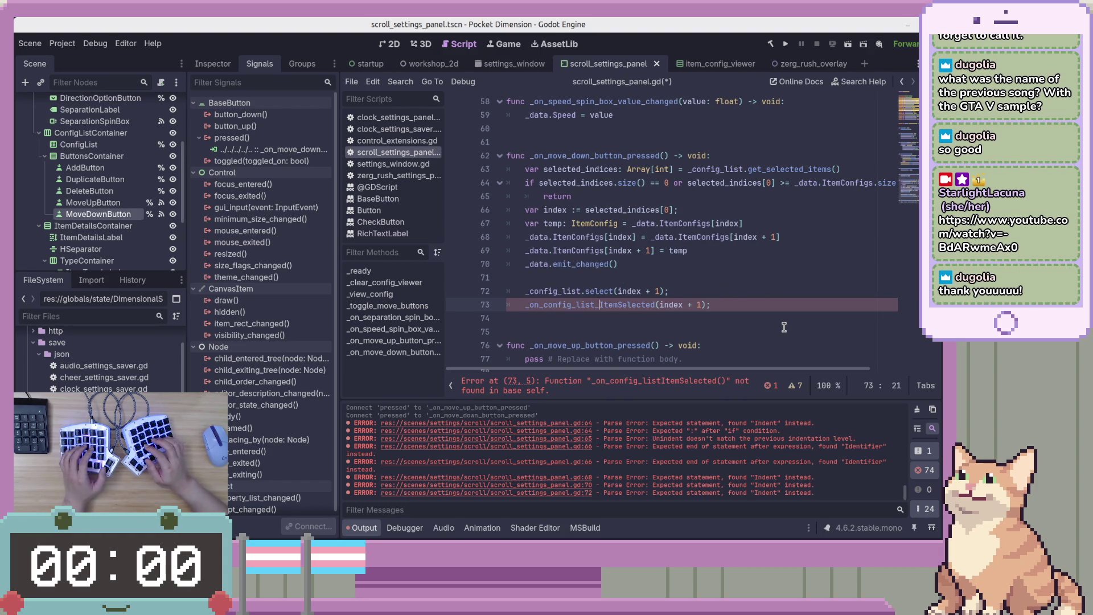
pyautogui.press('Delete')
pyautogui.write('ig_')
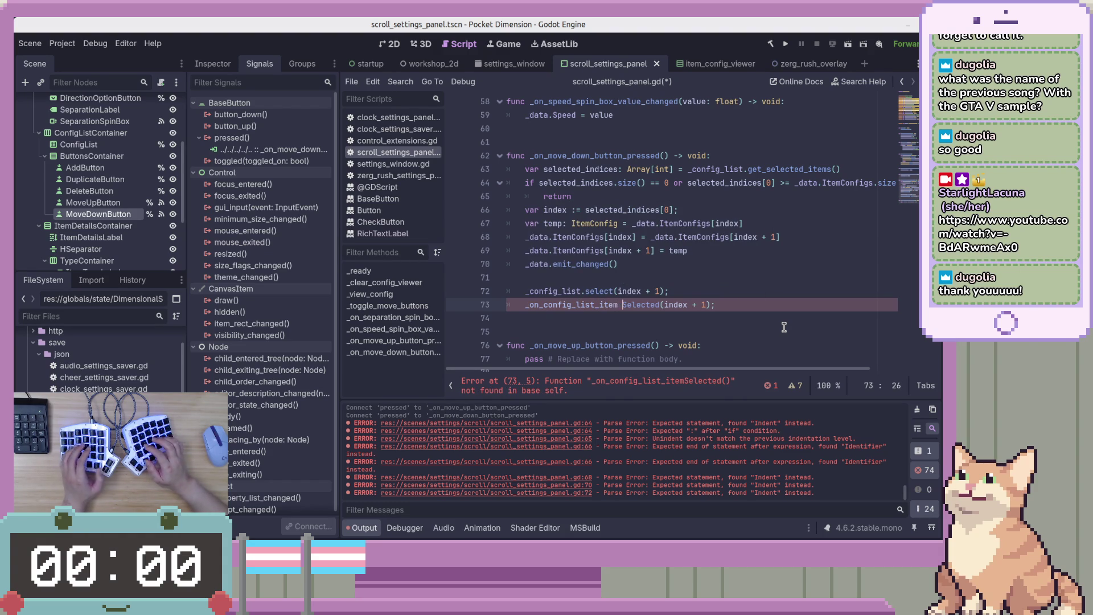
pyautogui.press('Right')
pyautogui.press('BackSpace')
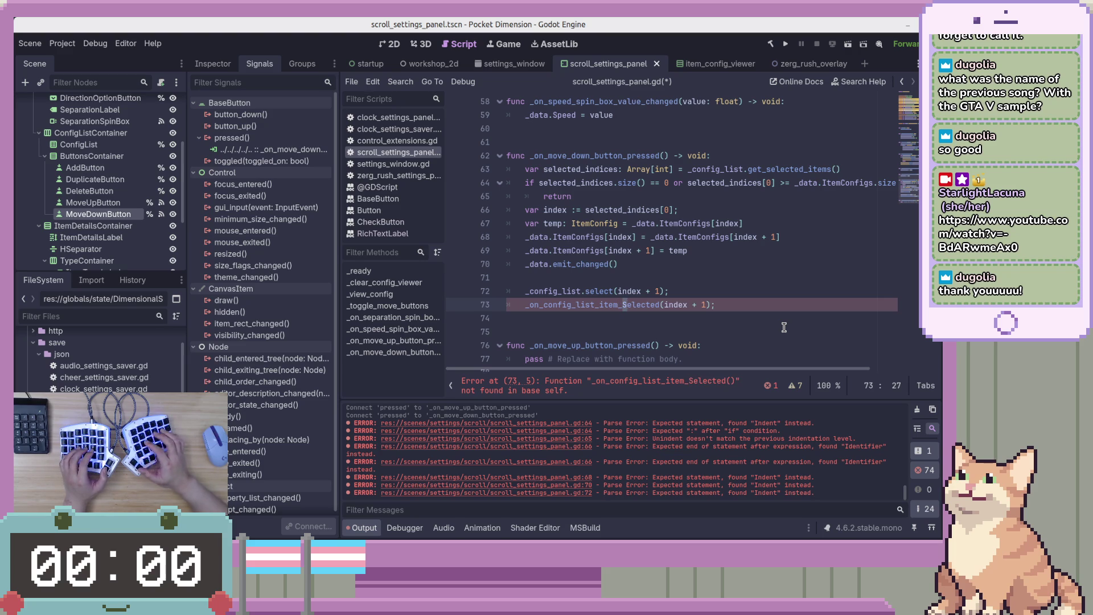
pyautogui.write('s')
pyautogui.hotkey('ctrl', 's')
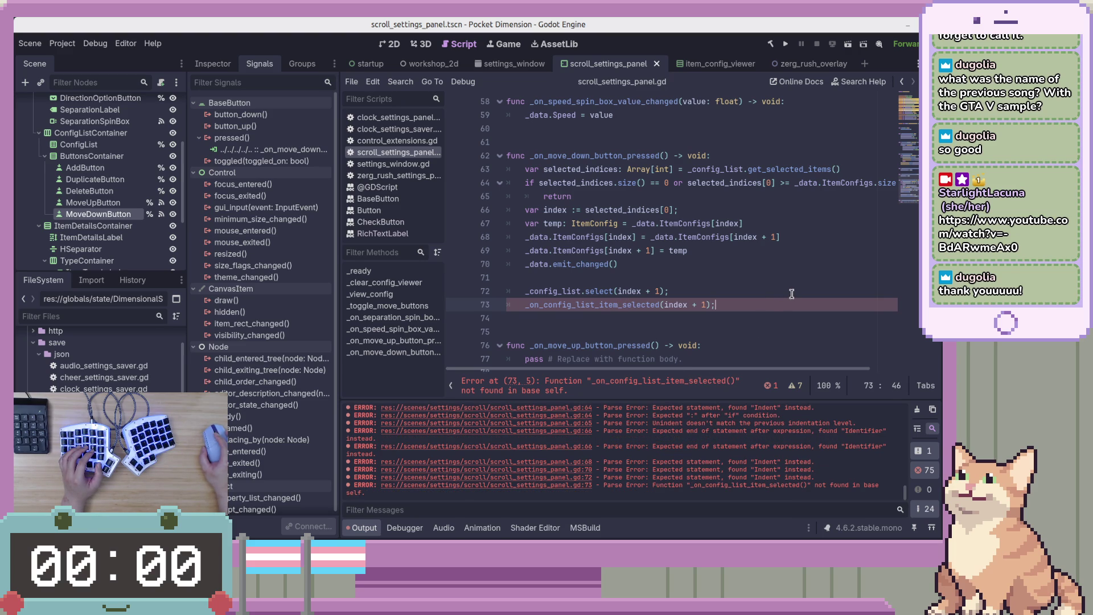
# Paste the move-down code (lines 62–73) over pass in _on_move_up_button_pressed.
pyautogui.scroll(-2, 791, 293)
pyautogui.scroll(1, 793, 294)
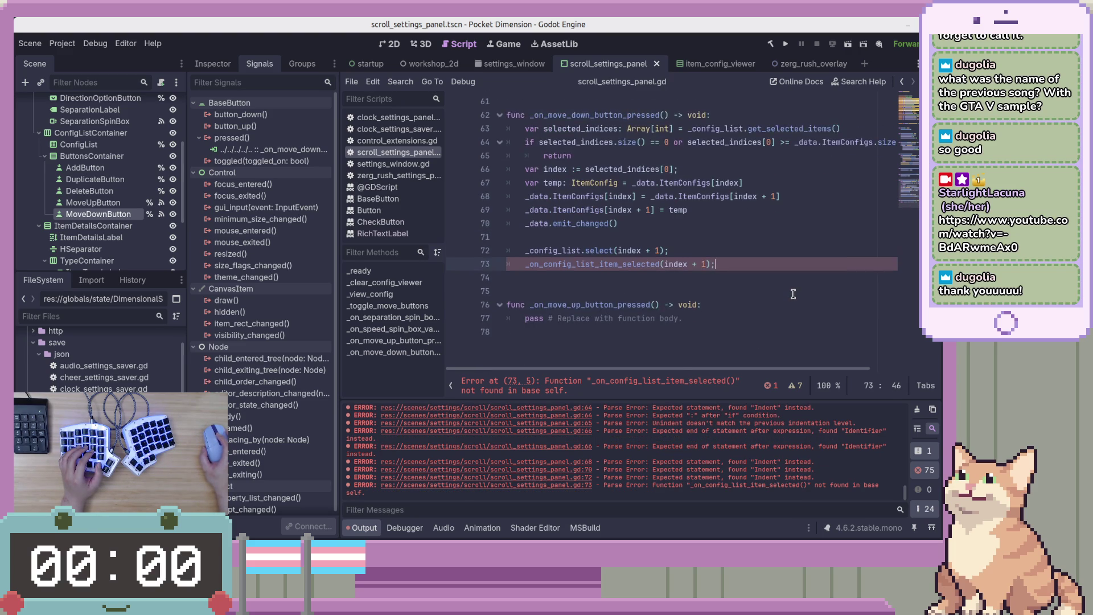
pyautogui.moveTo(794, 266); pyautogui.dragTo(733, 126)
pyautogui.hotkey('ctrl', 'c')
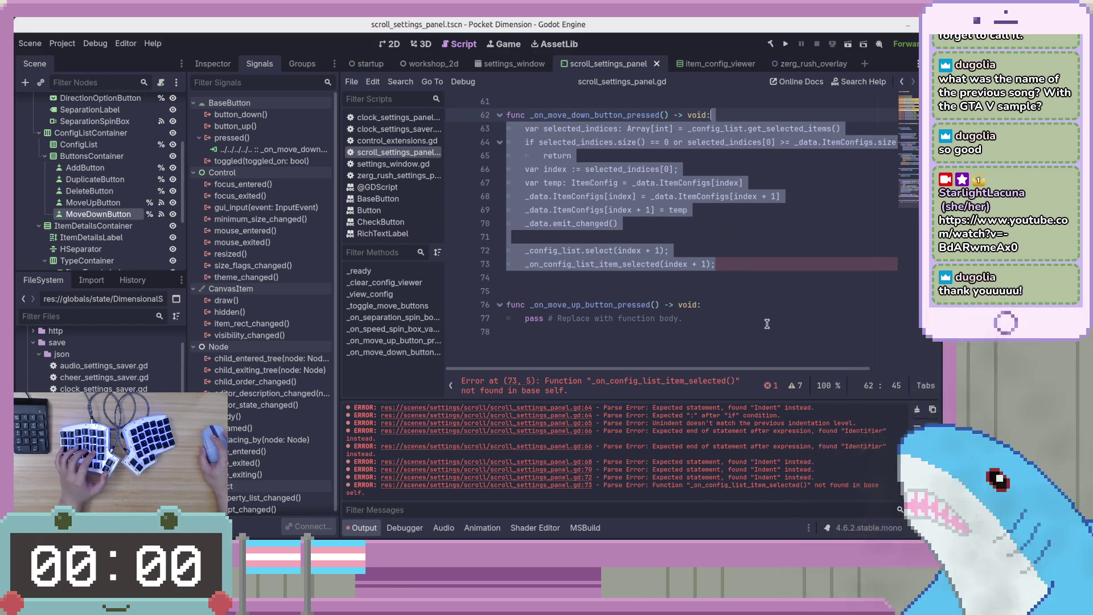
pyautogui.click(778, 306)
pyautogui.hotkey('shift', 'Down')
pyautogui.hotkey('ctrl', 'v')
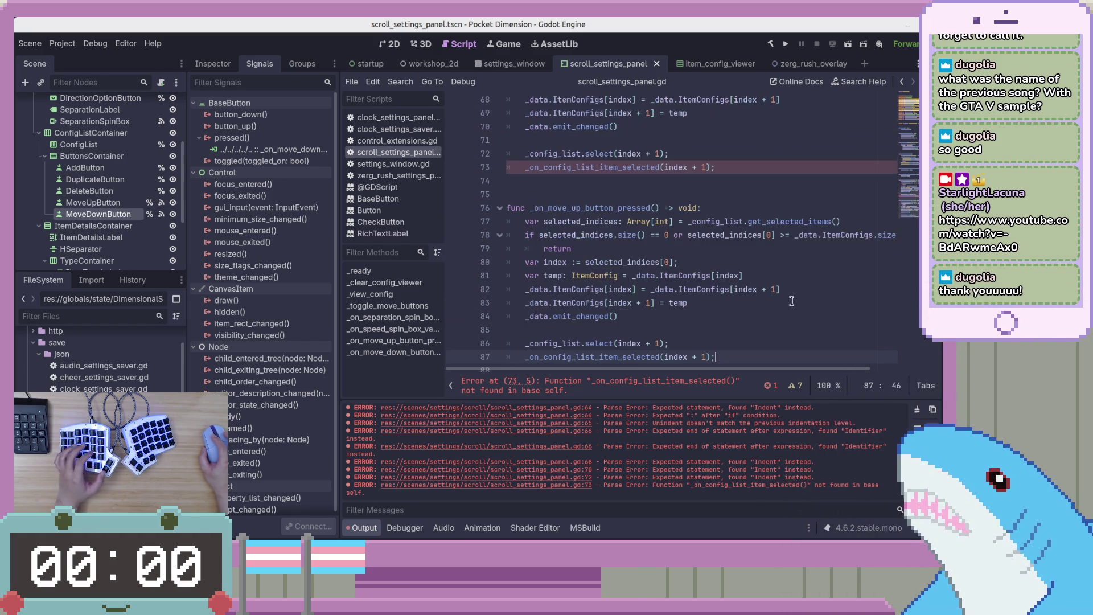
# Change each index + 1 in the move-up handler to index - 1 and save.
pyautogui.press('Up')
pyautogui.press('Up')
pyautogui.press('Up')
pyautogui.press('Up')
pyautogui.press('Up')
pyautogui.press('Up')
pyautogui.press('Left')
pyautogui.press('Left')
pyautogui.press('Left')
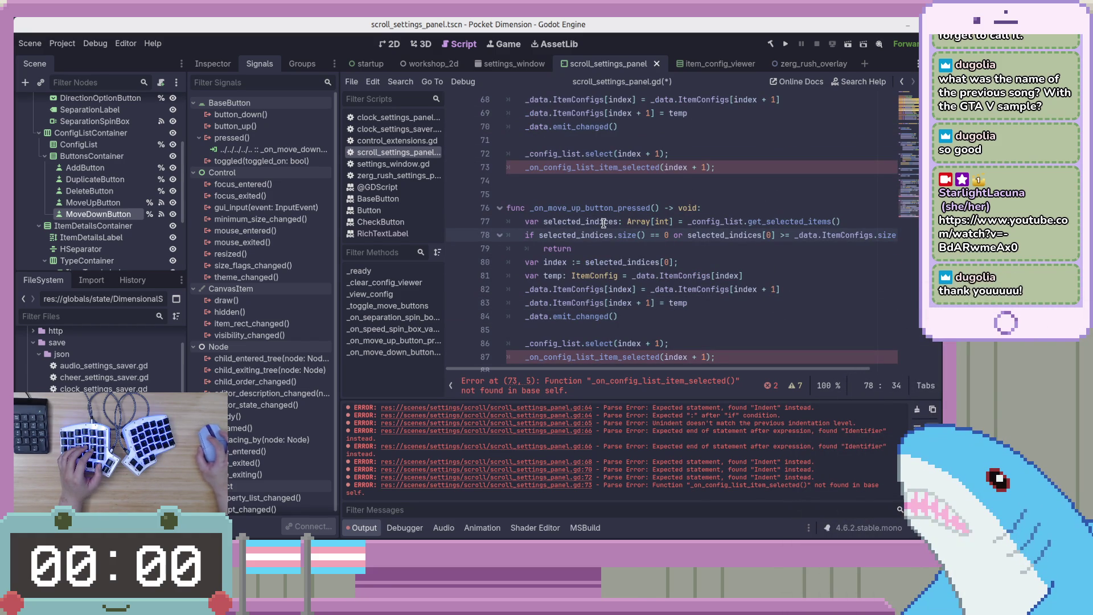
pyautogui.press('Down')
pyautogui.press('Down')
pyautogui.press('Down')
pyautogui.press('End')
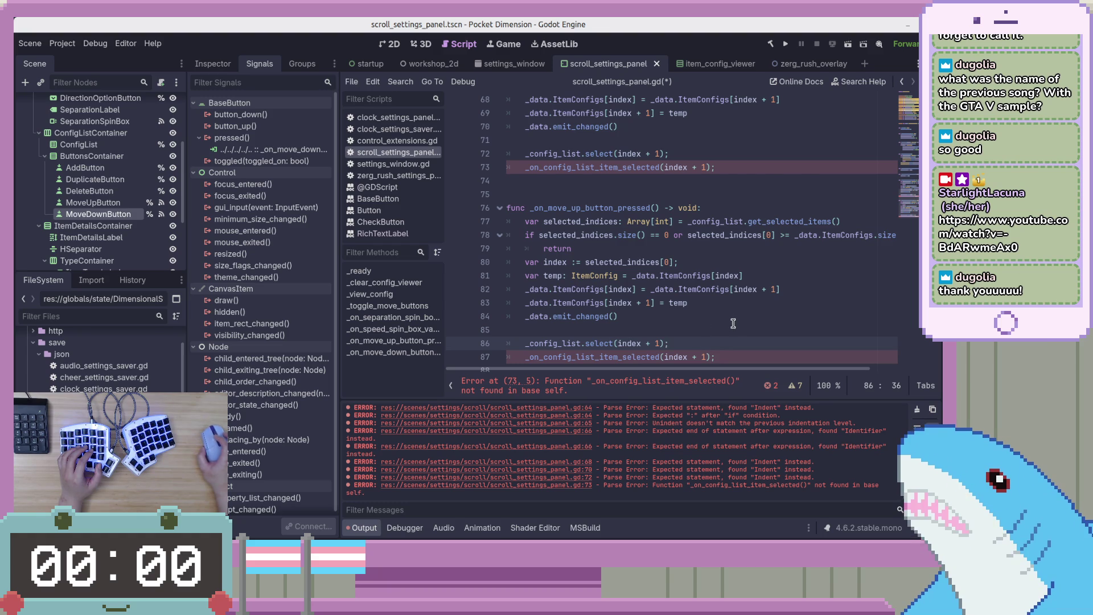
pyautogui.scroll(-1, 740, 316)
pyautogui.click(763, 251)
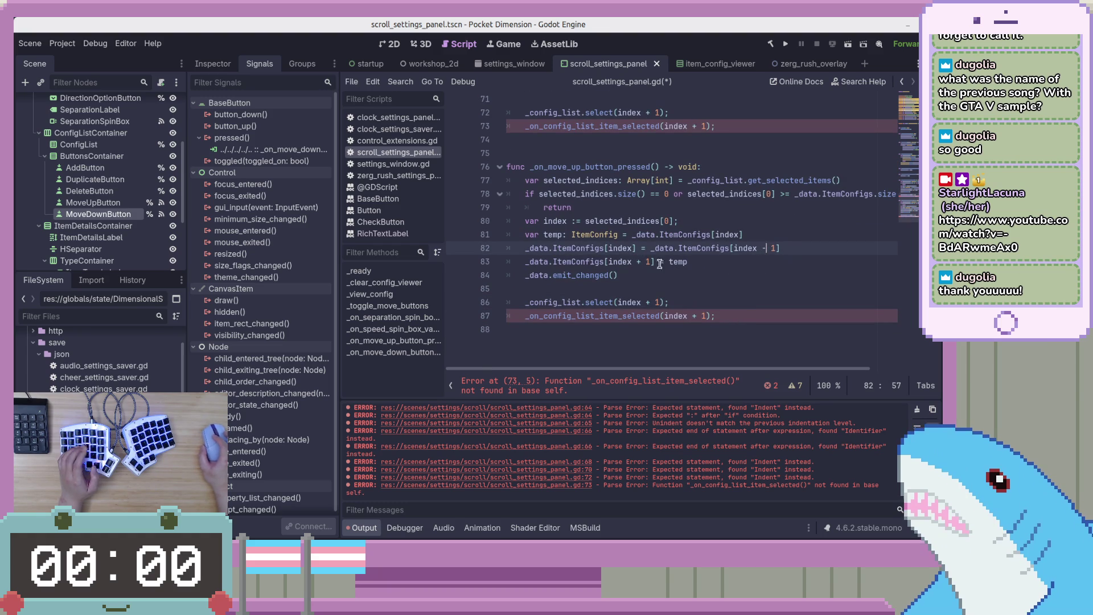
pyautogui.press('BackSpace')
pyautogui.write('-')
pyautogui.press('Down')
pyautogui.press('Left')
pyautogui.press('Left')
pyautogui.press('Left')
pyautogui.press('BackSpace')
pyautogui.write('-')
pyautogui.press('Down')
pyautogui.press('Down')
pyautogui.press('Down')
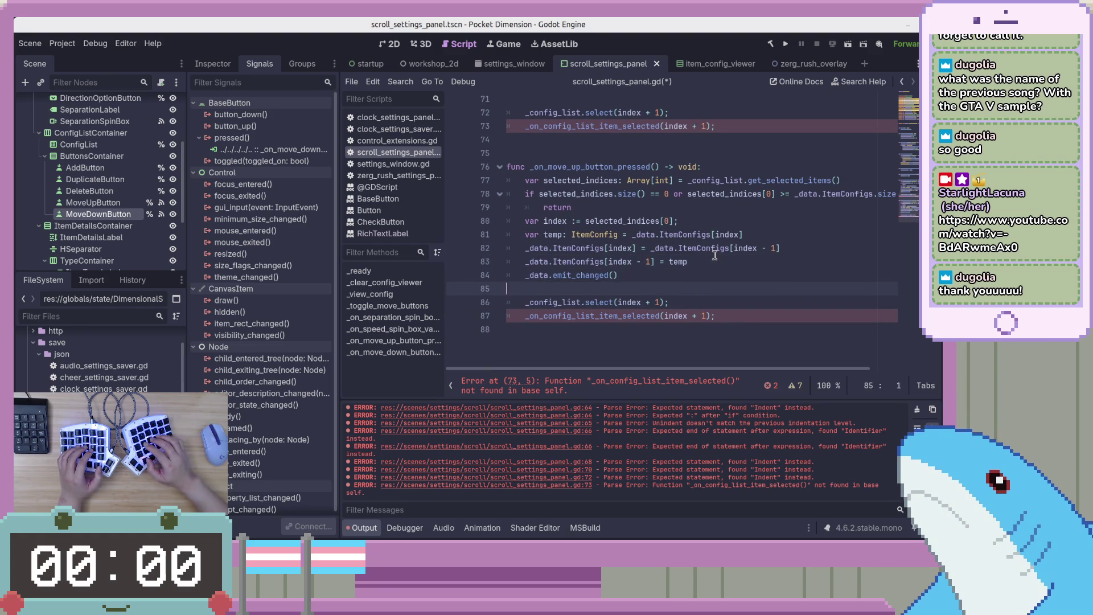
pyautogui.press('Right')
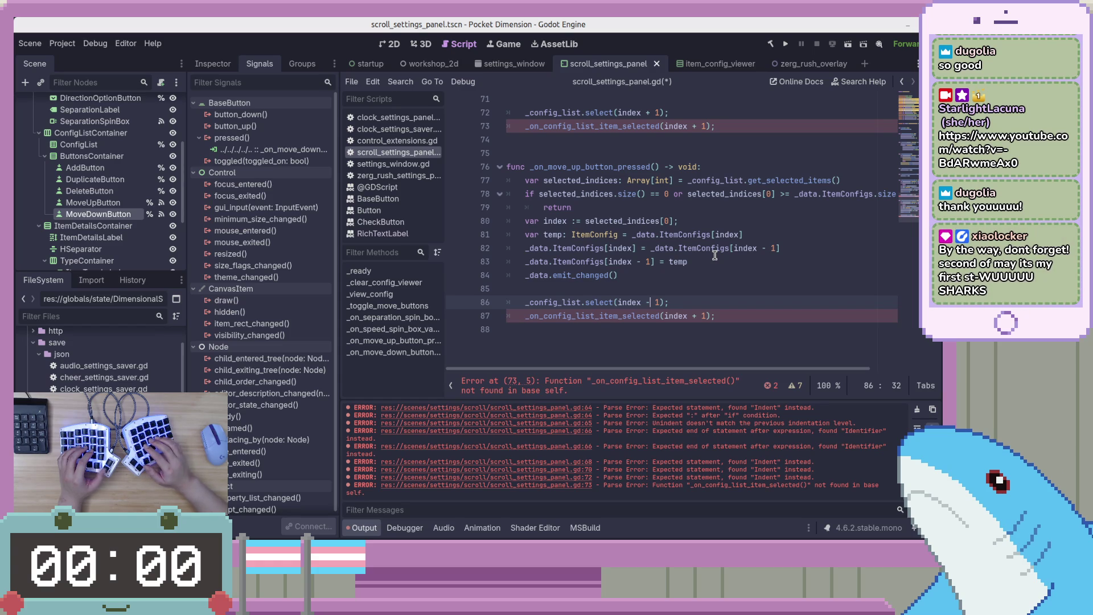
pyautogui.press('Down')
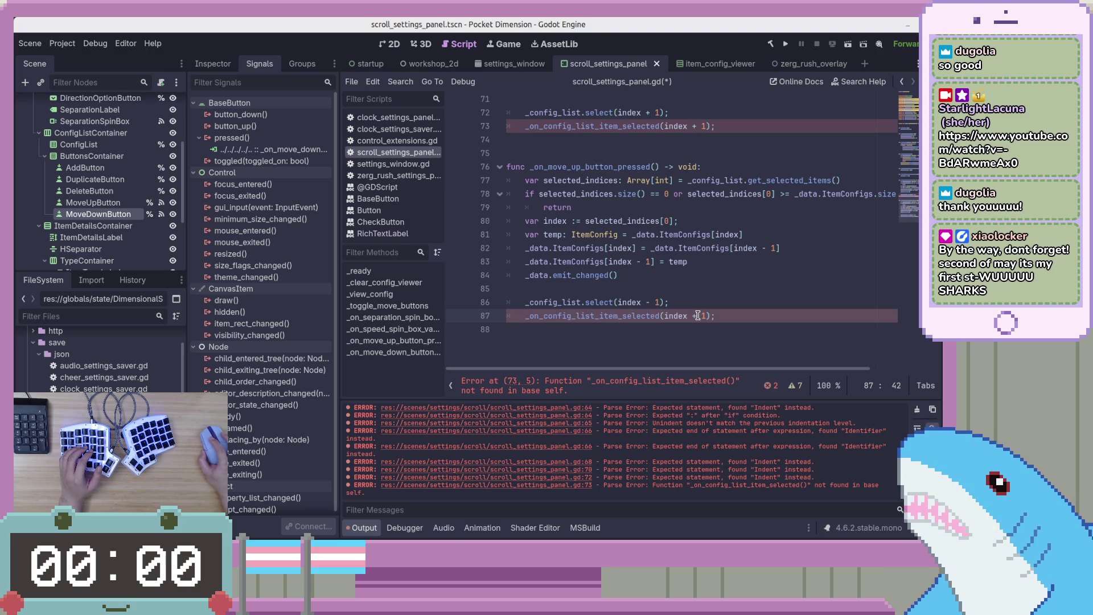
pyautogui.hotkey('ctrl', 's')
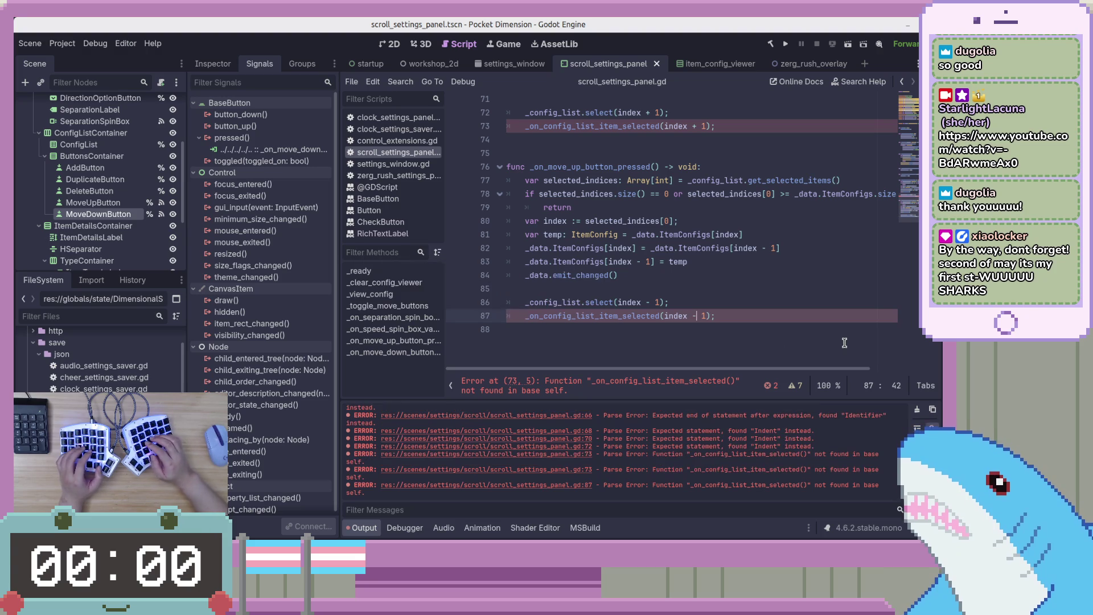
# Add blank lines after the move-up handler.
pyautogui.press('Up')
pyautogui.press('Up')
pyautogui.press('Up')
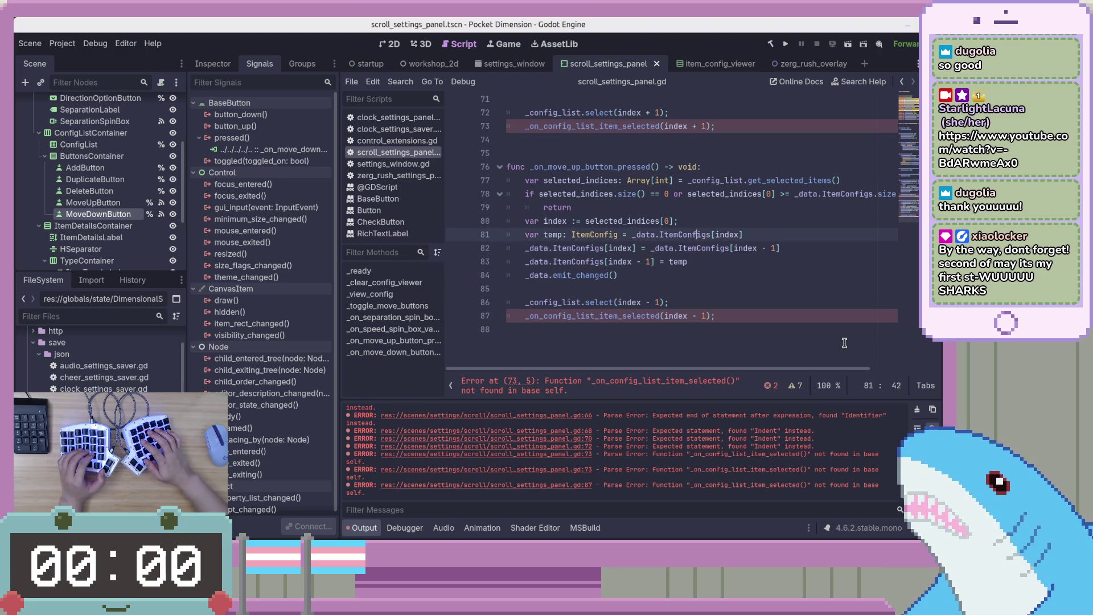
pyautogui.press('Up')
pyautogui.press('Up')
pyautogui.press('Up')
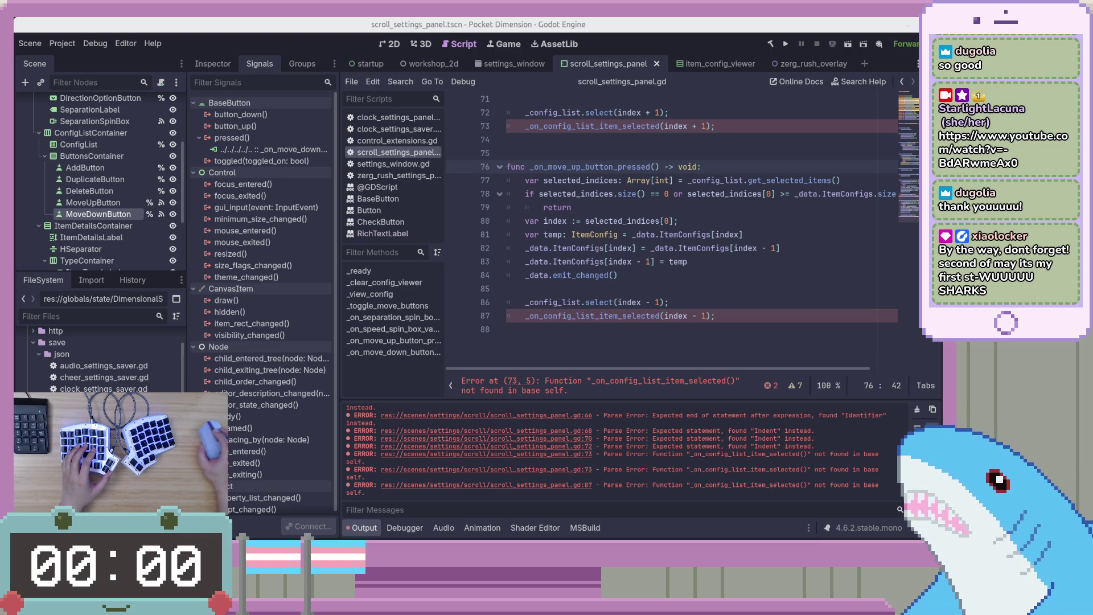
pyautogui.click(638, 275)
pyautogui.click(756, 329)
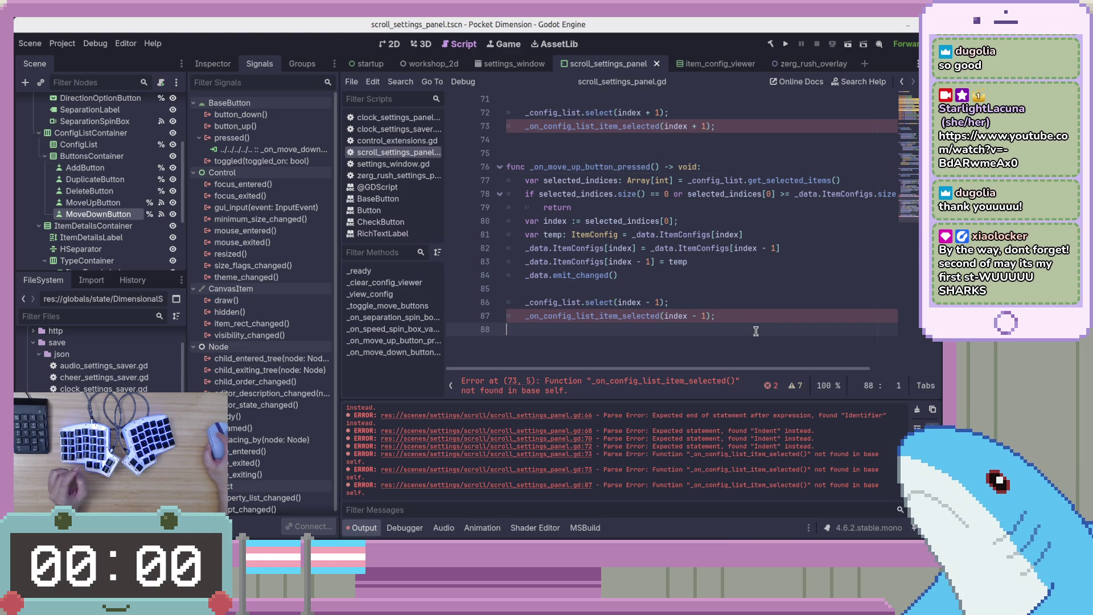
pyautogui.press('Return')
pyautogui.press('Return')
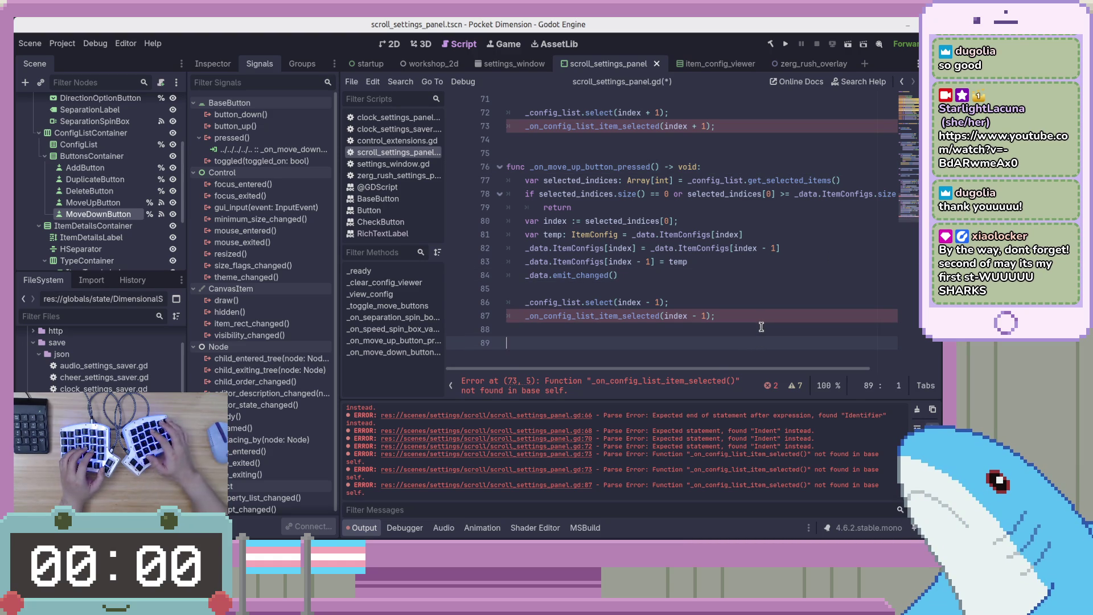
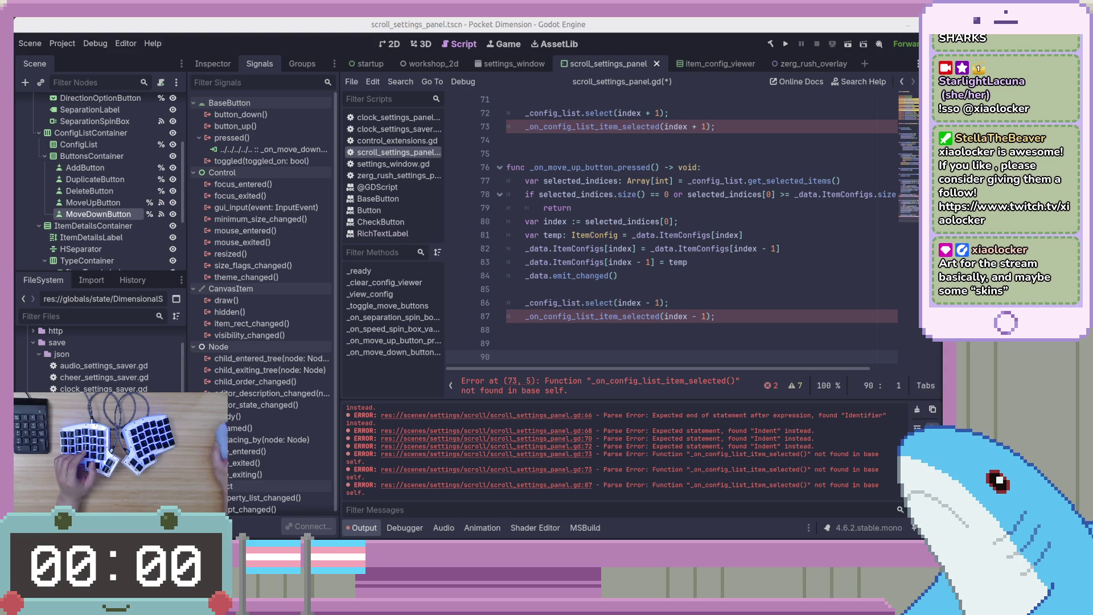
# Revoke the % scene unique names on MoveUpButton and MoveDownButton in the Scene dock.
pyautogui.click(699, 248)
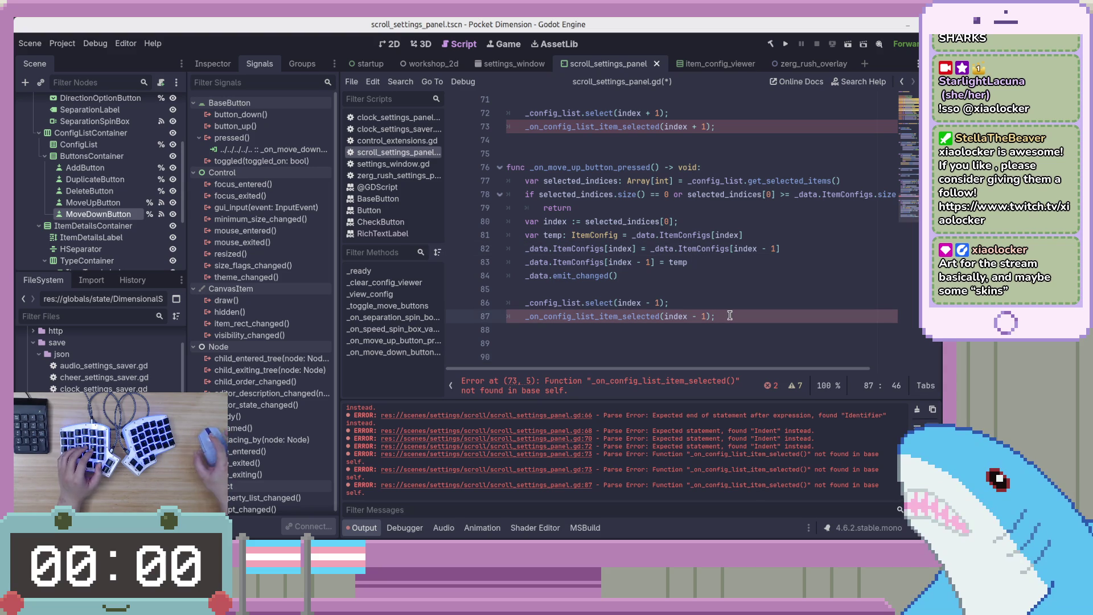
pyautogui.click(603, 324)
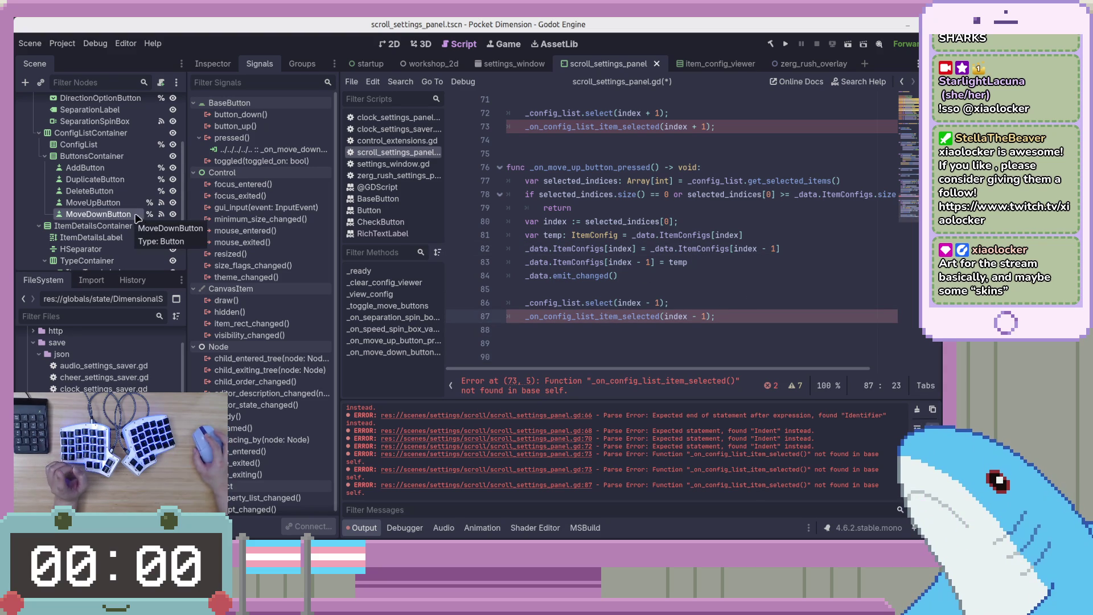
pyautogui.click(149, 202)
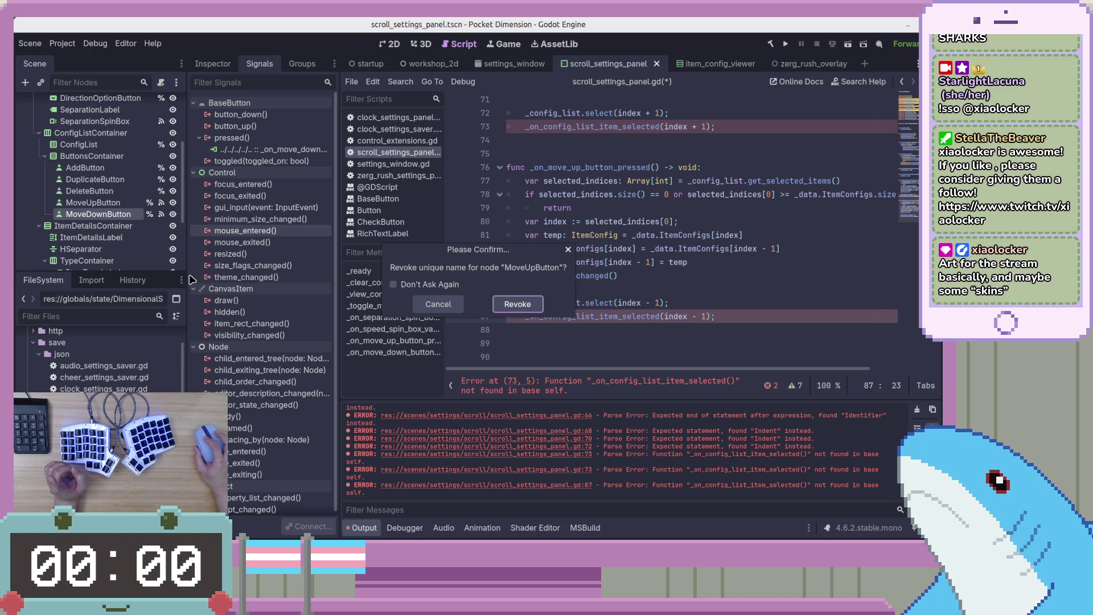
pyautogui.press('Return')
pyautogui.click(150, 214)
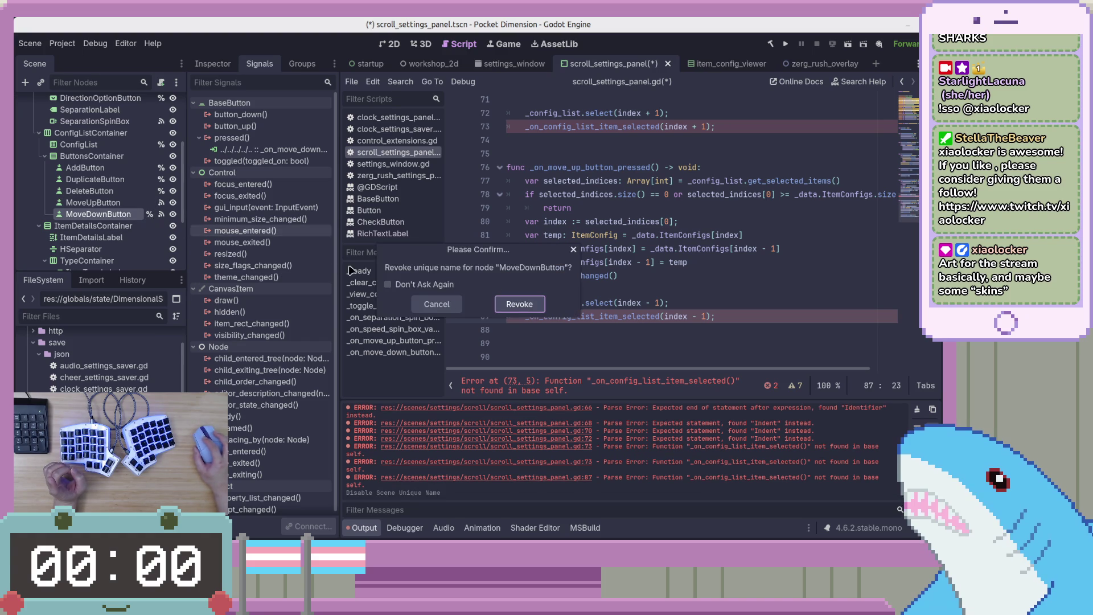
pyautogui.press('Return')
pyautogui.scroll(3, 105, 231)
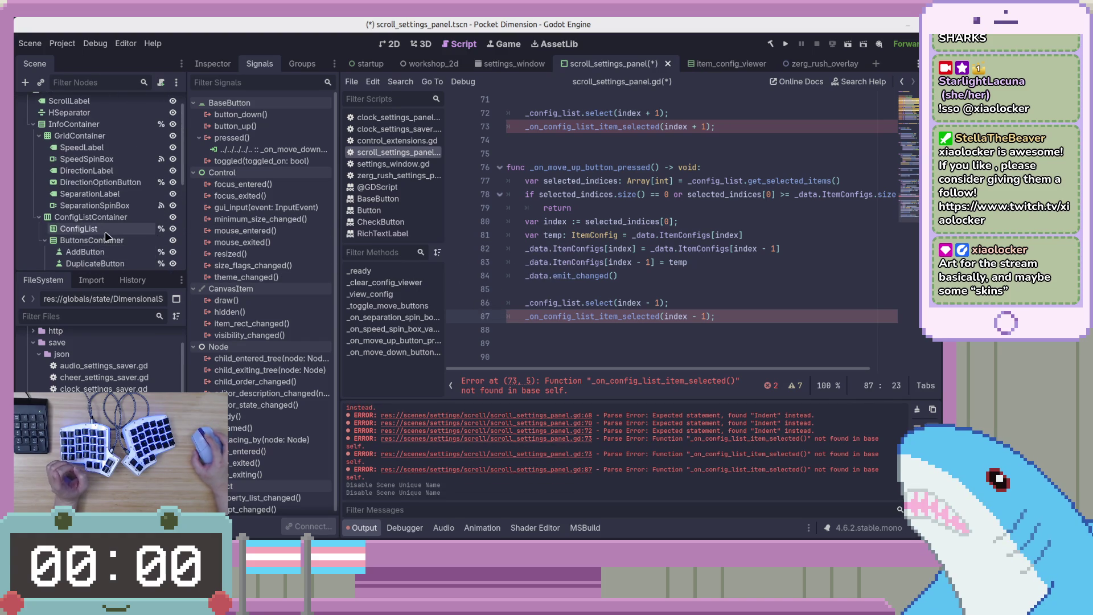
pyautogui.scroll(-5, 114, 190)
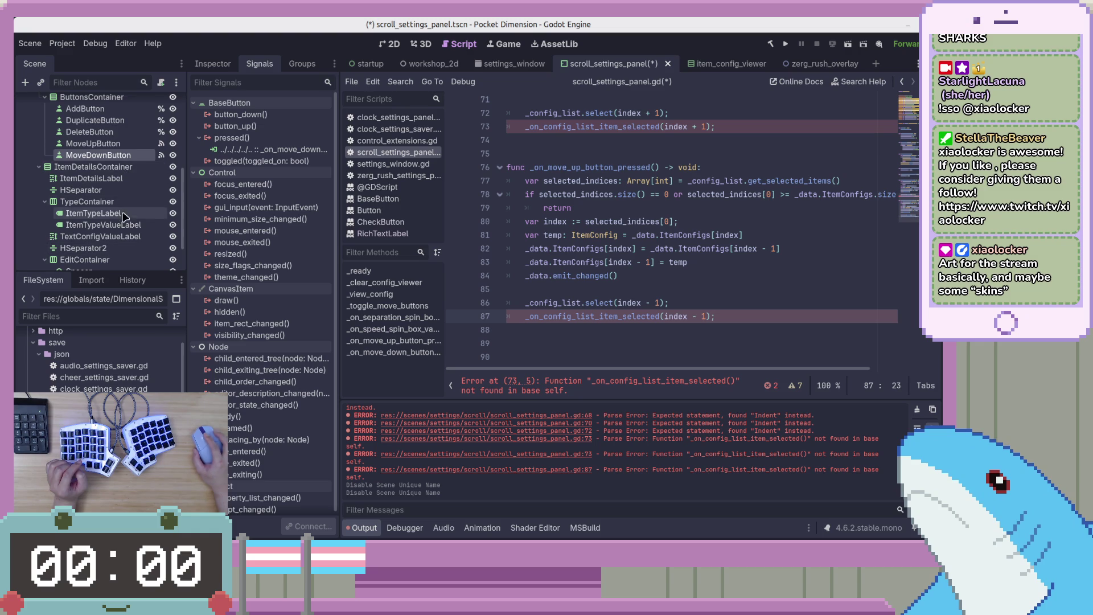
pyautogui.scroll(-2, 125, 227)
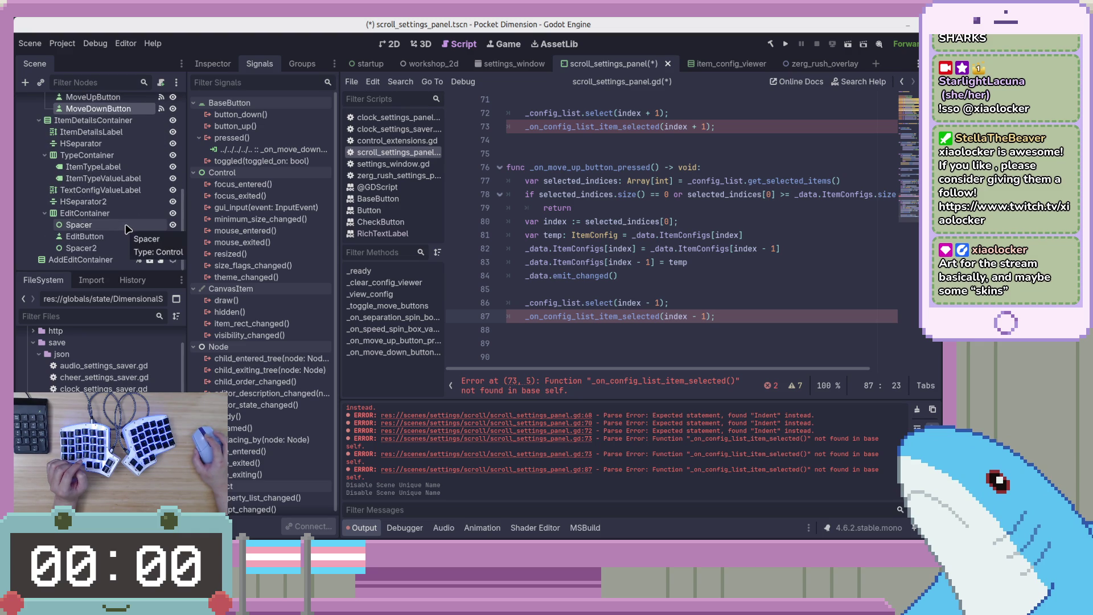
pyautogui.scroll(5, 123, 222)
# Select ConfigList and revoke its % scene unique name.
pyautogui.click(119, 188)
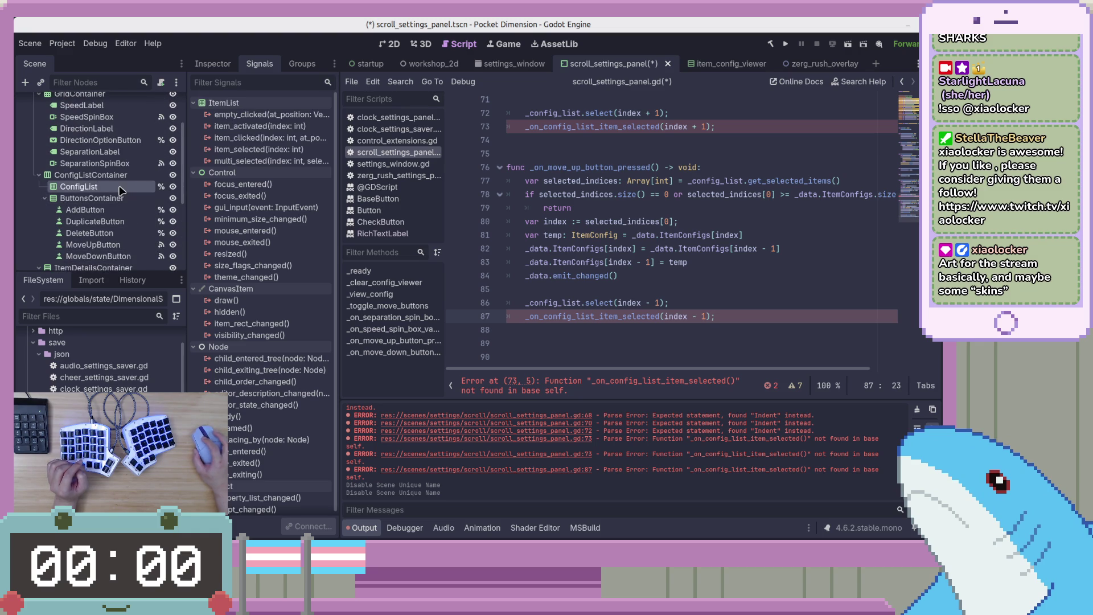
pyautogui.click(162, 187)
pyautogui.click(516, 305)
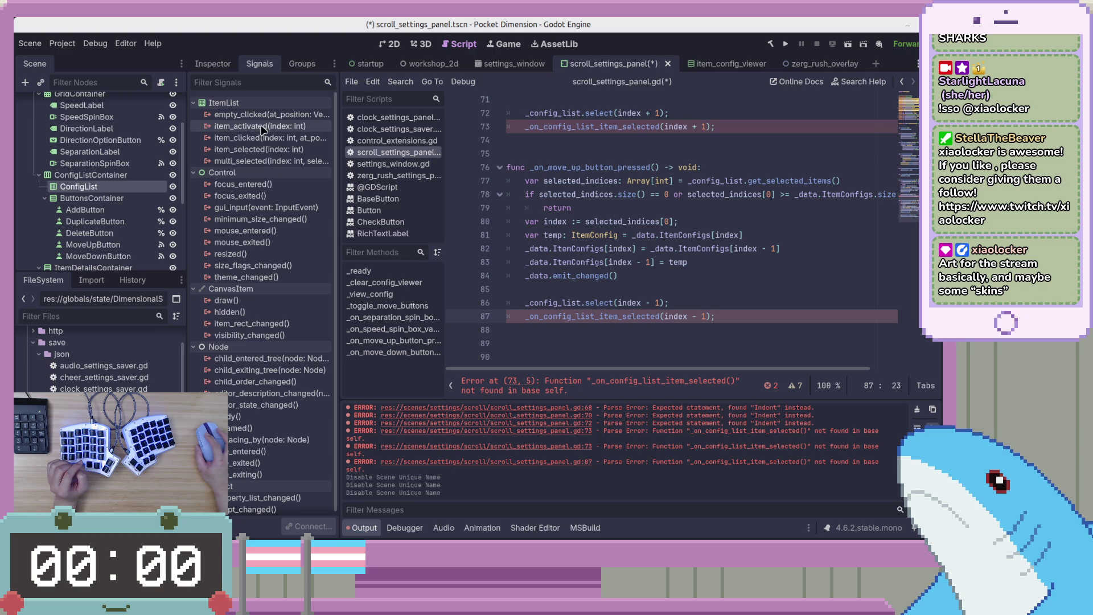
# Connect ConfigList's item_selected signal to a new _on_config_list_item_selected function.
pyautogui.doubleClick(260, 152)
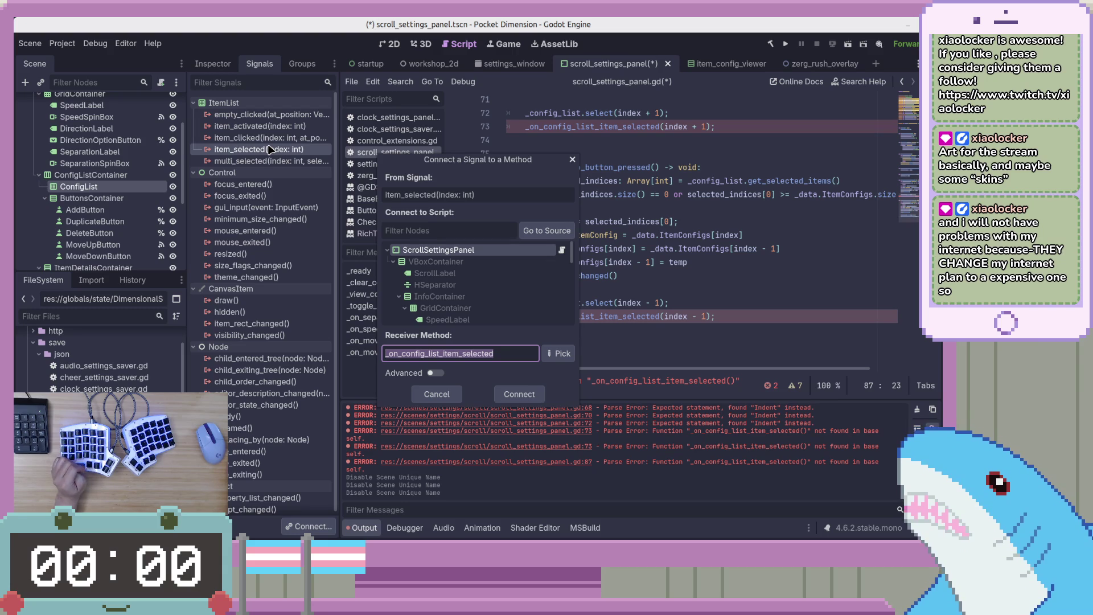
pyautogui.press('Tab')
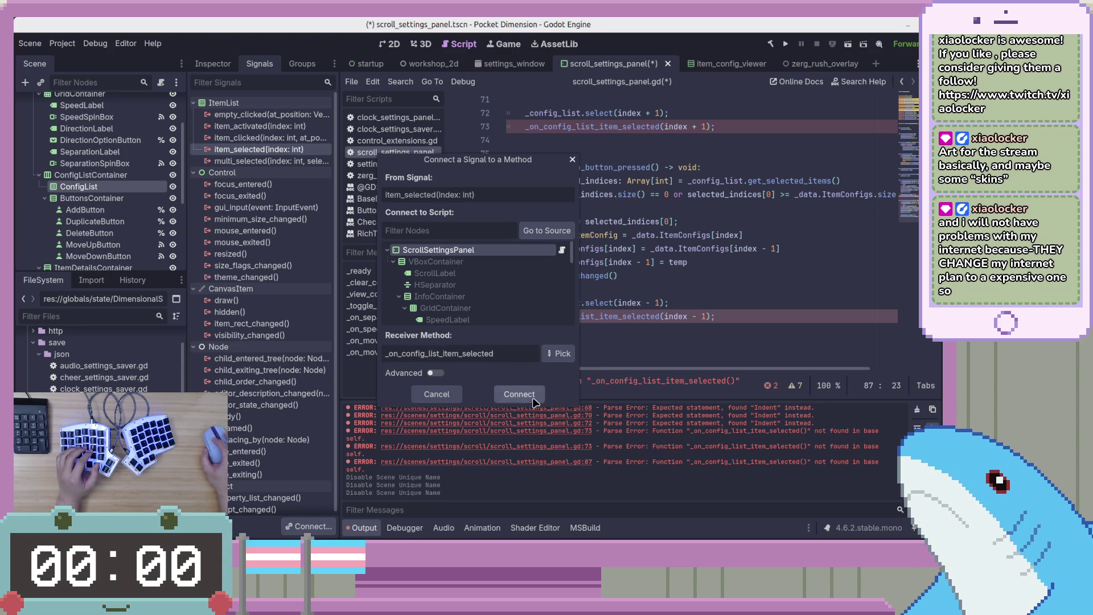
pyautogui.click(534, 402)
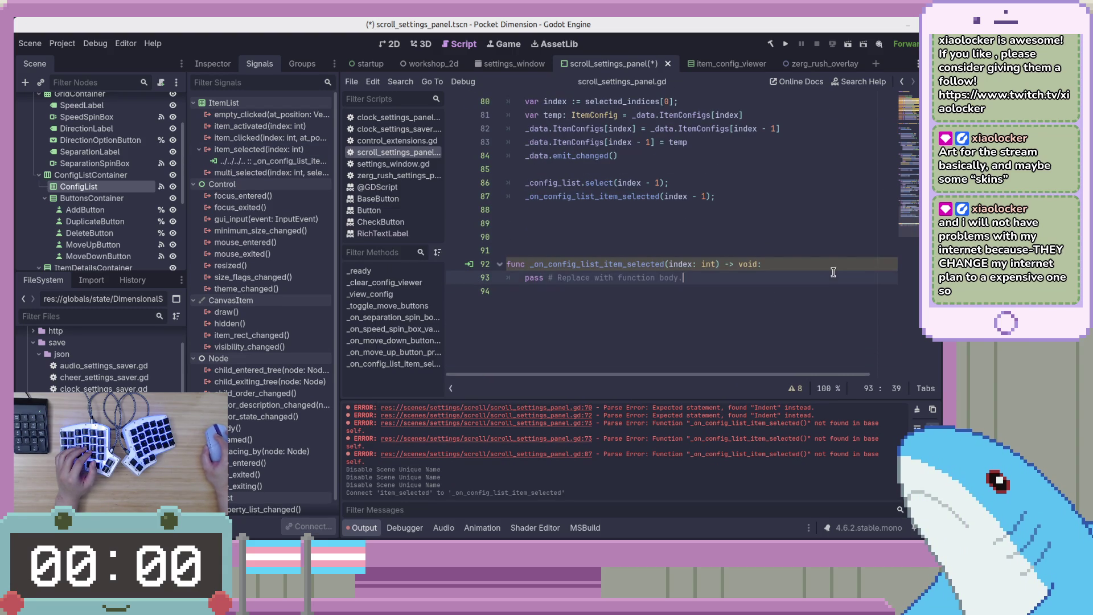
pyautogui.hotkey('shift', 'Home')
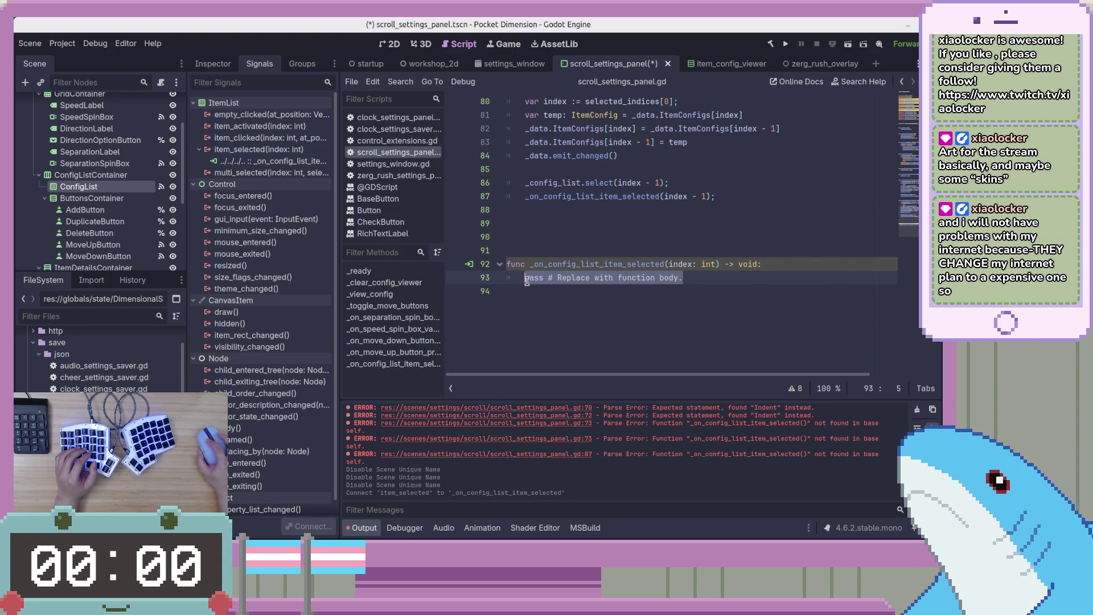
pyautogui.hotkey('alt', 'Tab')
# Collapse the move-up and move-down methods in ScrollSettingsPanel.cs and review DisplayItemConfig's itemConfig uses.
pyautogui.scroll(1, 446, 342)
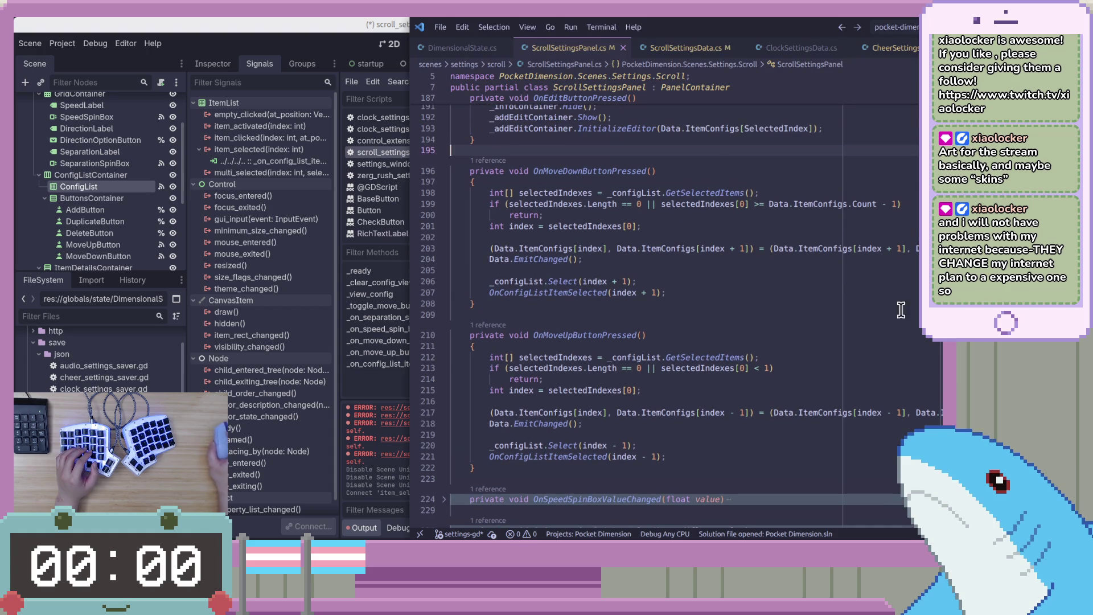
pyautogui.click(444, 335)
pyautogui.click(444, 170)
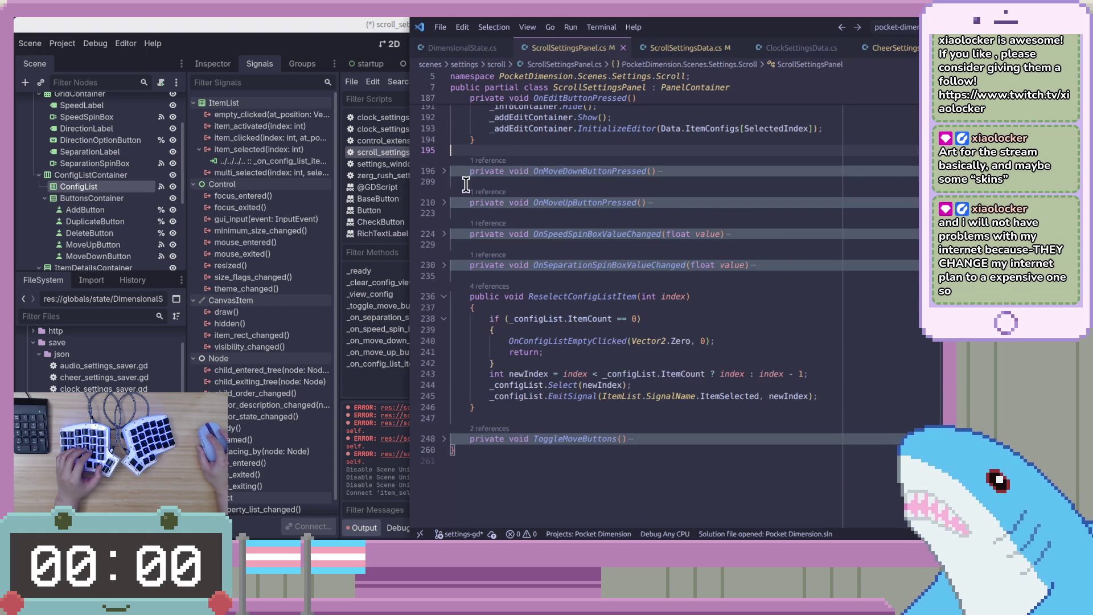
pyautogui.scroll(7, 623, 318)
pyautogui.scroll(6, 628, 342)
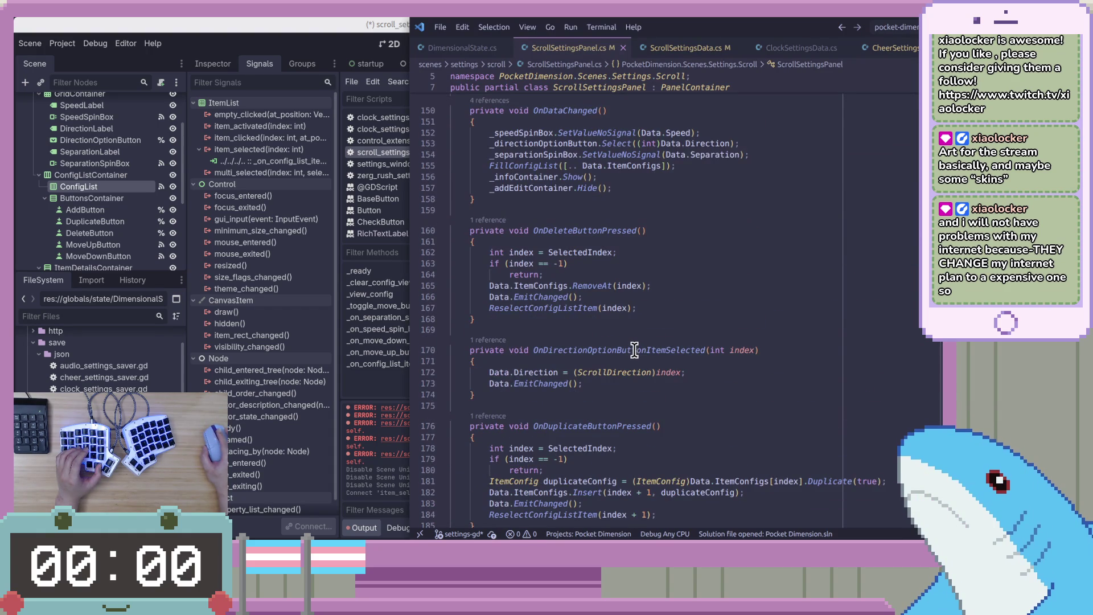
pyautogui.scroll(4, 635, 350)
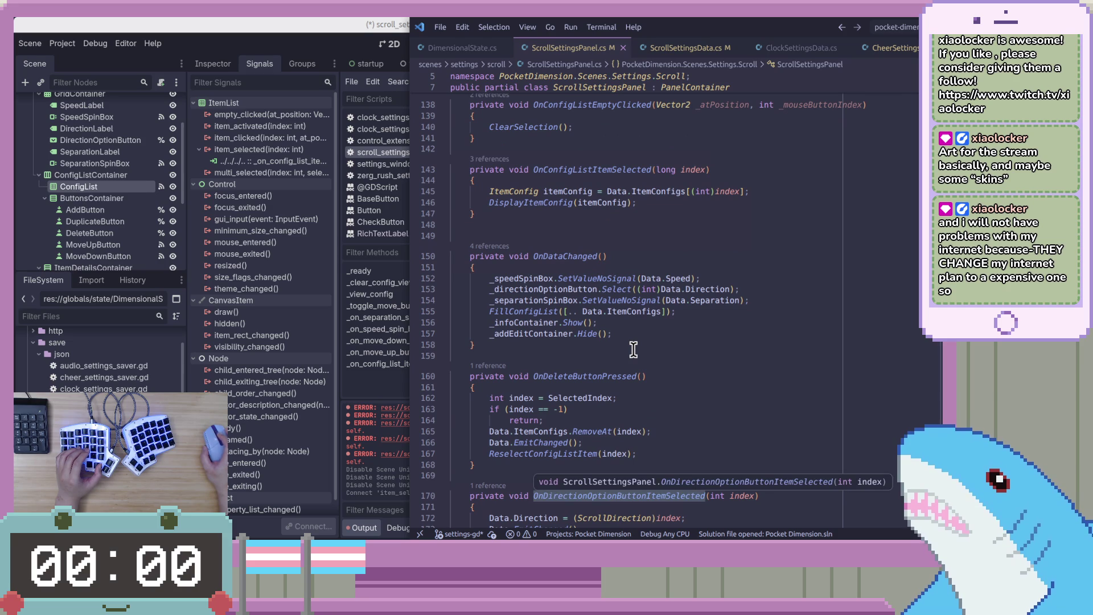
pyautogui.scroll(9, 634, 349)
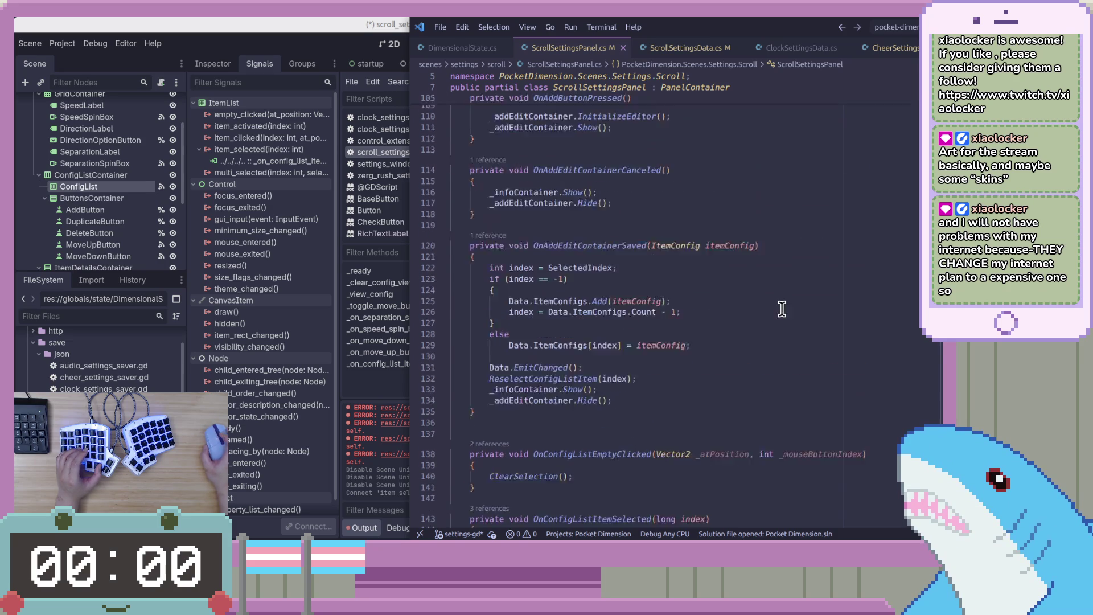
pyautogui.scroll(7, 781, 313)
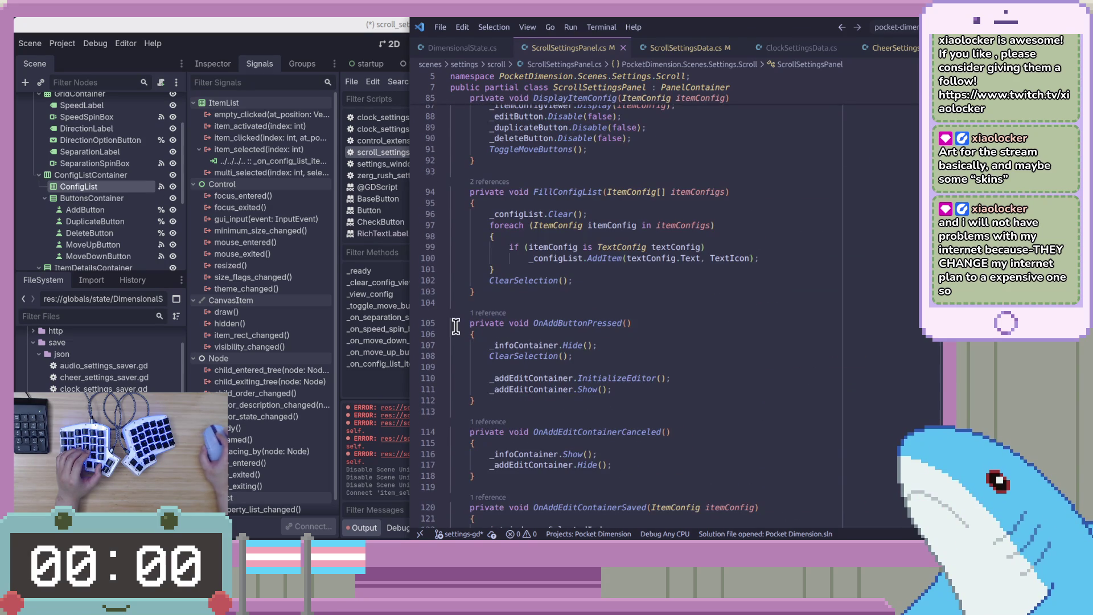
pyautogui.scroll(7, 701, 319)
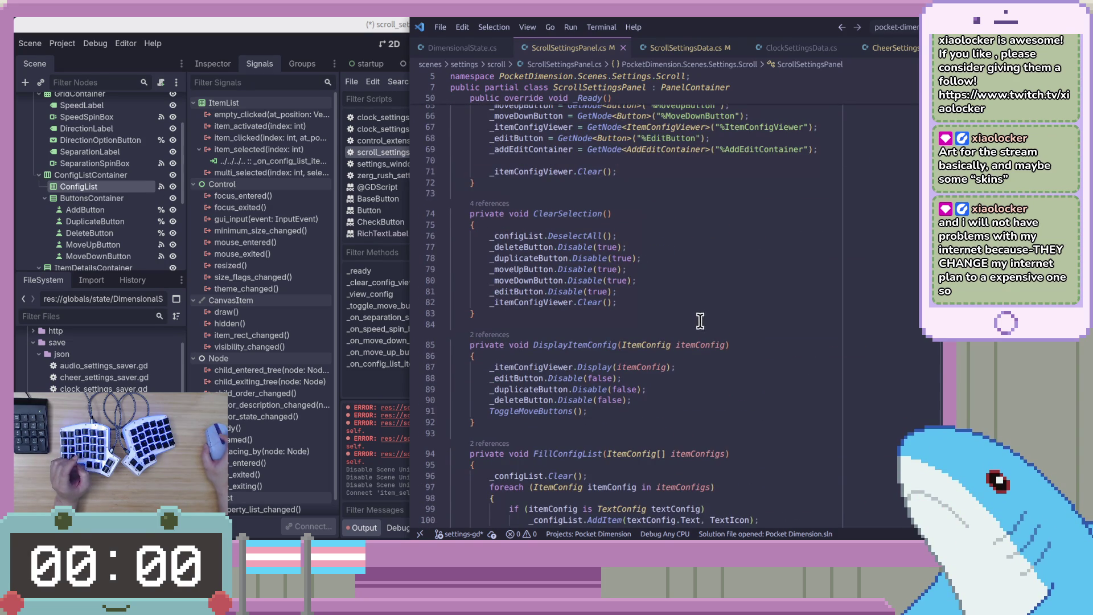
pyautogui.click(538, 349)
pyautogui.click(689, 345)
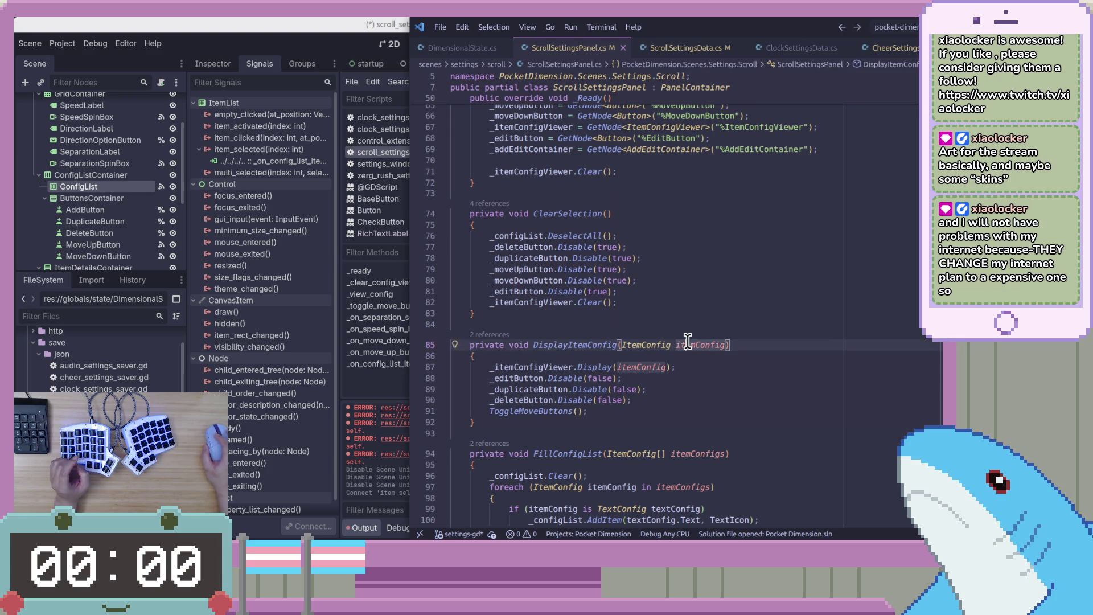
pyautogui.scroll(5, 691, 341)
pyautogui.scroll(-12, 691, 340)
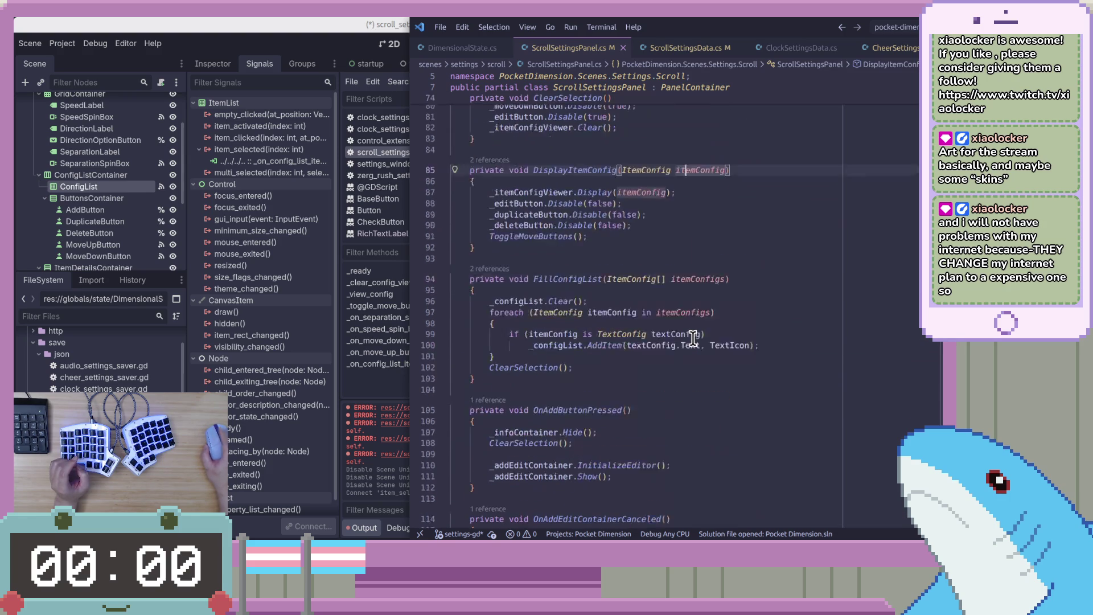
pyautogui.scroll(-5, 630, 379)
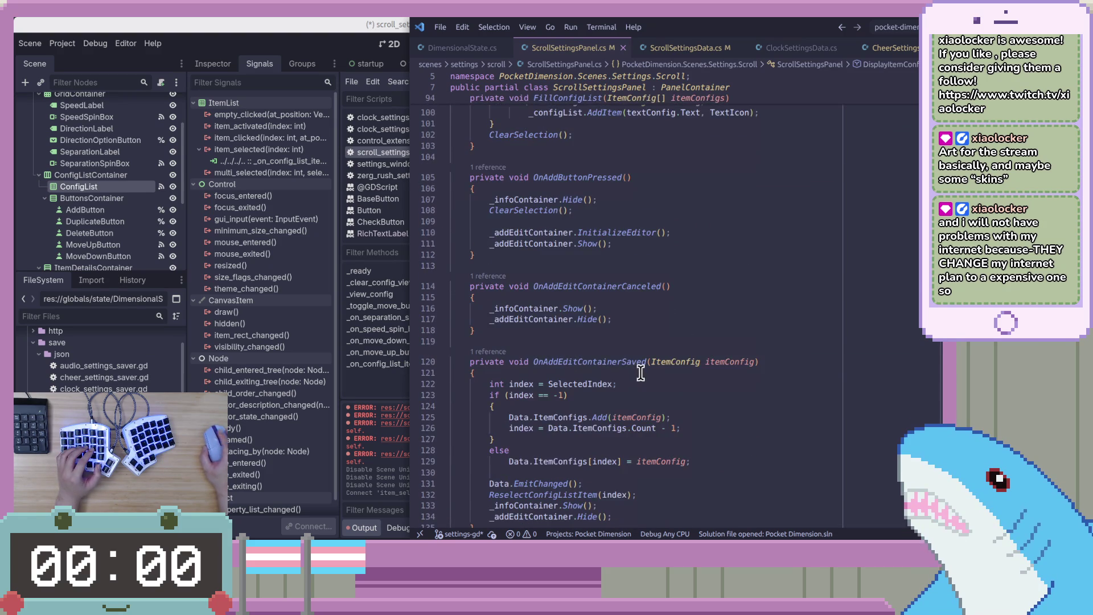
pyautogui.scroll(-5, 632, 375)
pyautogui.scroll(-4, 725, 456)
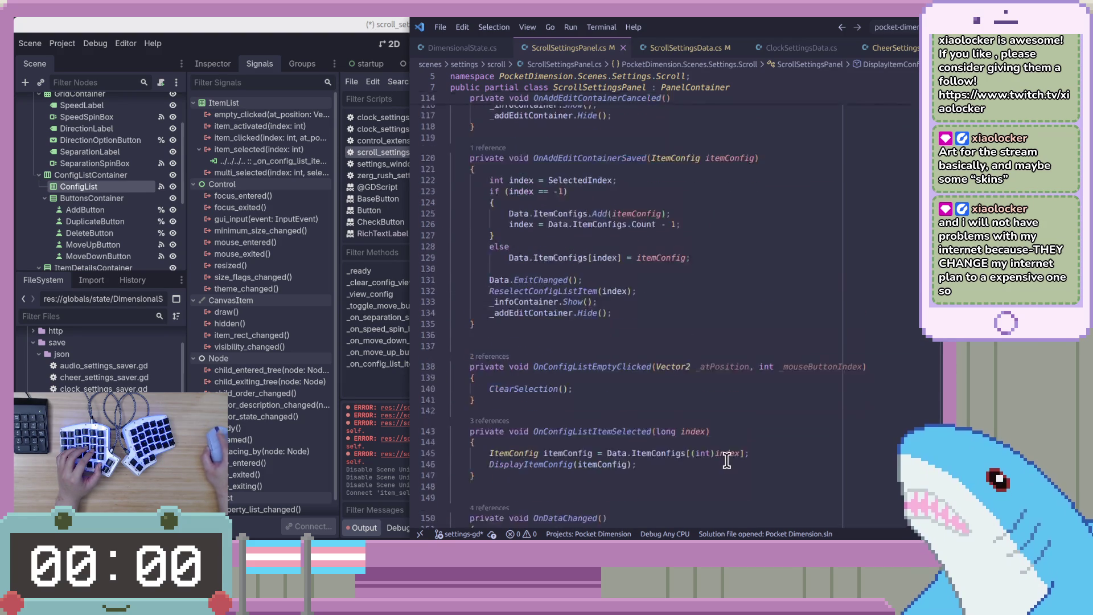
# Copy the two body lines of OnConfigListItemSelected from ScrollSettingsPanel.cs.
pyautogui.click(705, 377)
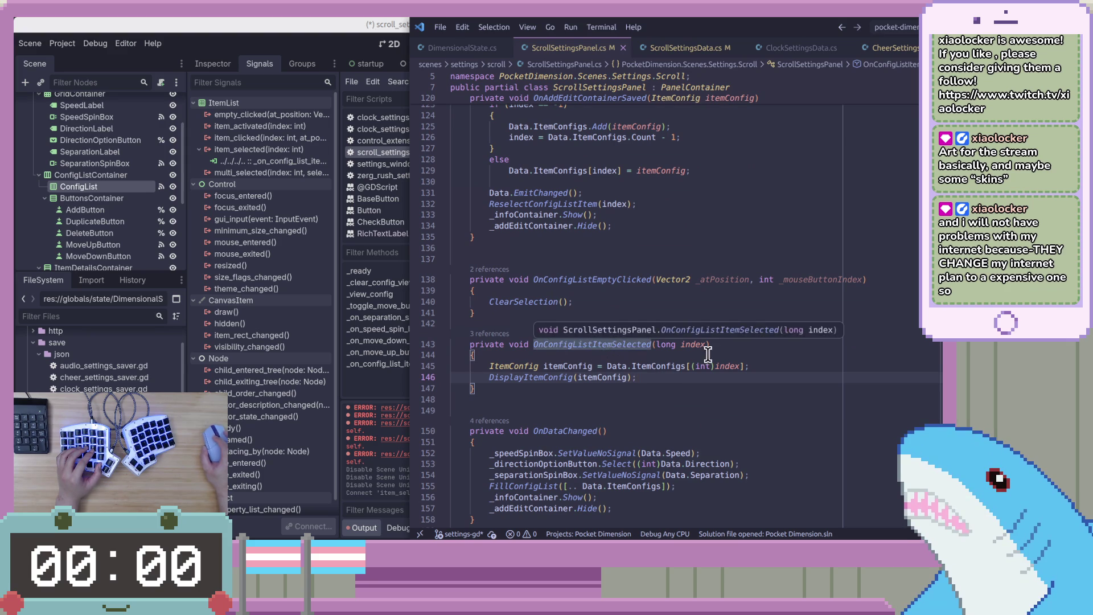
pyautogui.click(768, 344)
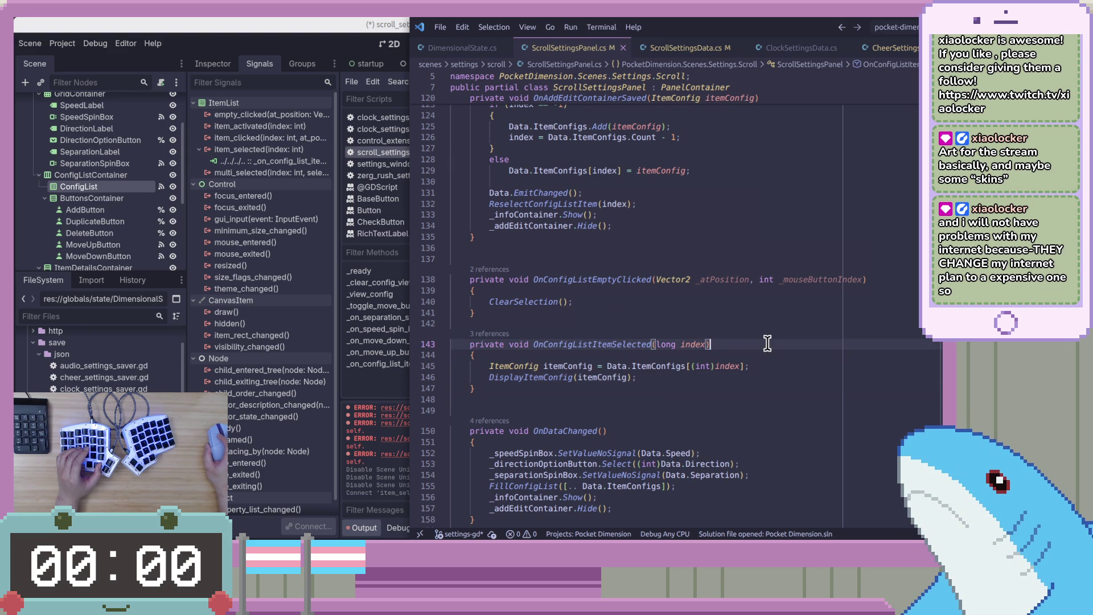
pyautogui.press('Down')
pyautogui.press('Down')
pyautogui.press('Down')
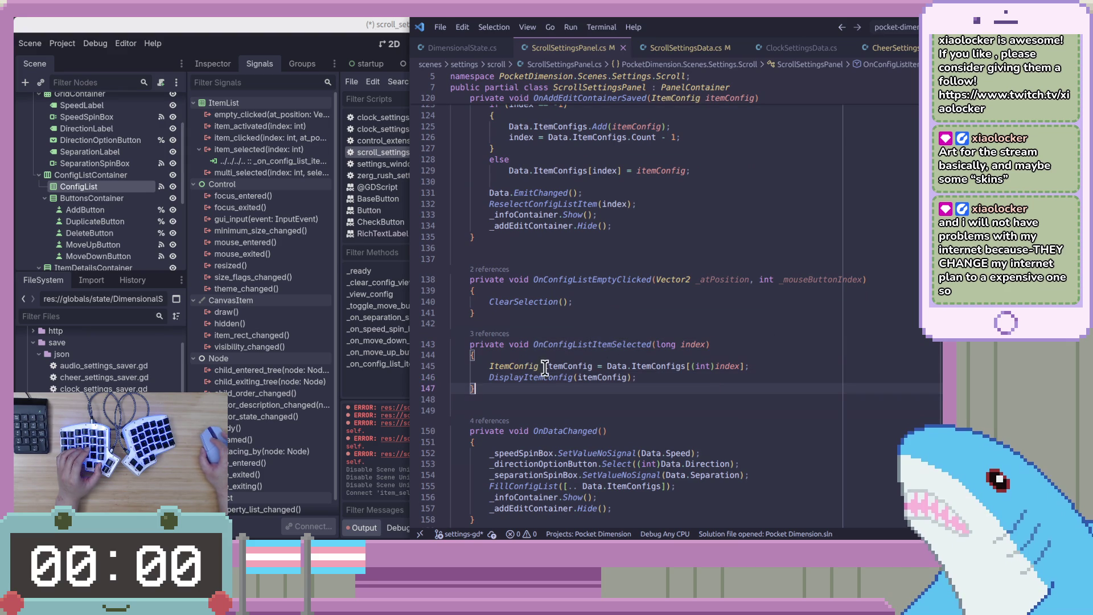
pyautogui.moveTo(665, 372)
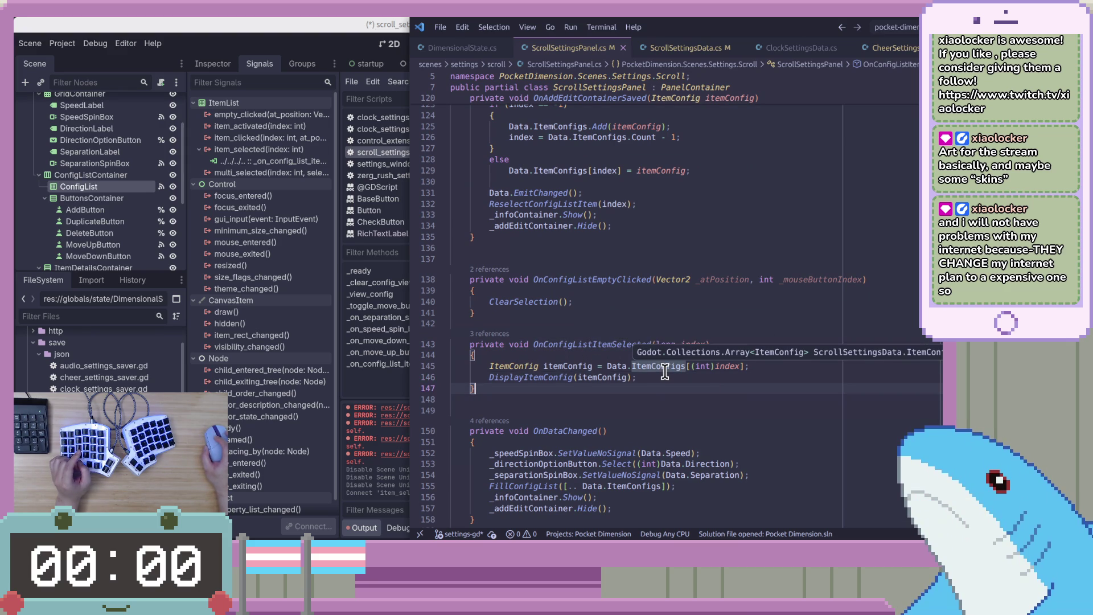
pyautogui.moveTo(637, 377); pyautogui.dragTo(487, 367)
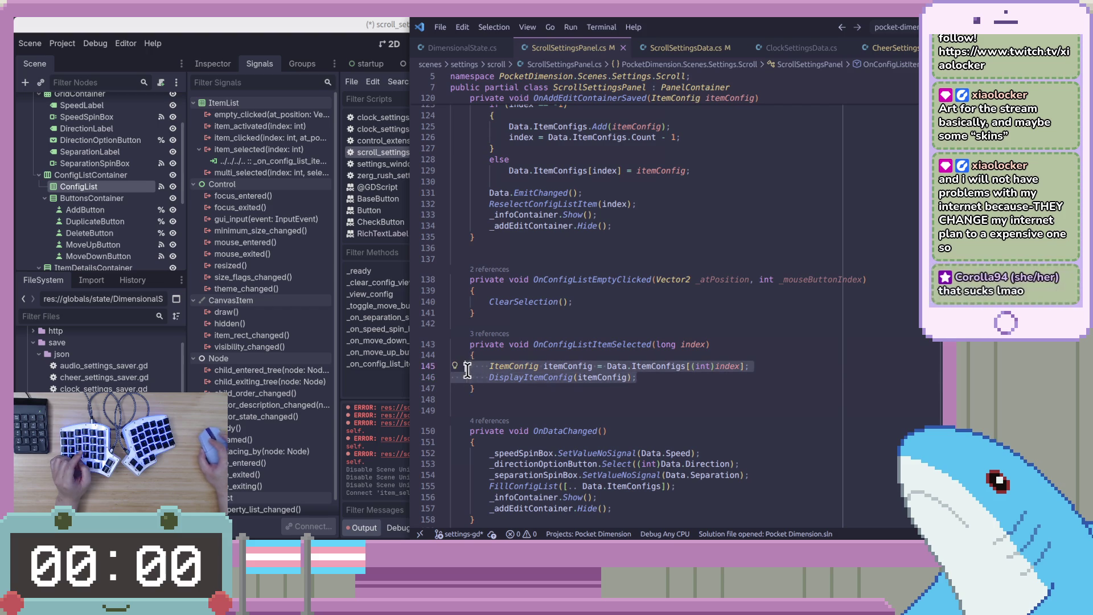
pyautogui.hotkey('ctrl', 'c')
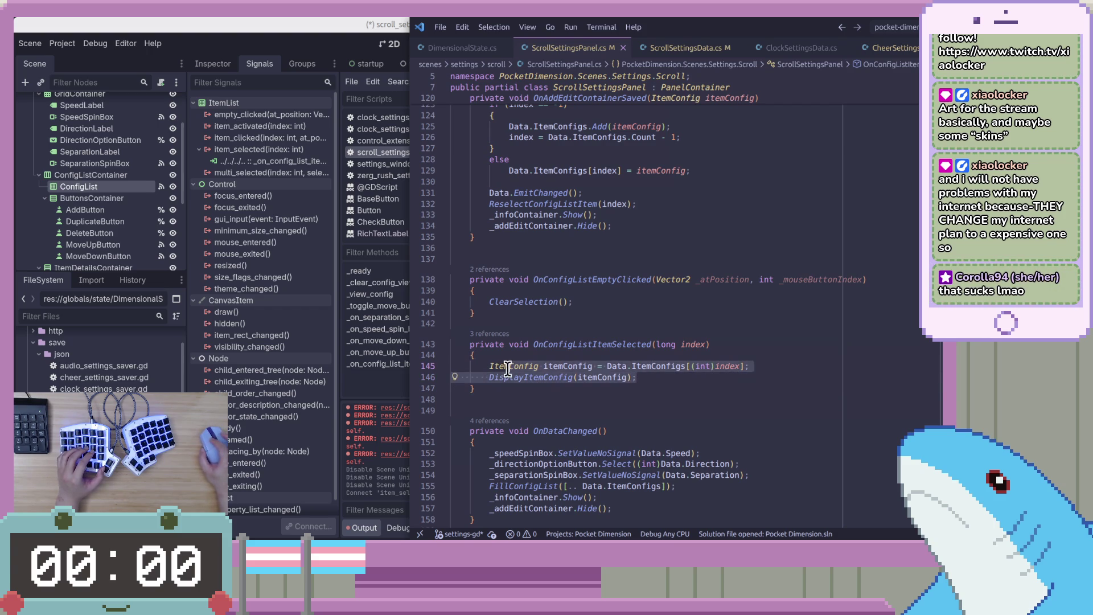
# Back in Godot, select the placeholder pass line in scroll_settings_panel.gd.
pyautogui.click(755, 379)
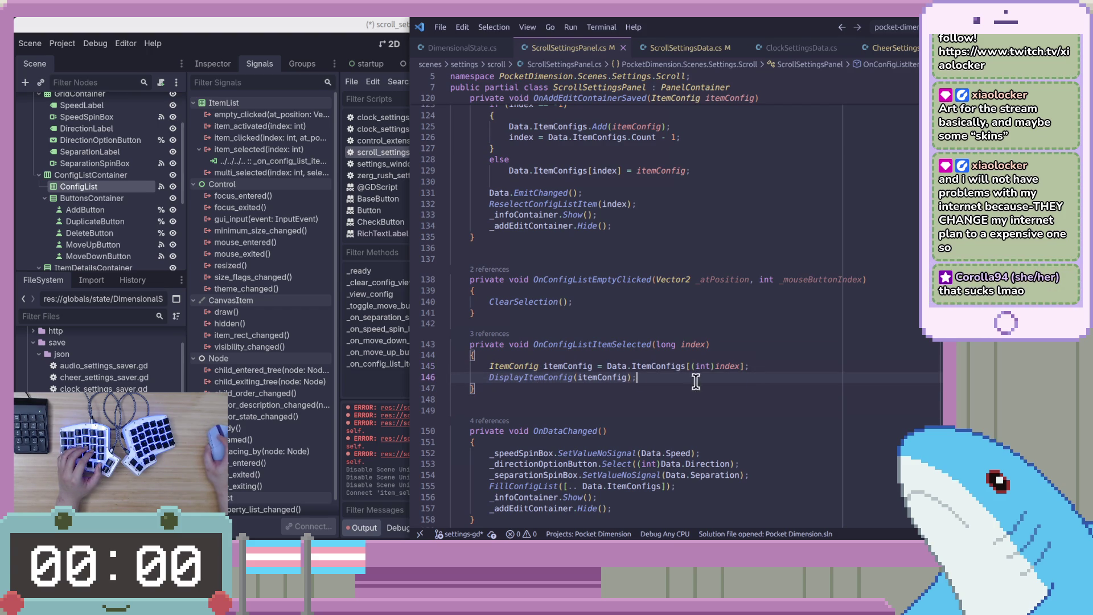
pyautogui.click(394, 376)
pyautogui.click(684, 278)
pyautogui.moveTo(684, 277); pyautogui.dragTo(520, 280)
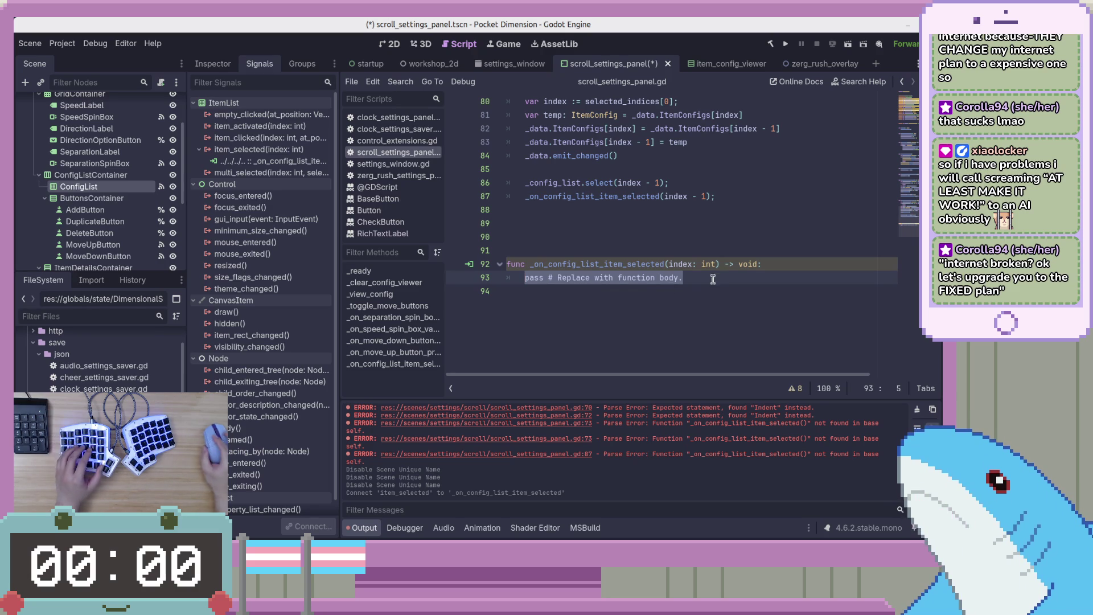
# Paste the two C# lines over the 'pass # Replace with function body.' line and fix the second line's indent.
pyautogui.moveTo(685, 278); pyautogui.dragTo(517, 278)
pyautogui.hotkey('ctrl', 'v')
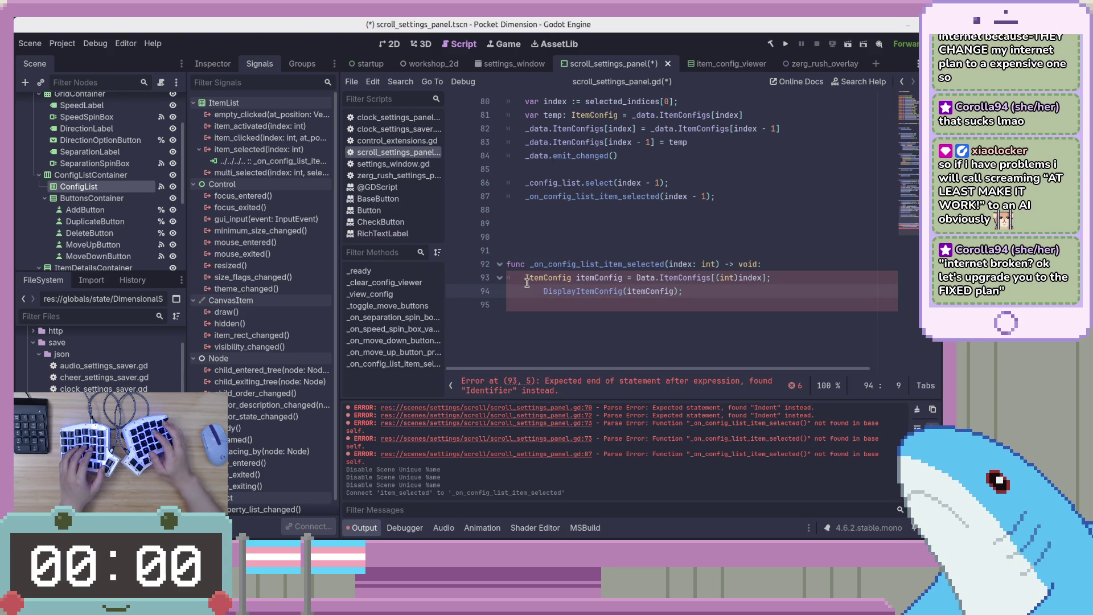
pyautogui.press('Home')
pyautogui.press('BackSpace')
pyautogui.press('BackSpace')
pyautogui.press('BackSpace')
pyautogui.press('BackSpace')
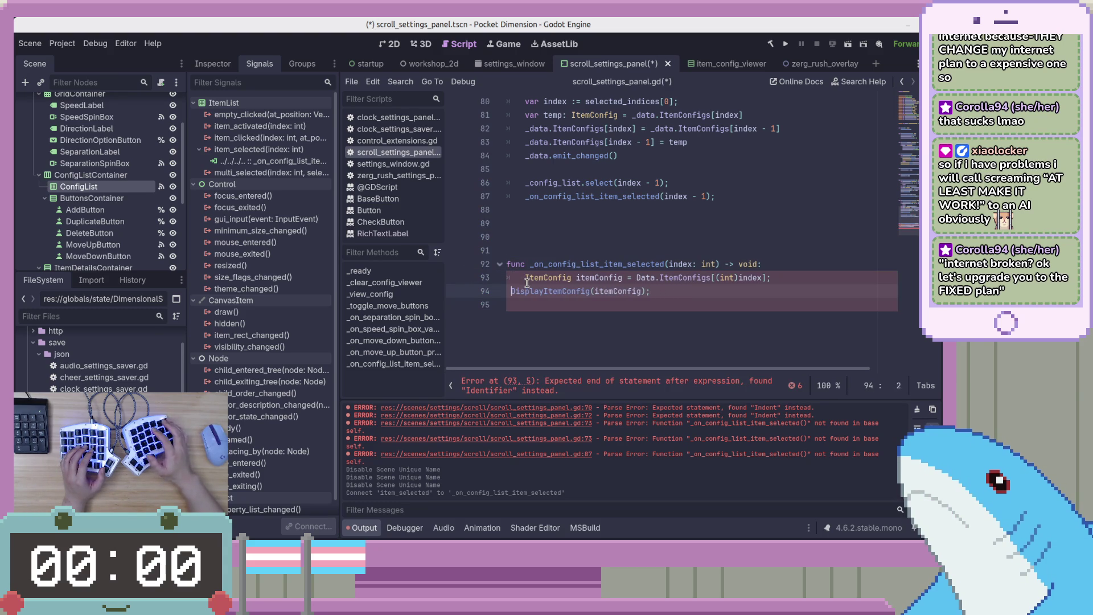
pyautogui.press('Up')
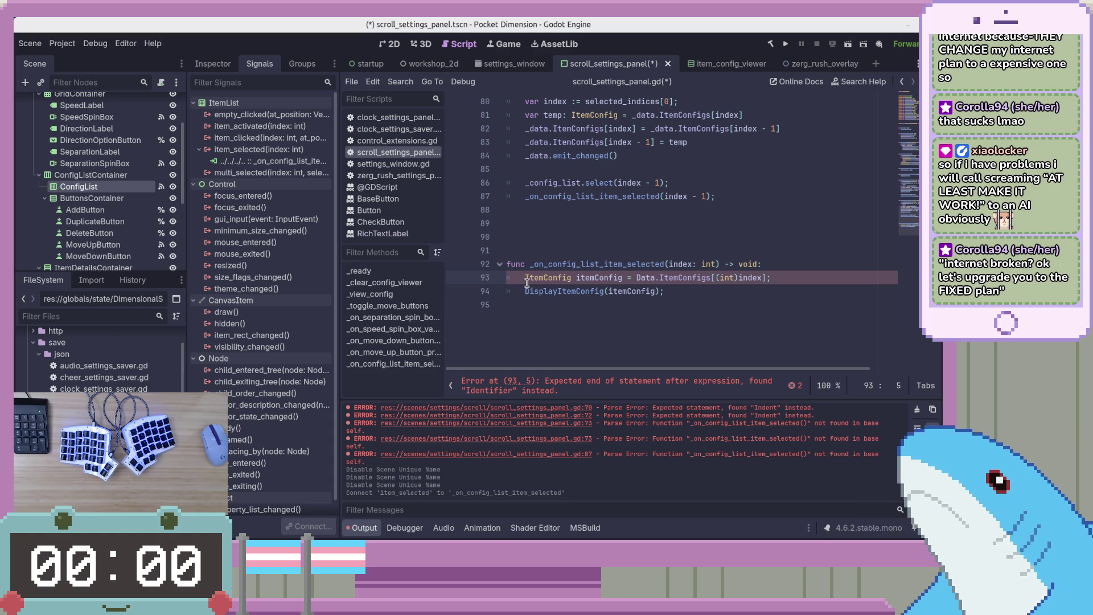
# Delete the extra blank lines above the _on_config_list_item_selected function and save.
pyautogui.click(793, 283)
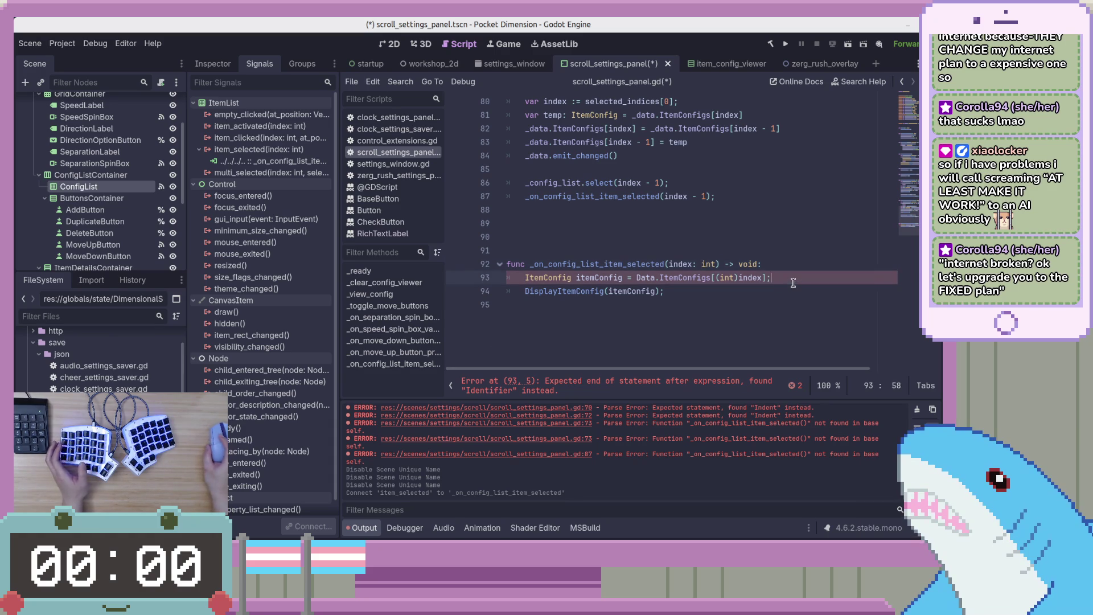
pyautogui.click(571, 279)
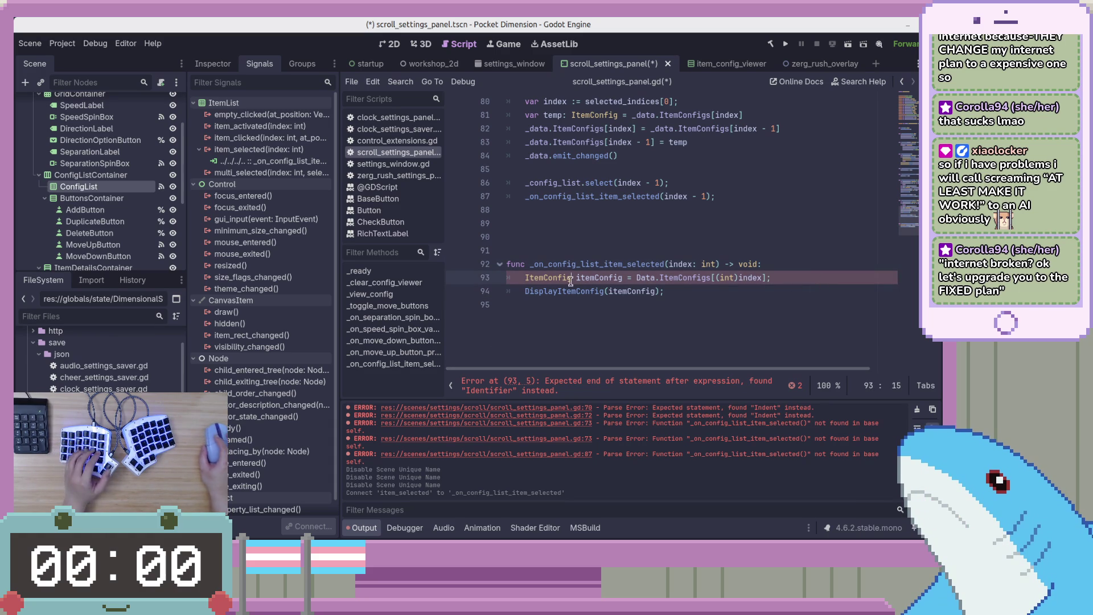
pyautogui.press('Up')
pyautogui.press('Up')
pyautogui.press('Down')
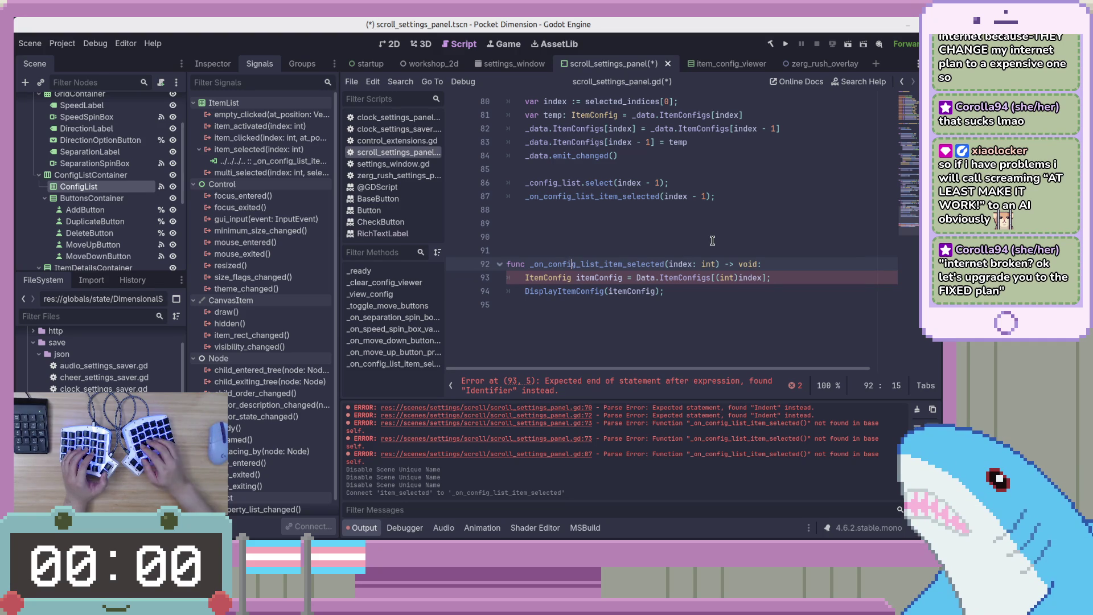
pyautogui.press('Home')
pyautogui.press('BackSpace')
pyautogui.press('BackSpace')
pyautogui.hotkey('ctrl', 's')
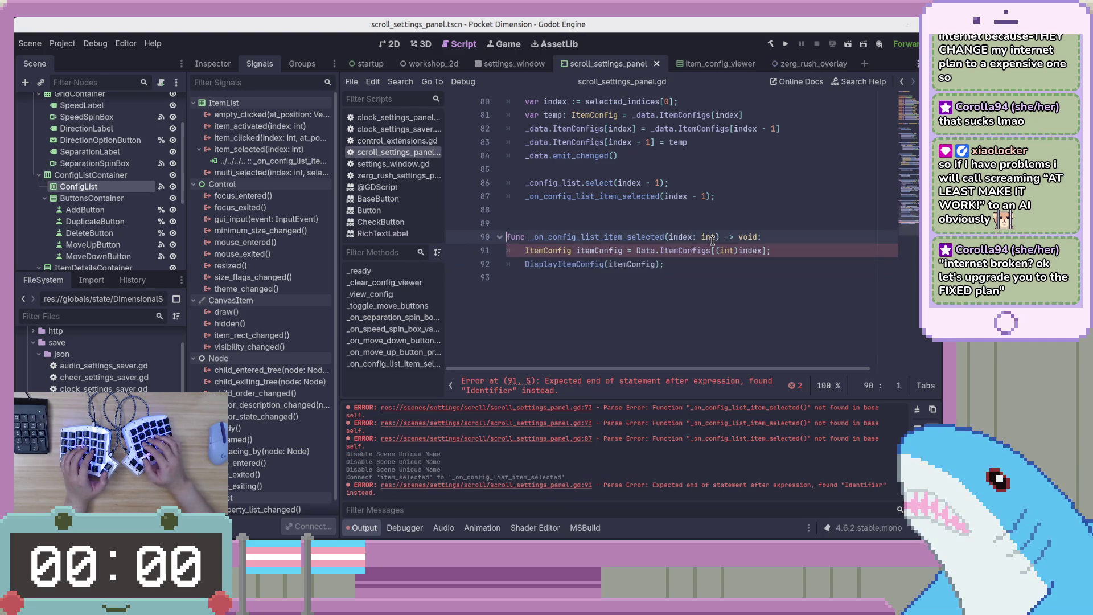
# Turn line 91's C# declaration into var config: ItemConfig.
pyautogui.press('Down')
pyautogui.press('Left')
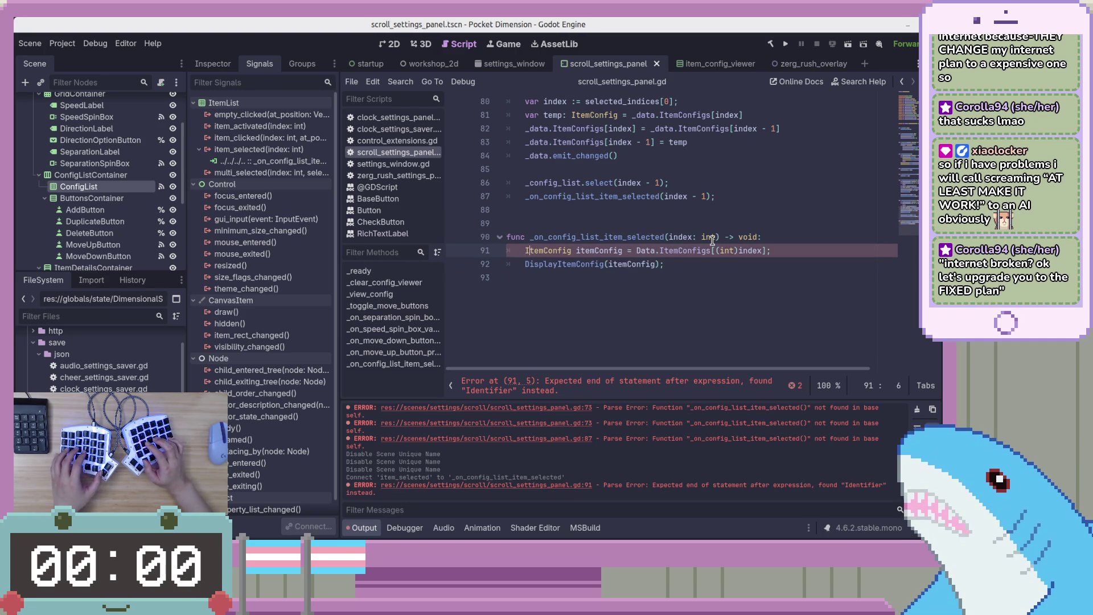
pyautogui.press('Right')
pyautogui.press('Right')
pyautogui.press('Right')
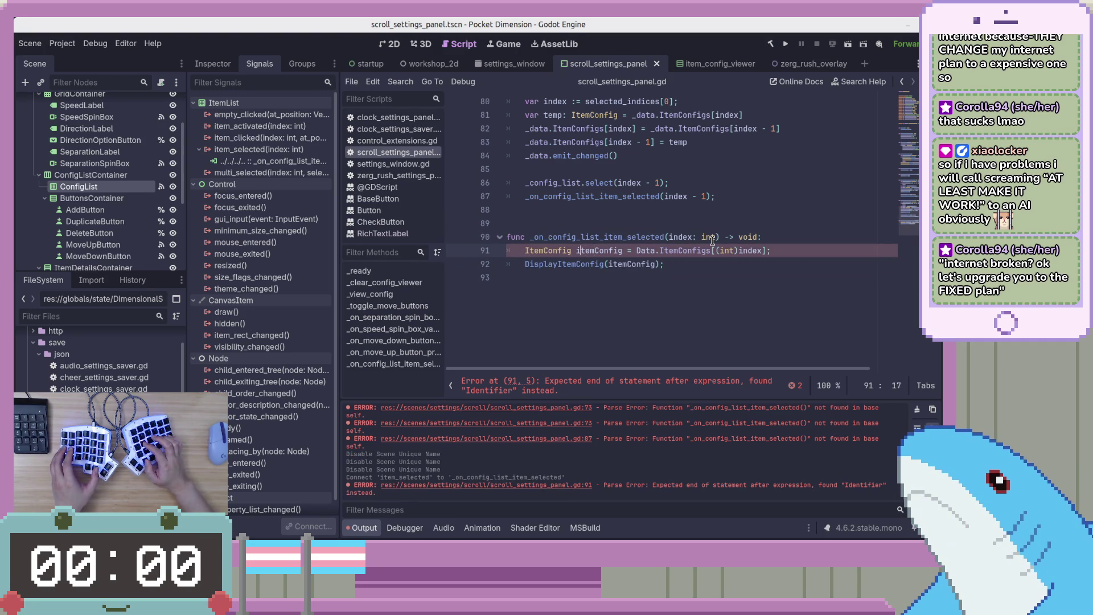
pyautogui.press('Home')
pyautogui.hotkey('ctrl', 'shift', 'Right')
pyautogui.press('Delete')
pyautogui.press('Delete')
pyautogui.write('var')
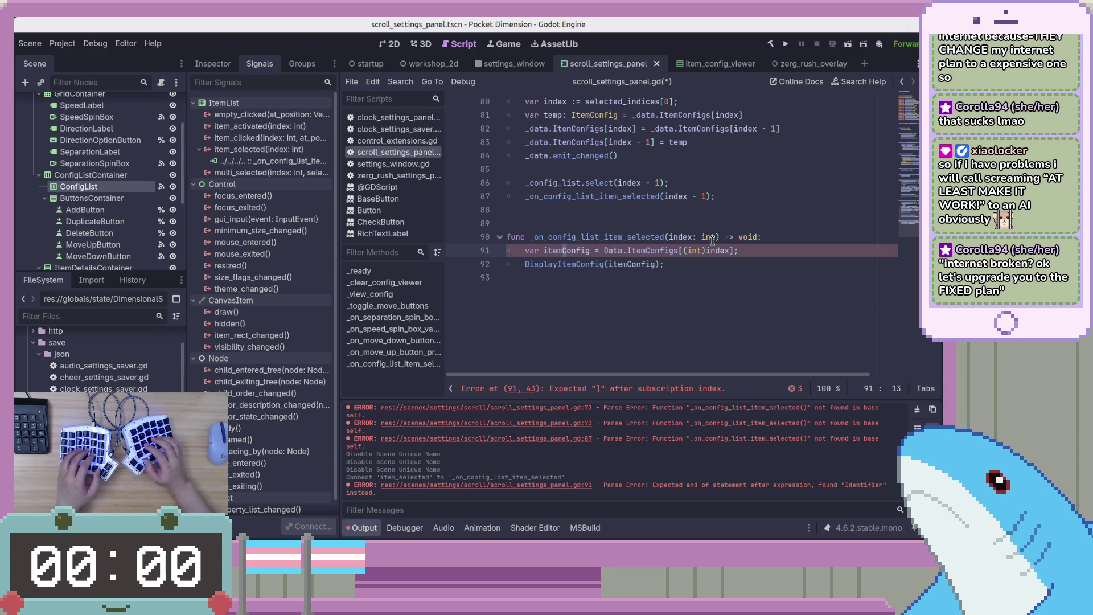
pyautogui.press('BackSpace')
pyautogui.press('BackSpace')
pyautogui.press('BackSpace')
pyautogui.press('Delete')
pyautogui.write('c')
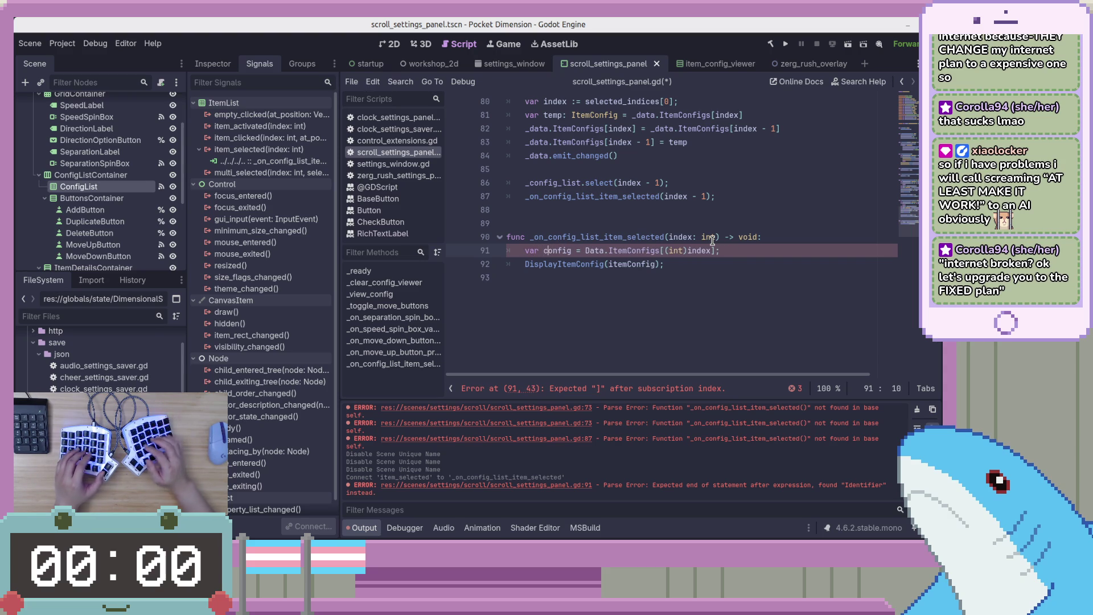
pyautogui.press('Right')
pyautogui.press('Right')
pyautogui.press('Right')
pyautogui.write(':')
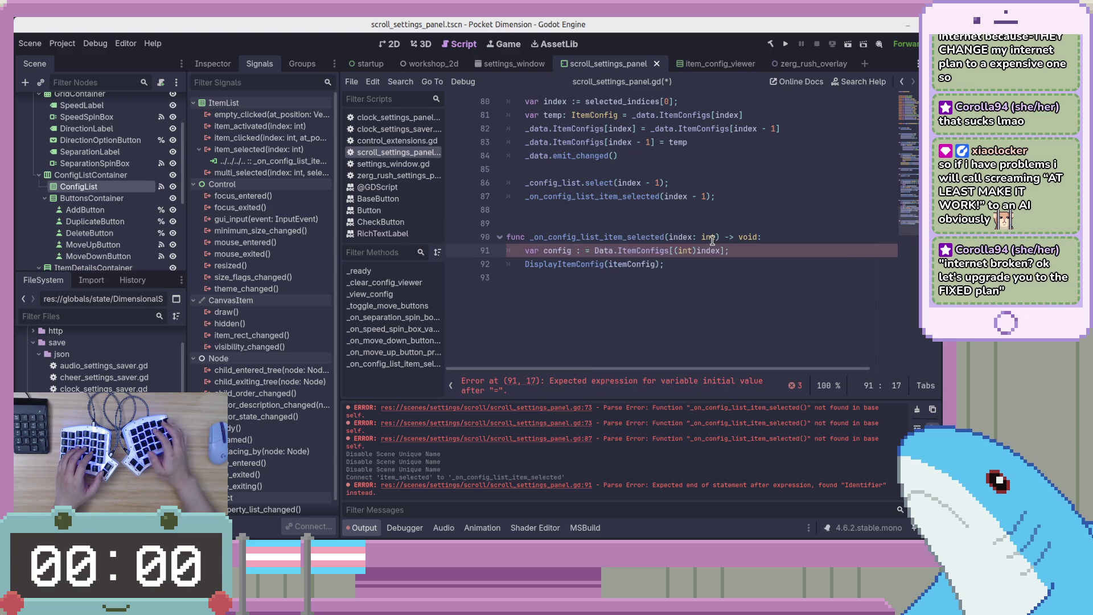
pyautogui.press('BackSpace')
pyautogui.press('Right')
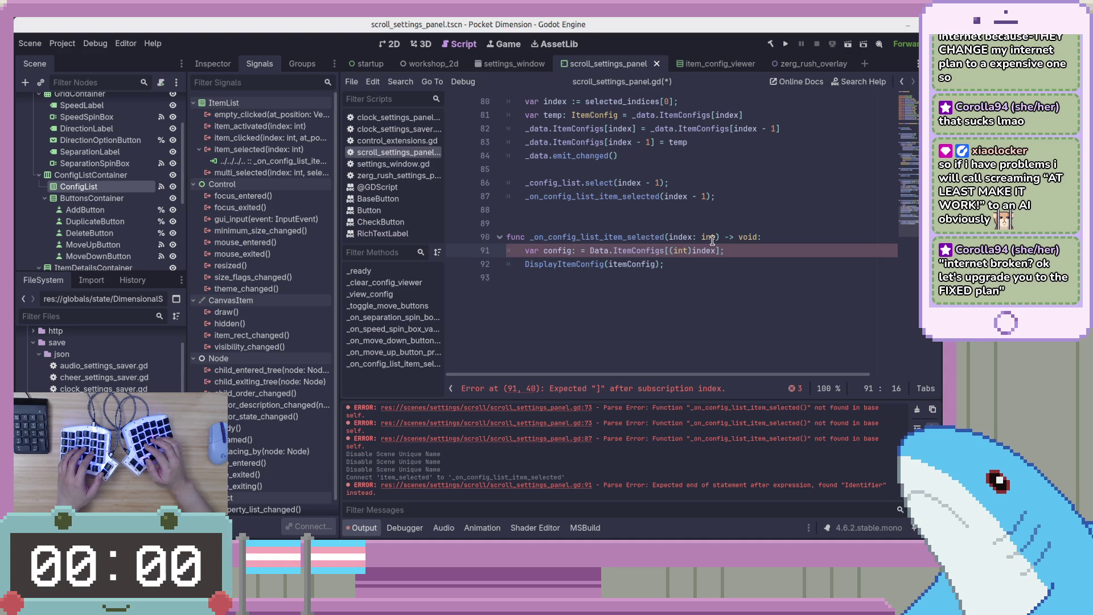
pyautogui.write('ItemConfig')
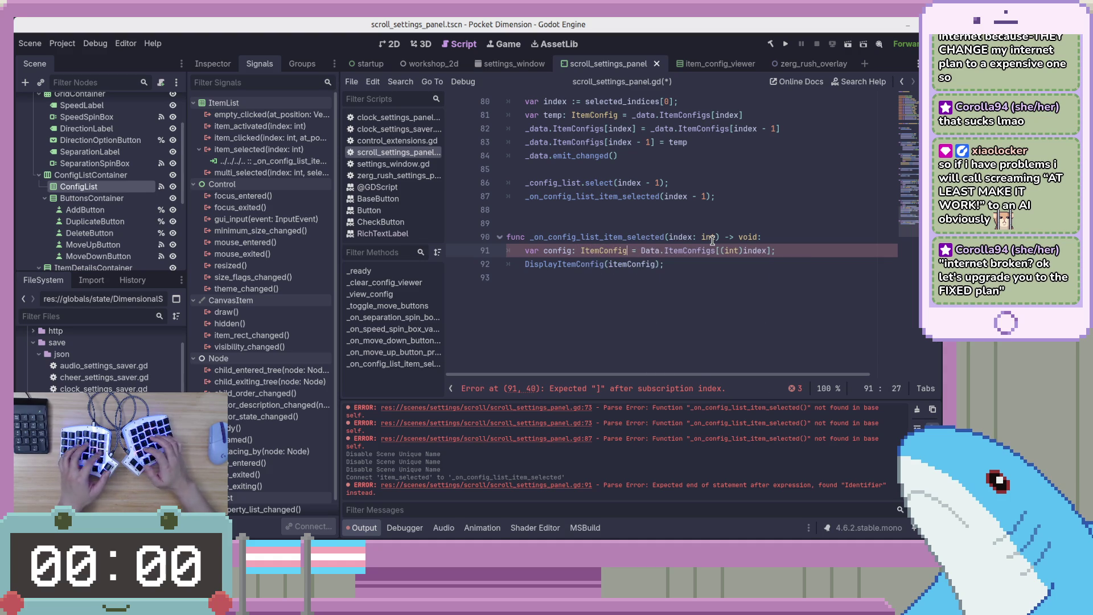
# Reference _data.ItemConfigs[index] without the int cast and save the script.
pyautogui.press('Right')
pyautogui.write('d')
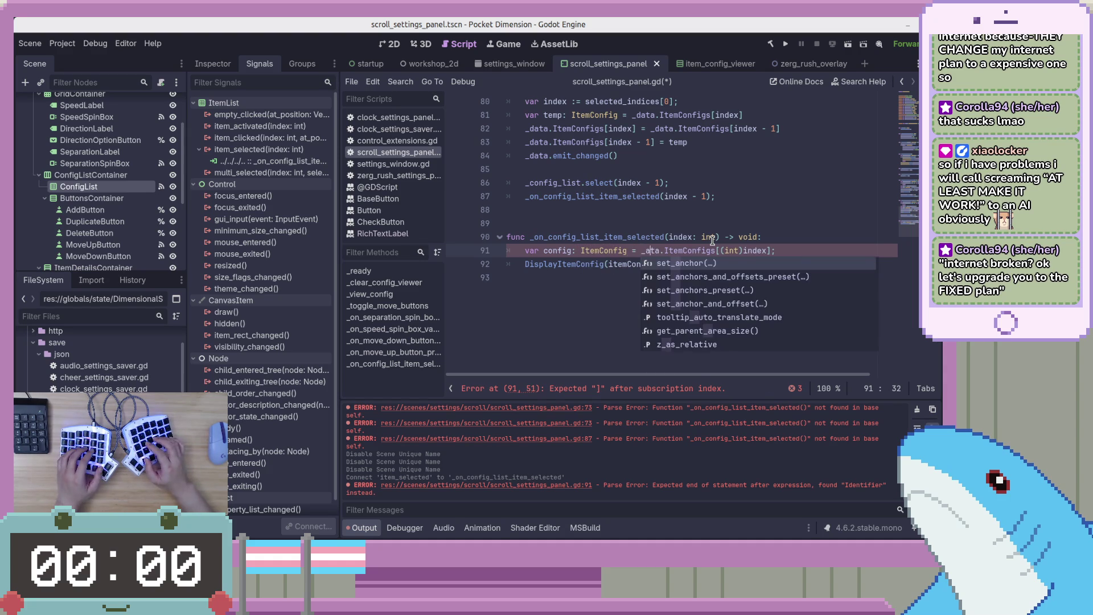
pyautogui.press('Right')
pyautogui.press('Right')
pyautogui.press('Right')
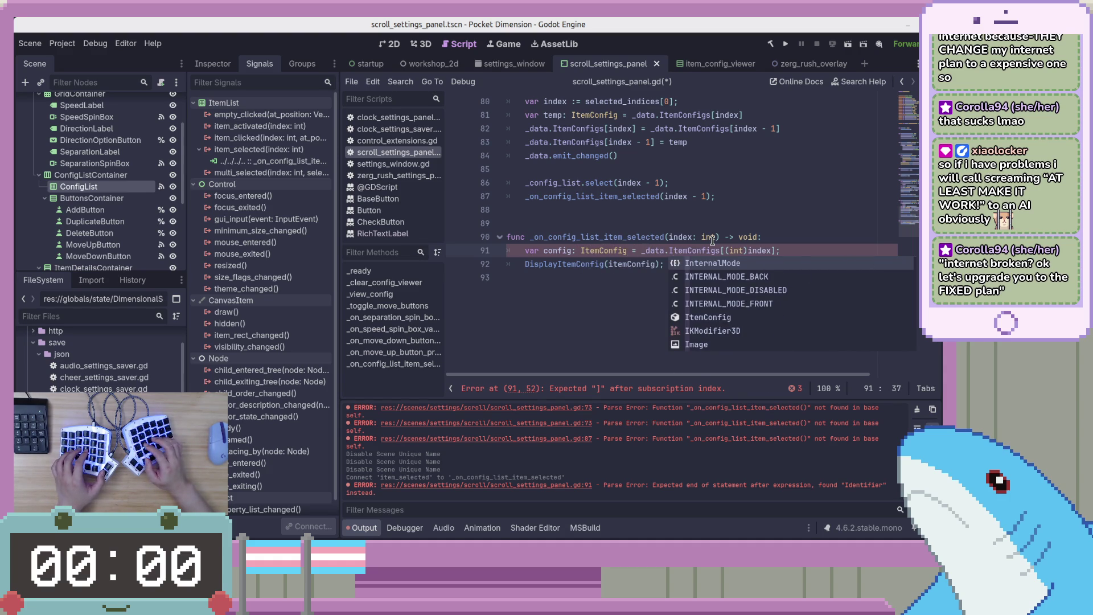
pyautogui.press('End')
pyautogui.press('Left')
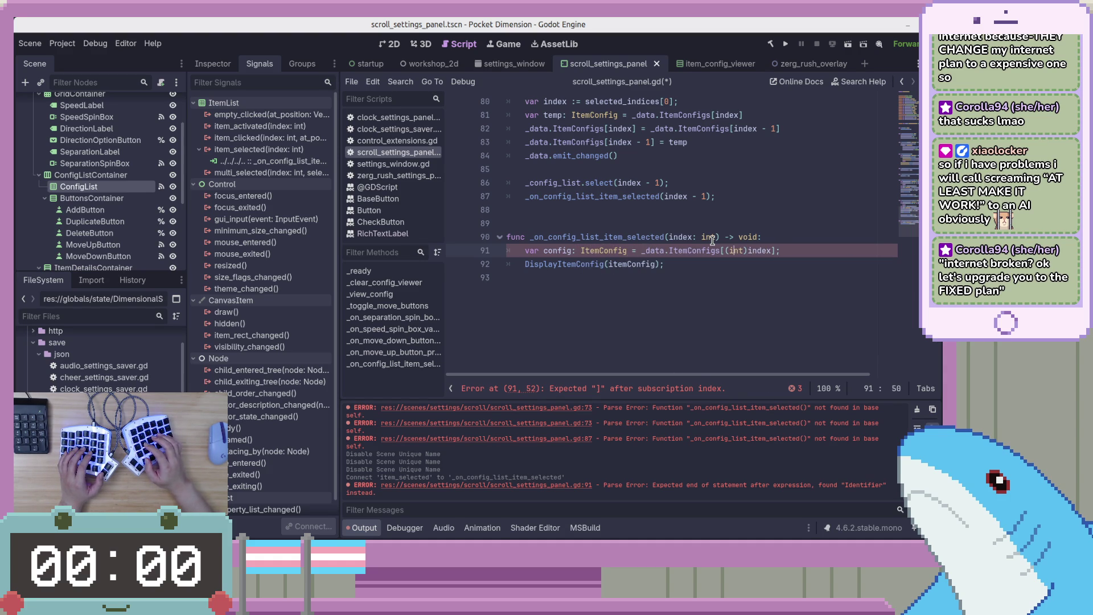
pyautogui.press('BackSpace')
pyautogui.press('Delete')
pyautogui.press('Delete')
pyautogui.press('Delete')
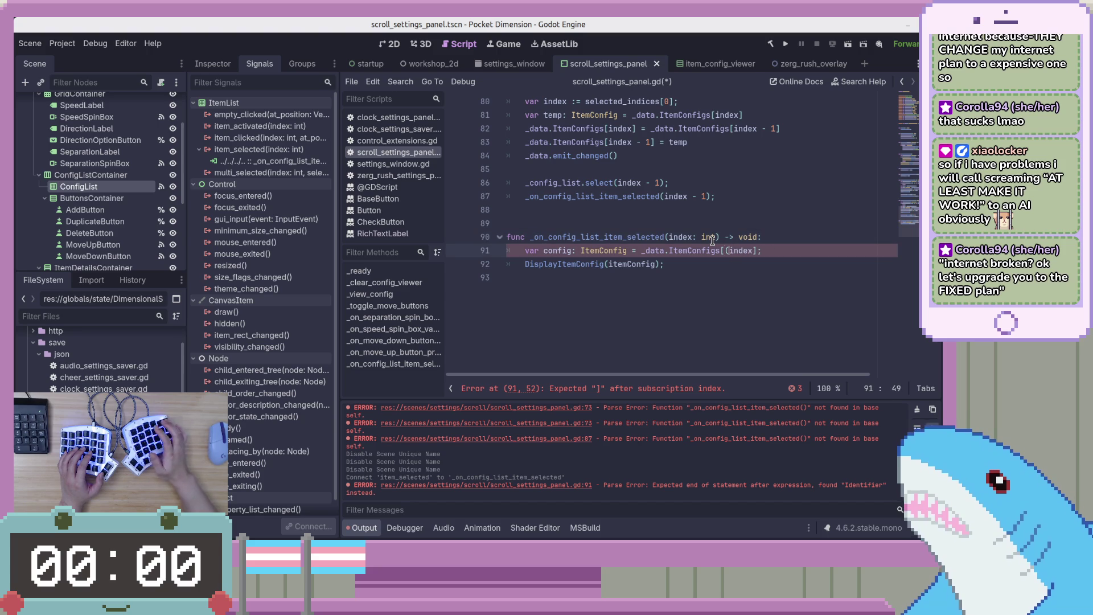
pyautogui.press('BackSpace')
pyautogui.press('Down')
pyautogui.press('End')
pyautogui.hotkey('ctrl', 's')
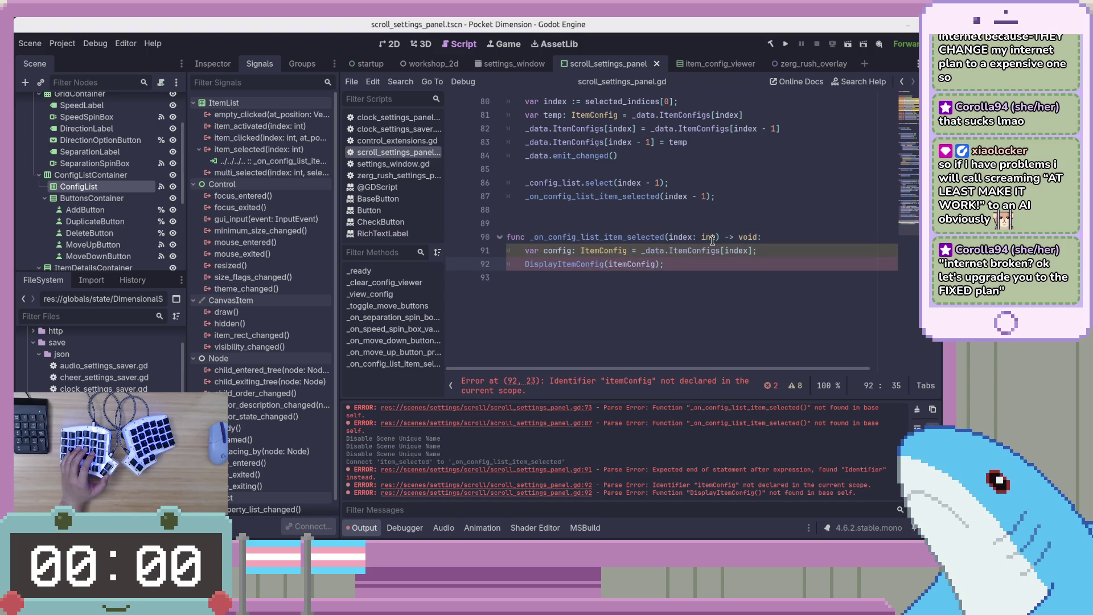
# Rename the DisplayItemConfig call to _displayItemConfig.
pyautogui.hotkey('ctrl', 'Left')
pyautogui.hotkey('ctrl', 'Left')
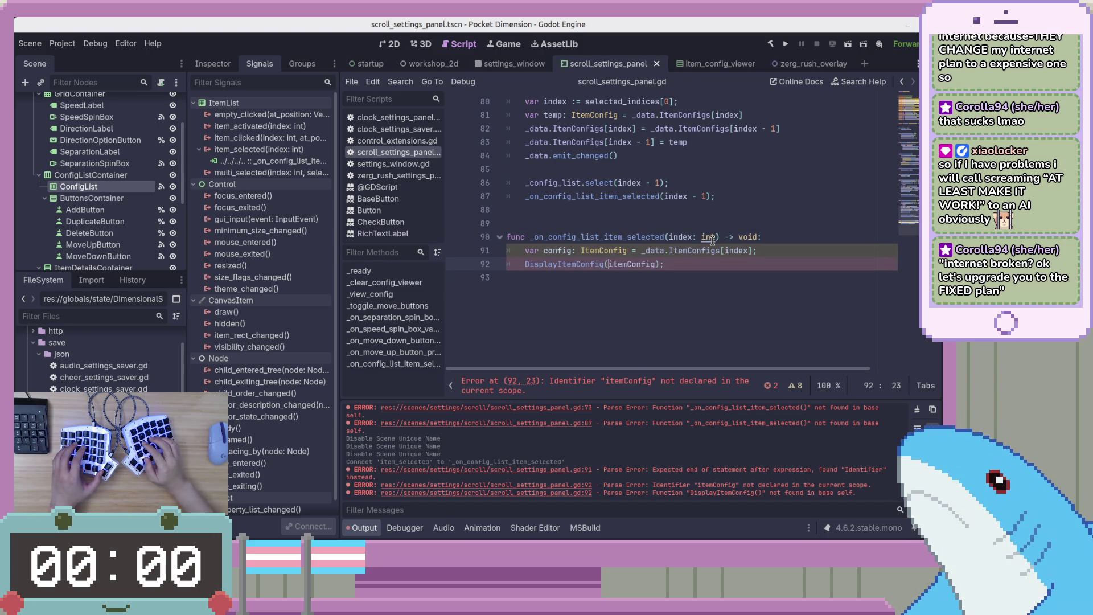
pyautogui.press('Right')
pyautogui.write('d')
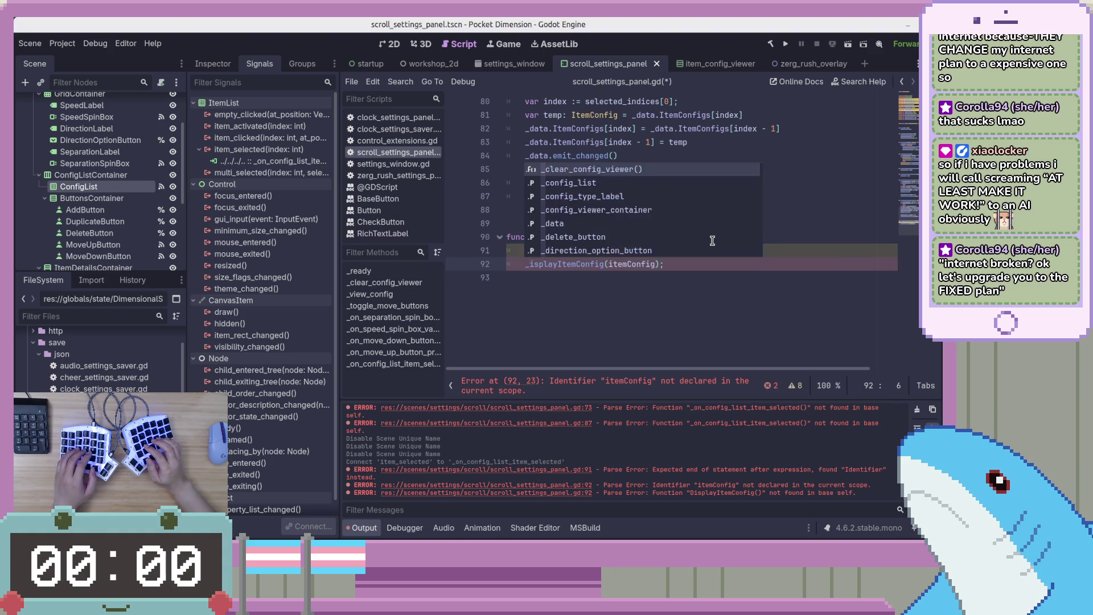
pyautogui.press('Right')
pyautogui.press('Right')
pyautogui.press('Right')
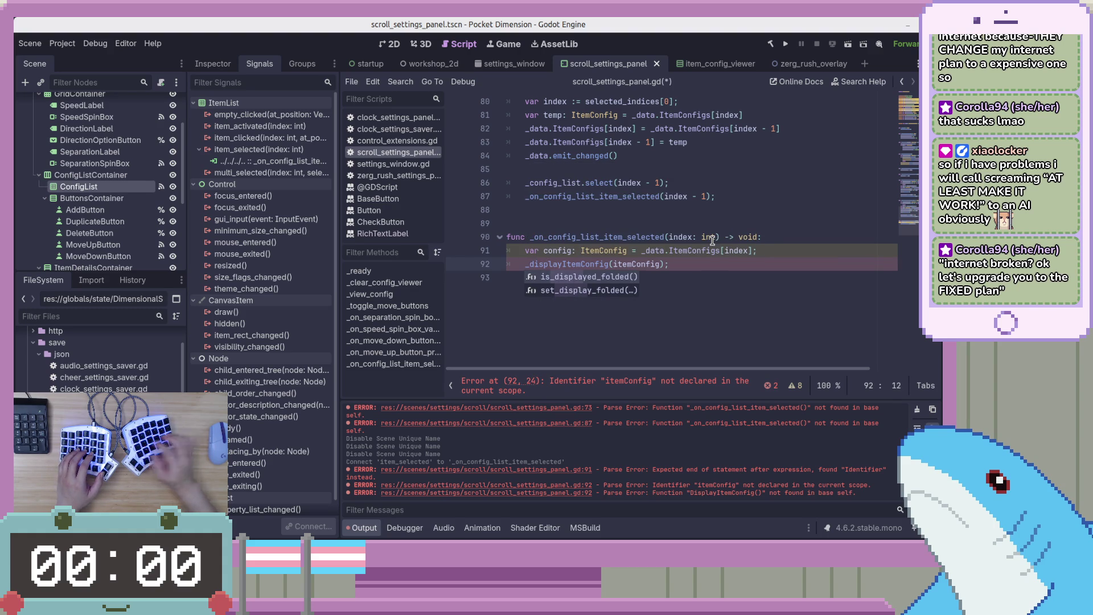
# Look up the DisplayItemConfig definition in the C# file, then return to scroll_settings_panel.gd.
pyautogui.doubleClick(540, 267)
pyautogui.hotkey('alt', 'Tab')
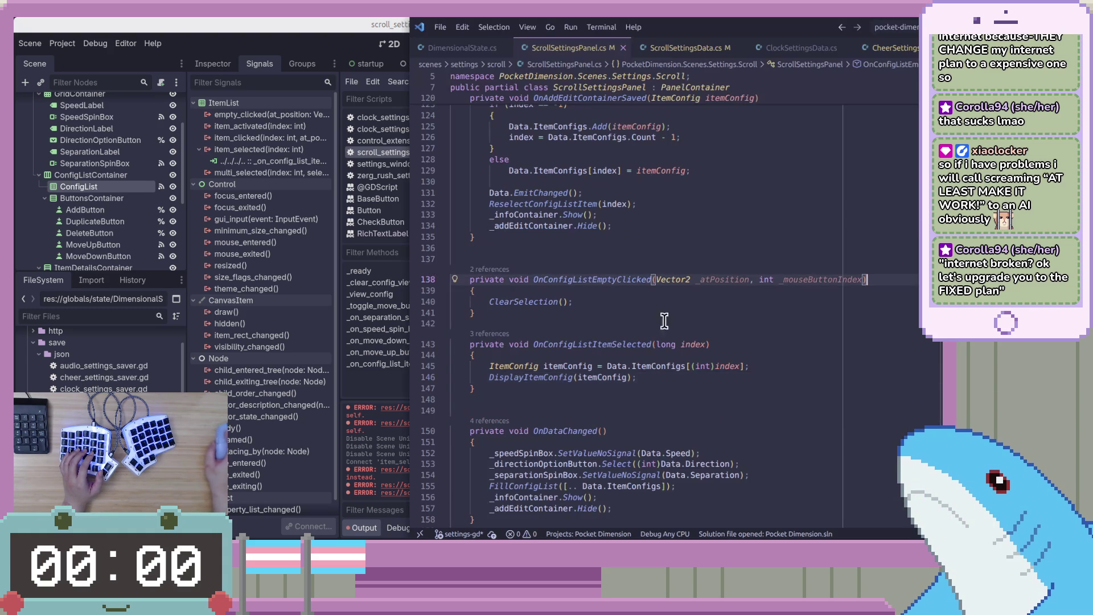
pyautogui.scroll(1, 558, 323)
pyautogui.click(558, 319)
pyautogui.scroll(-7, 564, 327)
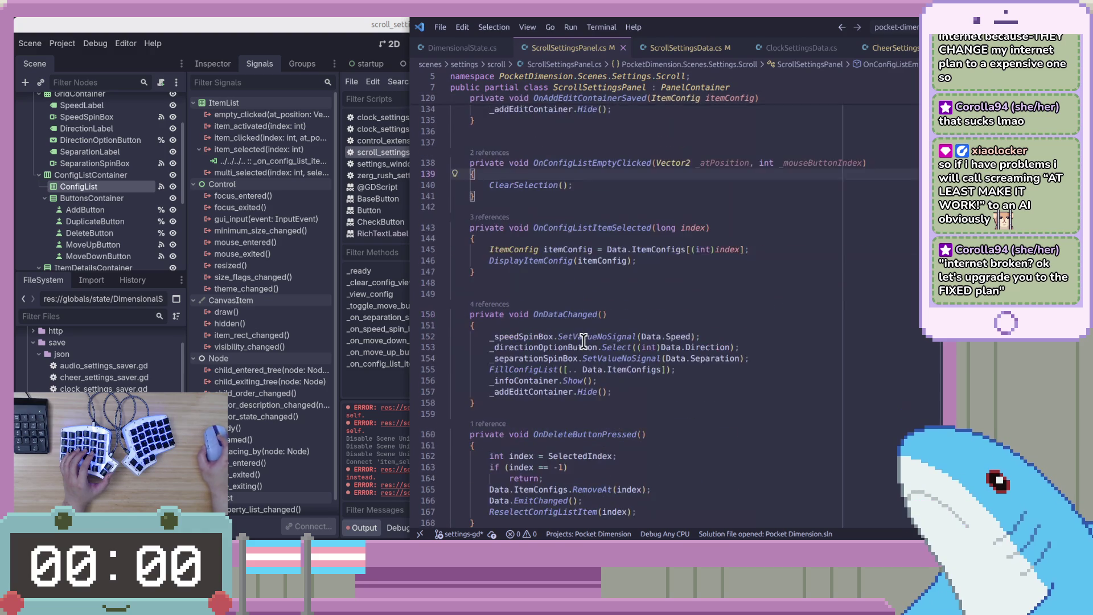
pyautogui.scroll(6, 580, 335)
pyautogui.keyDown('ctrl'); pyautogui.click(530, 377); pyautogui.keyUp('ctrl')
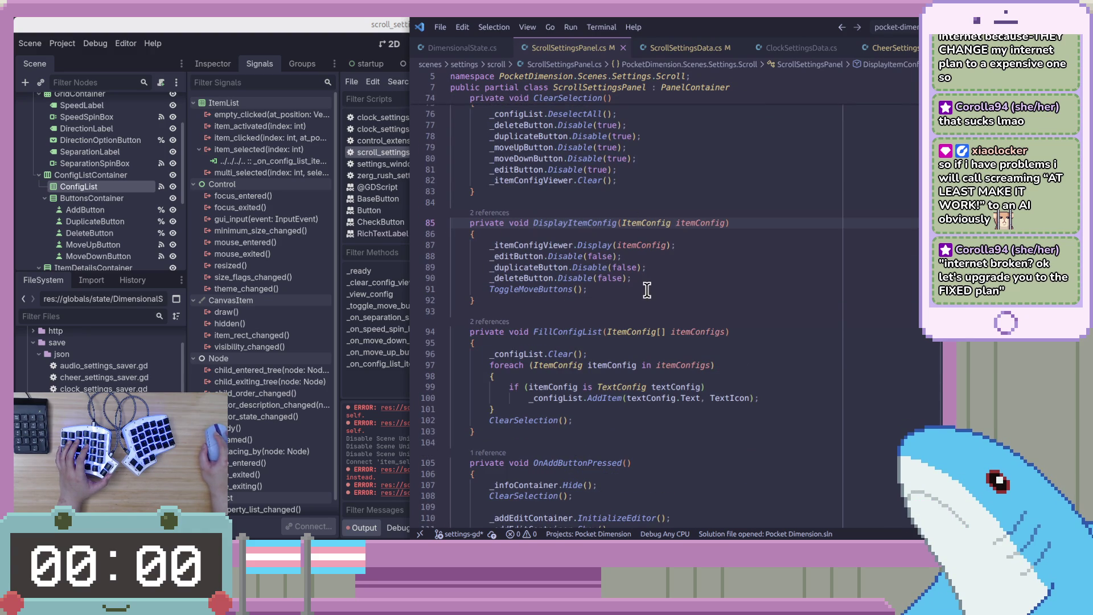
pyautogui.click(648, 290)
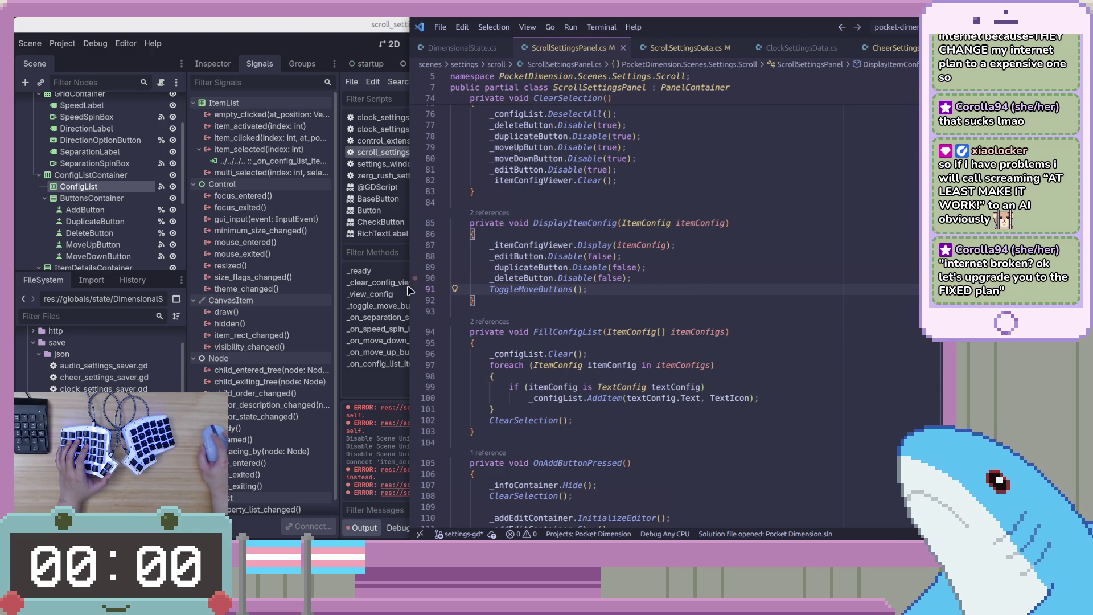
pyautogui.hotkey('alt', 'Tab')
pyautogui.click(706, 252)
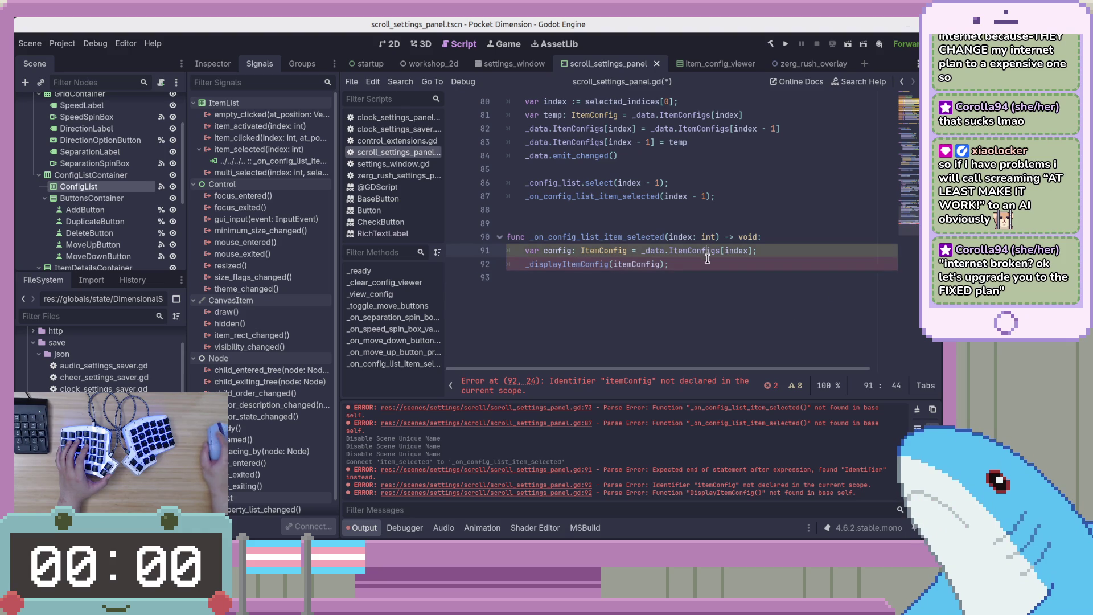
# Rename the call on line 92 to _view_item_config and save the script.
pyautogui.click(564, 264)
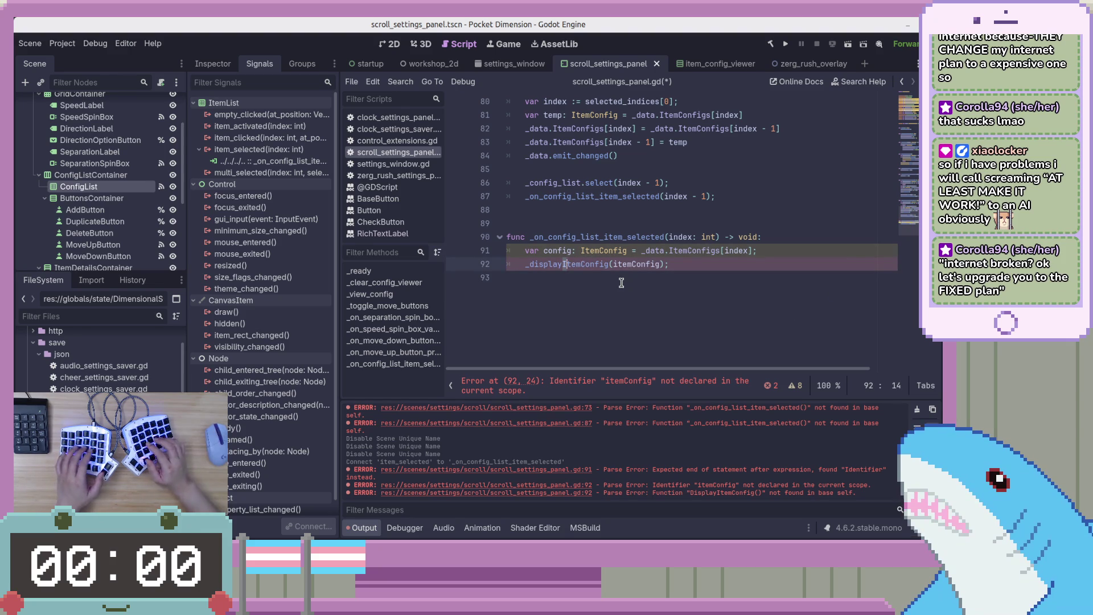
pyautogui.write('_item')
pyautogui.press('Delete')
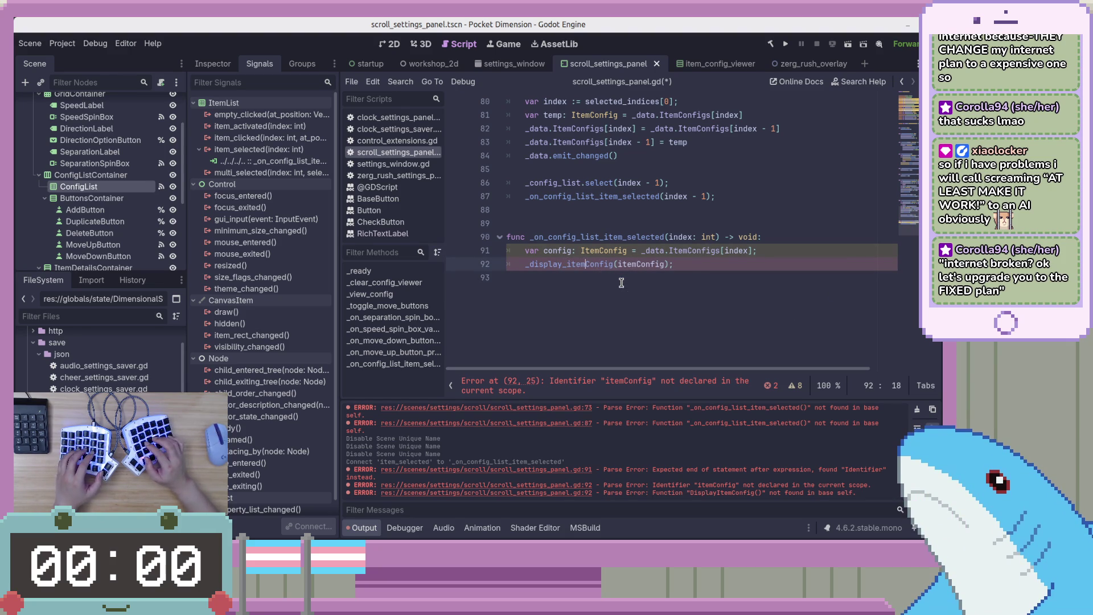
pyautogui.press('BackSpace')
pyautogui.write('c')
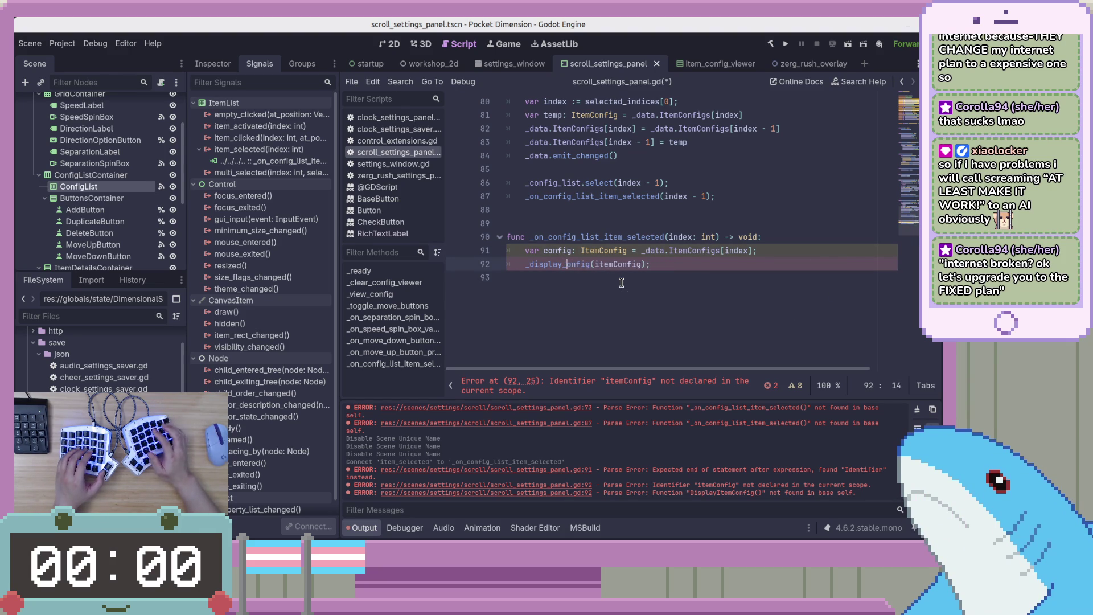
pyautogui.press('Left')
pyautogui.write('_')
pyautogui.press('Right')
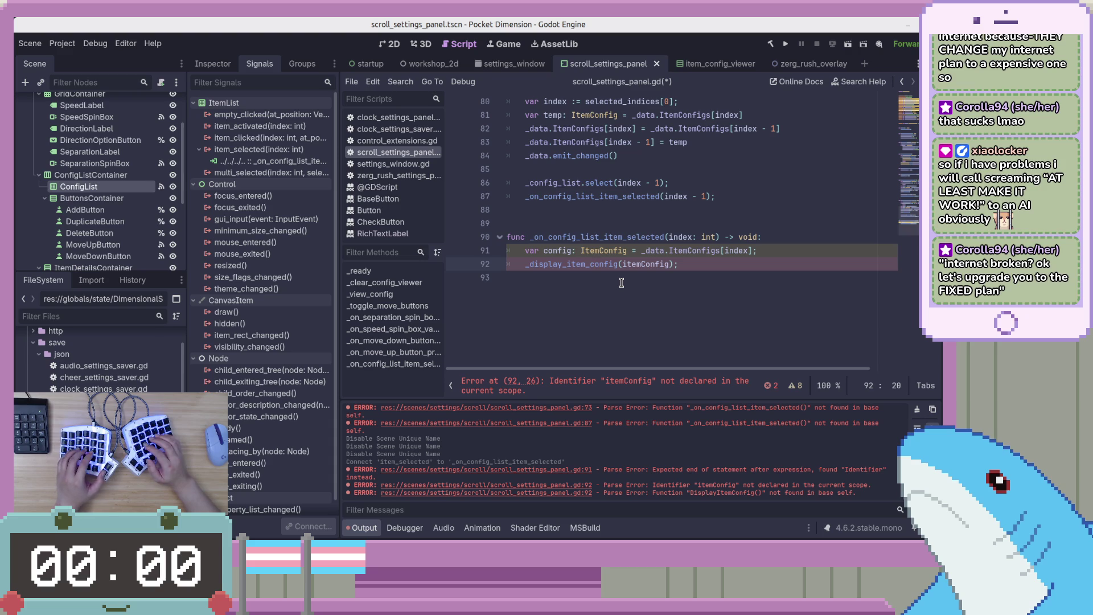
pyautogui.press('Home')
pyautogui.press('Right')
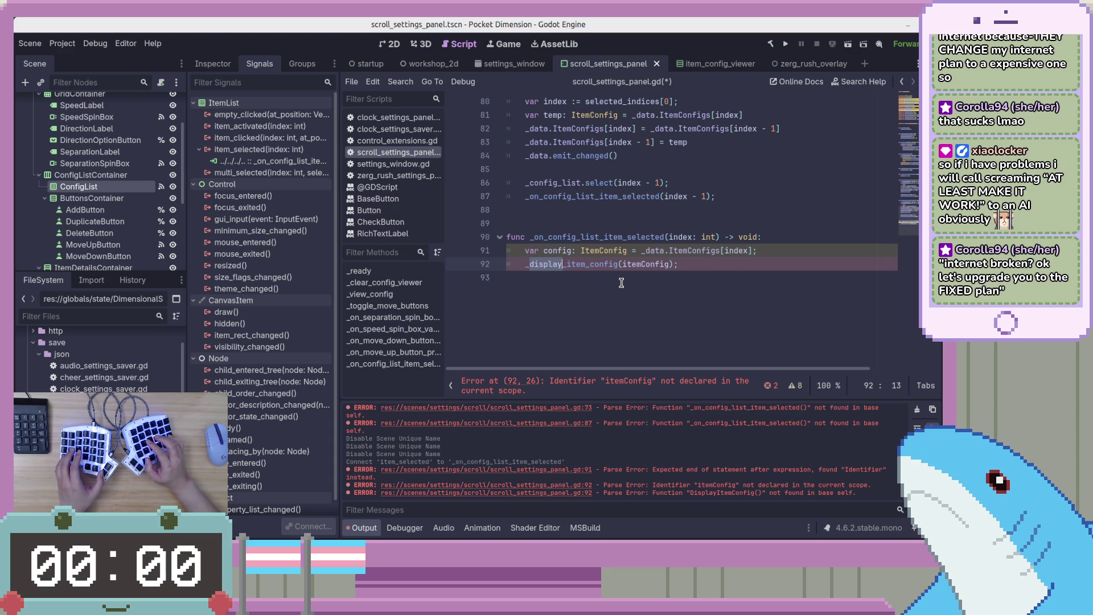
pyautogui.write('view')
pyautogui.press('End')
pyautogui.hotkey('ctrl', 's')
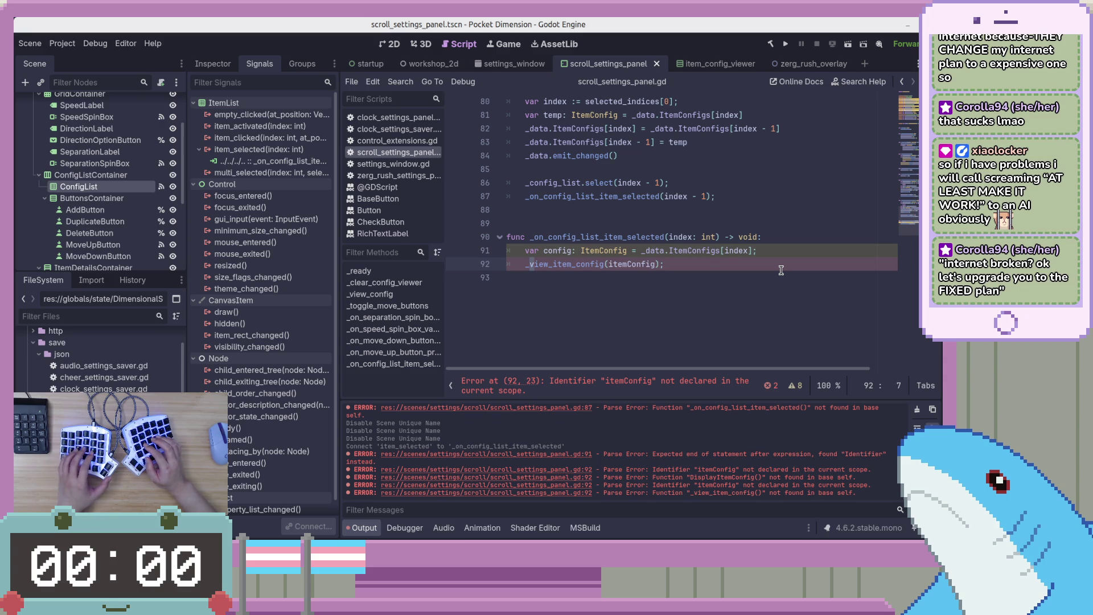
# Add blank lines below the handler's _view_item_config(config) call.
pyautogui.press('End')
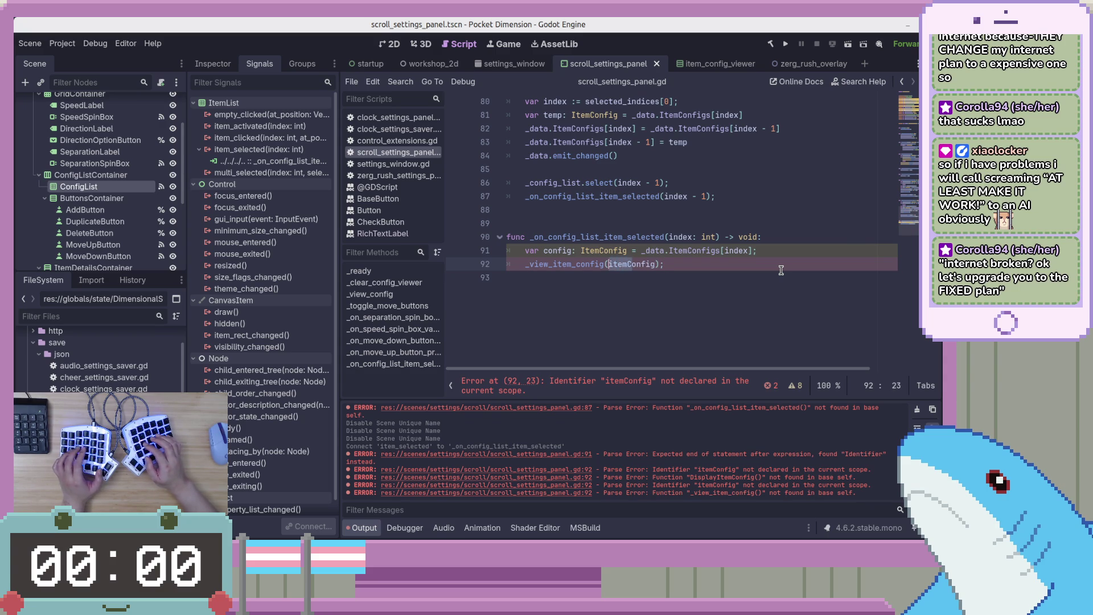
pyautogui.press('End')
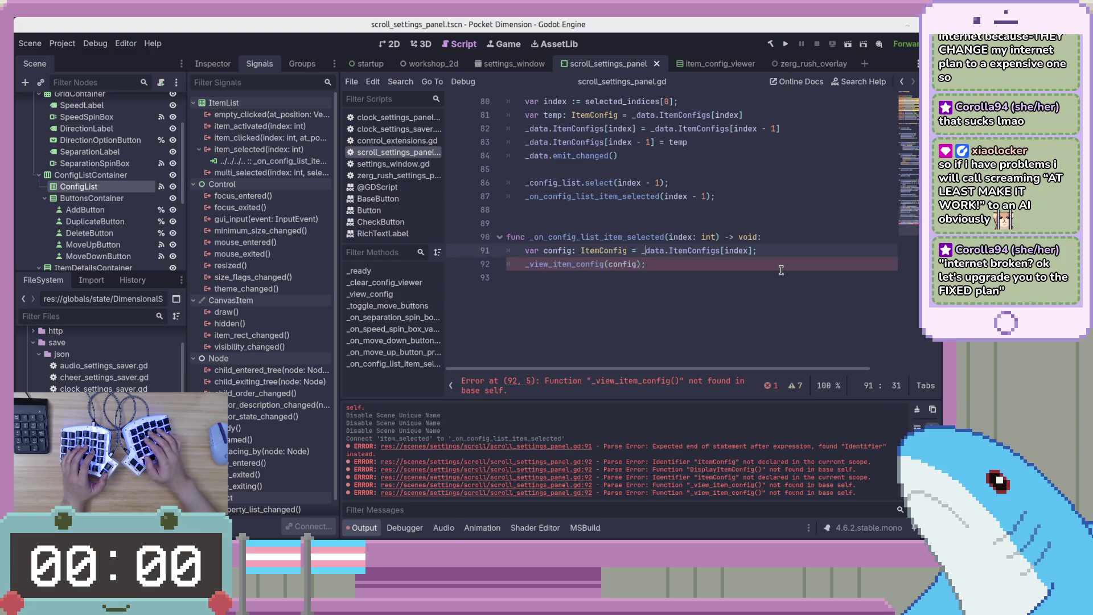
pyautogui.press('Return')
pyautogui.press('Return')
pyautogui.press('Return')
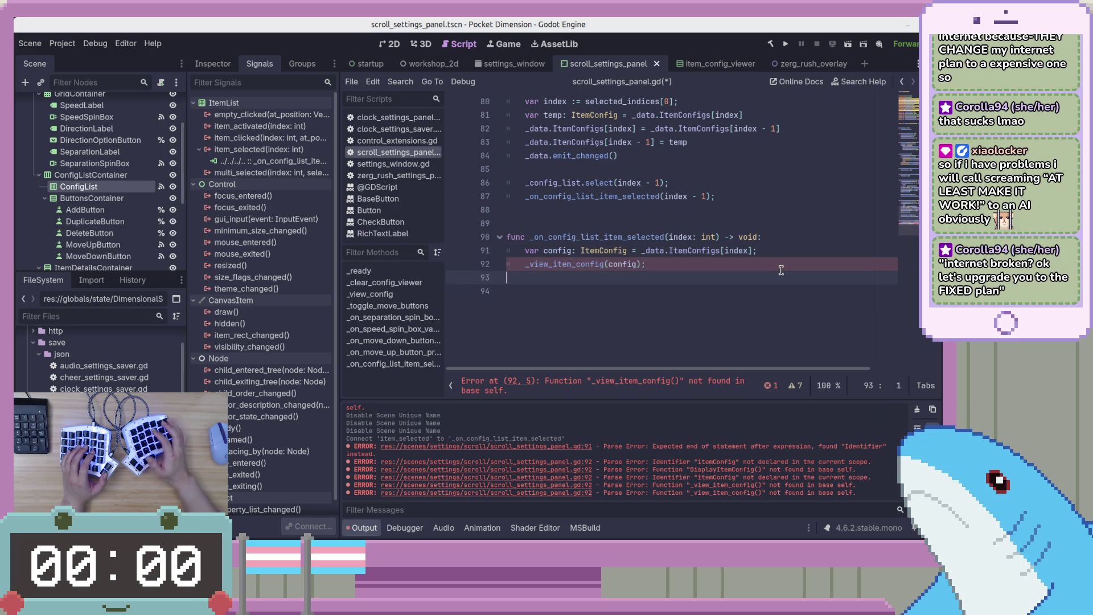
# Declare func _display_item_config(config: ItemConfig) -> void: and call it from line 92.
pyautogui.write('func _view_')
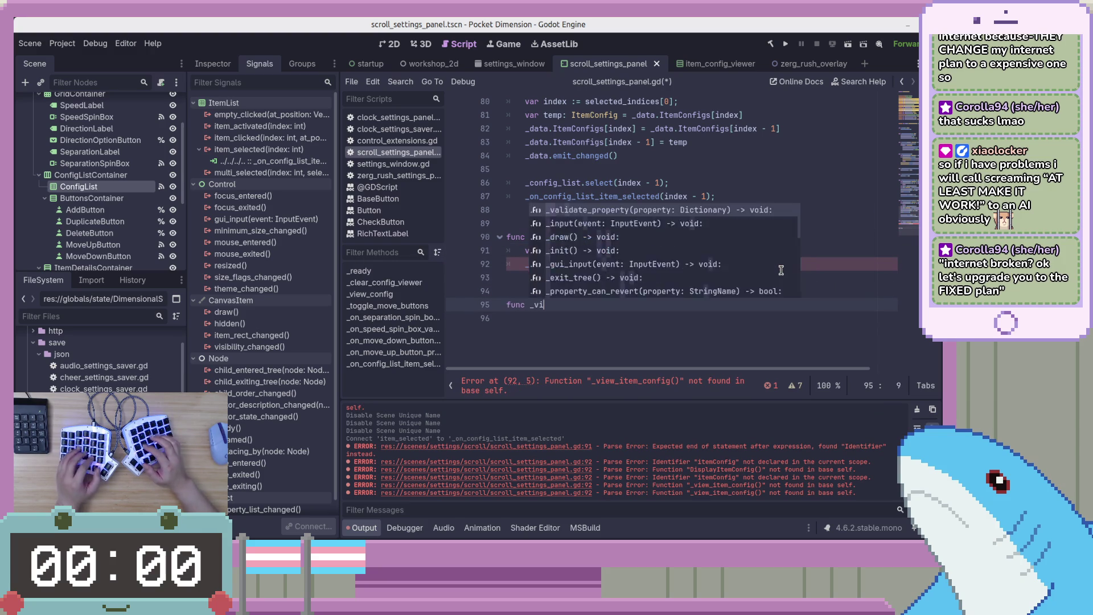
pyautogui.press('Up')
pyautogui.press('Up')
pyautogui.press('Up')
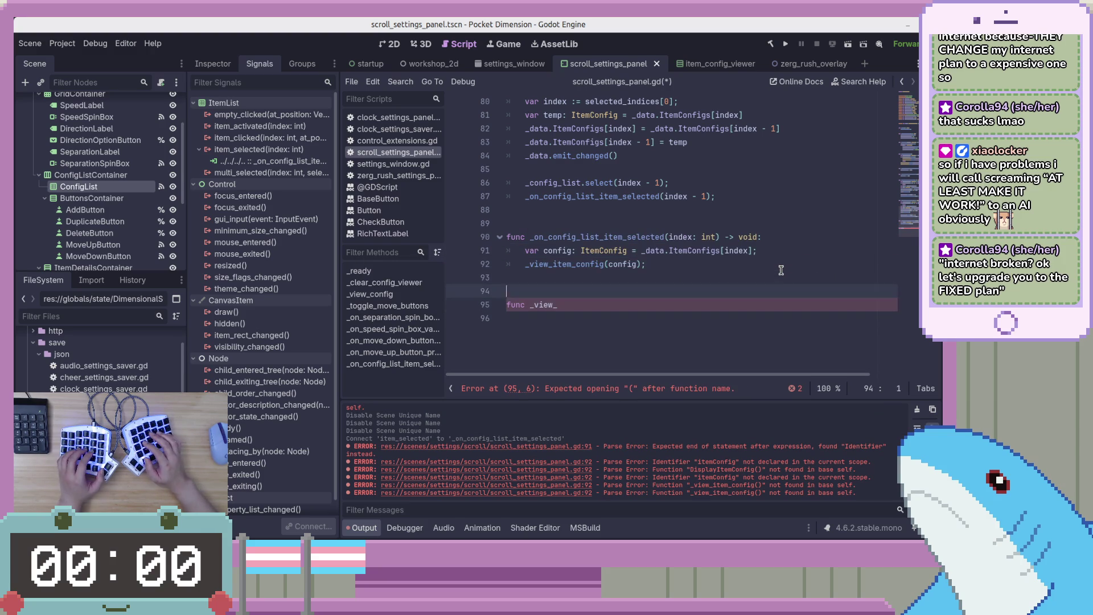
pyautogui.write('dis')
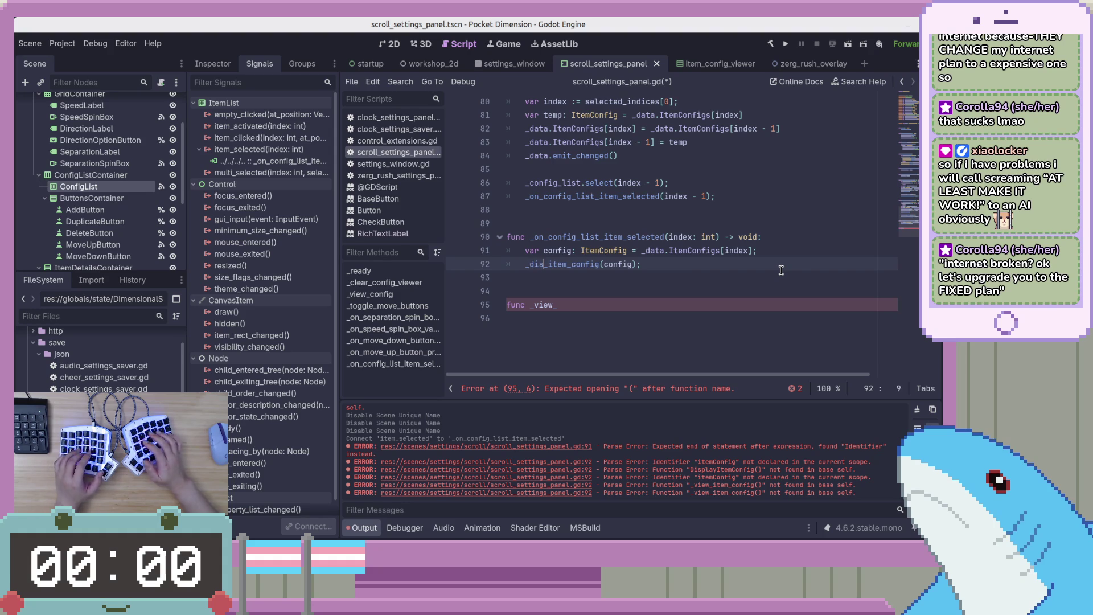
pyautogui.press('Down')
pyautogui.press('Down')
pyautogui.press('Down')
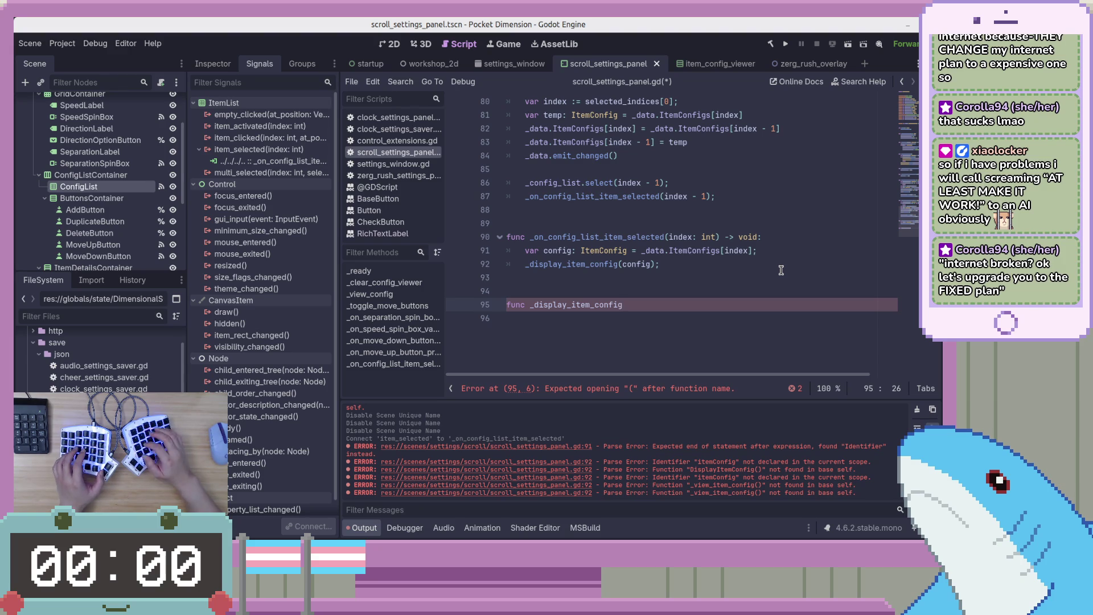
pyautogui.write('index)')
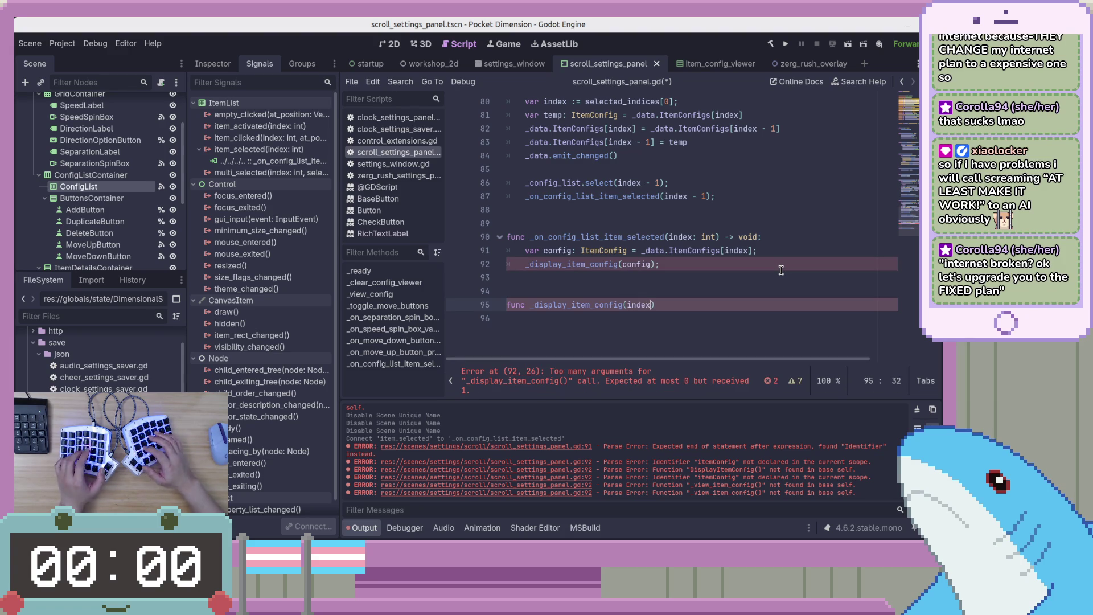
pyautogui.press('BackSpace')
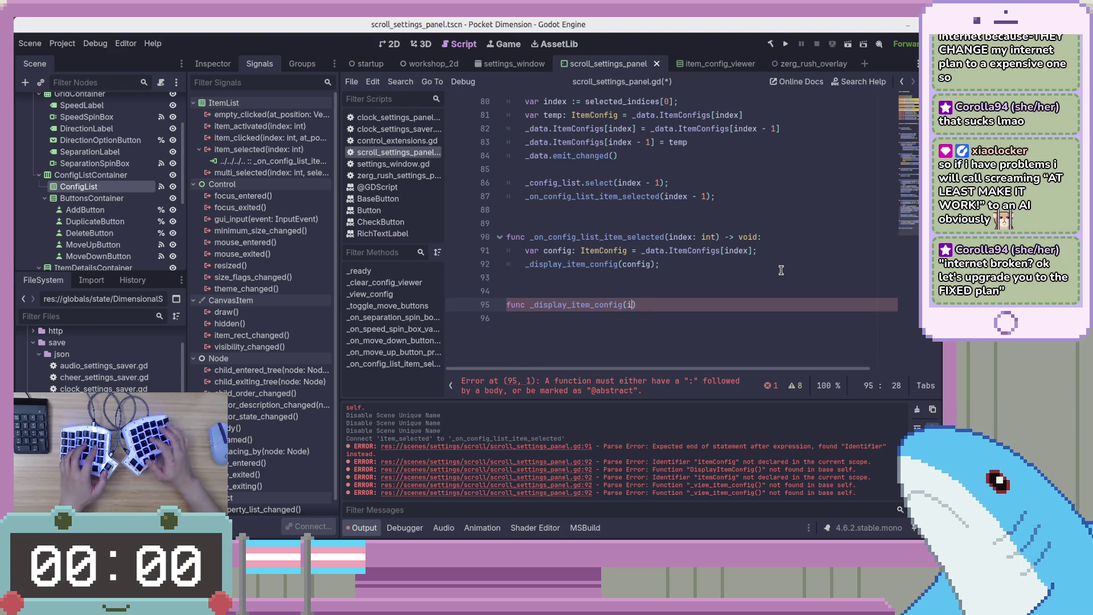
pyautogui.write('config: ')
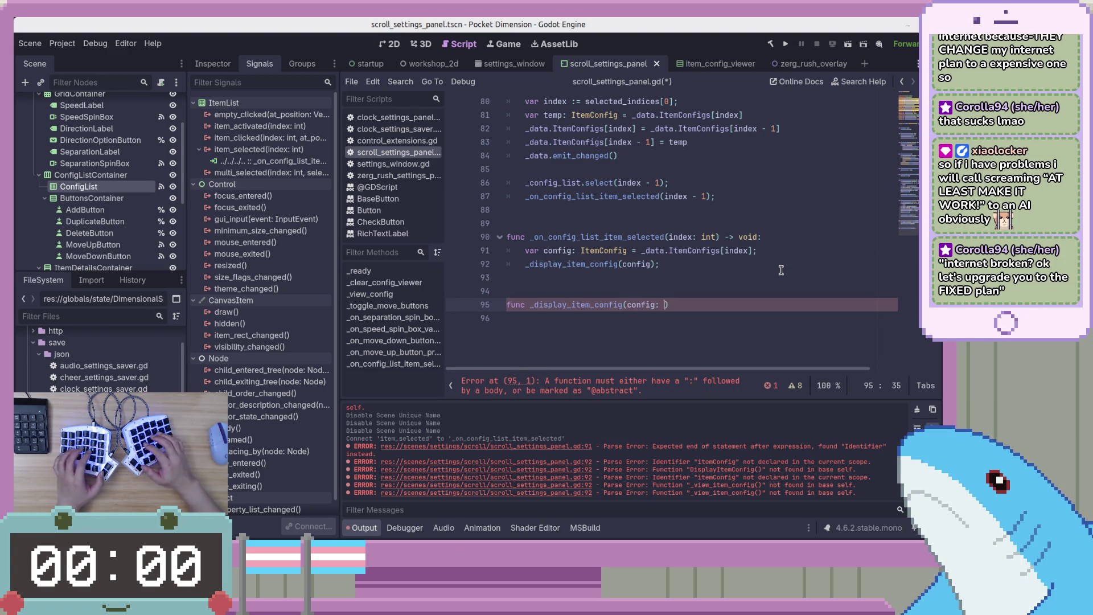
pyautogui.write('Item')
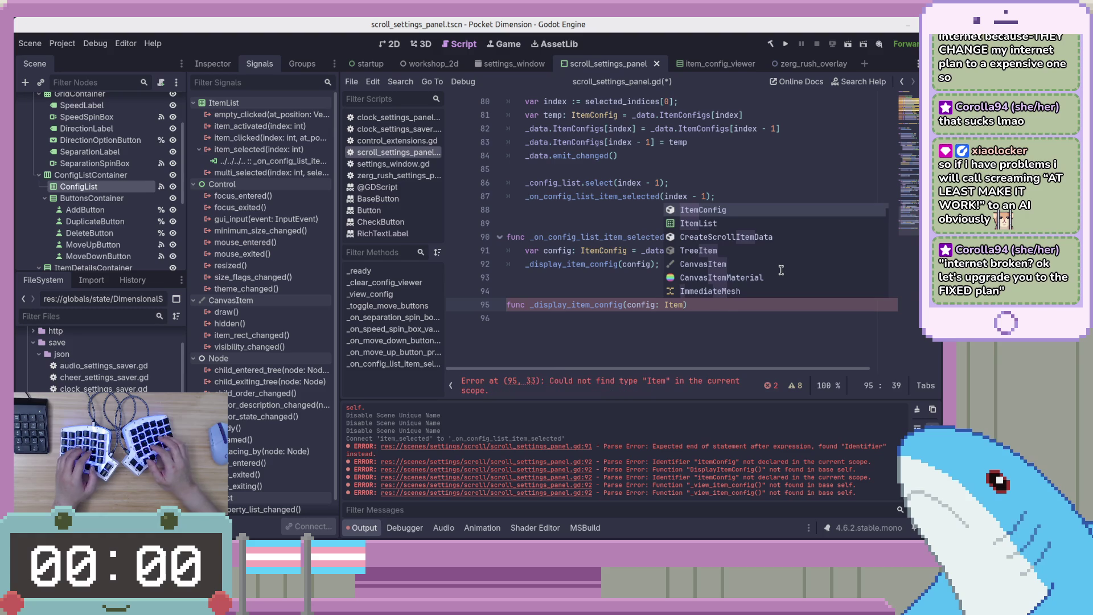
pyautogui.press('Return')
pyautogui.write(') ->')
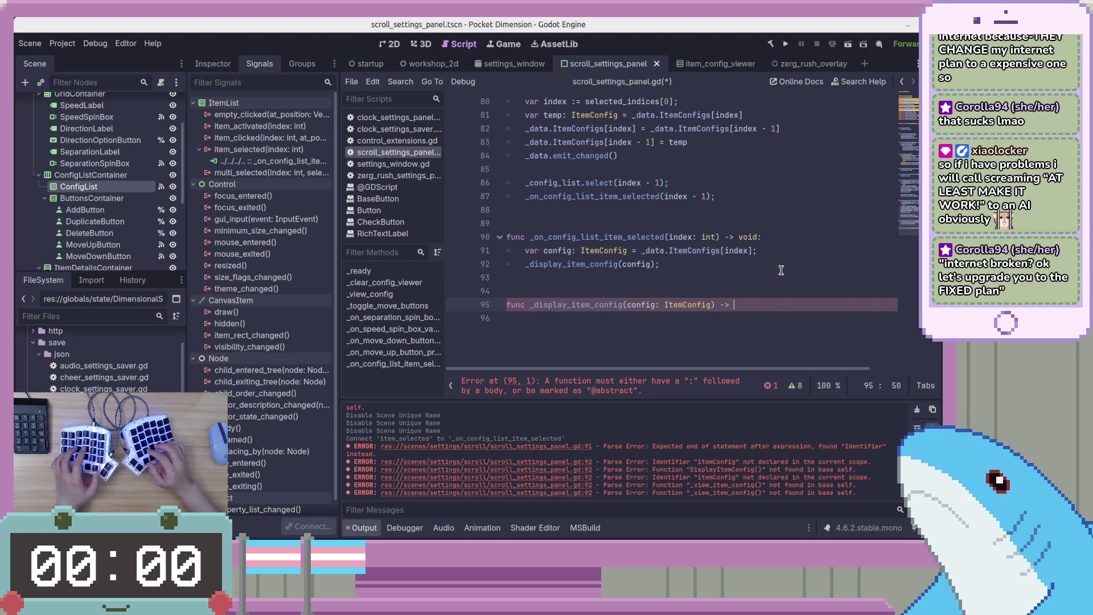
pyautogui.write(':')
pyautogui.press('Return')
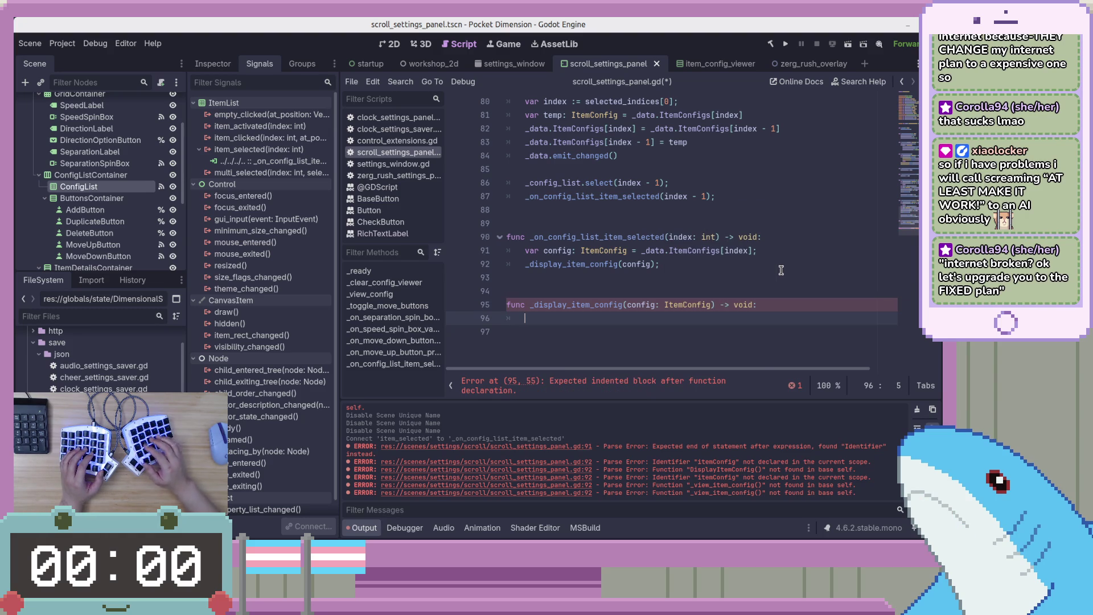
pyautogui.hotkey('alt', 'Tab')
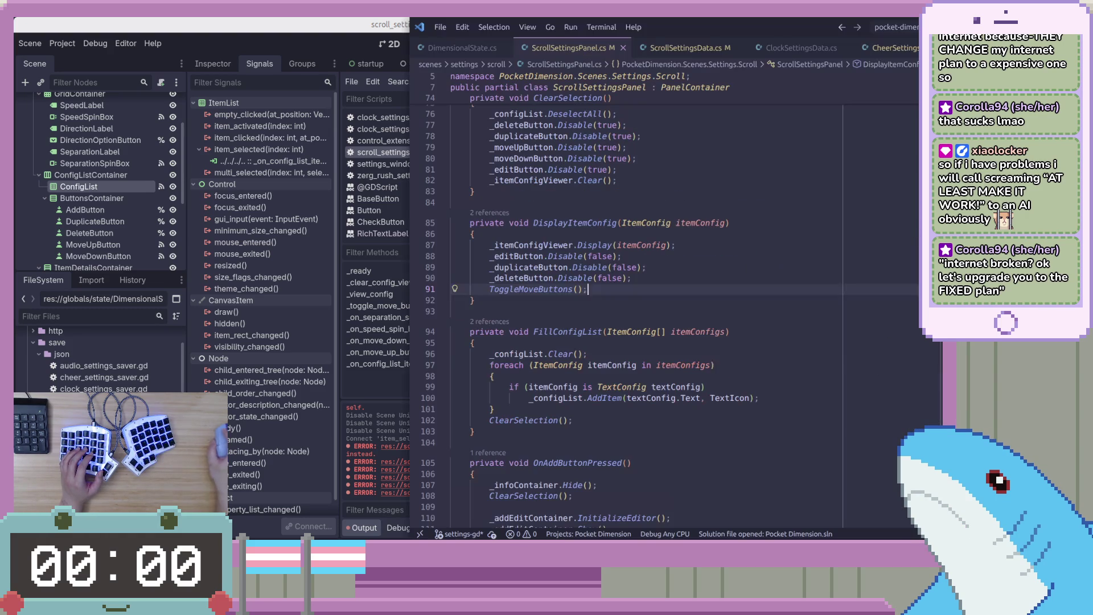
pyautogui.click(920, 367)
pyautogui.doubleClick(614, 228)
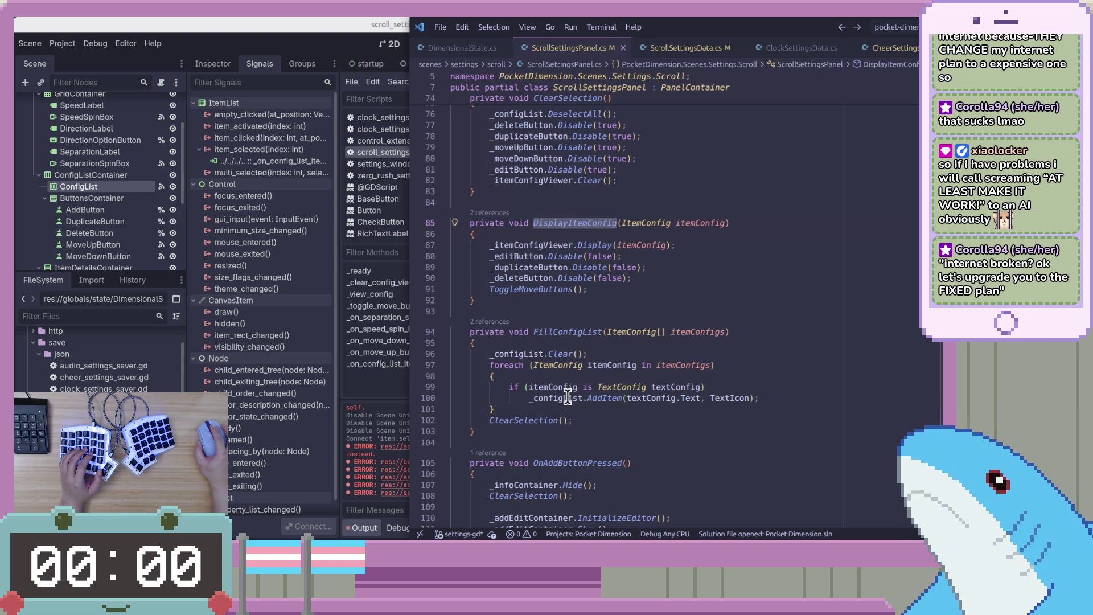
pyautogui.scroll(3, 598, 308)
pyautogui.scroll(-5, 653, 306)
pyautogui.scroll(-6, 653, 307)
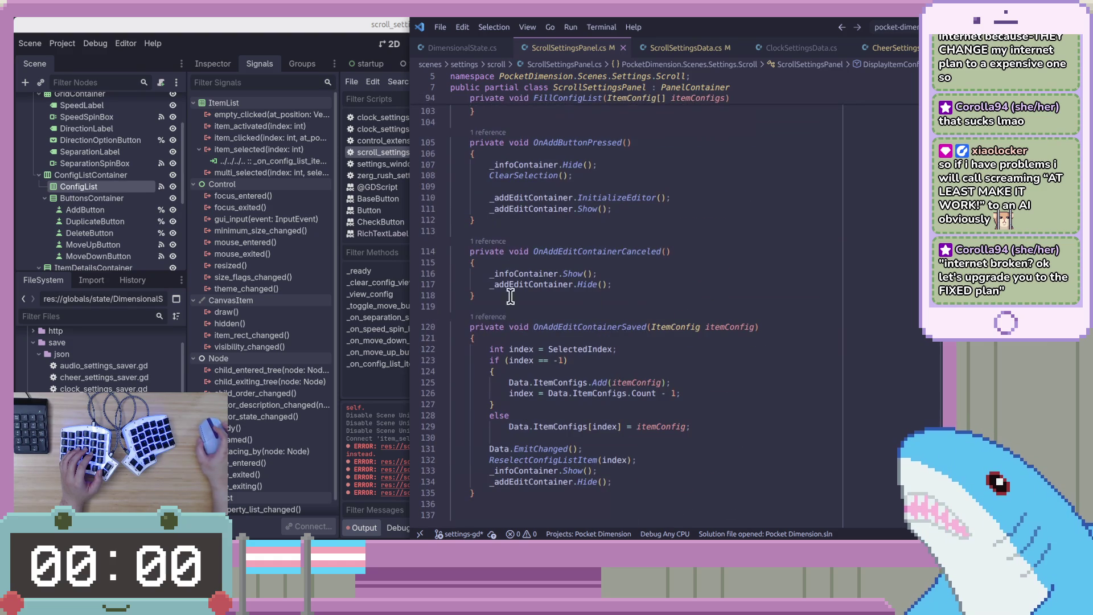
pyautogui.scroll(-2, 621, 319)
pyautogui.scroll(-7, 627, 318)
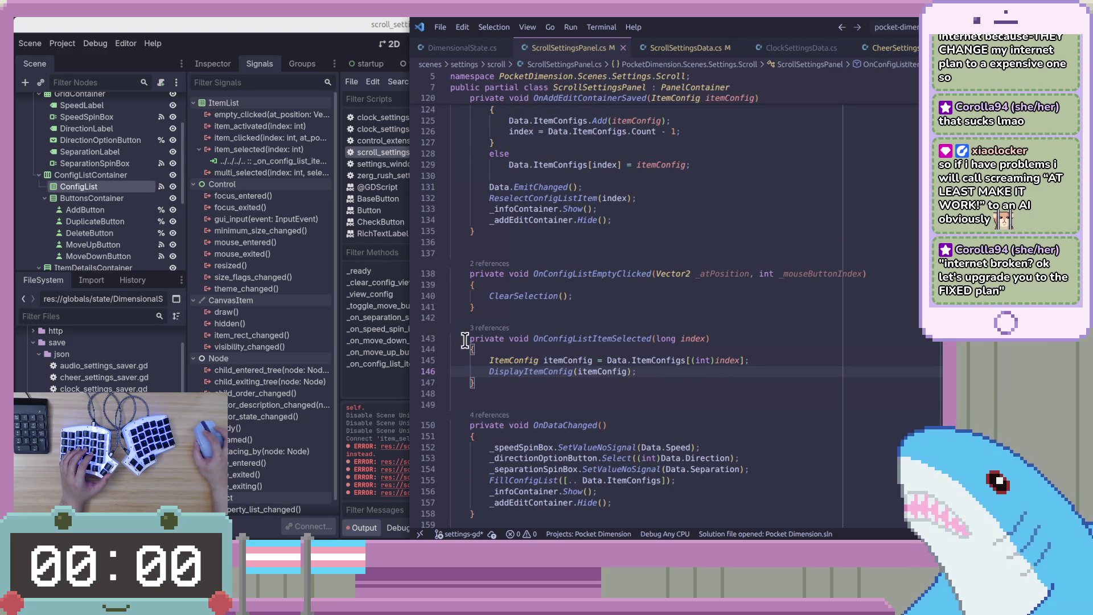
pyautogui.click(443, 340)
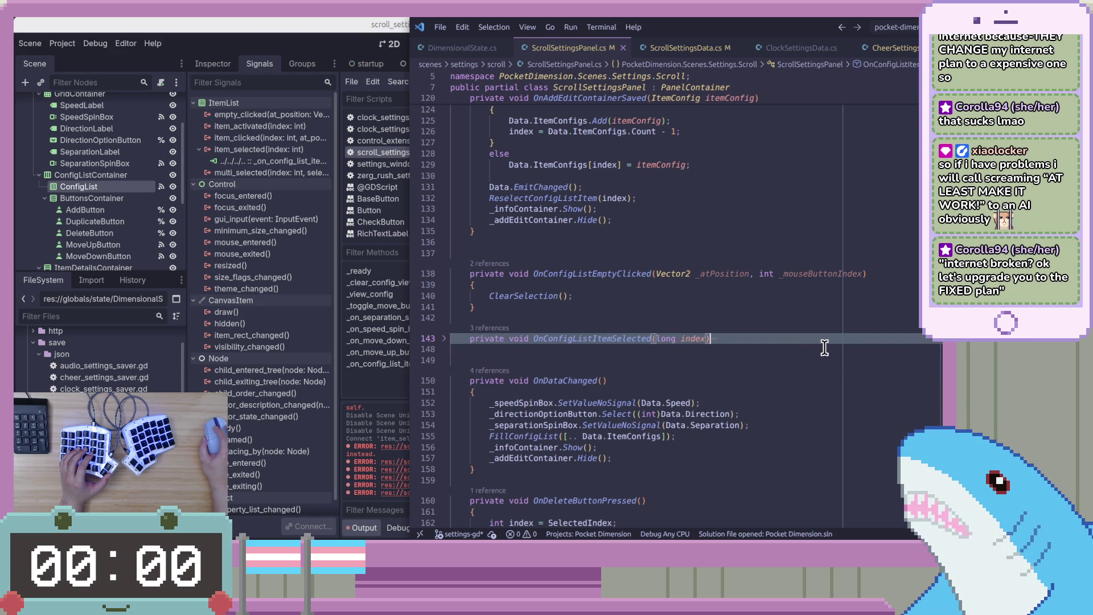
pyautogui.scroll(10, 601, 275)
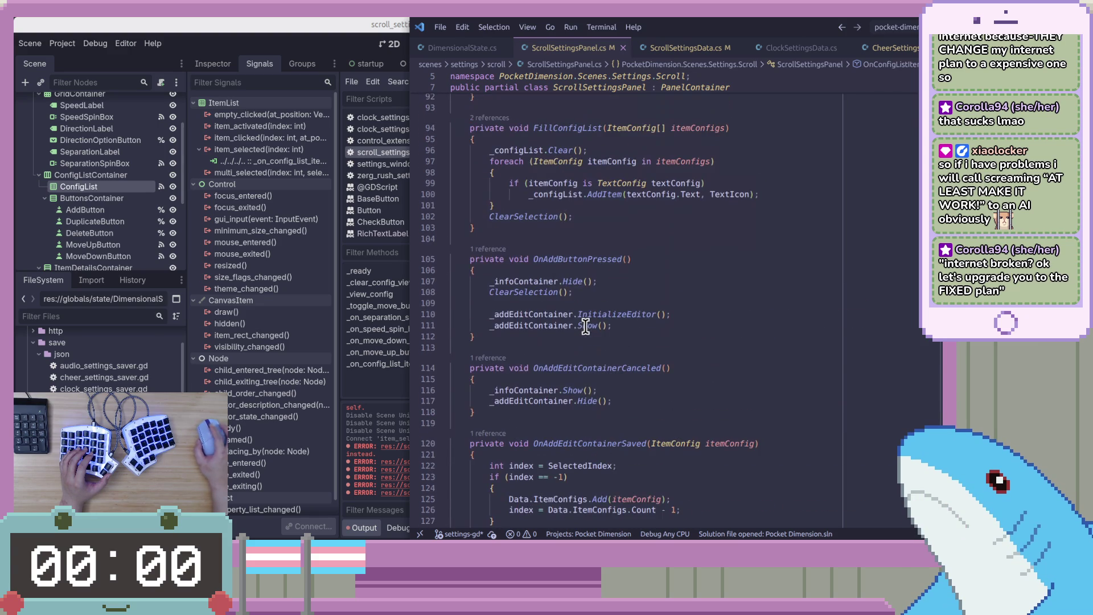
pyautogui.scroll(4, 587, 239)
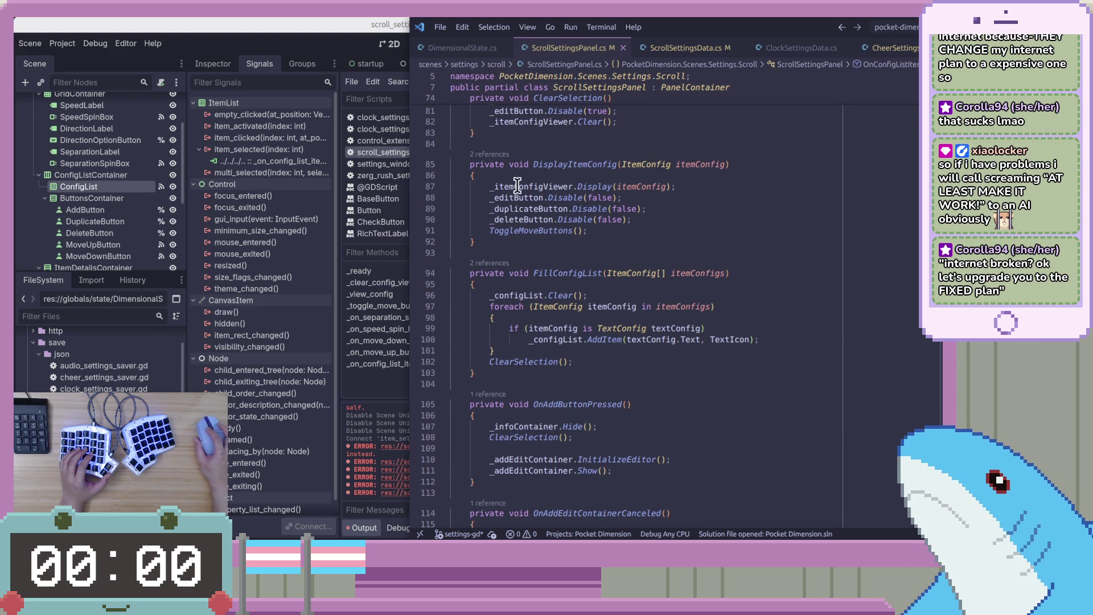
pyautogui.click(488, 187)
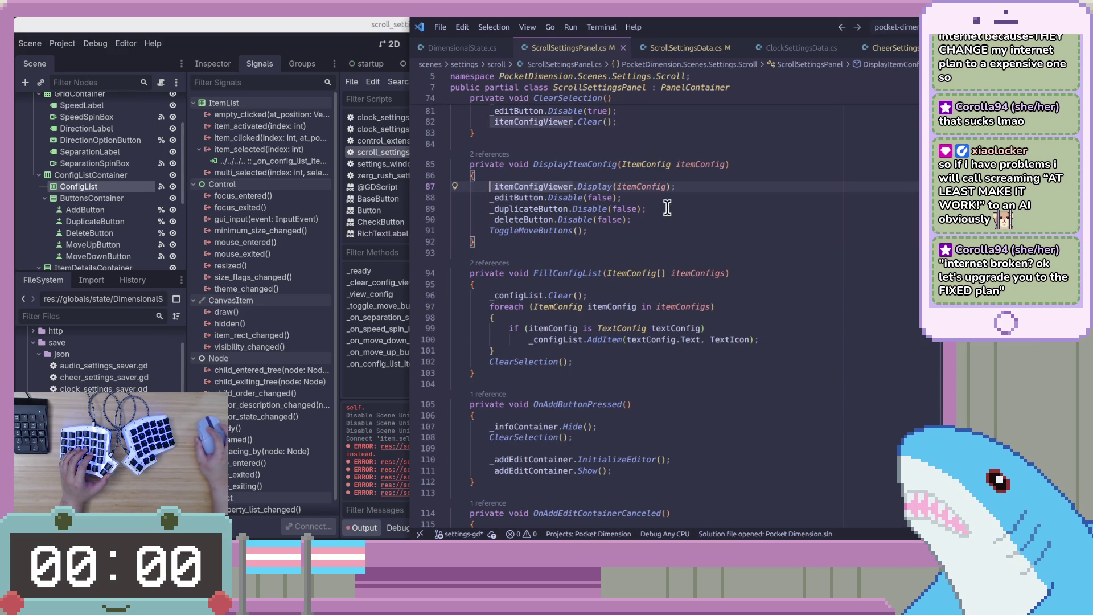
pyautogui.doubleClick(599, 188)
pyautogui.moveTo(676, 187); pyautogui.dragTo(490, 185)
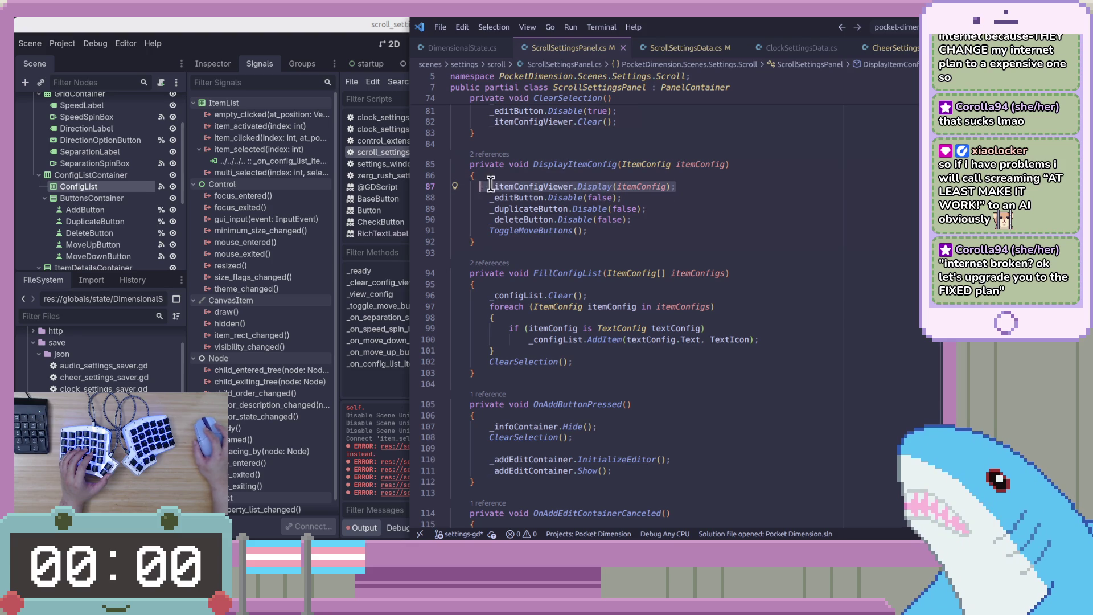
pyautogui.click(761, 209)
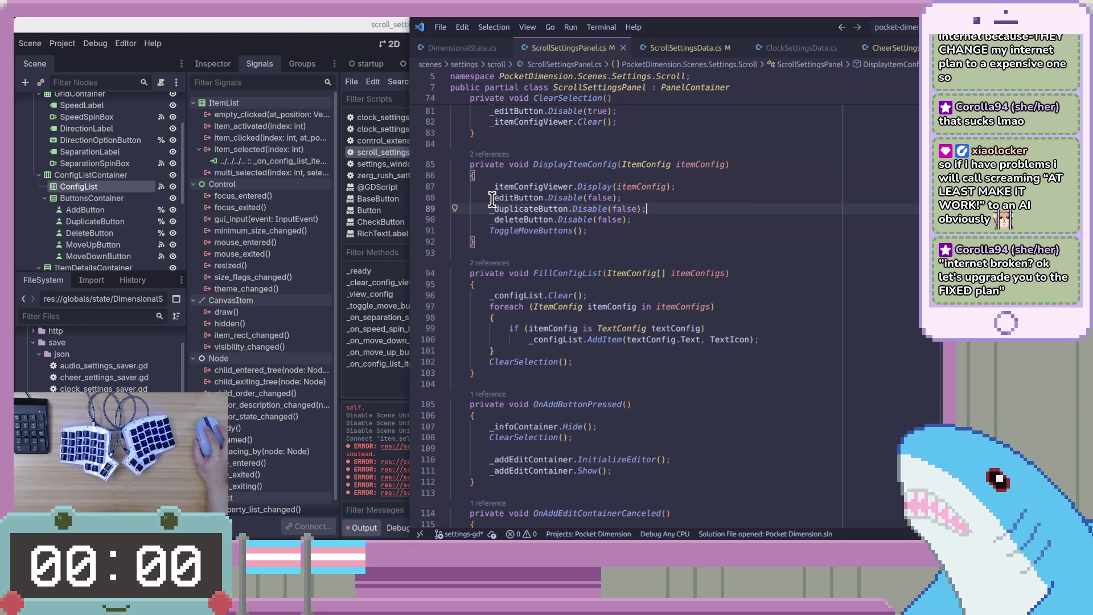
pyautogui.click(625, 200)
pyautogui.click(631, 220)
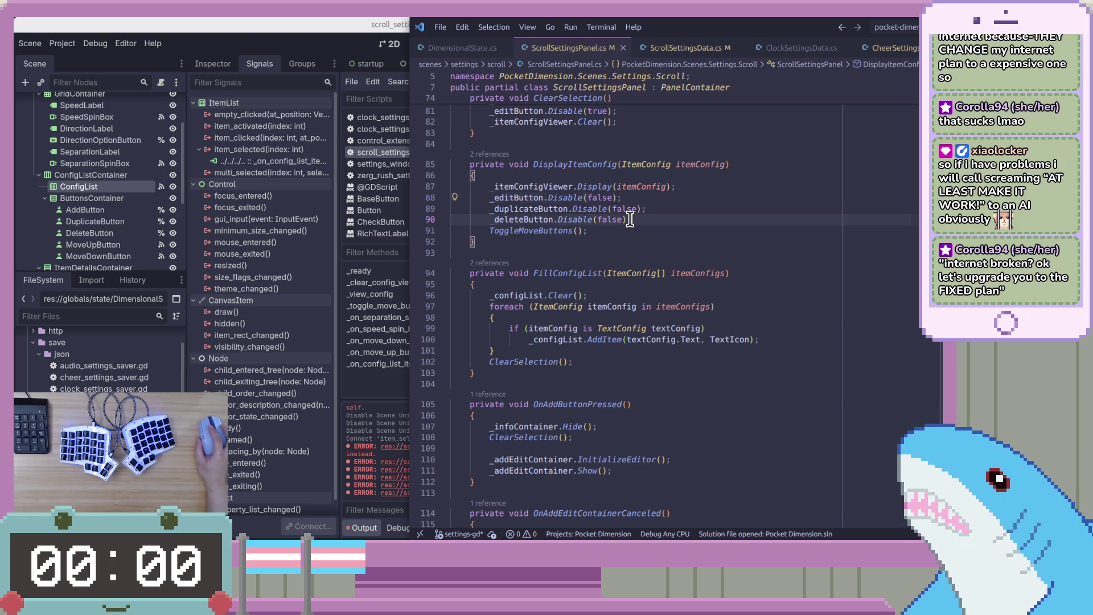
pyautogui.click(647, 228)
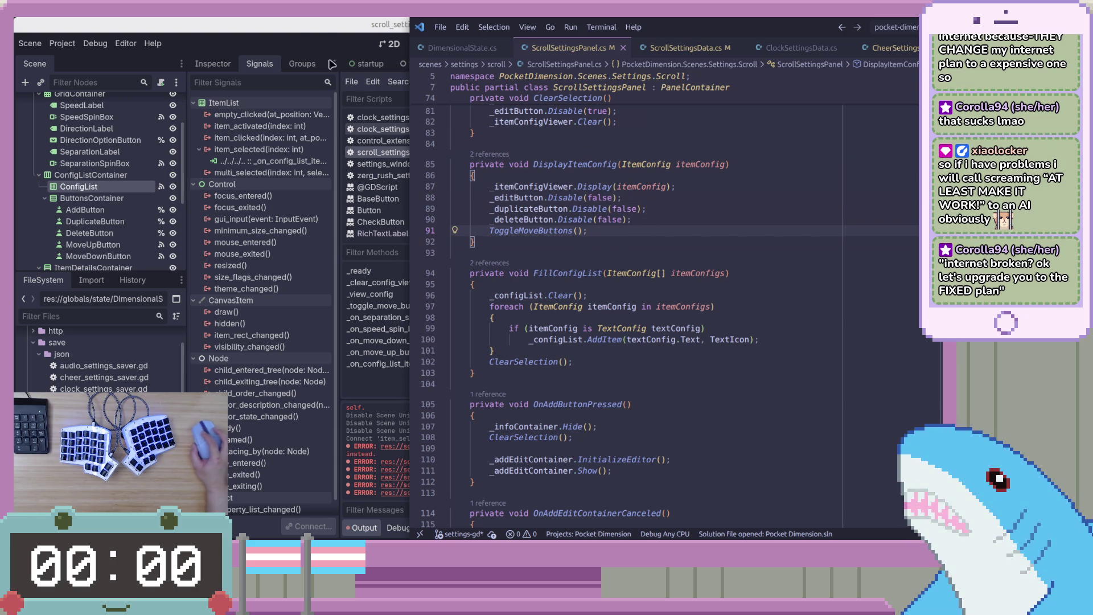
# Make _display_item_config's first body line call _view_config(config).
pyautogui.click(312, 32)
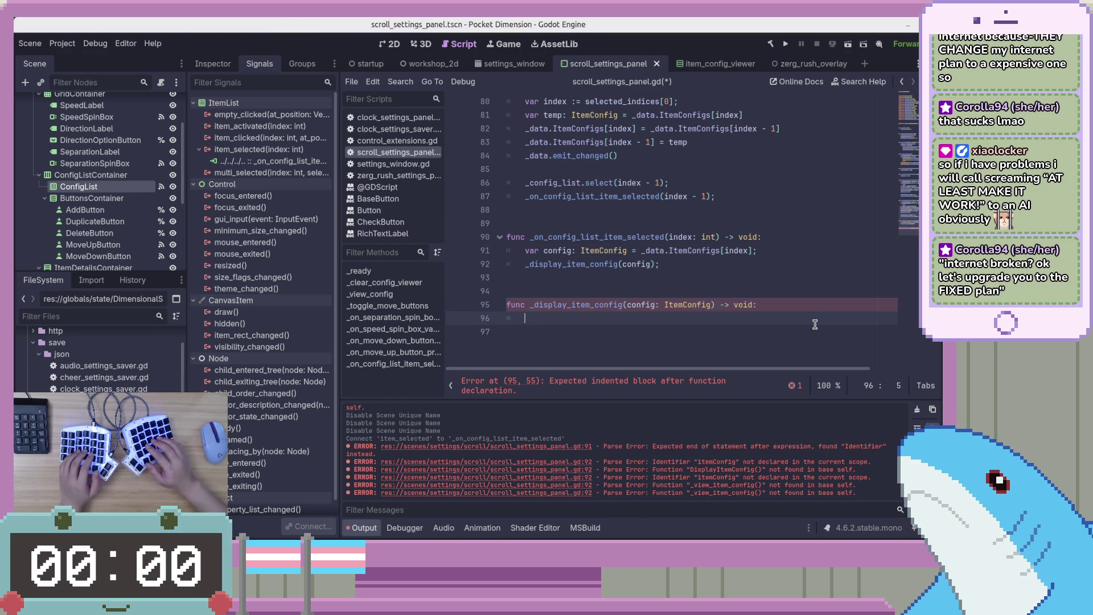
pyautogui.write('_')
pyautogui.click(789, 198)
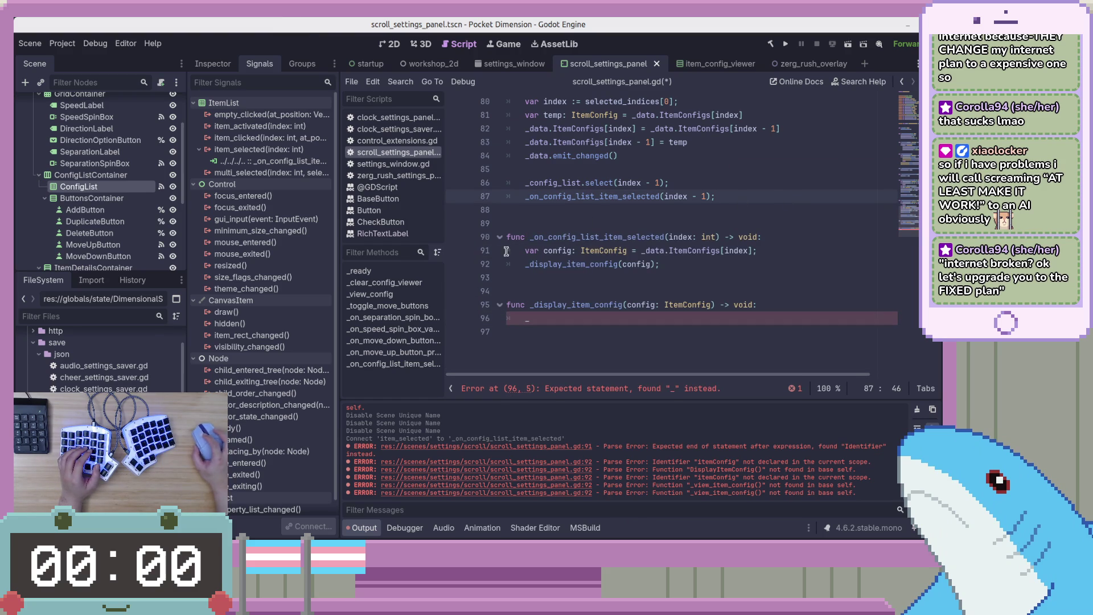
pyautogui.scroll(10, 601, 276)
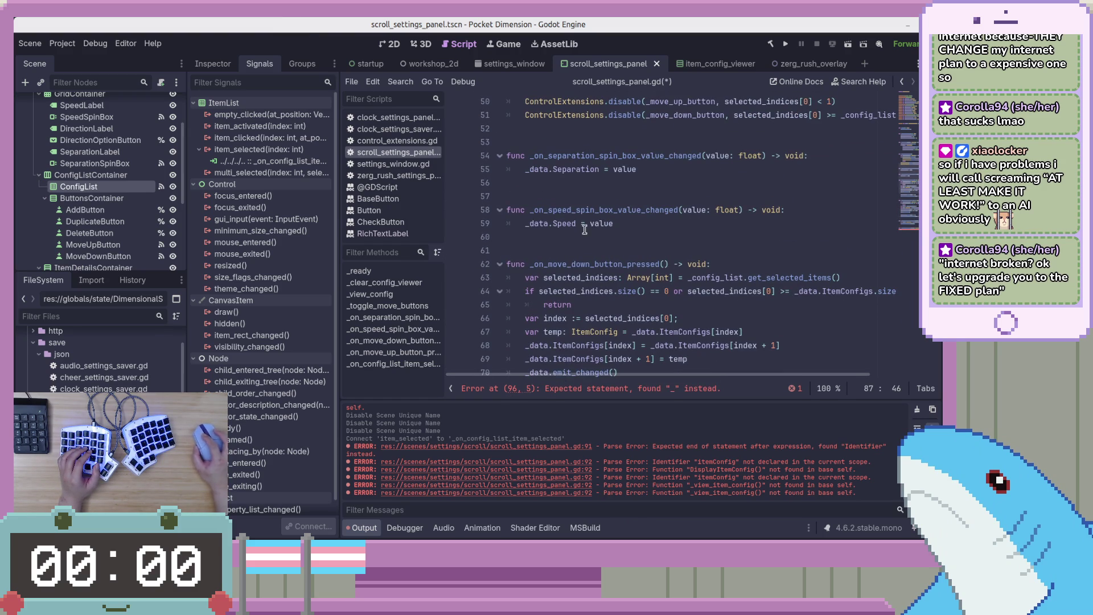
pyautogui.scroll(5, 584, 229)
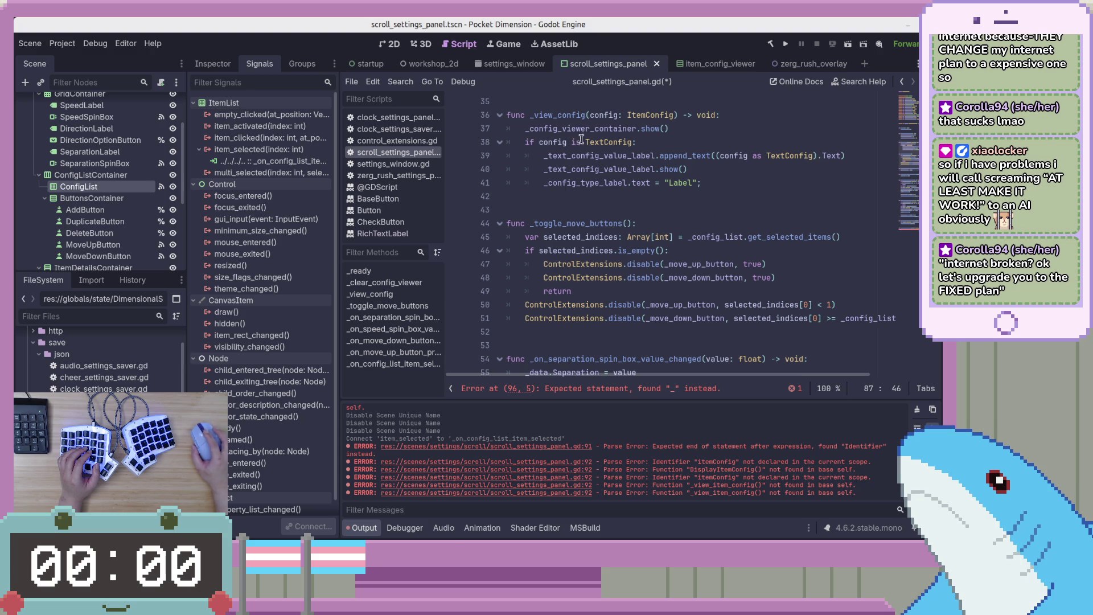
pyautogui.doubleClick(550, 116)
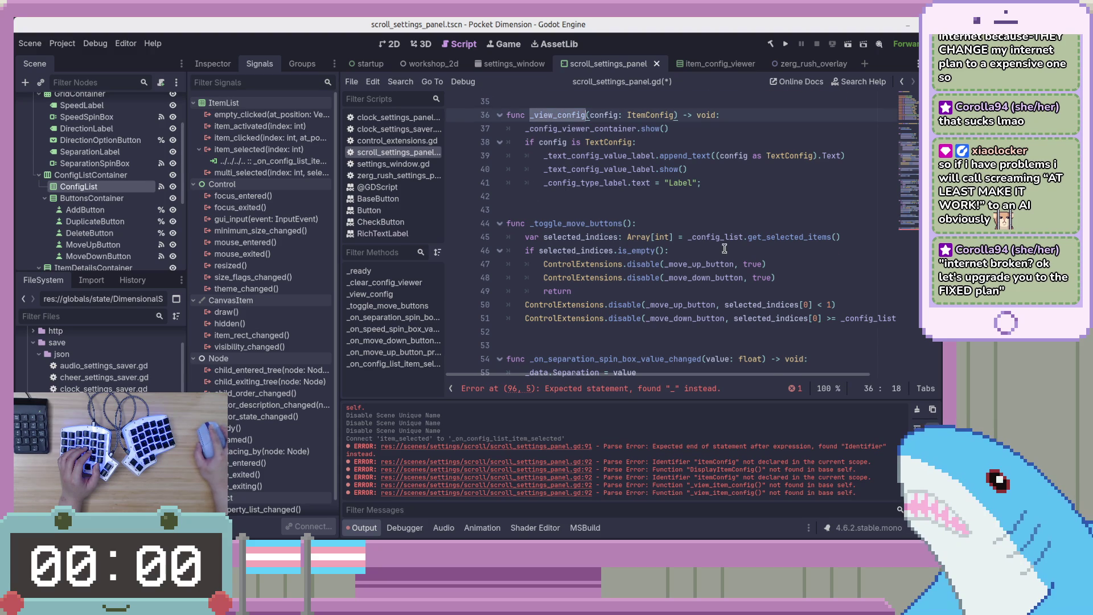
pyautogui.scroll(-15, 724, 249)
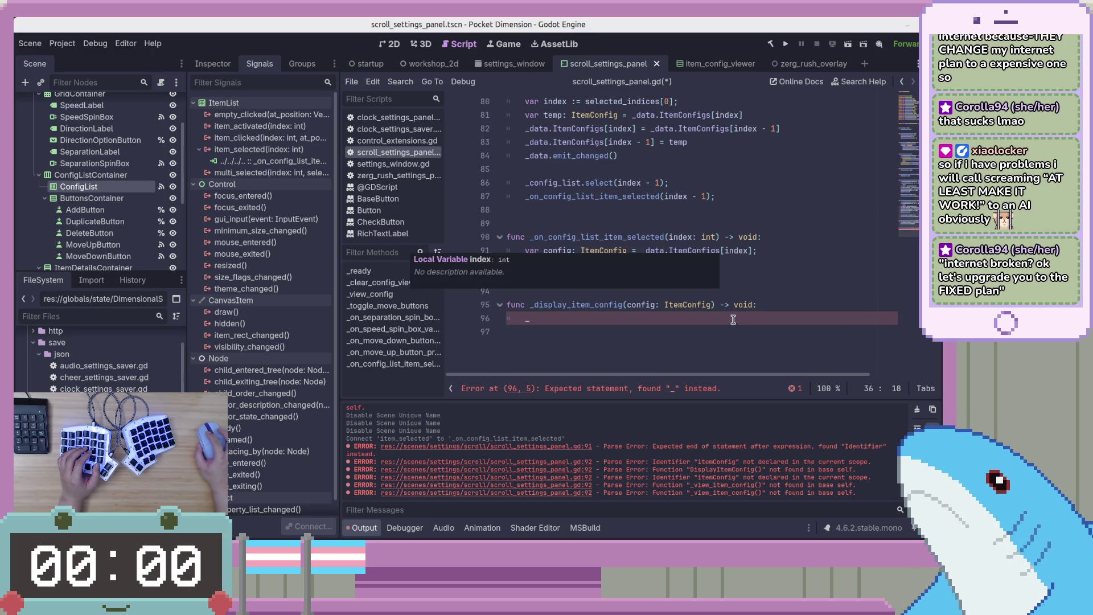
pyautogui.click(733, 320)
pyautogui.scroll(13, 749, 318)
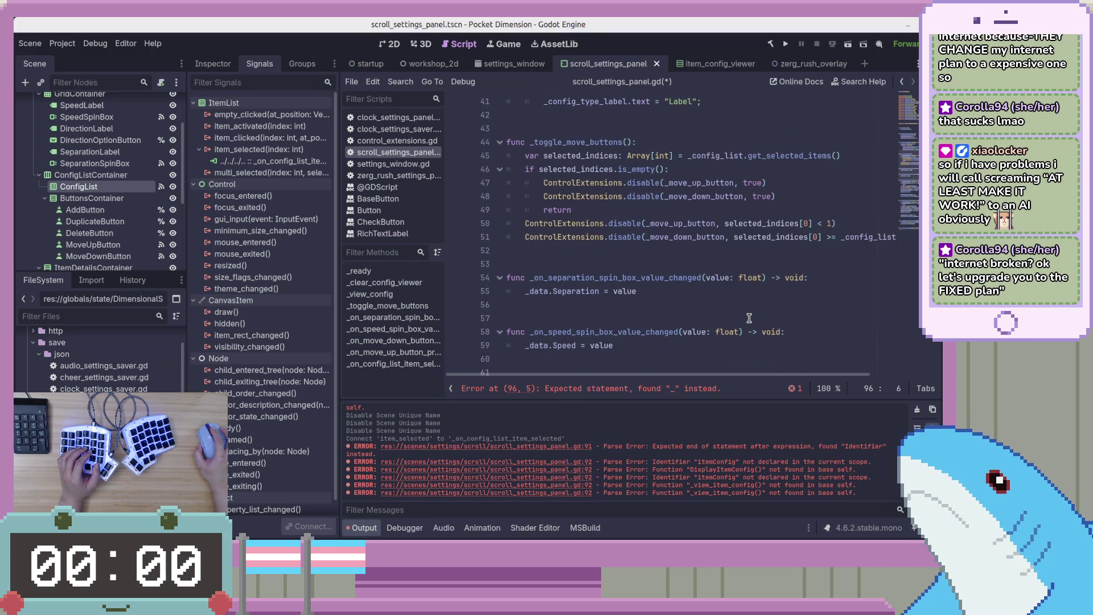
pyautogui.scroll(-15, 749, 317)
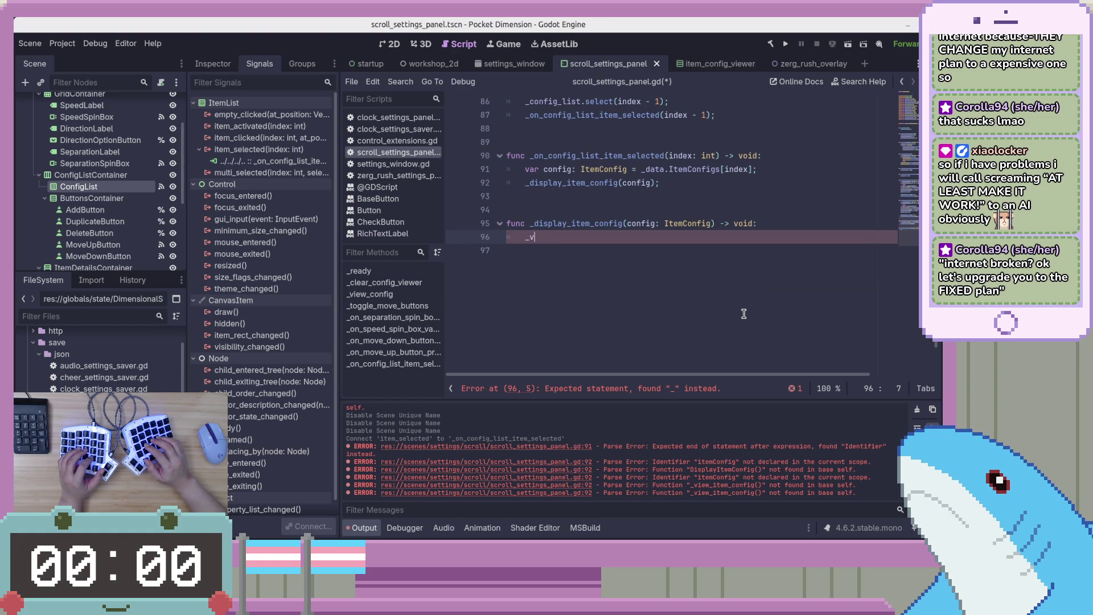
pyautogui.write('iew_config')
pyautogui.press('Return')
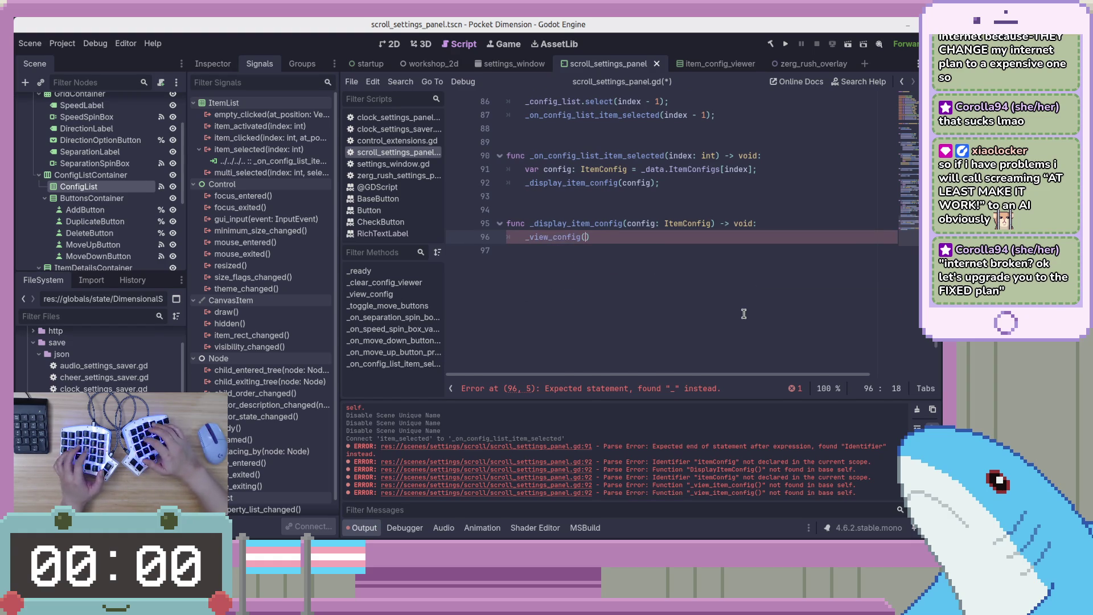
pyautogui.write('config)')
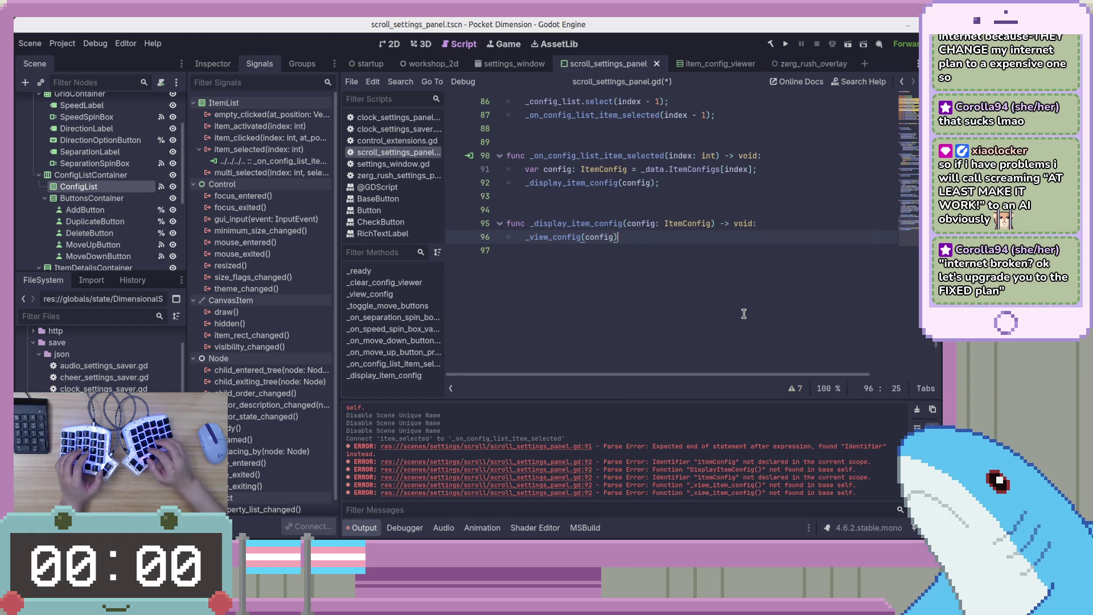
pyautogui.press('Return')
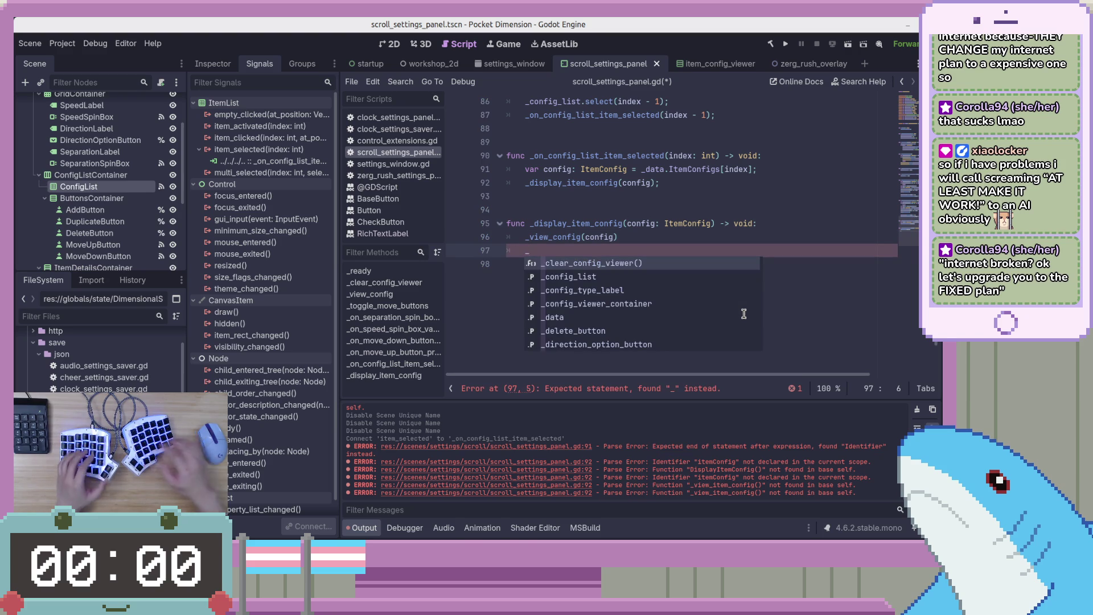
# Select the three button-disable lines 88–90 in ScrollSettingsPanel.cs and return to Godot.
pyautogui.hotkey('alt', 'Tab')
pyautogui.moveTo(641, 218); pyautogui.dragTo(495, 197)
pyautogui.hotkey('ctrl', 'c')
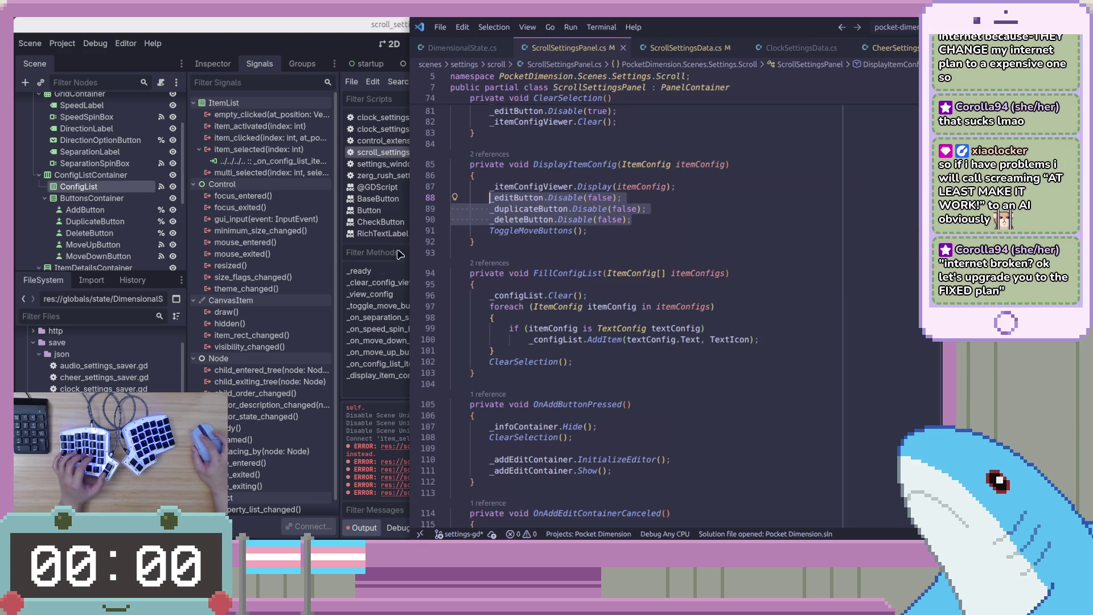
pyautogui.hotkey('alt', 'Tab')
pyautogui.click(597, 249)
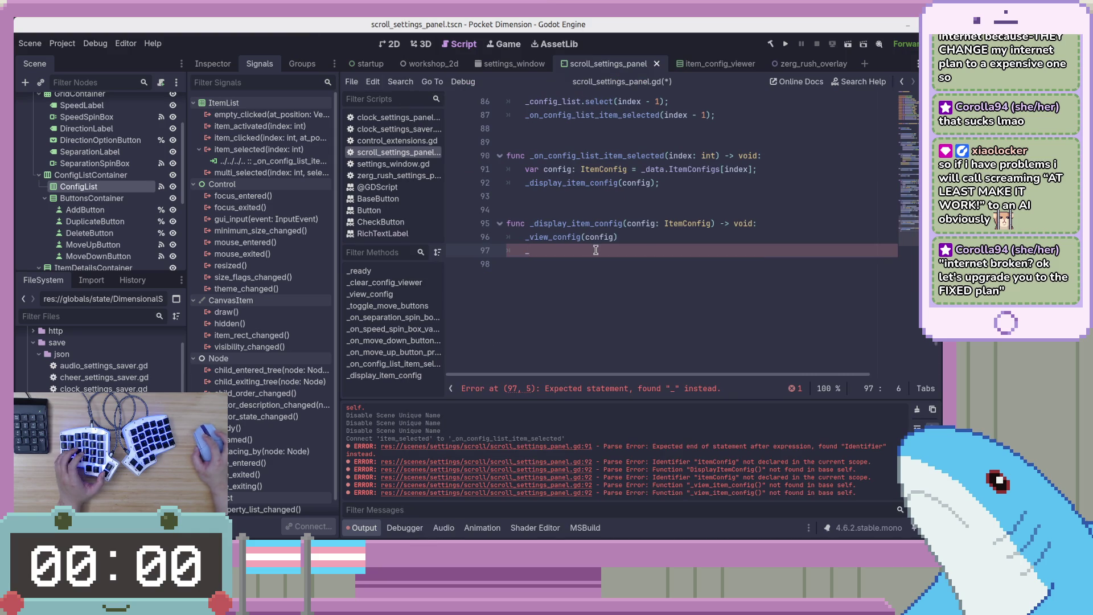
# Paste the three button-disable lines and rename editButton to _edit_button.
pyautogui.hotkey('ctrl', 'v')
pyautogui.press('Up')
pyautogui.press('Up')
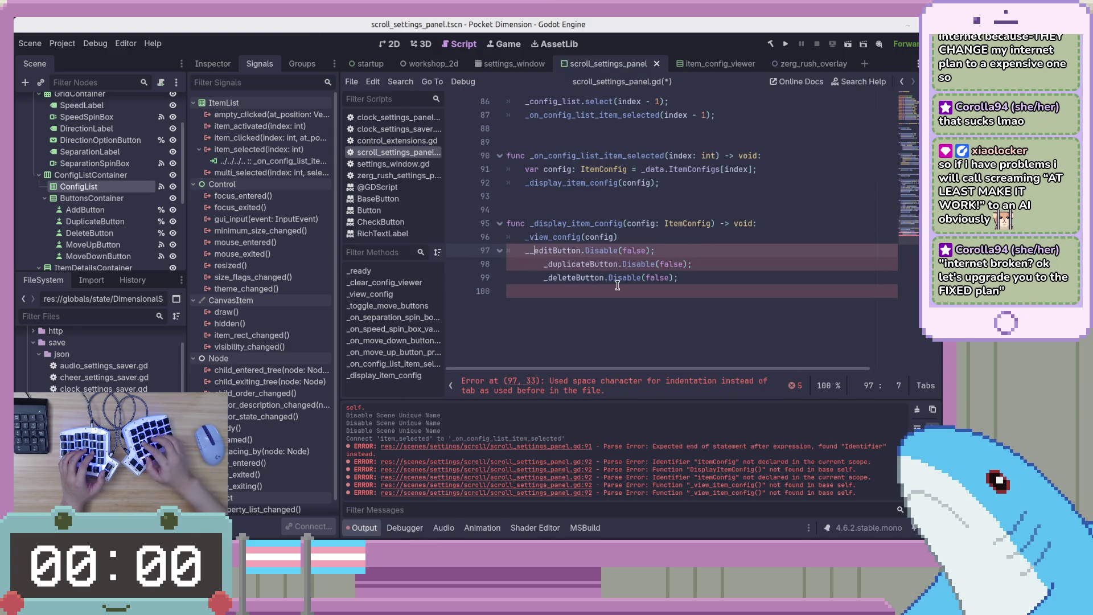
pyautogui.press('BackSpace')
pyautogui.press('Delete')
pyautogui.write('b')
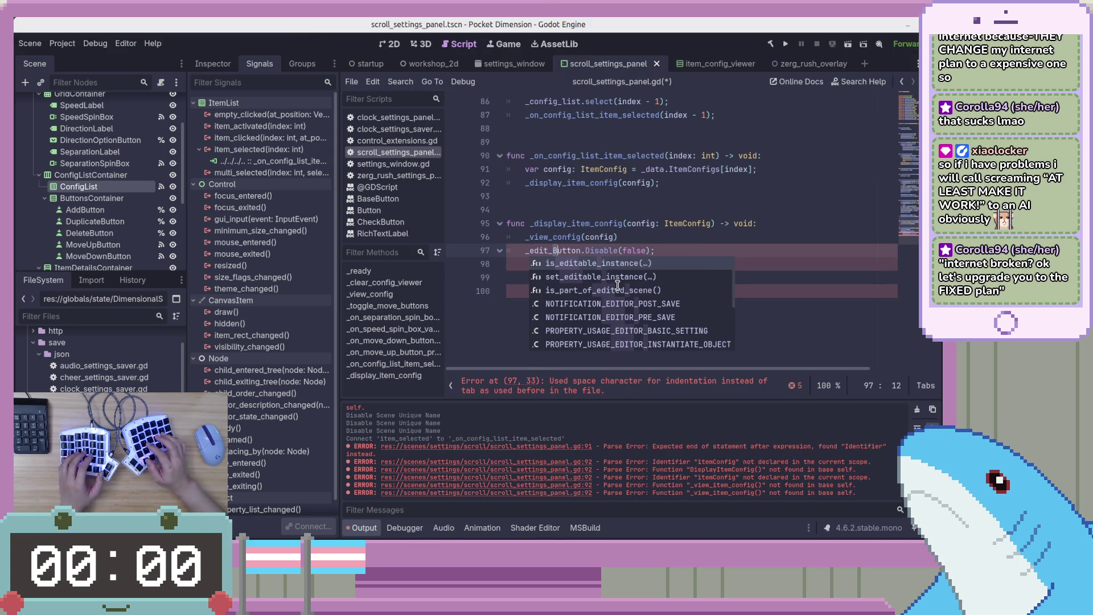
pyautogui.press('Escape')
# Fix the indentation on lines 98–99 and rename the buttons to _duplicate_button and _delete_button.
pyautogui.press('Down')
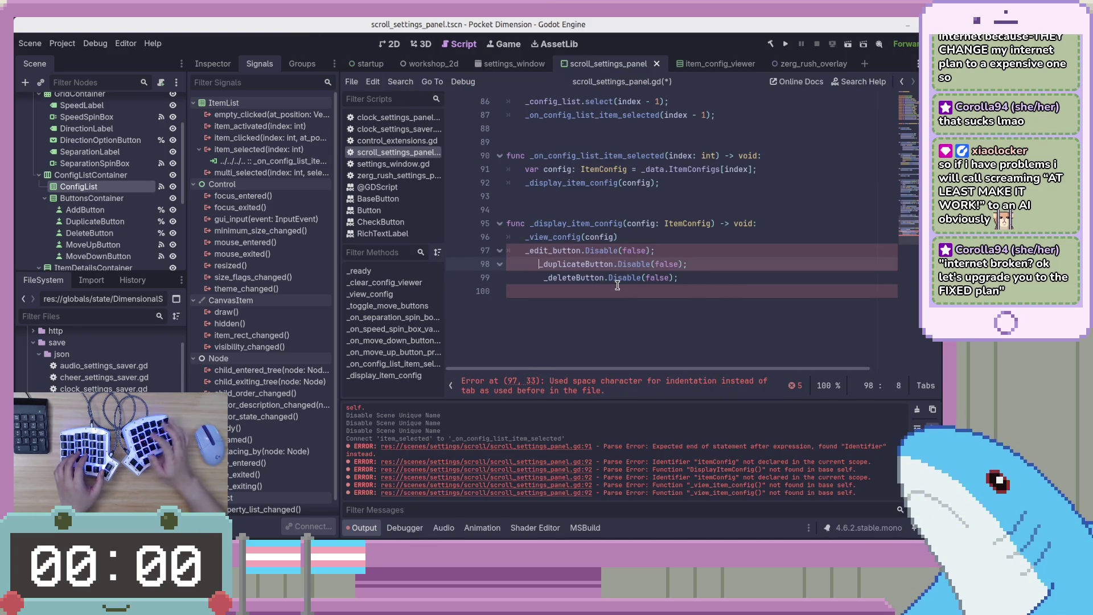
pyautogui.press('Home')
pyautogui.press('BackSpace')
pyautogui.press('BackSpace')
pyautogui.press('BackSpace')
pyautogui.press('Right')
pyautogui.press('Right')
pyautogui.press('Right')
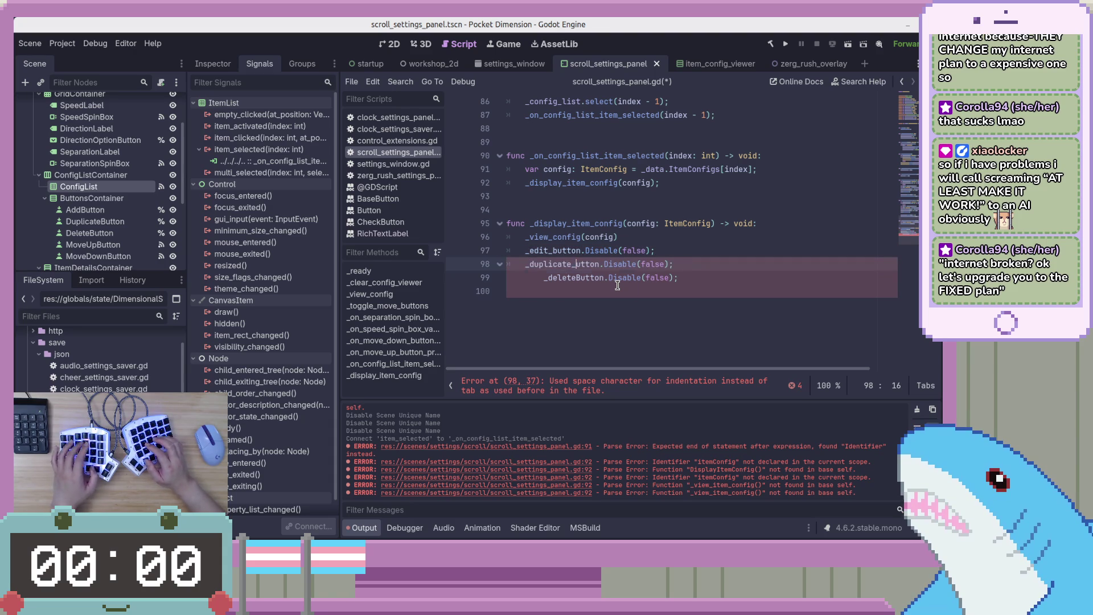
pyautogui.press('Delete')
pyautogui.write('_b')
pyautogui.press('Down')
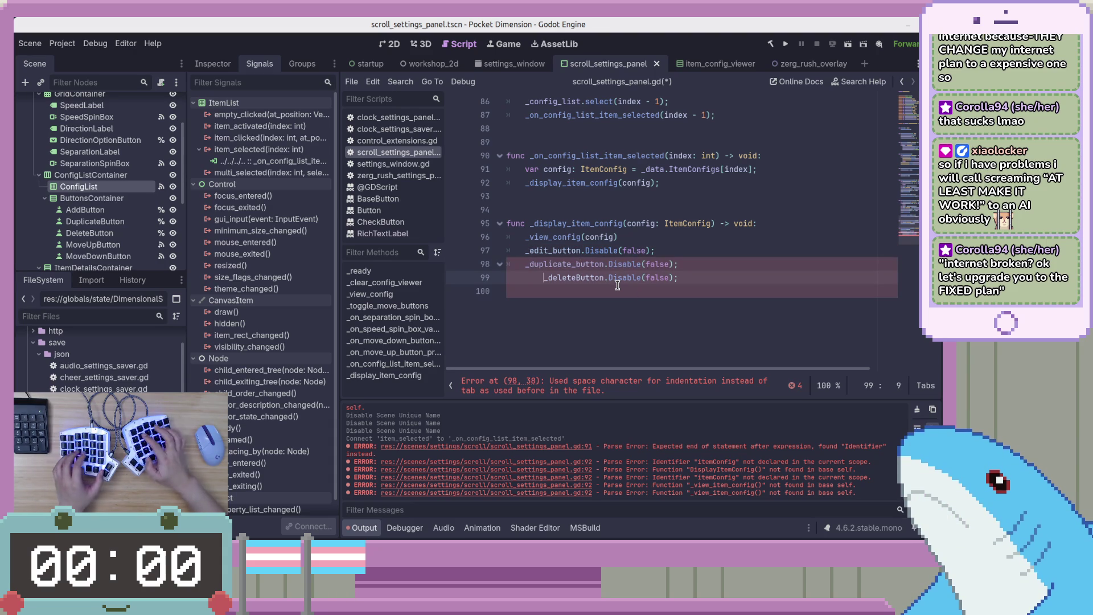
pyautogui.press('BackSpace')
pyautogui.press('BackSpace')
pyautogui.press('BackSpace')
pyautogui.press('Right')
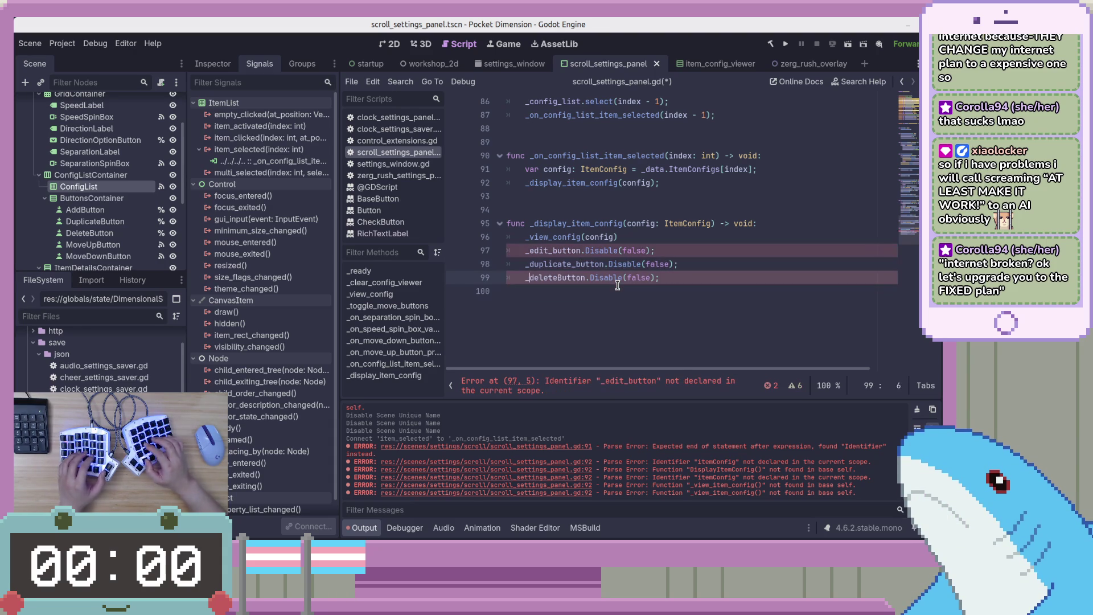
pyautogui.press('Right')
pyautogui.press('Right')
pyautogui.press('Right')
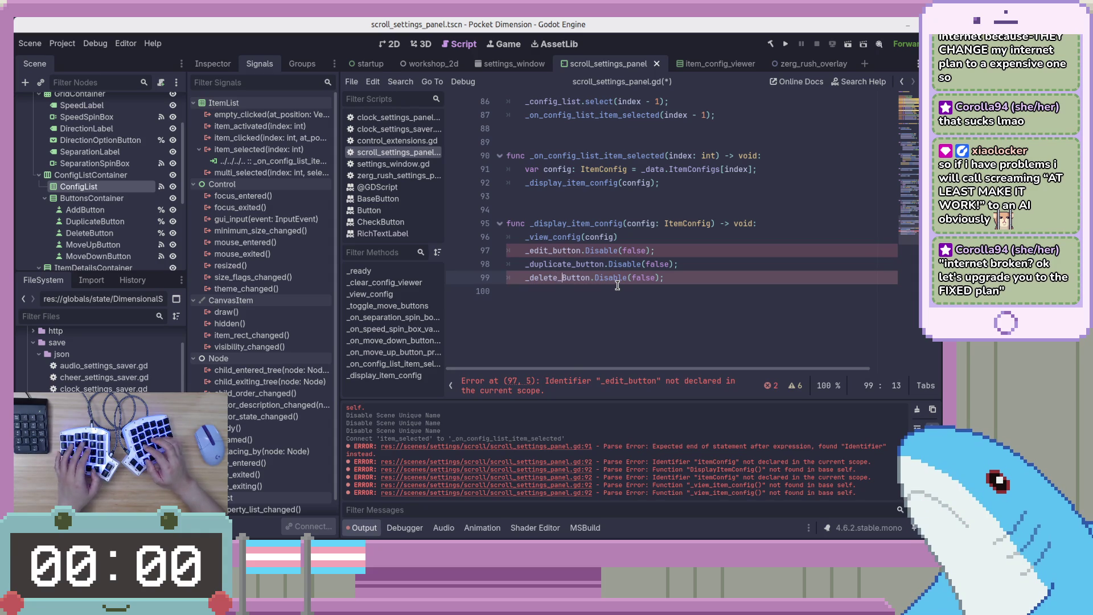
pyautogui.press('Delete')
pyautogui.write('bb')
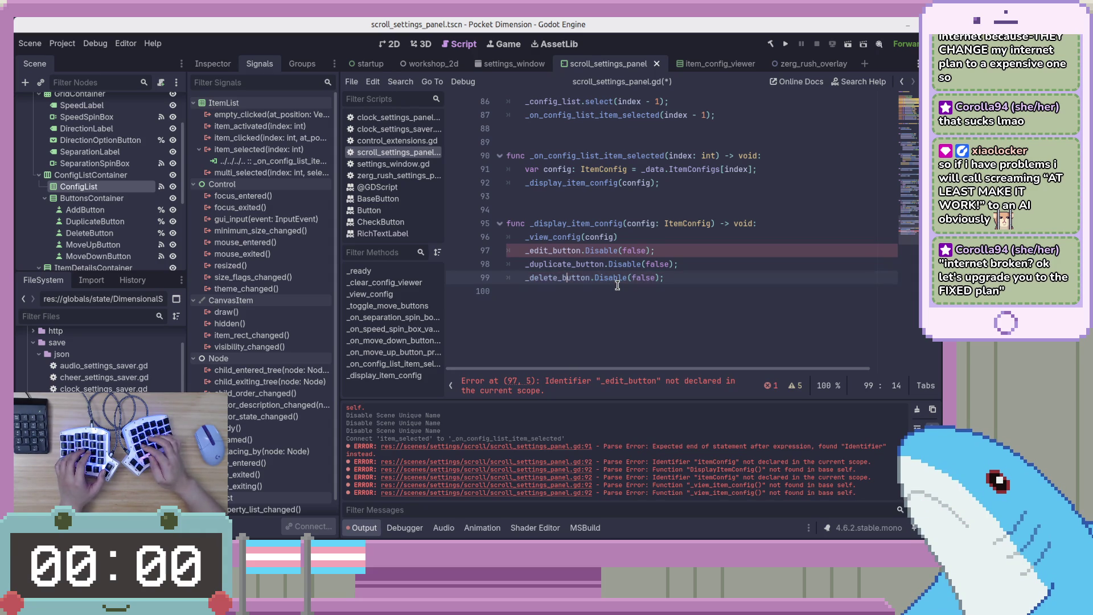
# Rewrite line 98 as ControlExtensions.disable(_duplicate_button, false) and save the script.
pyautogui.press('Up')
pyautogui.press('Right')
pyautogui.press('Right')
pyautogui.press('Right')
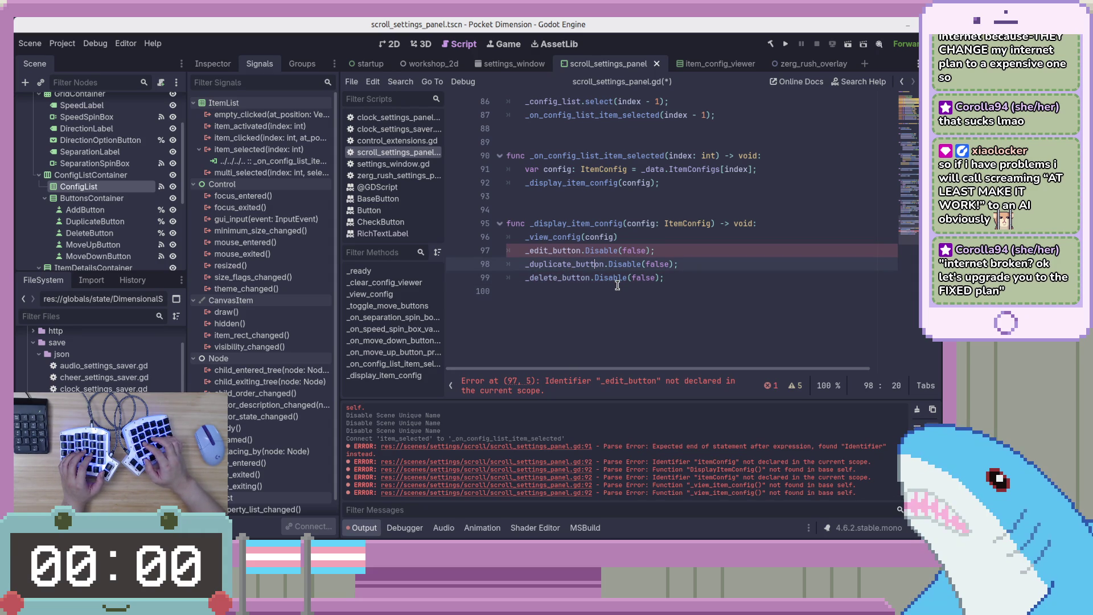
pyautogui.write('ControlExtensions')
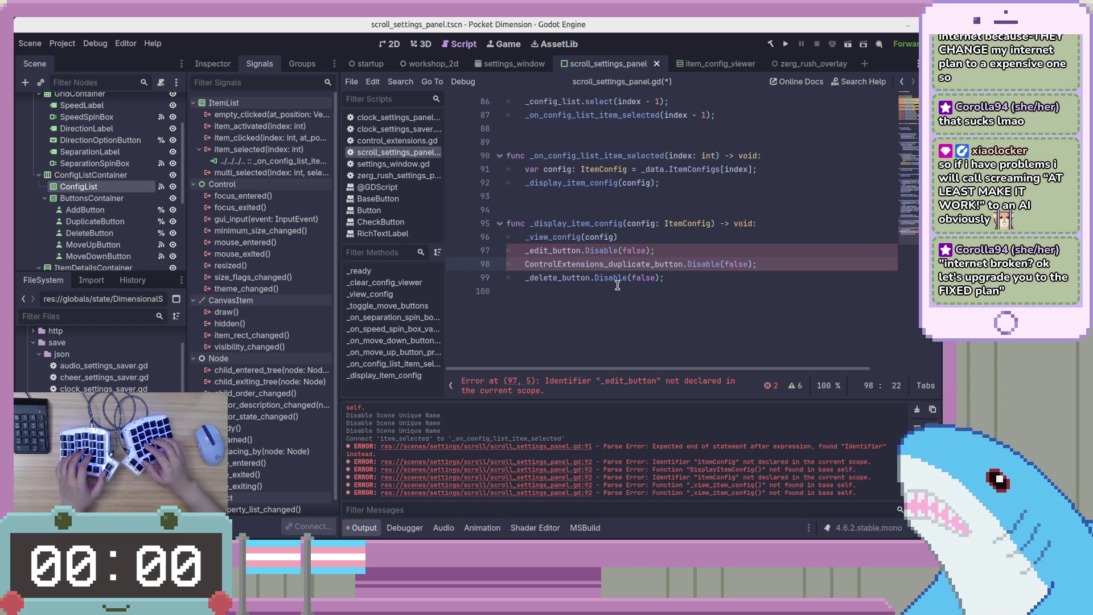
pyautogui.write('.')
pyautogui.press('Return')
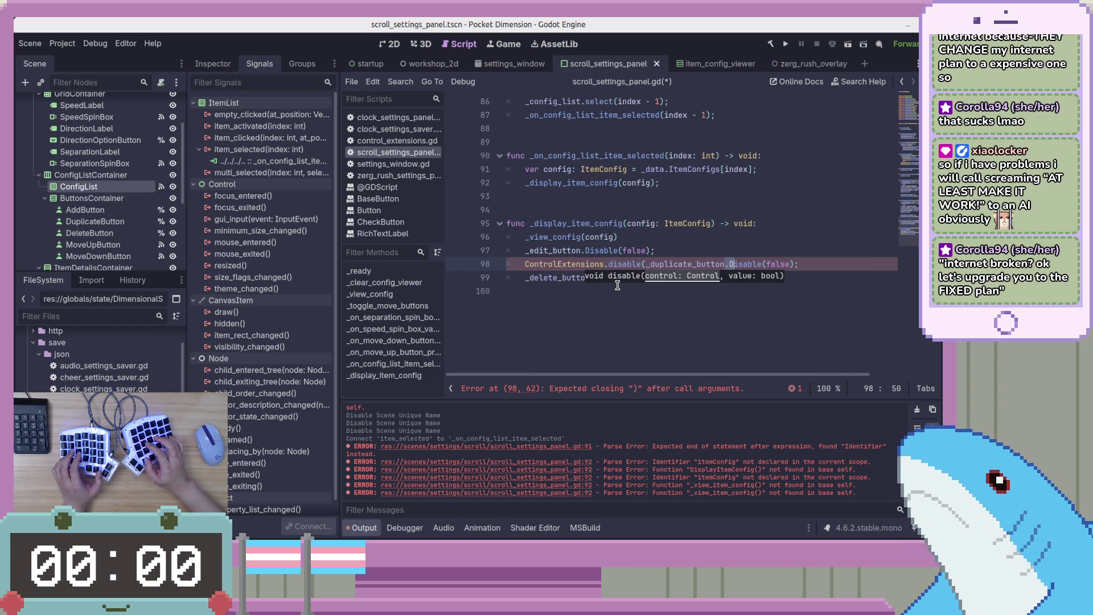
pyautogui.press('BackSpace')
pyautogui.press('BackSpace')
pyautogui.press('BackSpace')
pyautogui.press('Delete')
pyautogui.press('Delete')
pyautogui.press('Delete')
pyautogui.write(',')
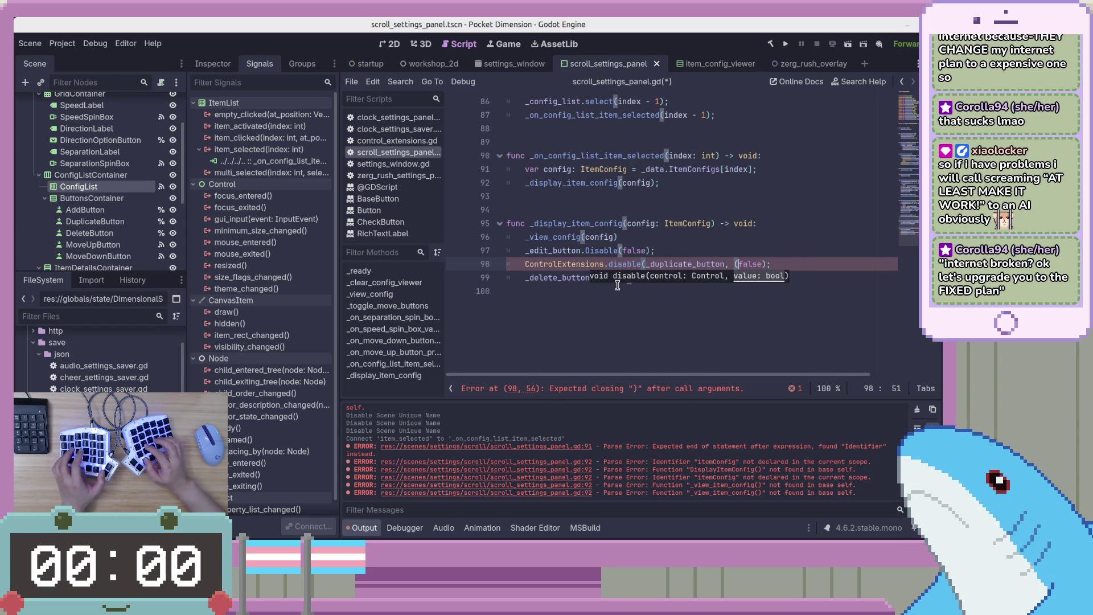
pyautogui.press('End')
pyautogui.hotkey('ctrl', 's')
# Rewrite line 99 as ControlExtensions.disable(_delete_button, false), replacing the old .Disable( call with a comma.
pyautogui.press('Down')
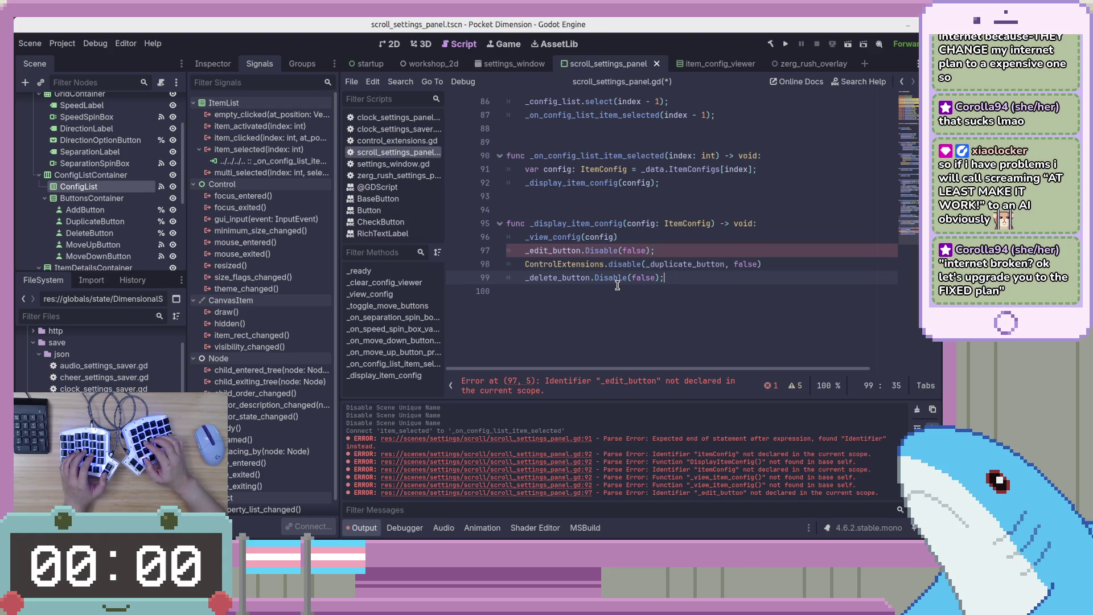
pyautogui.write('ControlE')
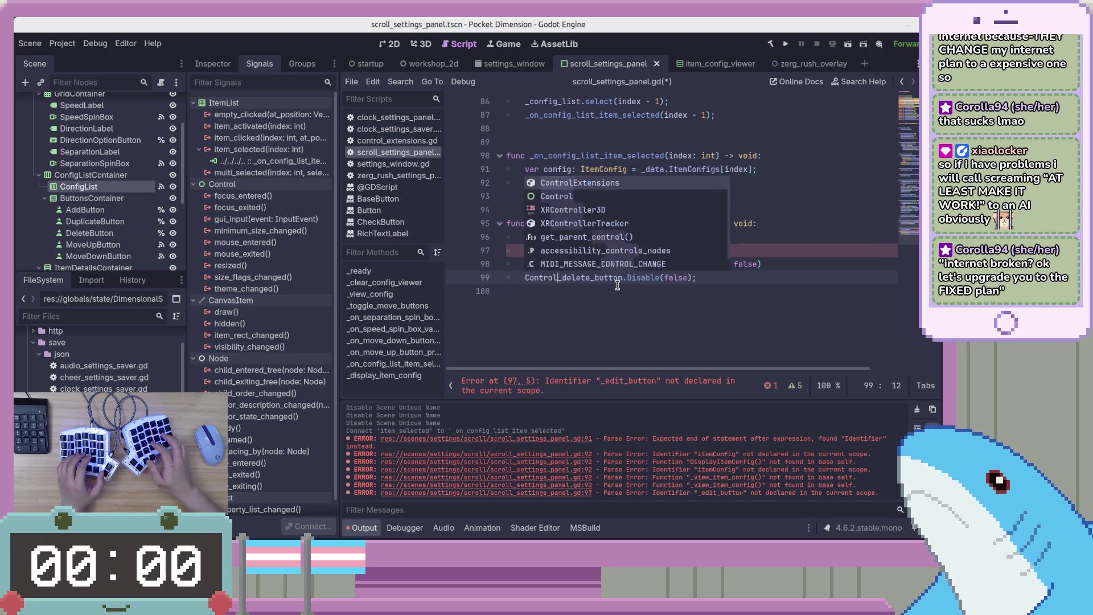
pyautogui.press('Return')
pyautogui.write('.')
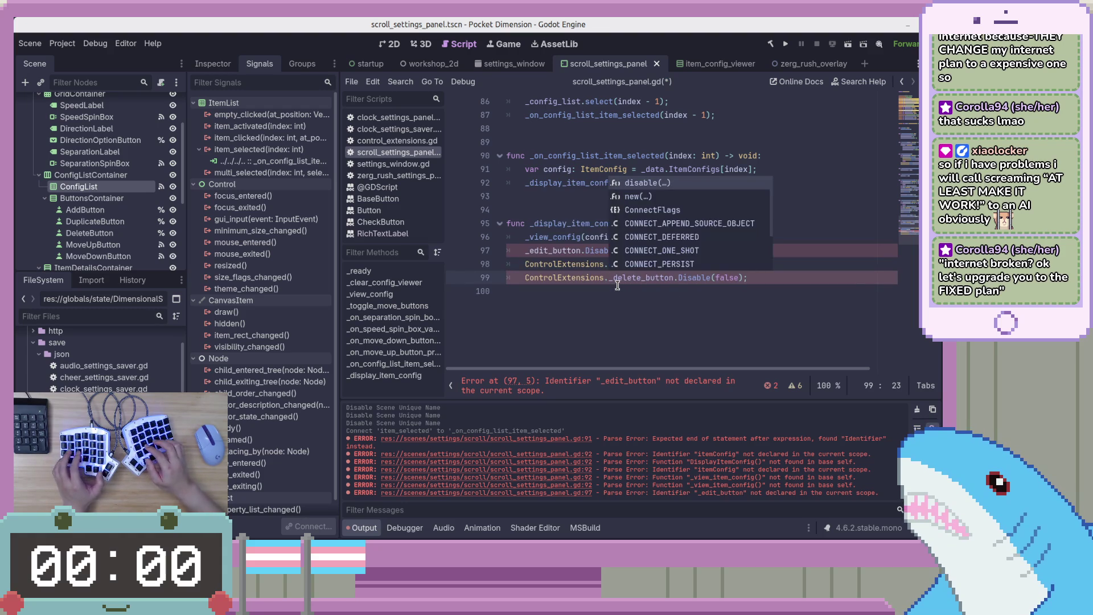
pyautogui.write('dis')
pyautogui.press('Return')
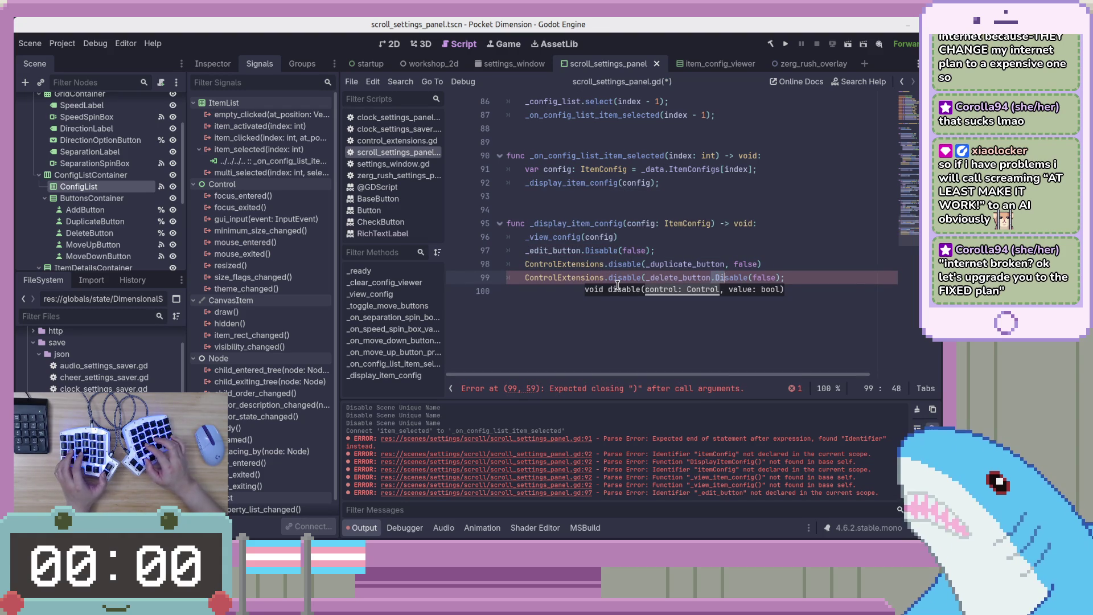
pyautogui.hotkey('ctrl', 'Right')
pyautogui.hotkey('shift', 'Right')
pyautogui.hotkey('shift', 'Right')
pyautogui.hotkey('shift', 'Right')
pyautogui.hotkey('shift', 'Right')
pyautogui.hotkey('shift', 'Right')
pyautogui.press('Right')
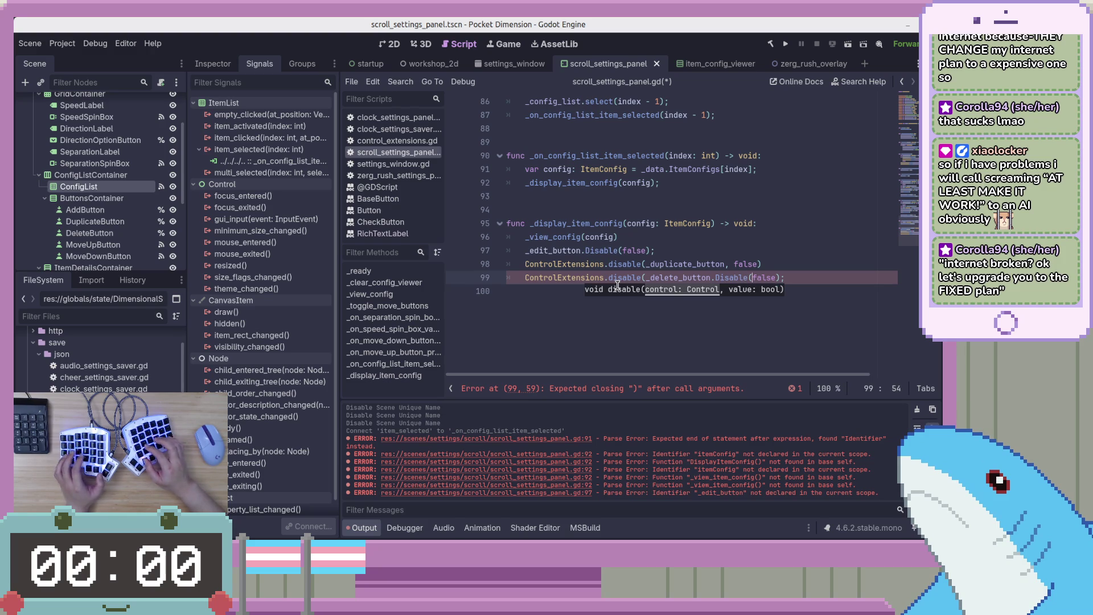
pyautogui.hotkey('ctrl', 'shift', 'Left')
pyautogui.hotkey('shift', 'Left')
pyautogui.write(',')
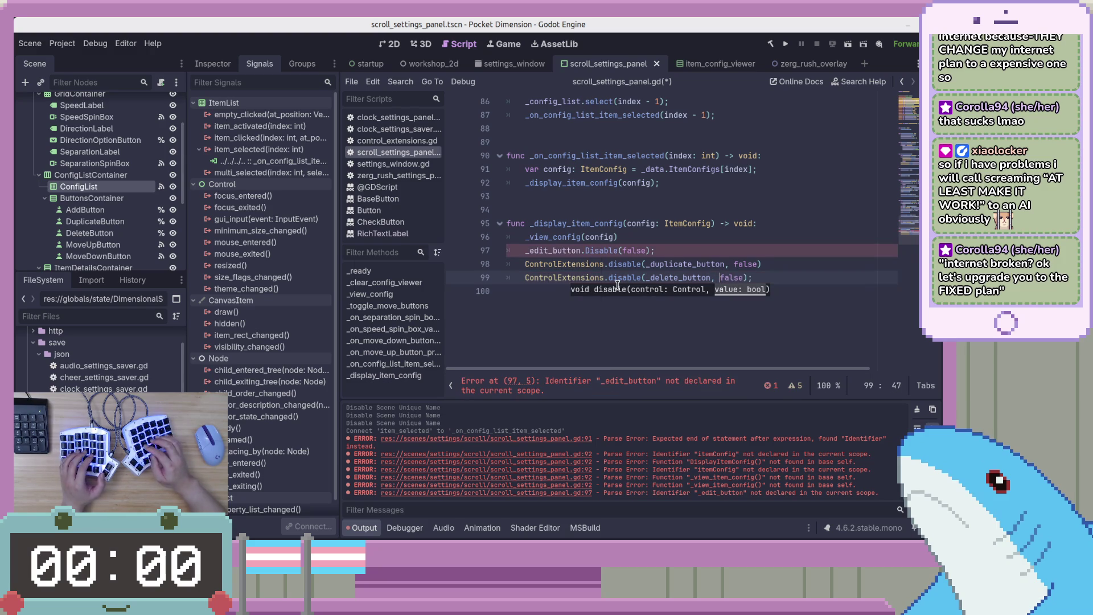
# Delete the trailing semicolons from lines 98 and 99.
pyautogui.press('End')
pyautogui.press('BackSpace')
pyautogui.press('Up')
pyautogui.press('End')
pyautogui.press('BackSpace')
pyautogui.press('Up')
pyautogui.press('Home')
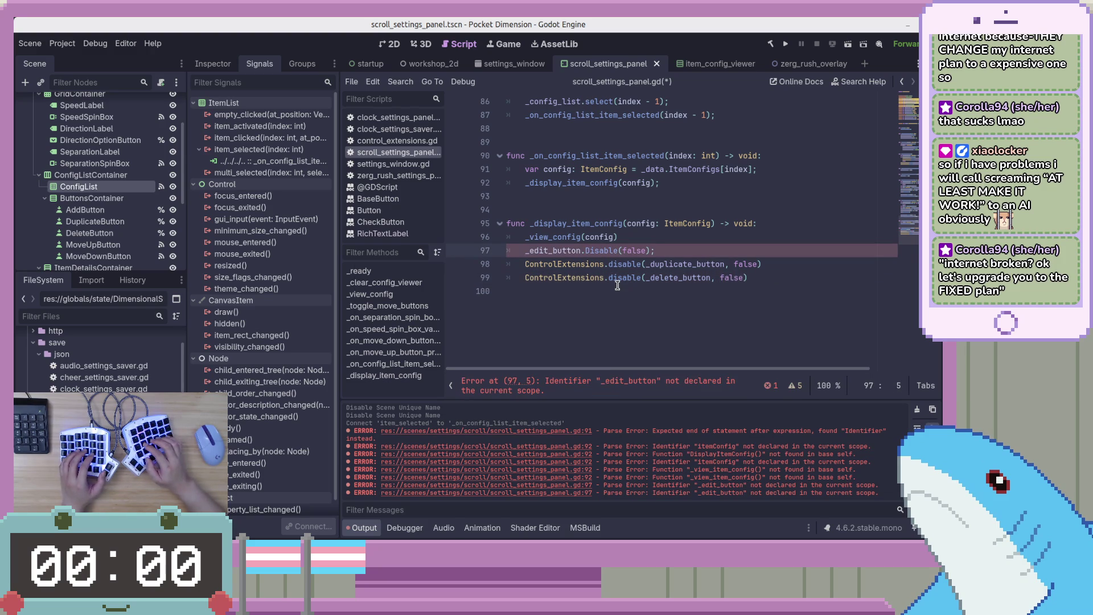
# Turn off unique-name access on the EditButton node in the Scene dock and confirm.
pyautogui.click(617, 288)
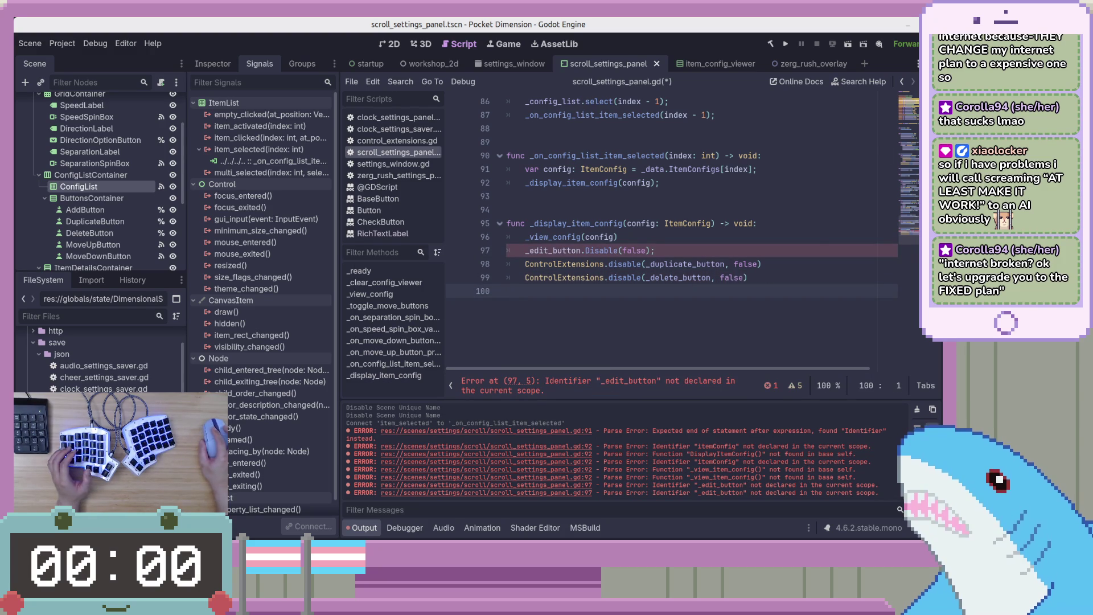
pyautogui.scroll(20, 672, 228)
pyautogui.scroll(-1, 671, 228)
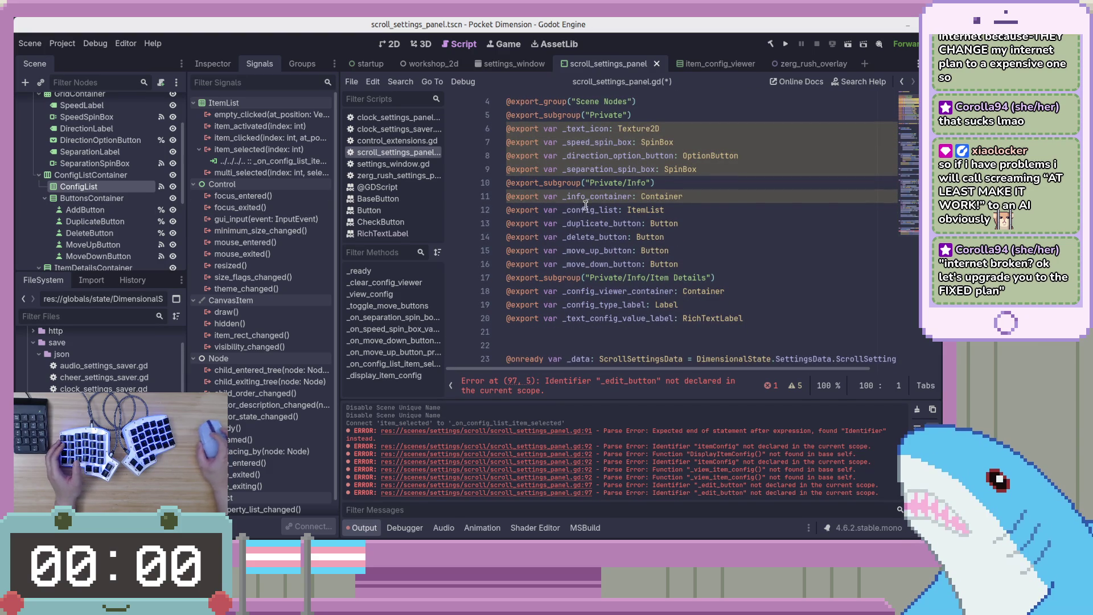
pyautogui.click(617, 197)
pyautogui.scroll(-5, 110, 228)
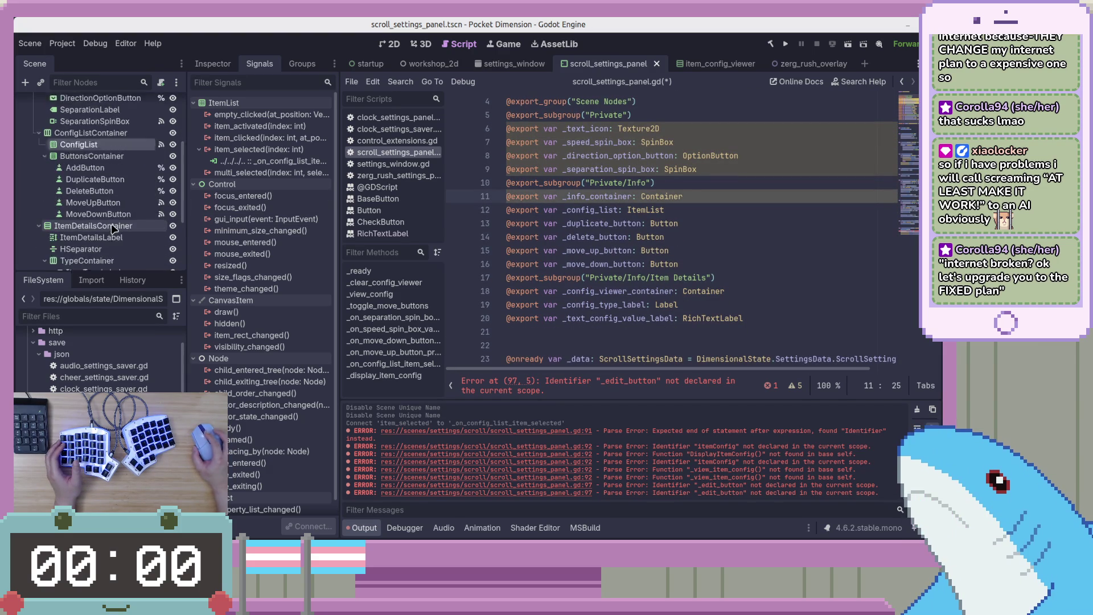
pyautogui.click(108, 242)
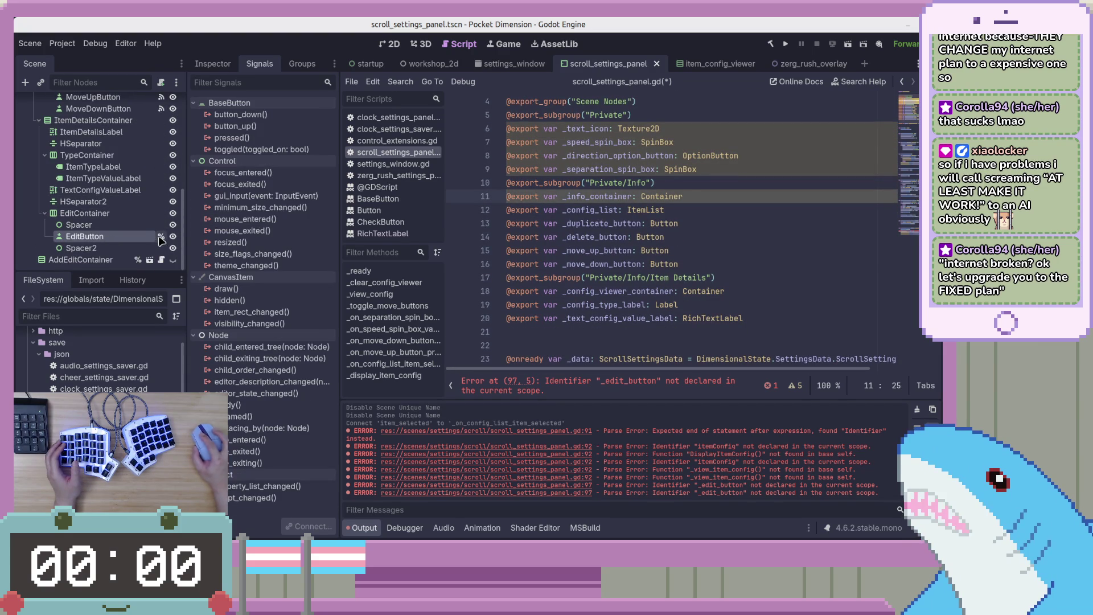
pyautogui.click(161, 236)
pyautogui.press('Return')
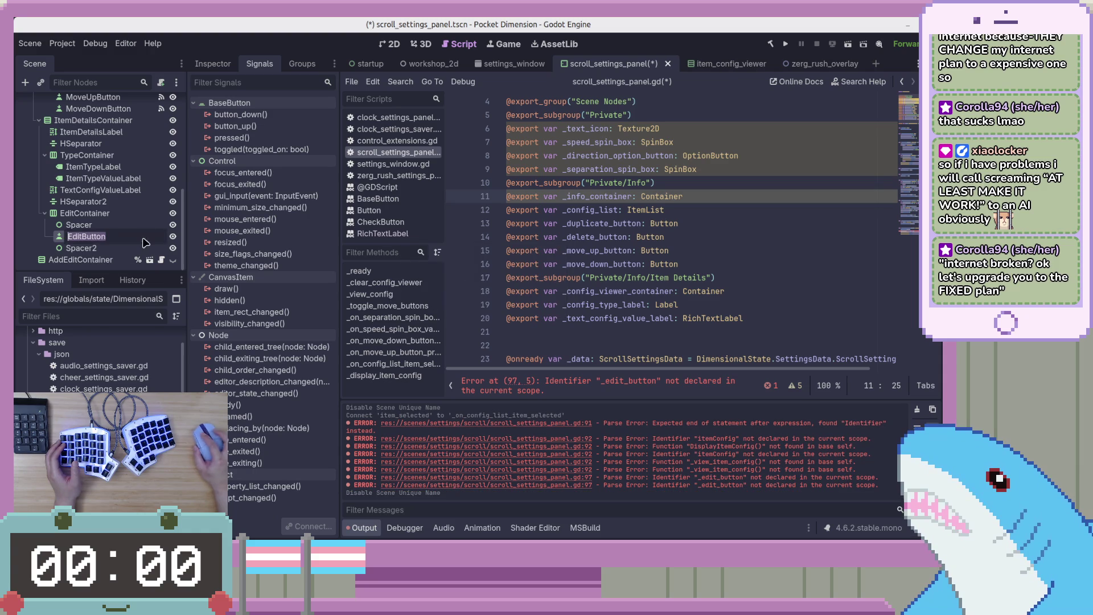
pyautogui.click(722, 277)
pyautogui.click(766, 317)
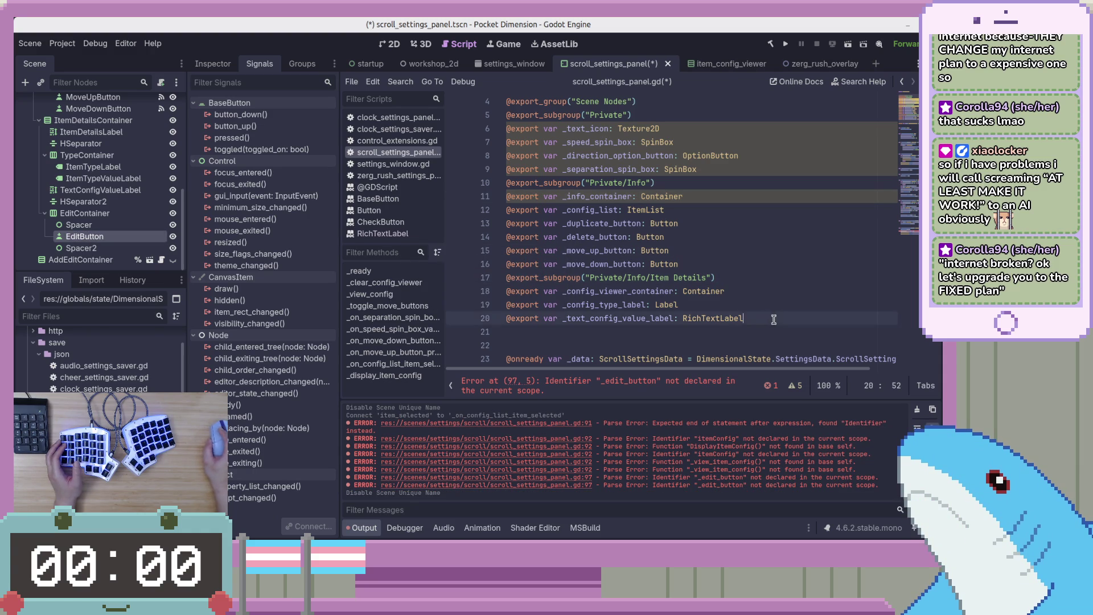
pyautogui.press('Return')
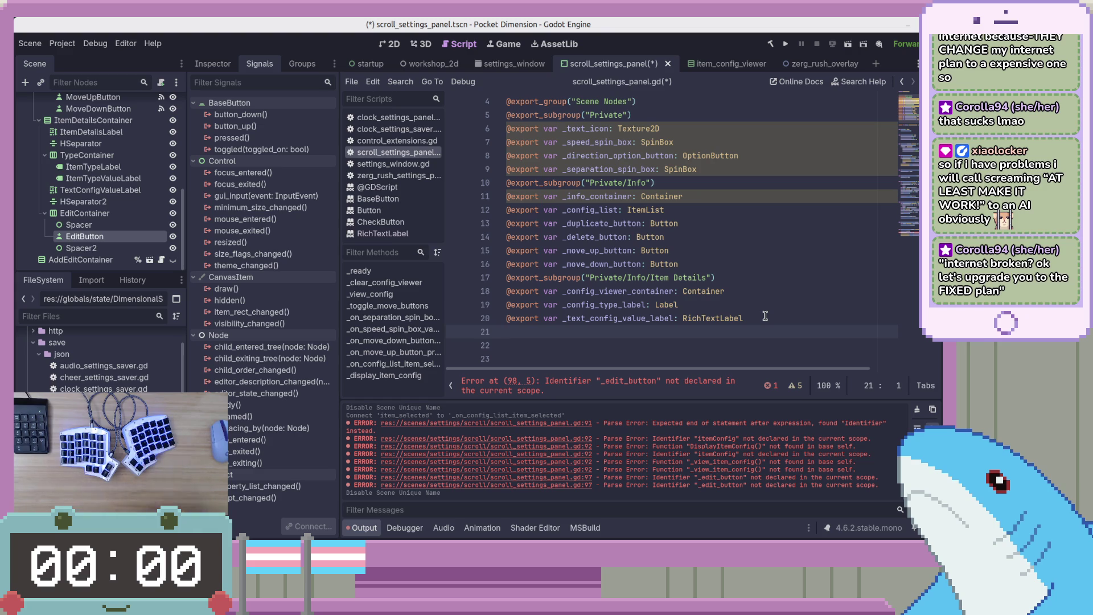
pyautogui.press('Up')
pyautogui.press('End')
pyautogui.press('Up')
pyautogui.press('Up')
pyautogui.press('Up')
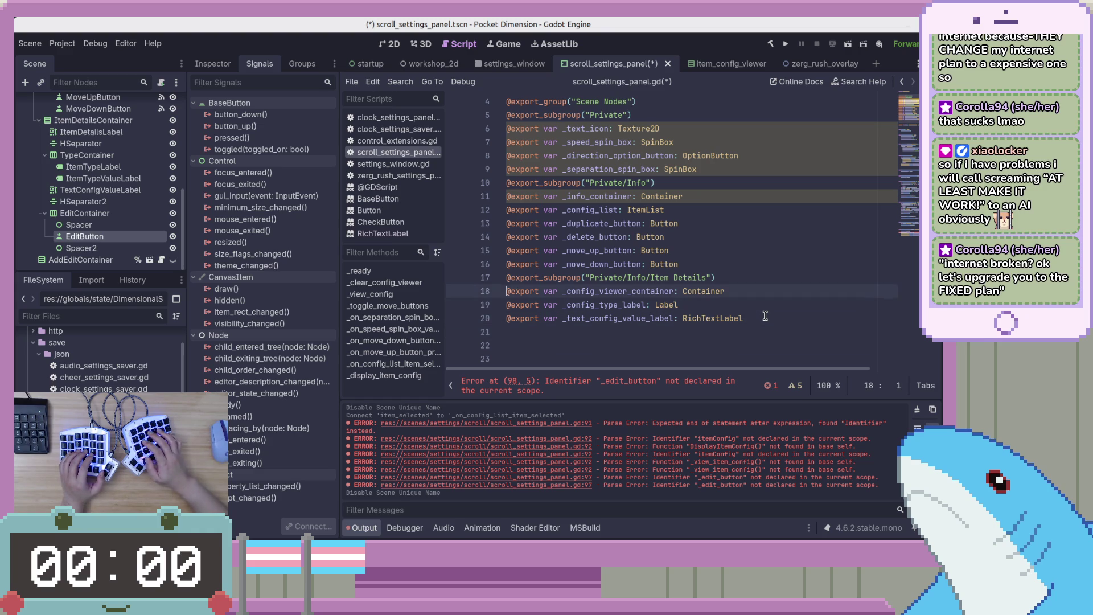
pyautogui.press('Return')
pyautogui.write('@export va')
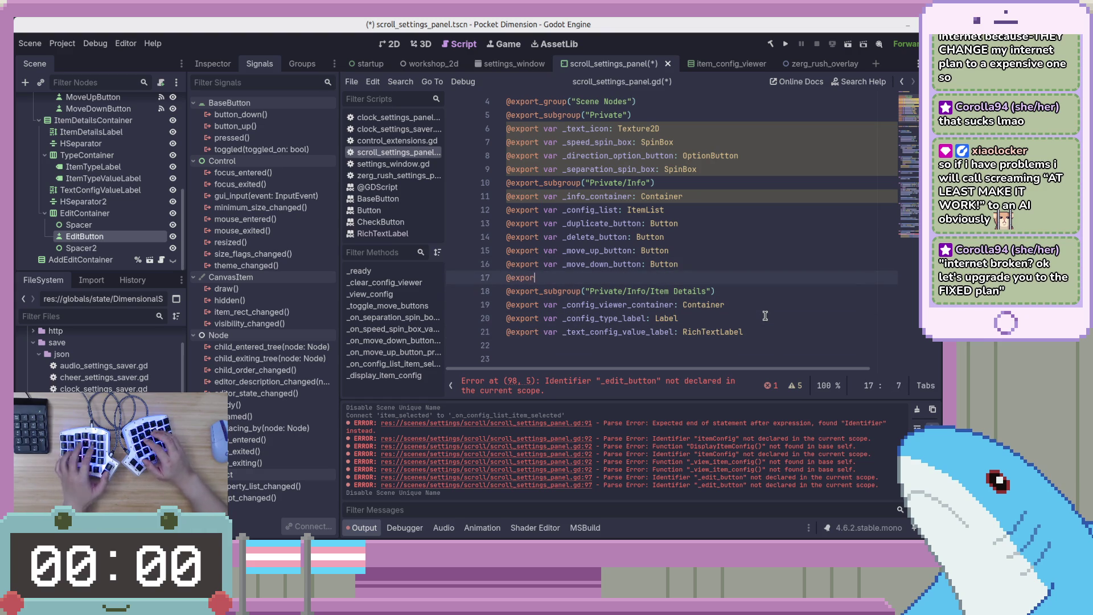
pyautogui.write('r _edit_')
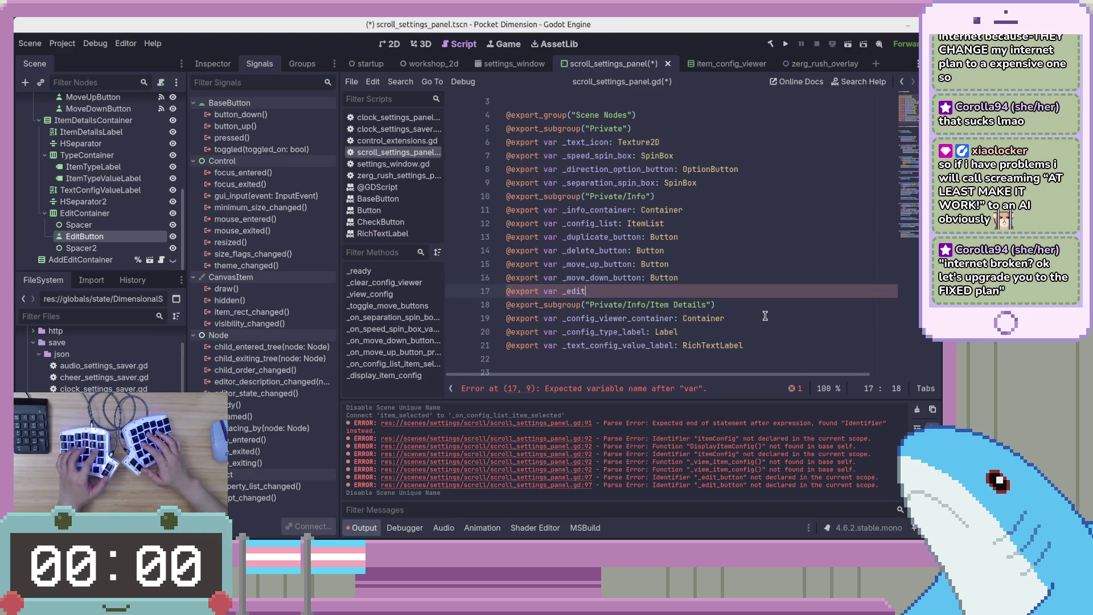
pyautogui.write('button')
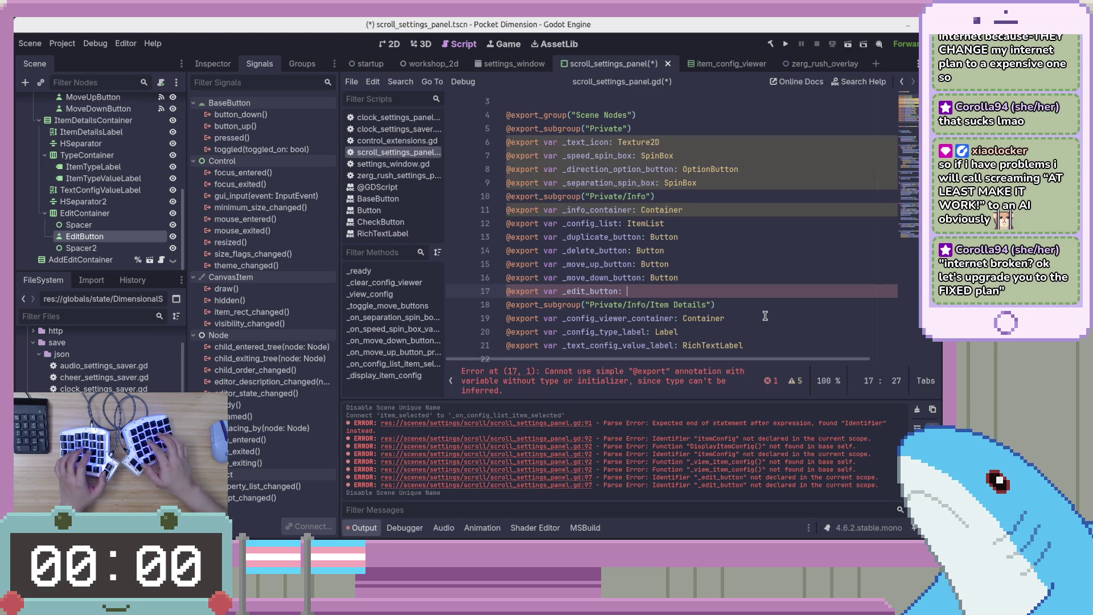
pyautogui.write(': Button')
pyautogui.hotkey('ctrl', 's')
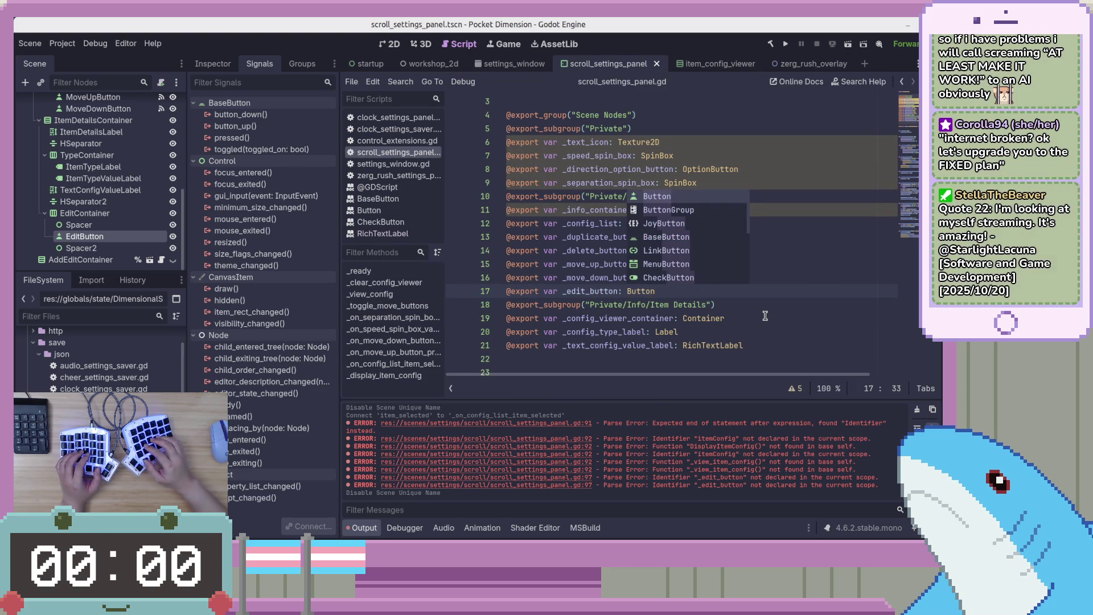
# Check the neighbouring button declarations, then return to the edit-button line in _display_item_config.
pyautogui.press('Escape')
pyautogui.press('Up')
pyautogui.press('Up')
pyautogui.press('Up')
pyautogui.press('Down')
pyautogui.press('Down')
pyautogui.press('Down')
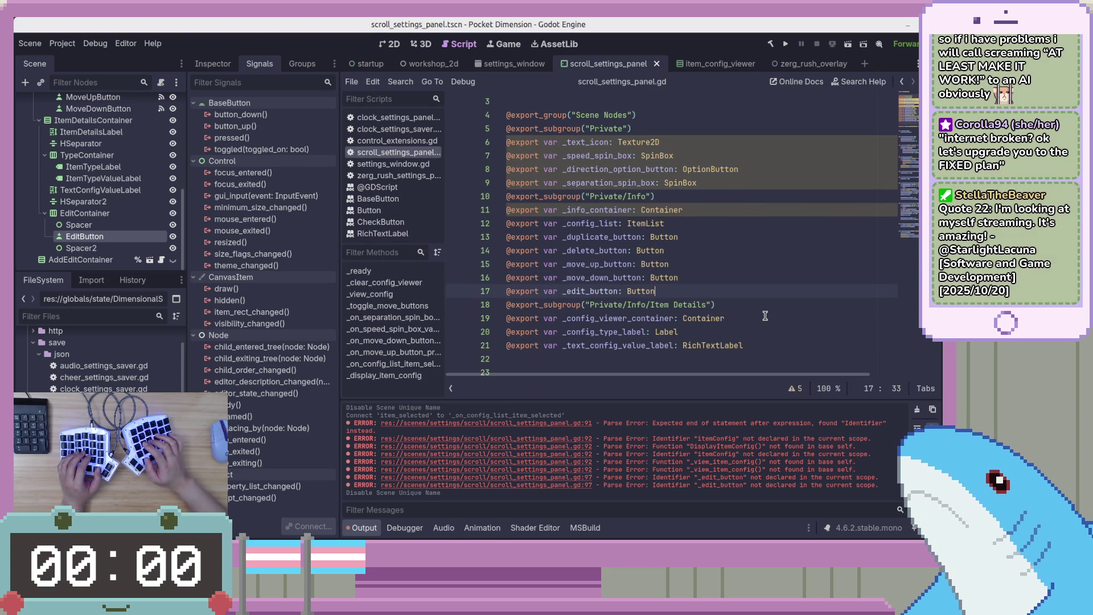
pyautogui.hotkey('alt', 'Left')
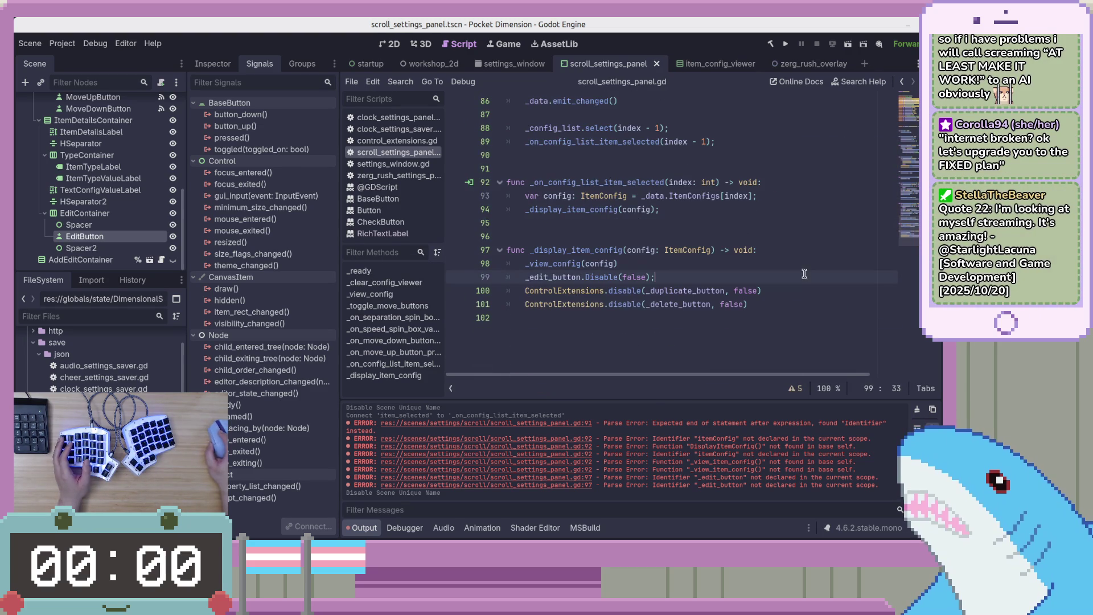
pyautogui.click(817, 317)
pyautogui.click(820, 291)
pyautogui.press('Down')
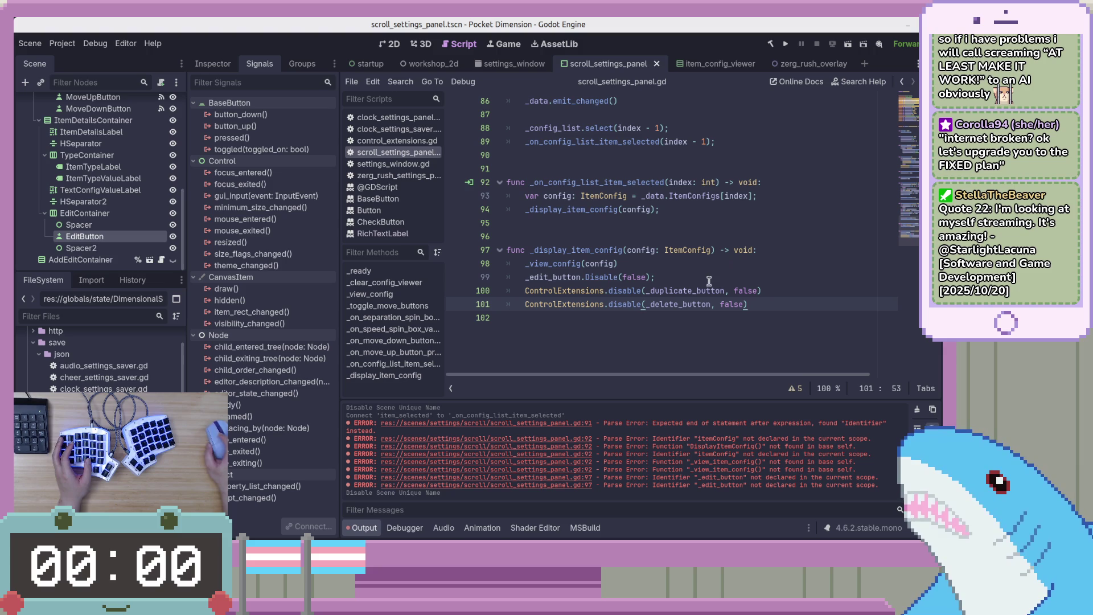
pyautogui.click(708, 279)
pyautogui.press('Down')
pyautogui.press('Up')
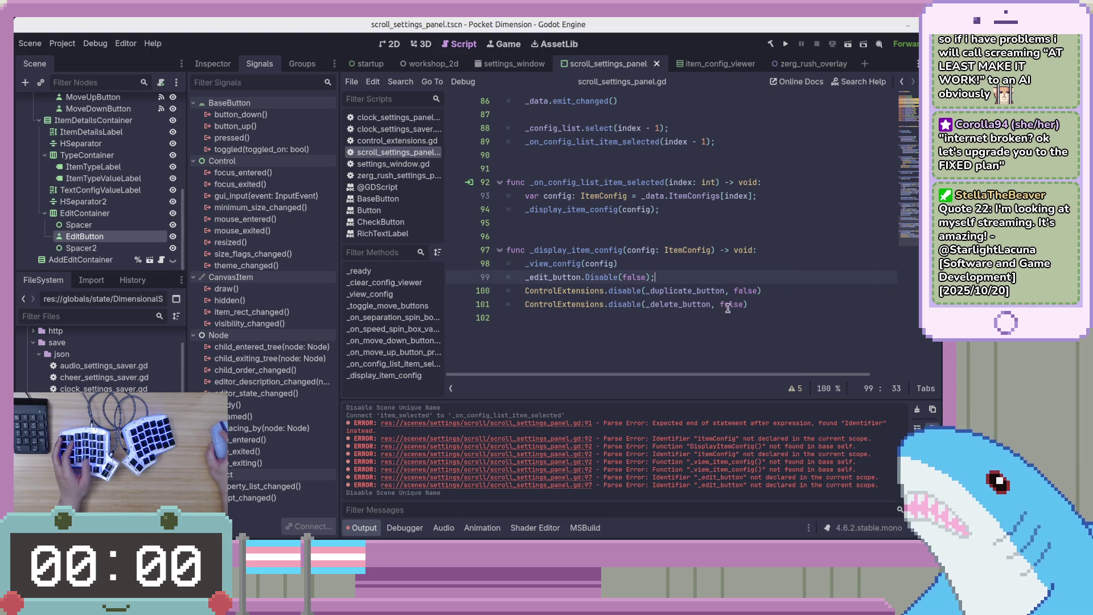
pyautogui.press('Down')
pyautogui.click(741, 262)
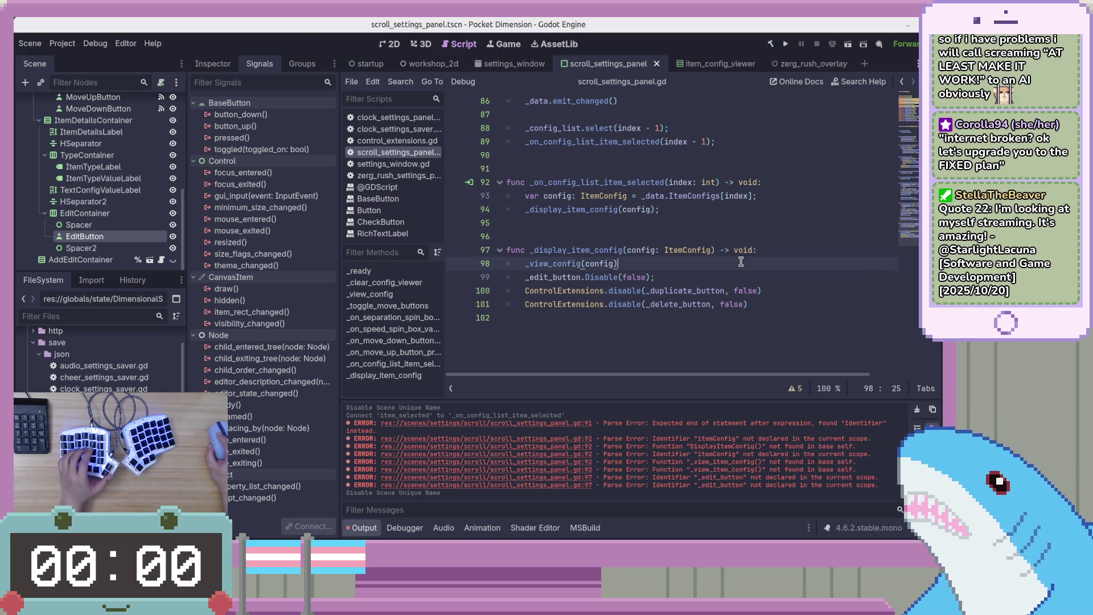
pyautogui.click(830, 296)
pyautogui.click(774, 275)
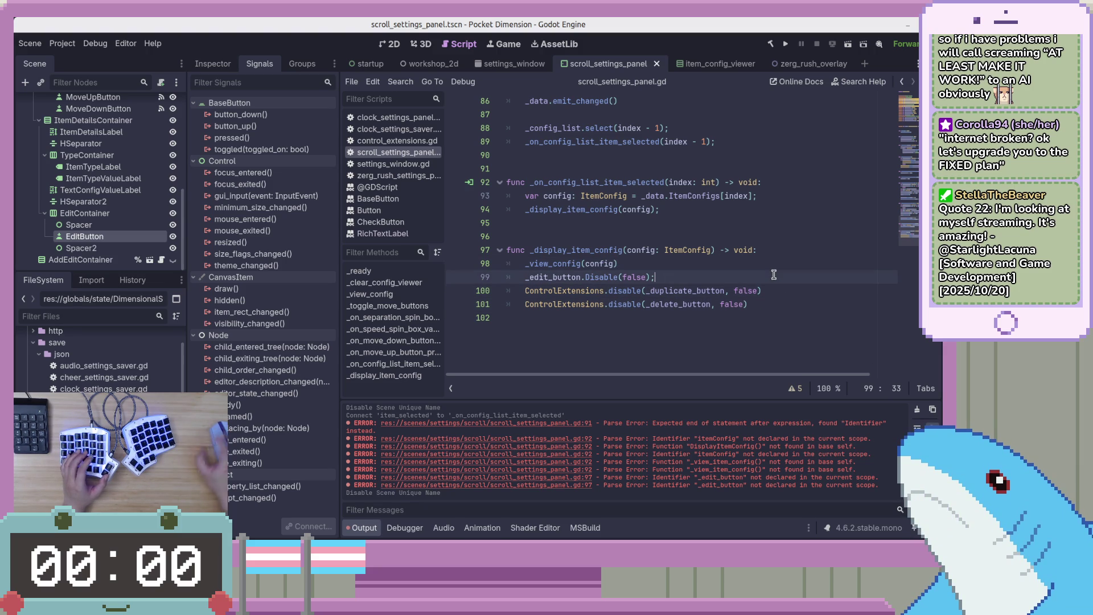
pyautogui.write('ControlExte')
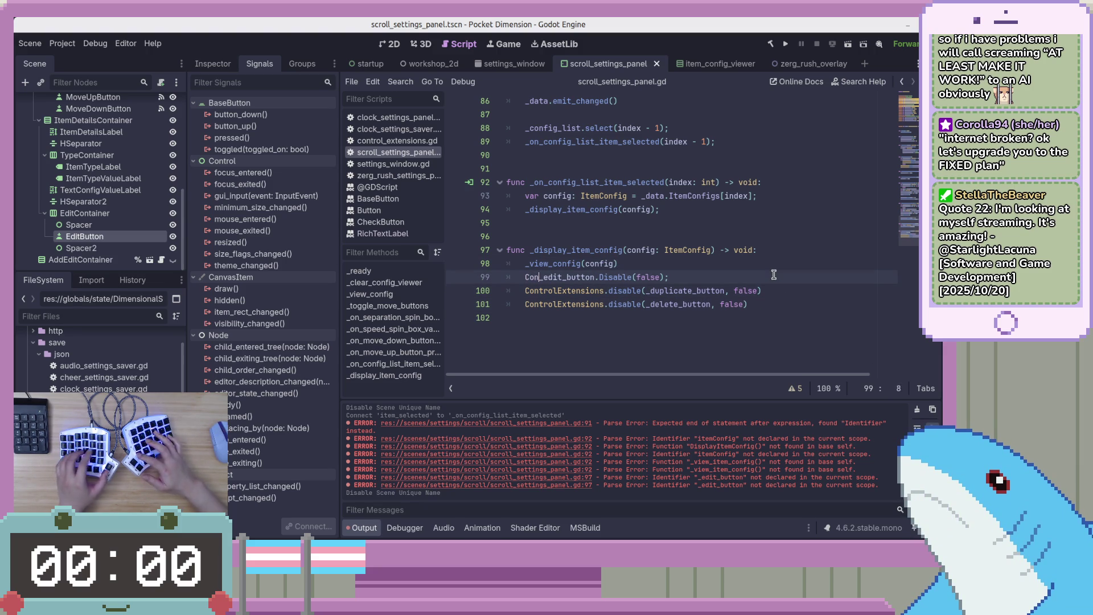
pyautogui.write('nsions.dispa')
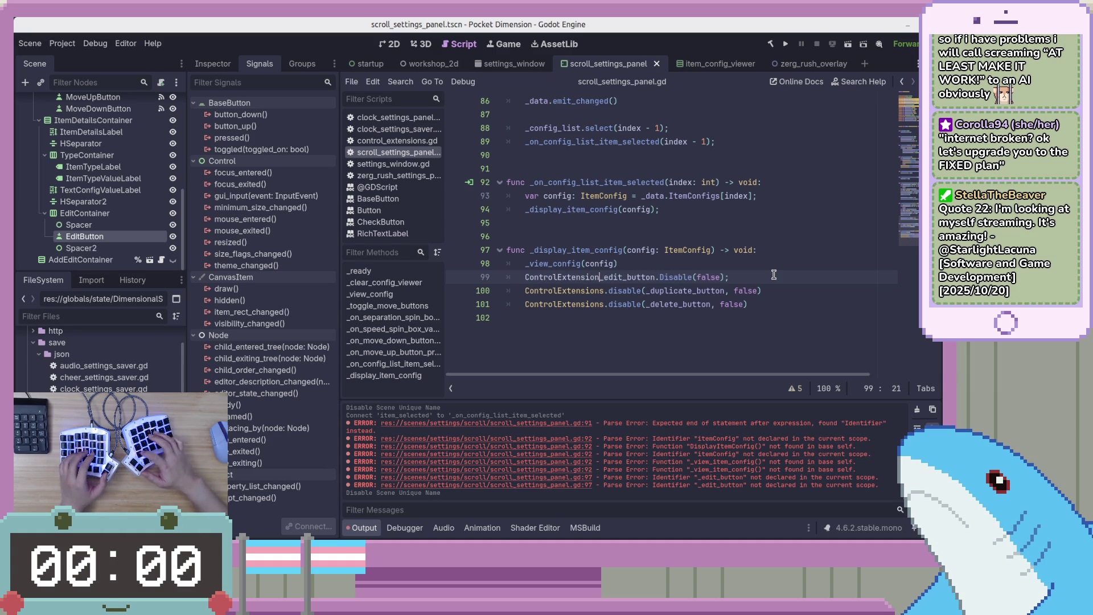
pyautogui.press('BackSpace')
pyautogui.press('BackSpace')
pyautogui.write('able(')
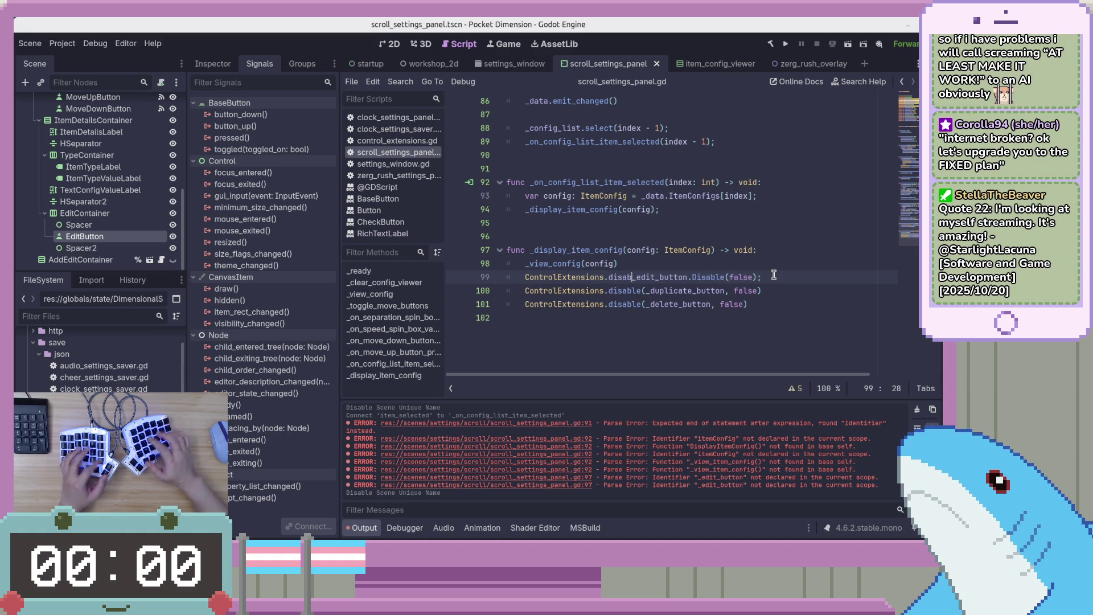
pyautogui.hotkey('shift', 'Right')
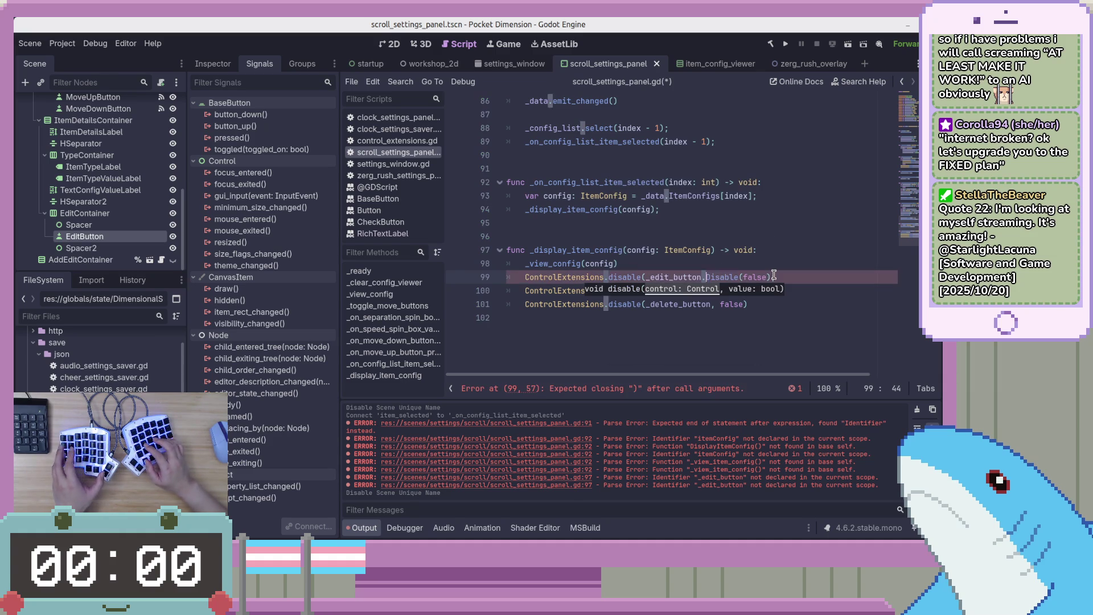
pyautogui.write(',')
pyautogui.hotkey('ctrl', 's')
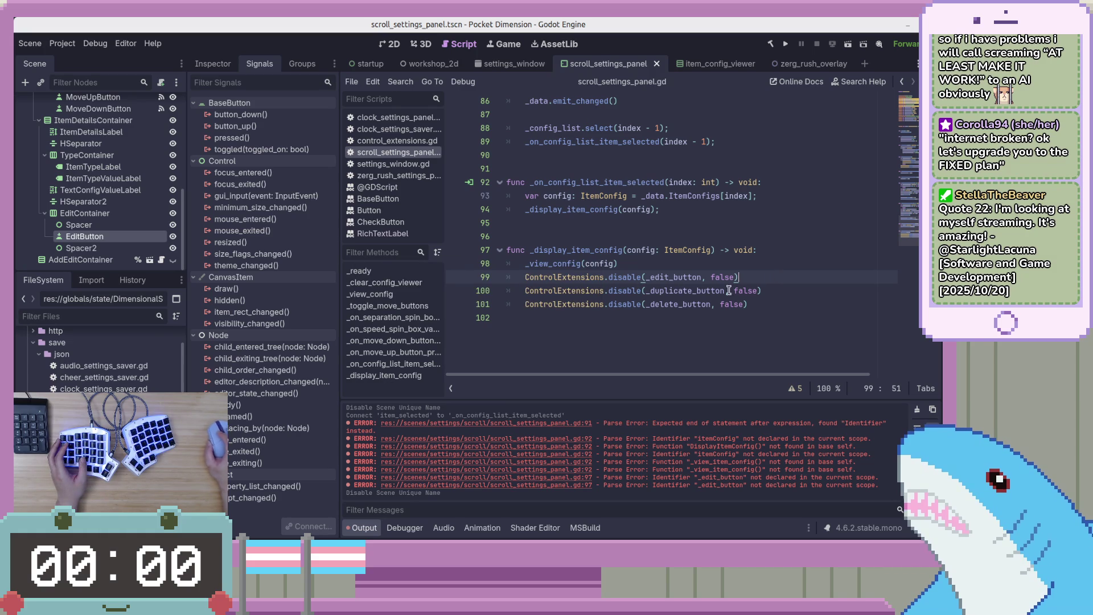
pyautogui.click(675, 292)
pyautogui.click(752, 304)
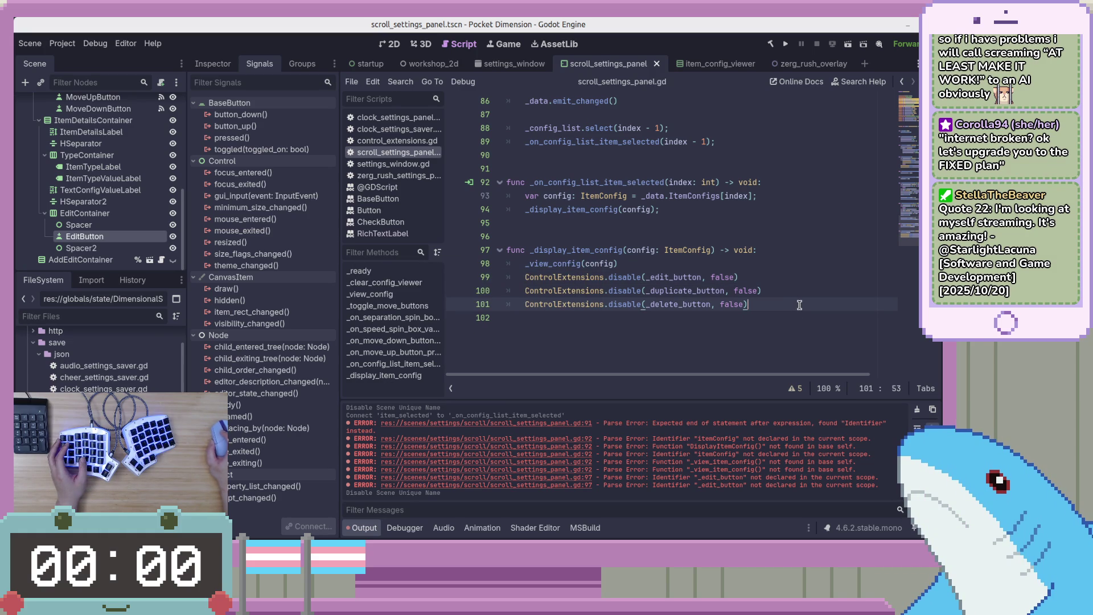
pyautogui.click(557, 262)
pyautogui.click(806, 299)
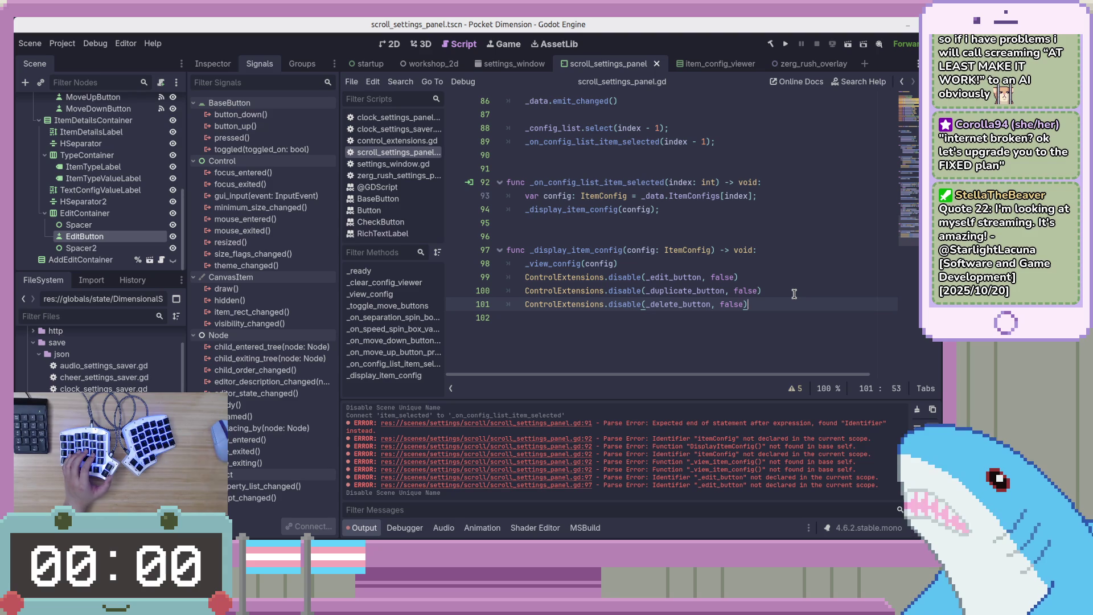
pyautogui.scroll(5, 669, 273)
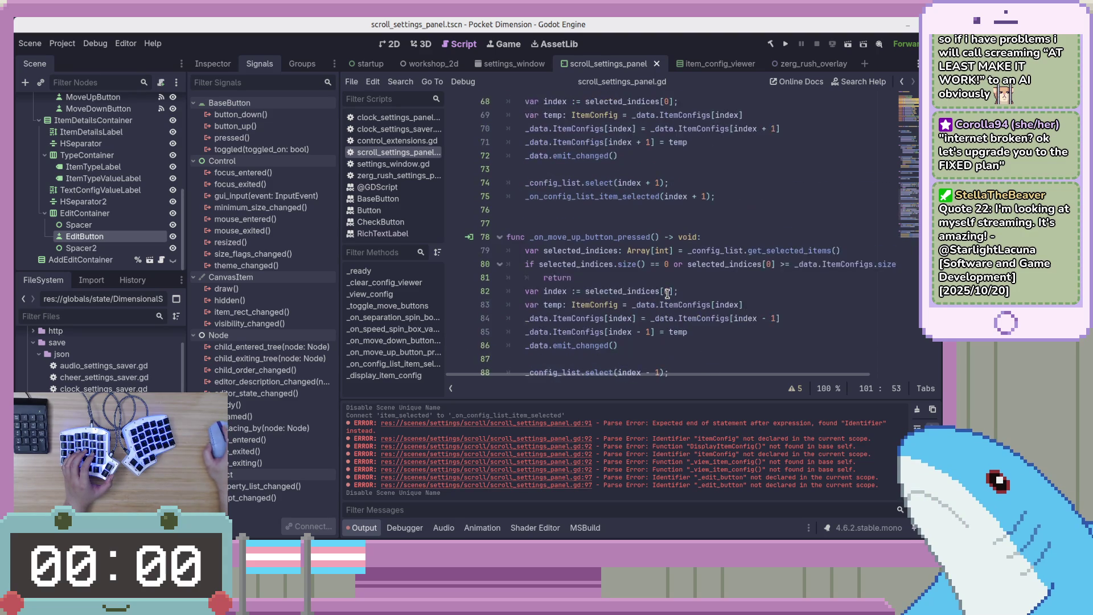
pyautogui.scroll(-5, 670, 293)
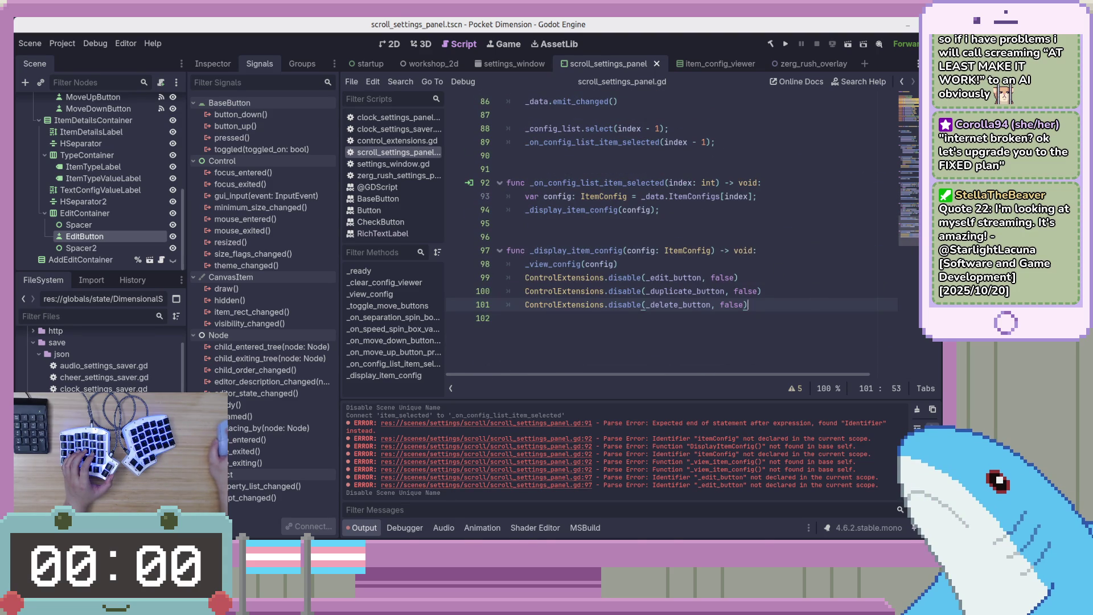
pyautogui.hotkey('alt', 'Tab')
# Collapse DisplayItemConfig and inspect FillConfigList's parameters and references in ScrollSettingsPanel.cs.
pyautogui.scroll(2, 558, 326)
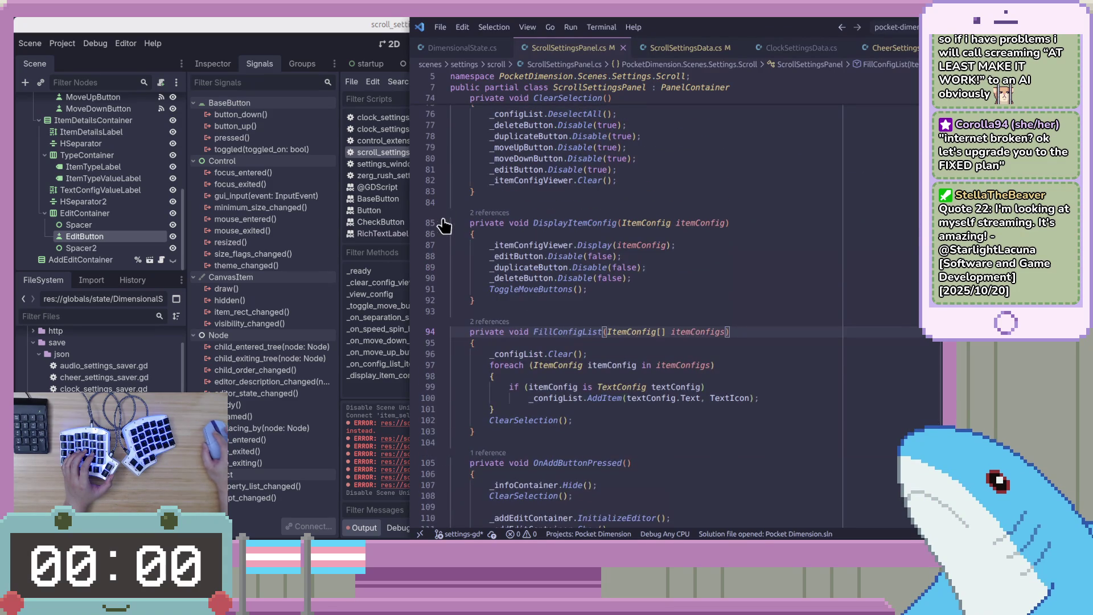
pyautogui.click(444, 222)
pyautogui.click(610, 298)
pyautogui.click(648, 255)
pyautogui.click(646, 309)
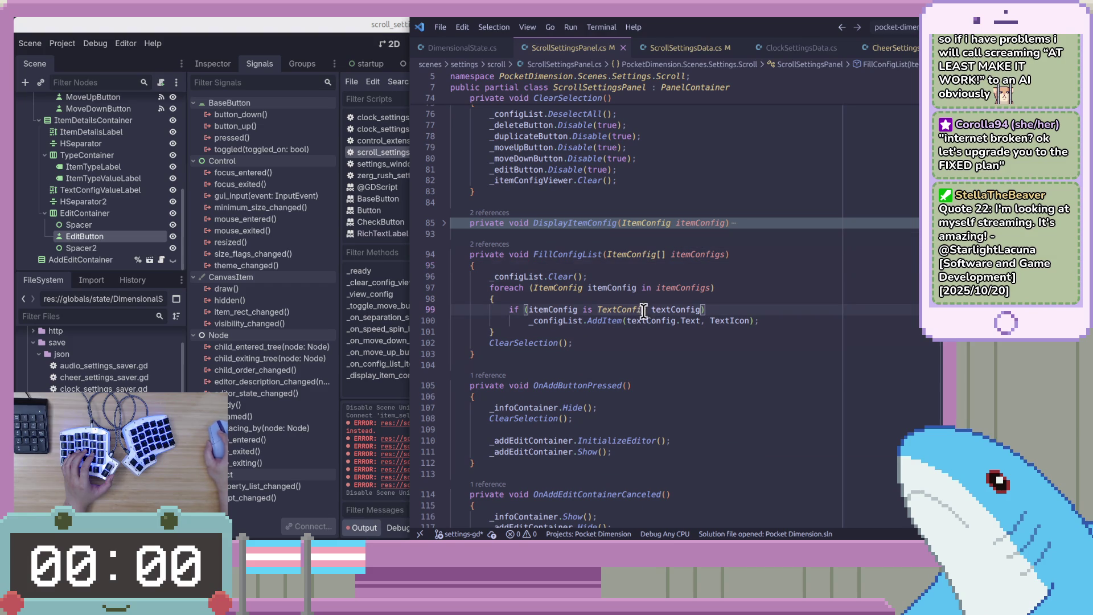
pyautogui.click(679, 254)
pyautogui.click(750, 256)
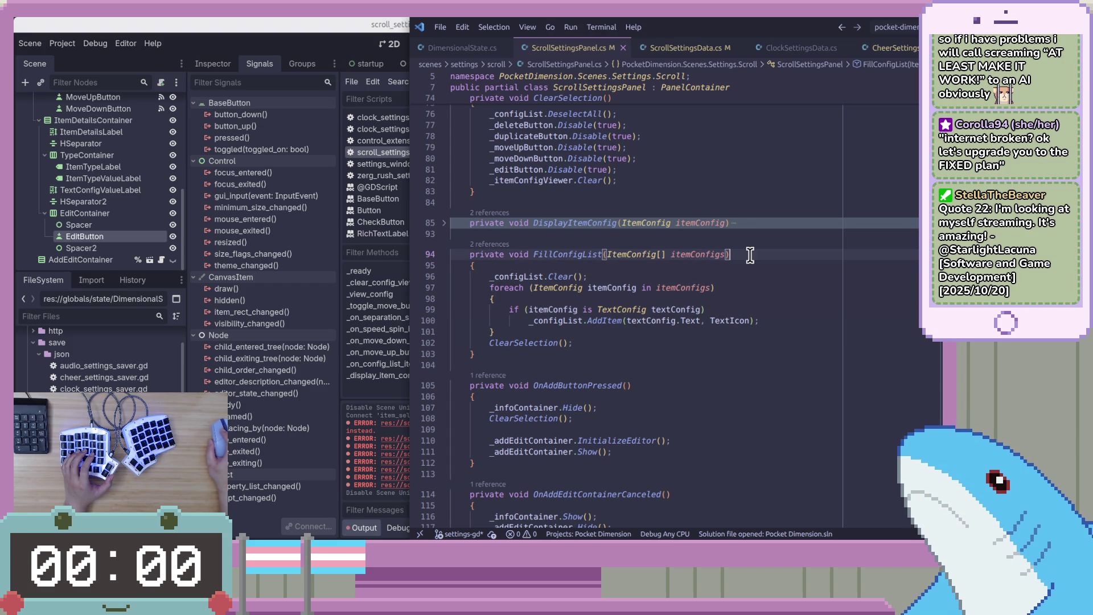
pyautogui.click(577, 254)
pyautogui.scroll(4, 639, 333)
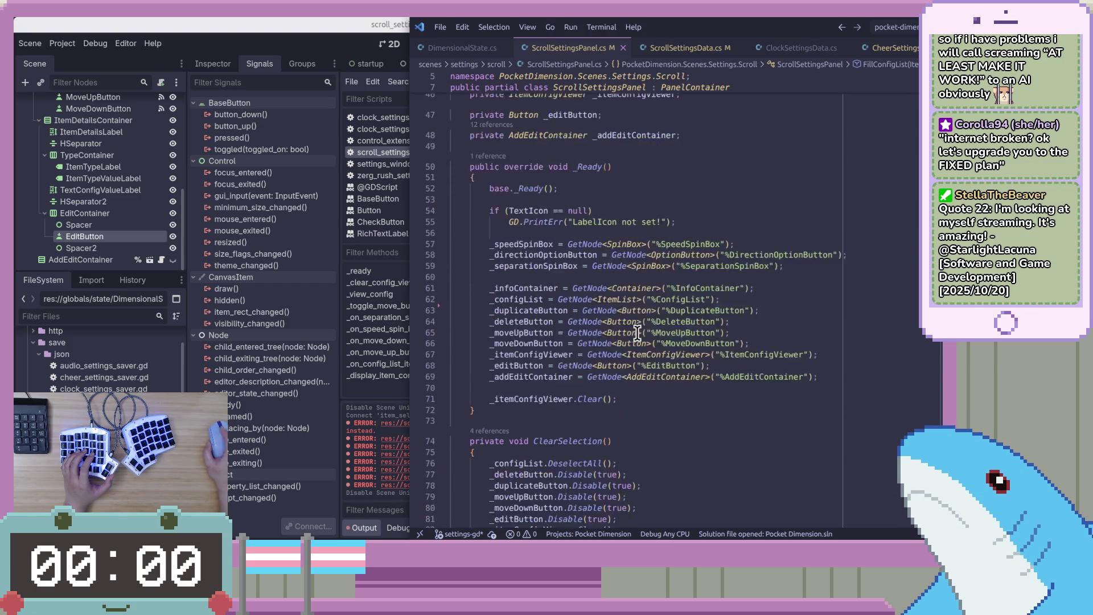
pyautogui.scroll(-1, 639, 333)
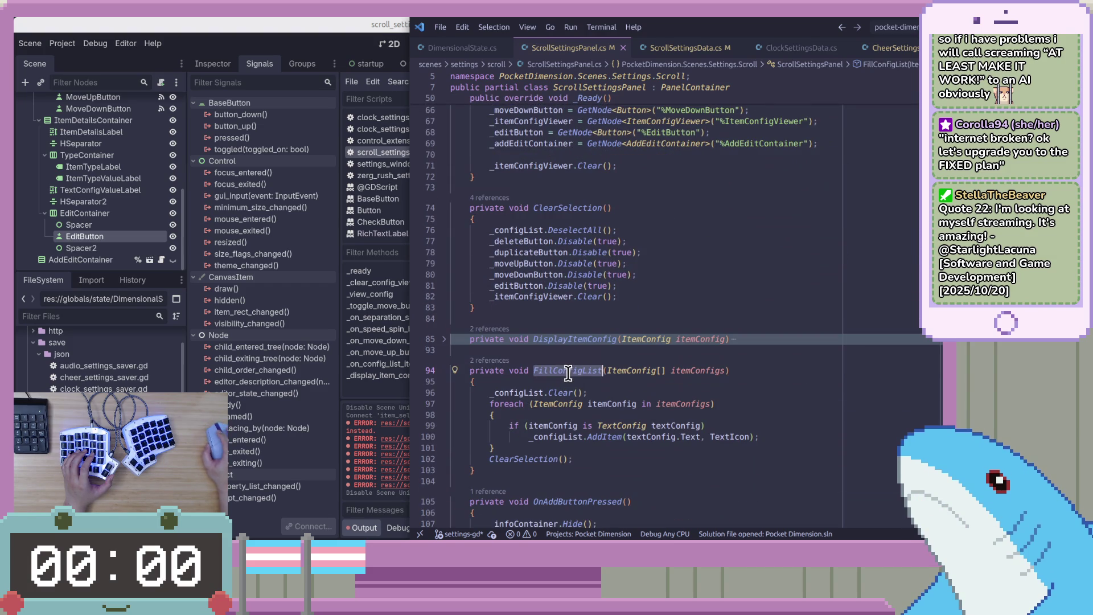
pyautogui.click(491, 361)
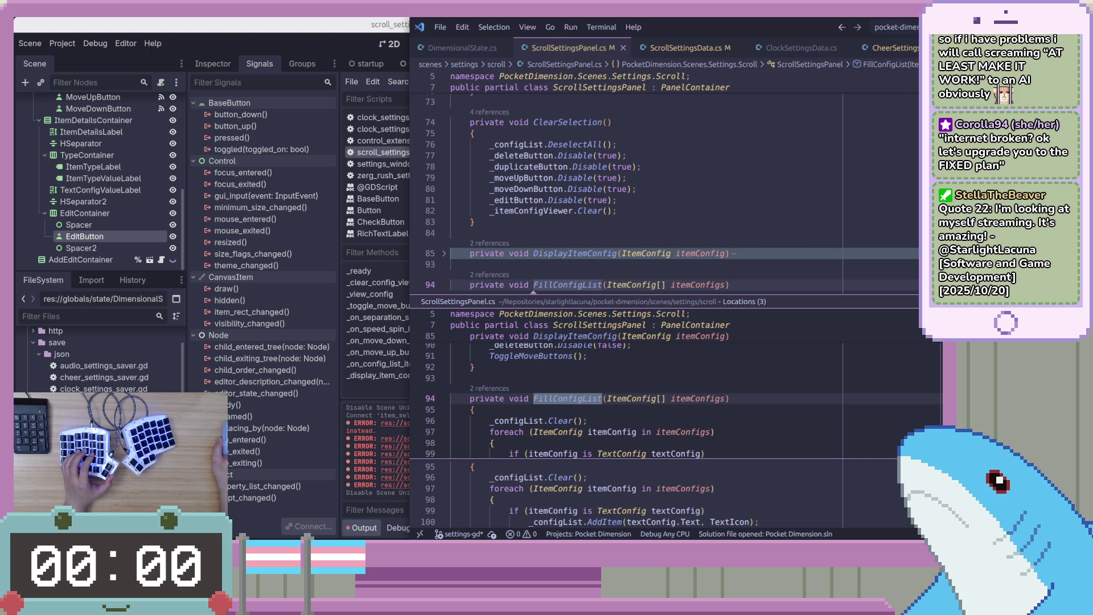
pyautogui.click(731, 285)
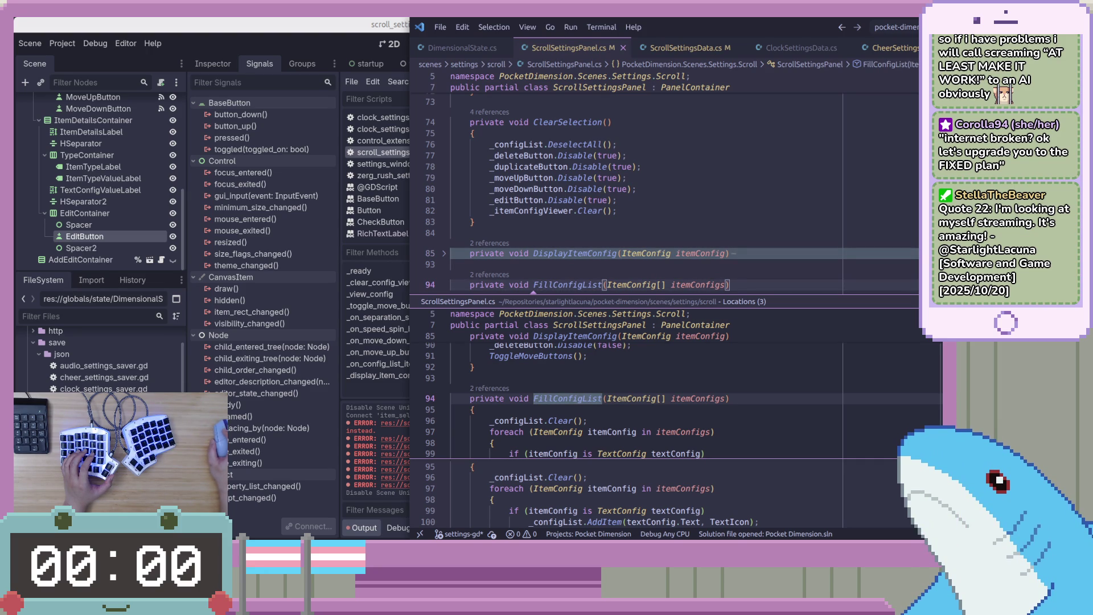
pyautogui.press('F4')
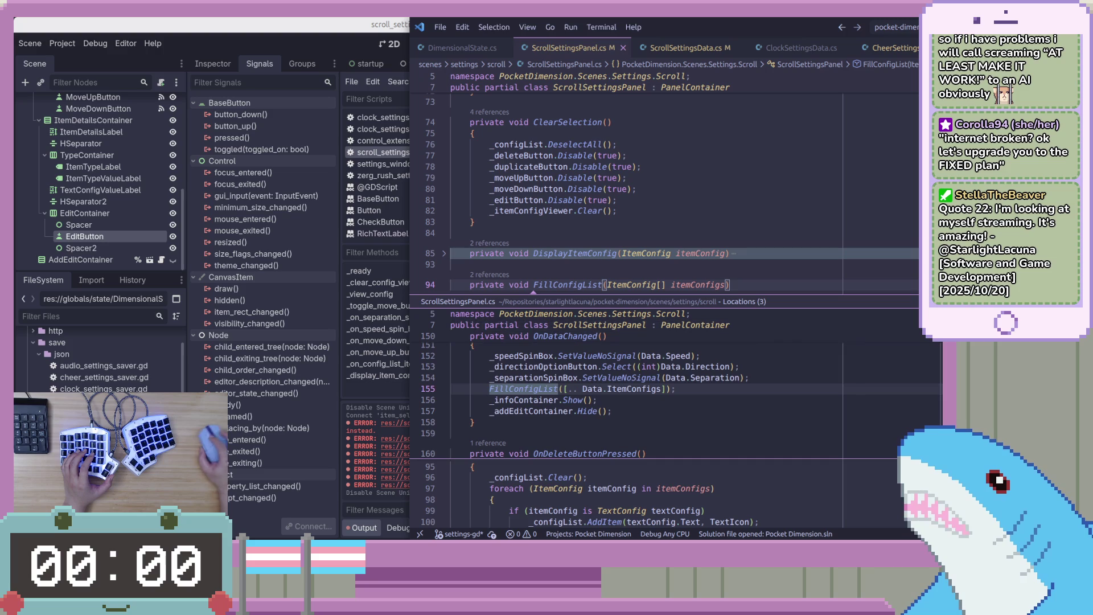
pyautogui.press('Escape')
# Copy the FillConfigList body (lines 96–102) and switch back to Godot.
pyautogui.moveTo(574, 373)
pyautogui.mouseDown()
pyautogui.moveTo(455, 318)
pyautogui.moveTo(489, 304)
pyautogui.mouseUp()
pyautogui.rightClick(547, 319)
pyautogui.click(613, 496)
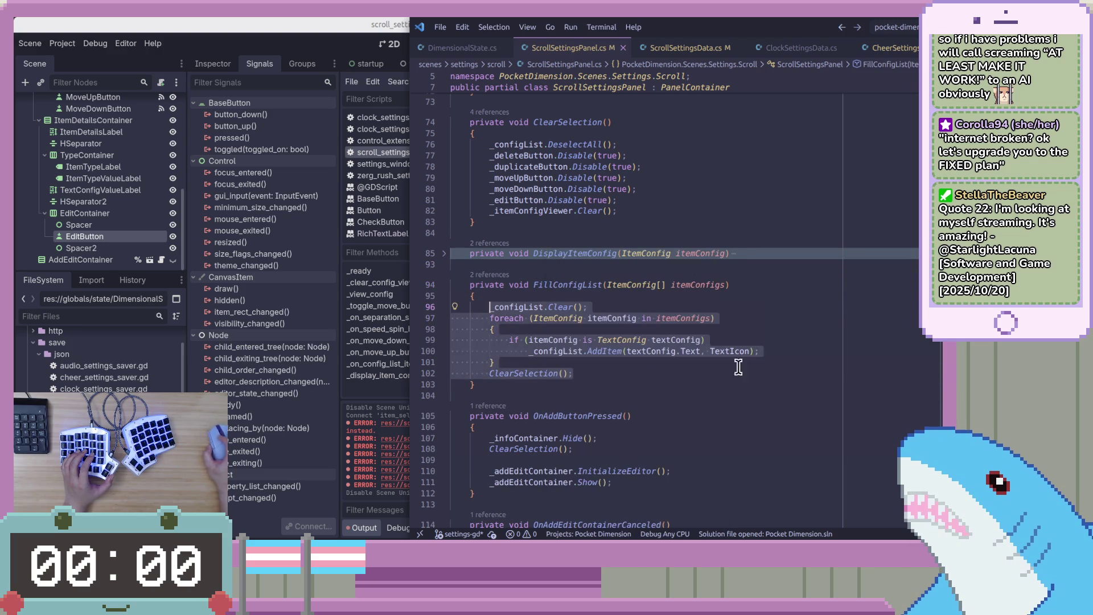
pyautogui.click(738, 320)
pyautogui.hotkey('alt', 'Tab')
pyautogui.scroll(20, 713, 327)
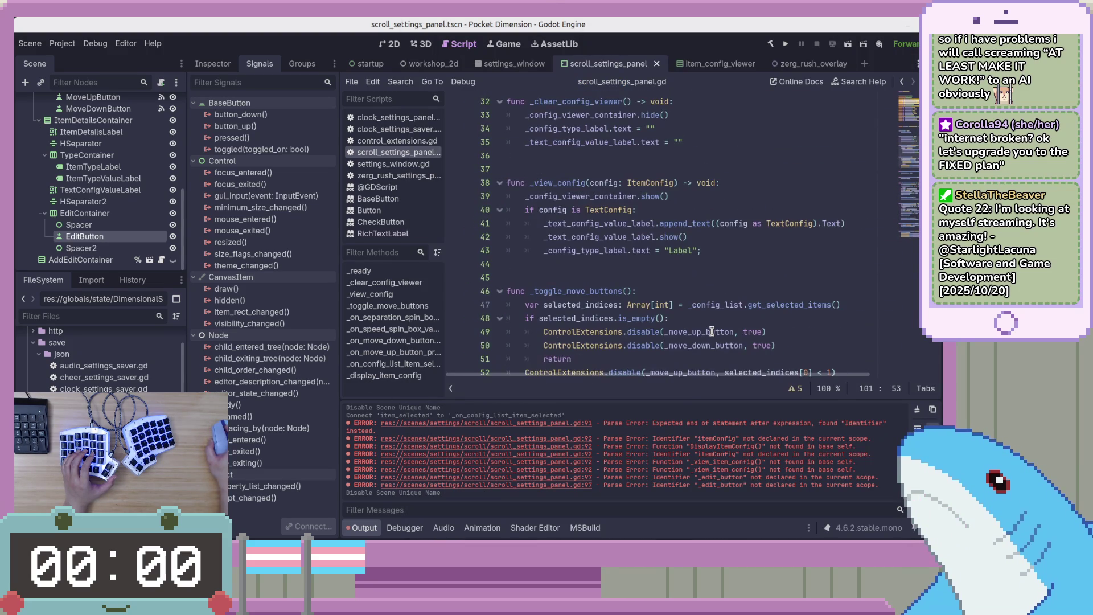
# Add _data.changed.connect(_on_data_changed) in _ready after _clear_config_viewer(), using connect autocomplete.
pyautogui.scroll(2, 712, 331)
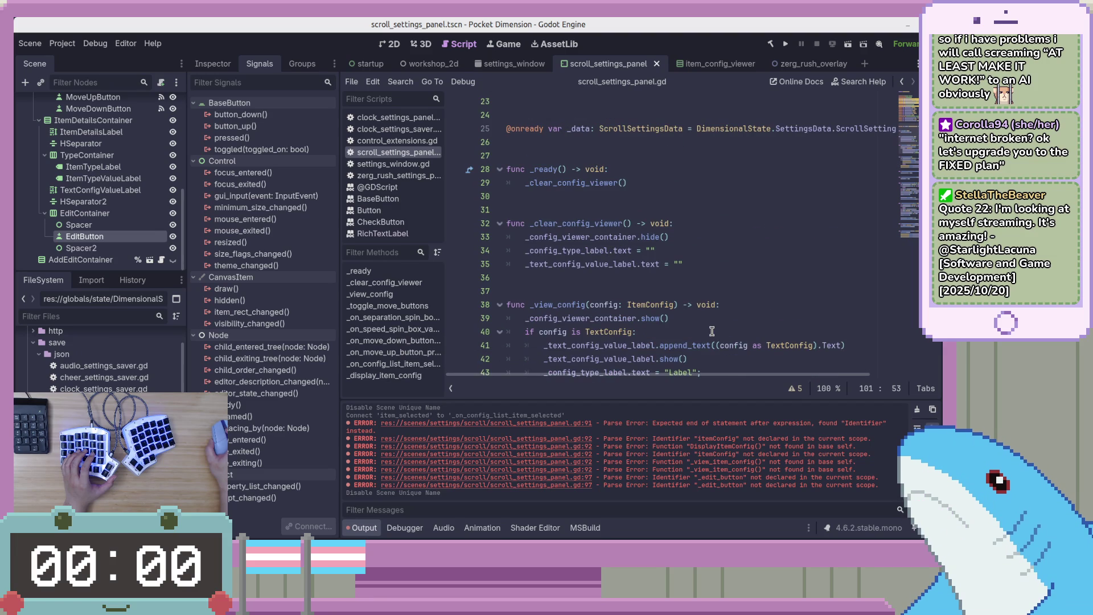
pyautogui.scroll(8, 712, 331)
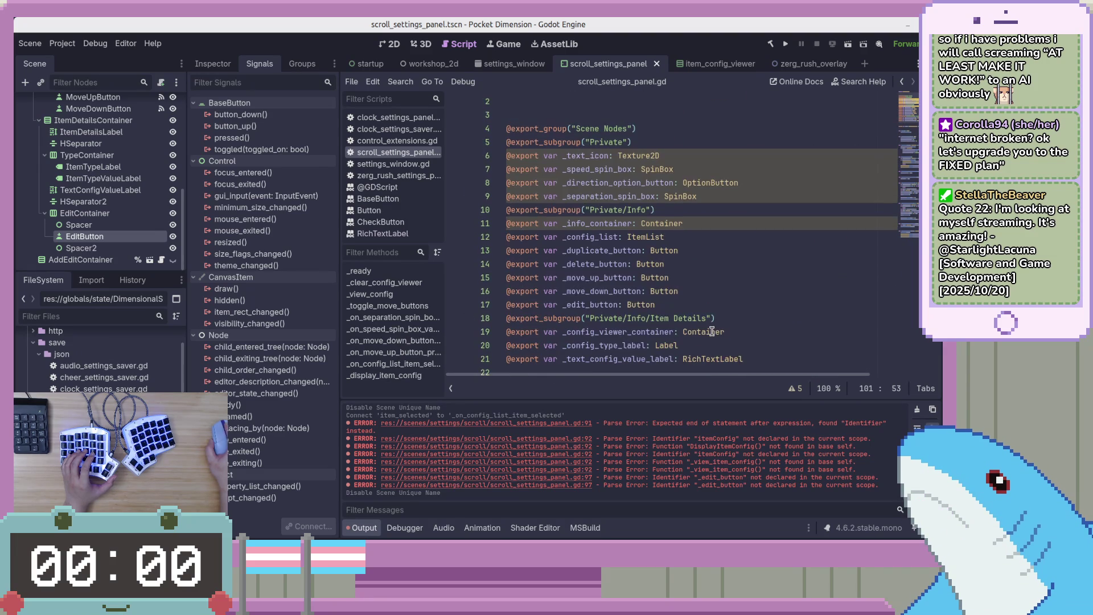
pyautogui.scroll(-8, 712, 332)
pyautogui.click(834, 171)
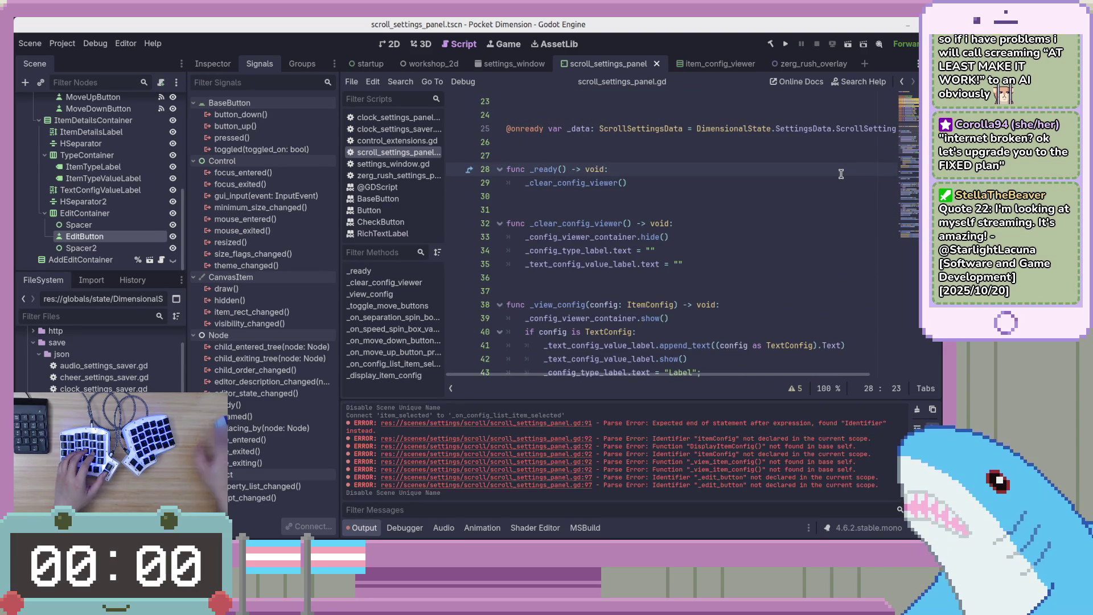
pyautogui.click(841, 180)
pyautogui.press('Return')
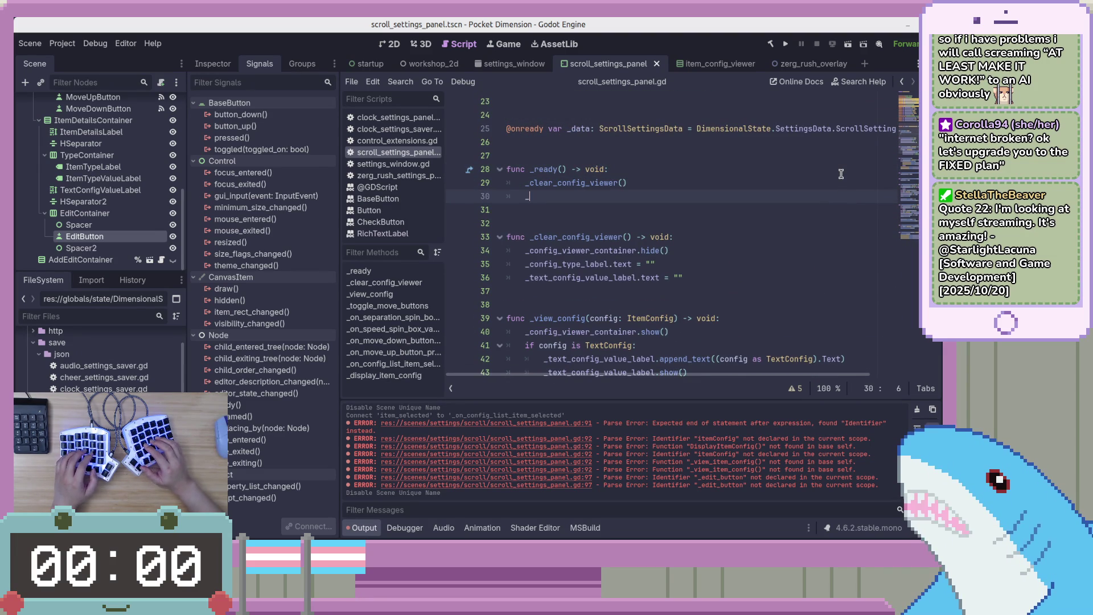
pyautogui.write('data.s')
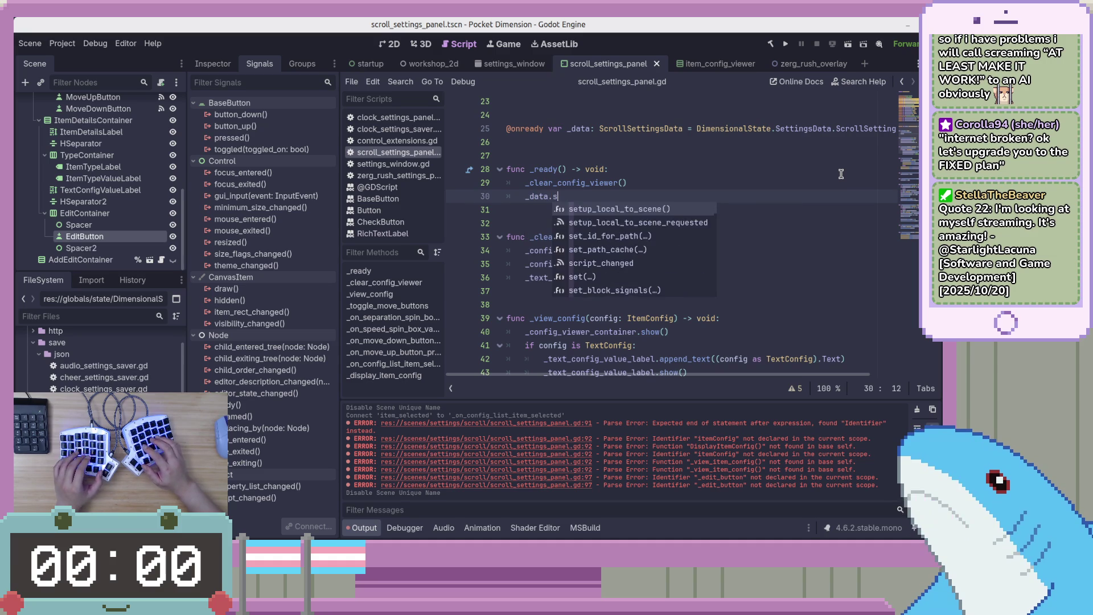
pyautogui.press('BackSpace')
pyautogui.write('changed.connect')
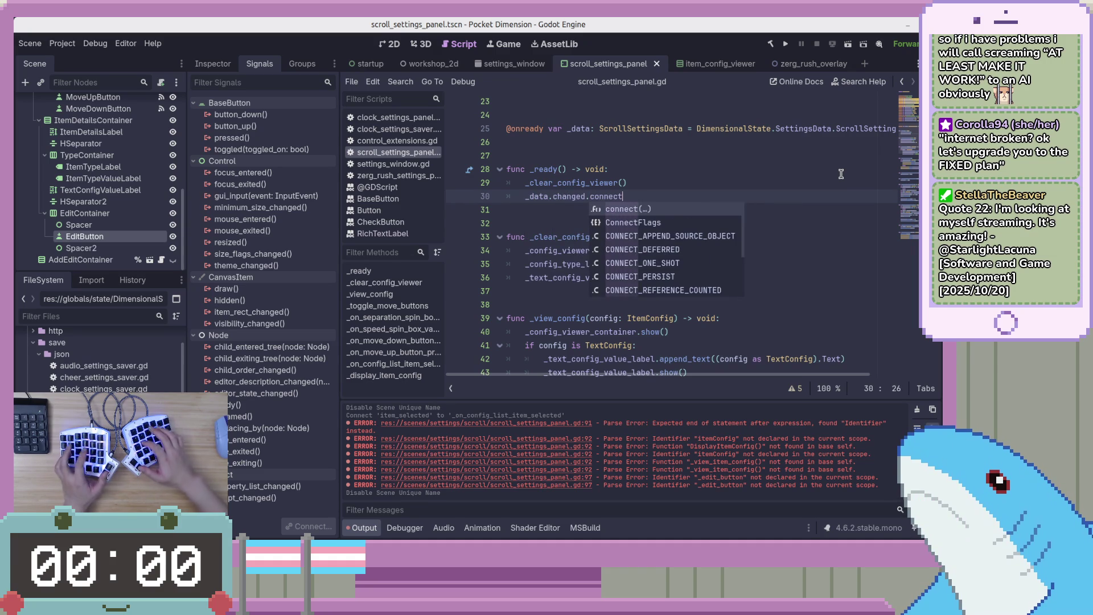
pyautogui.press('Return')
pyautogui.write('"')
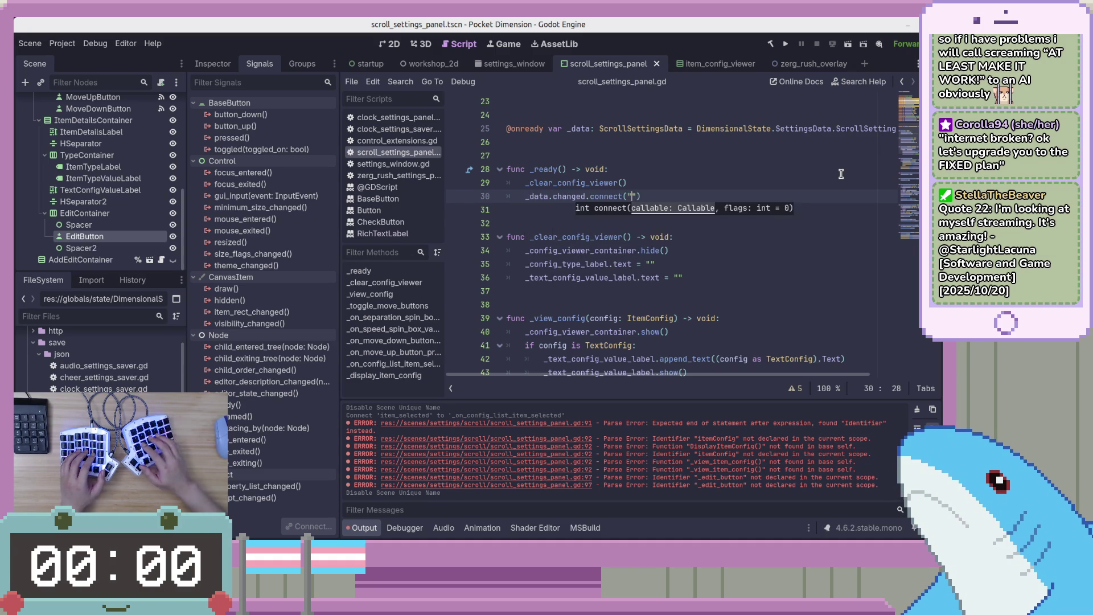
pyautogui.press('BackSpace')
pyautogui.press('BackSpace')
pyautogui.write('_data_changed')
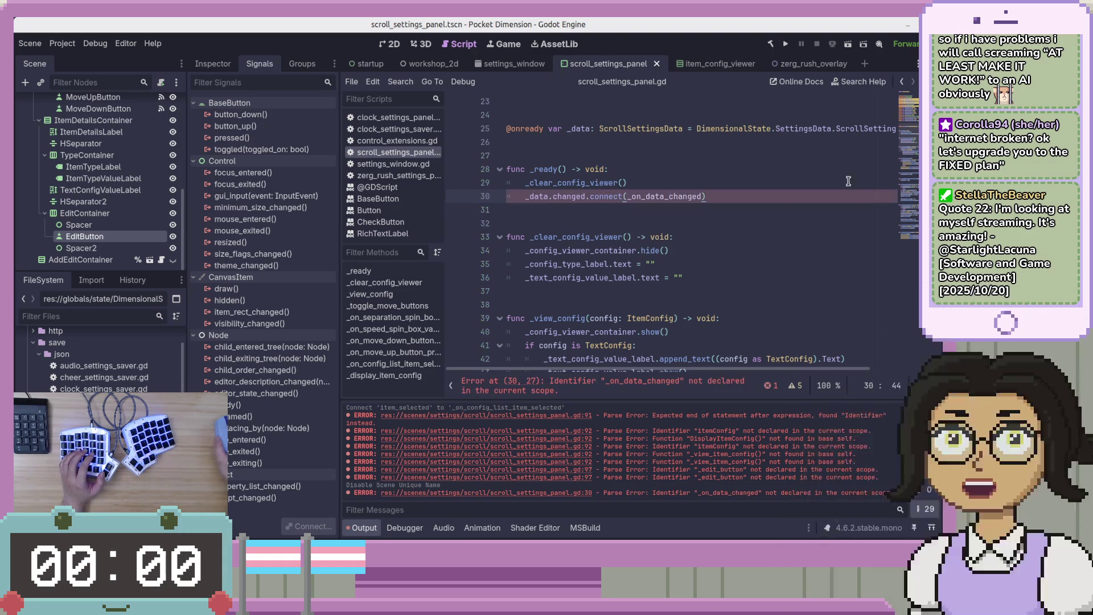
# Add an _on_data_changed function after _toggle_move_buttons, paste in the FillConfigList body, dedent it, and save.
pyautogui.scroll(-4, 640, 149)
pyautogui.click(640, 142)
pyautogui.scroll(-3, 711, 200)
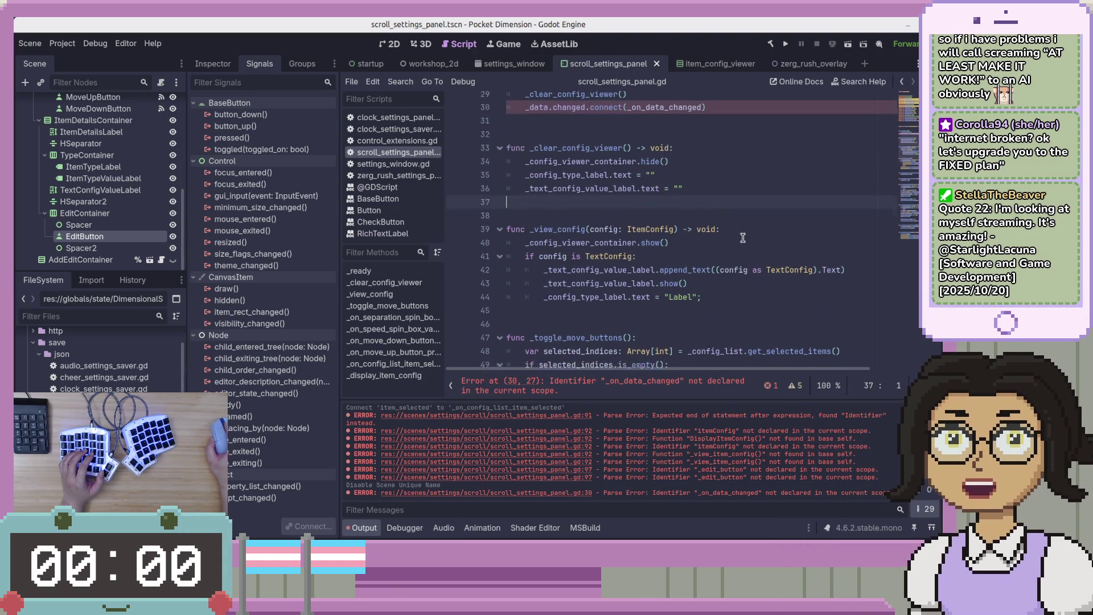
pyautogui.click(731, 259)
pyautogui.press('Return')
pyautogui.press('Return')
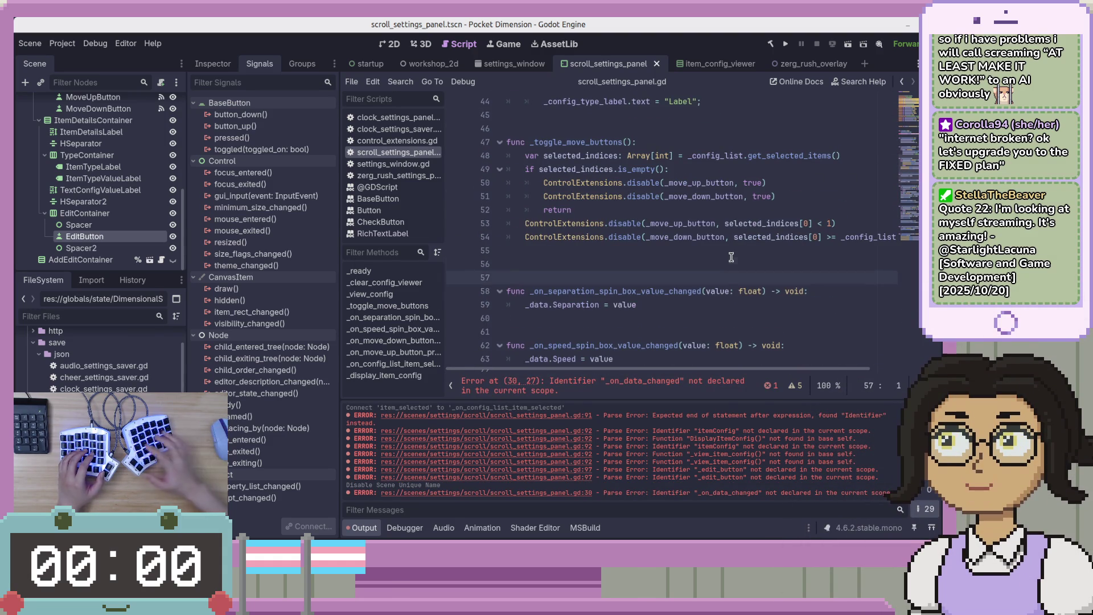
pyautogui.press('Up')
pyautogui.press('Return')
pyautogui.press('Up')
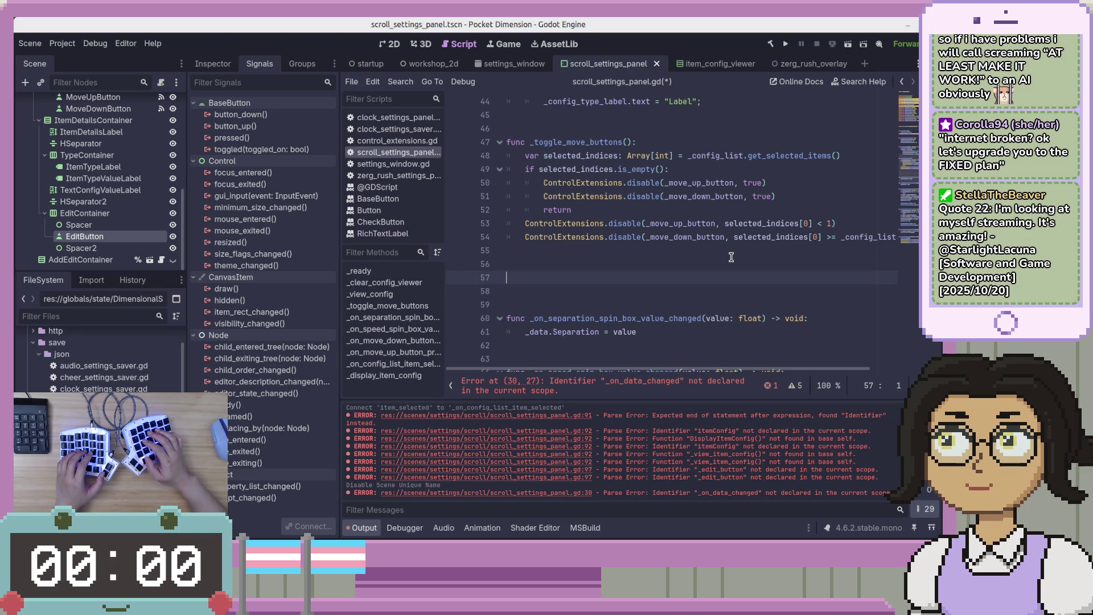
pyautogui.write('c _')
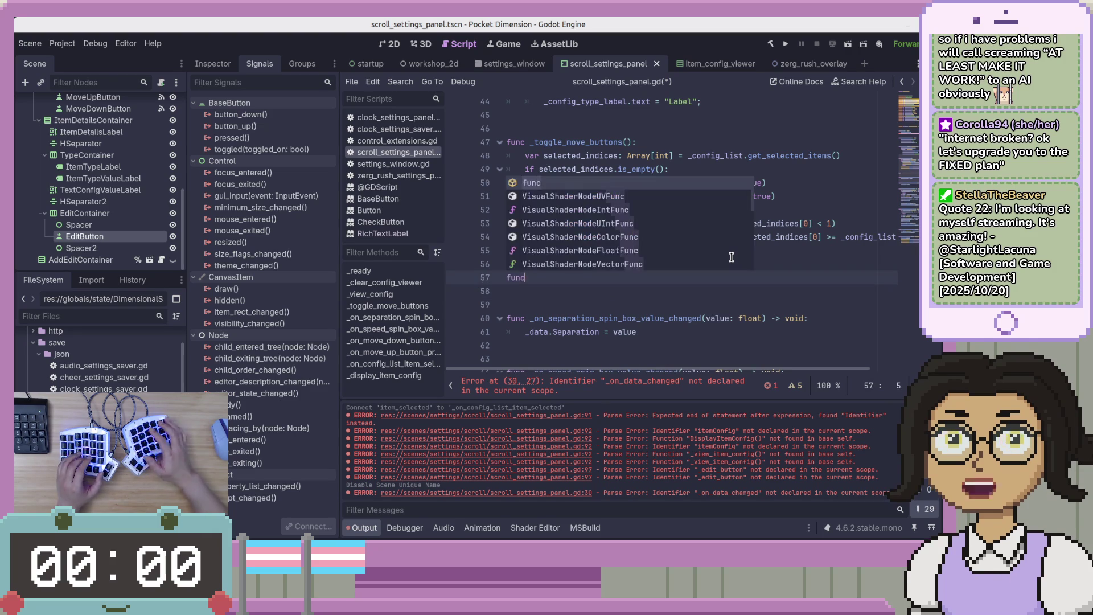
pyautogui.write('on_data_changed(')
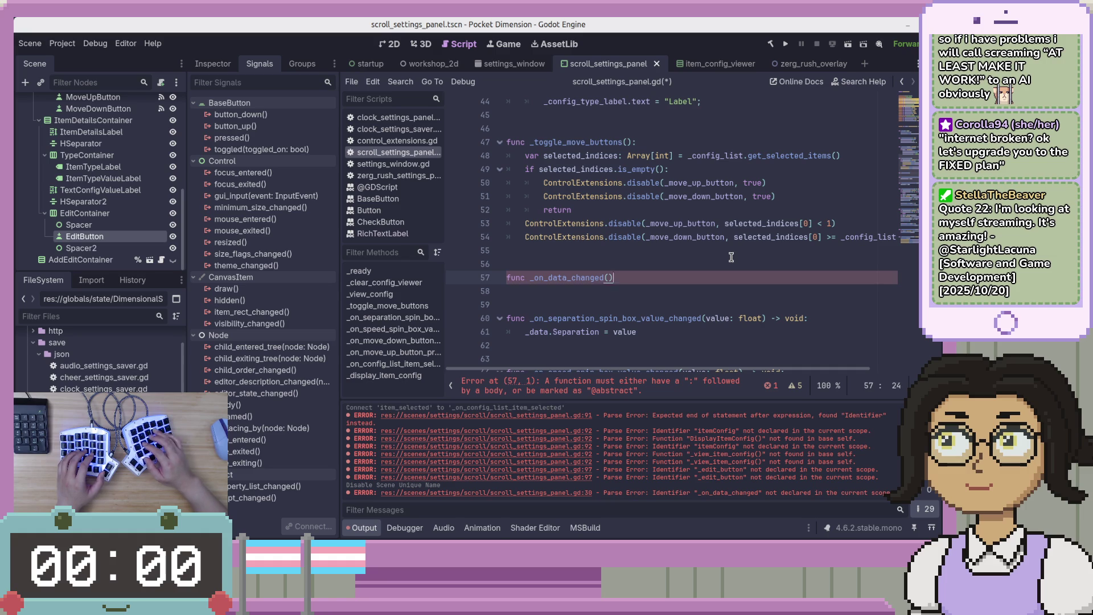
pyautogui.write('d:')
pyautogui.press('Return')
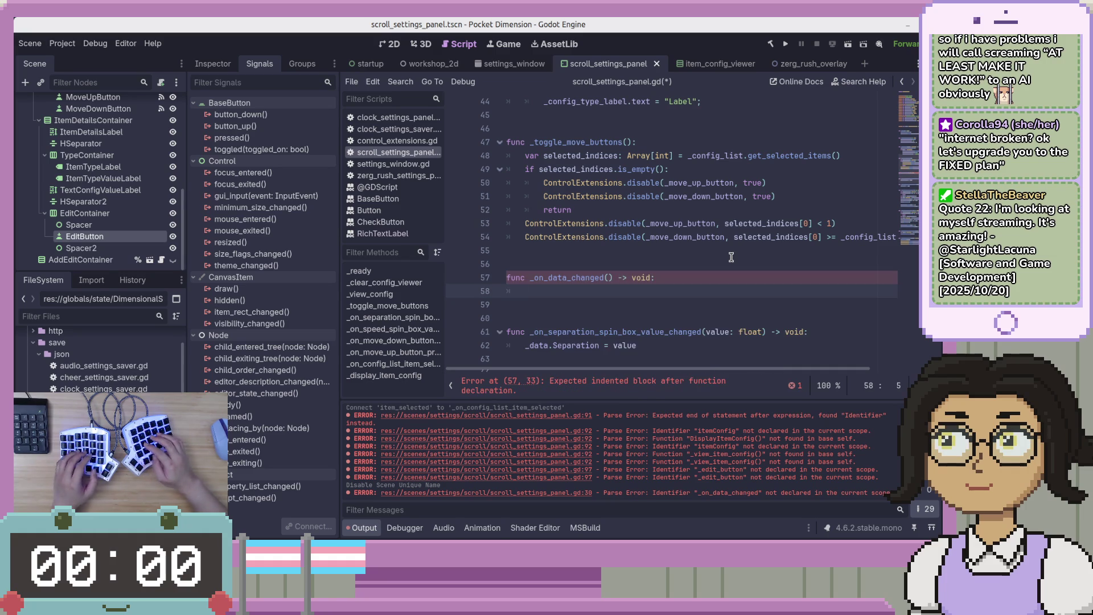
pyautogui.hotkey('ctrl', 'v')
pyautogui.hotkey('shift', 'Up')
pyautogui.hotkey('shift', 'Up')
pyautogui.hotkey('shift', 'Up')
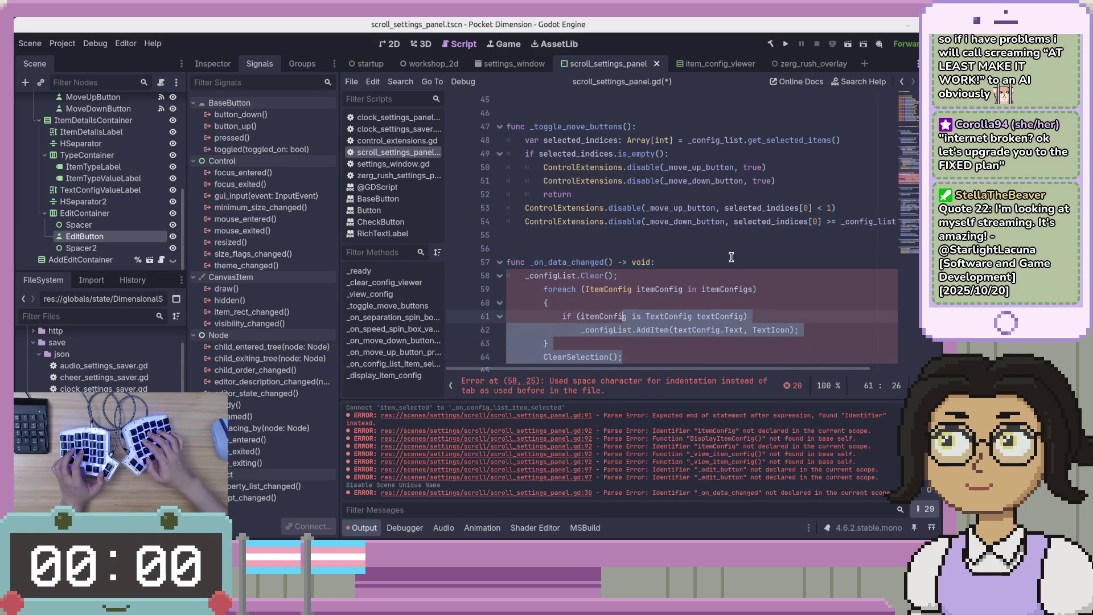
pyautogui.hotkey('shift', 'Tab')
pyautogui.hotkey('ctrl', 's')
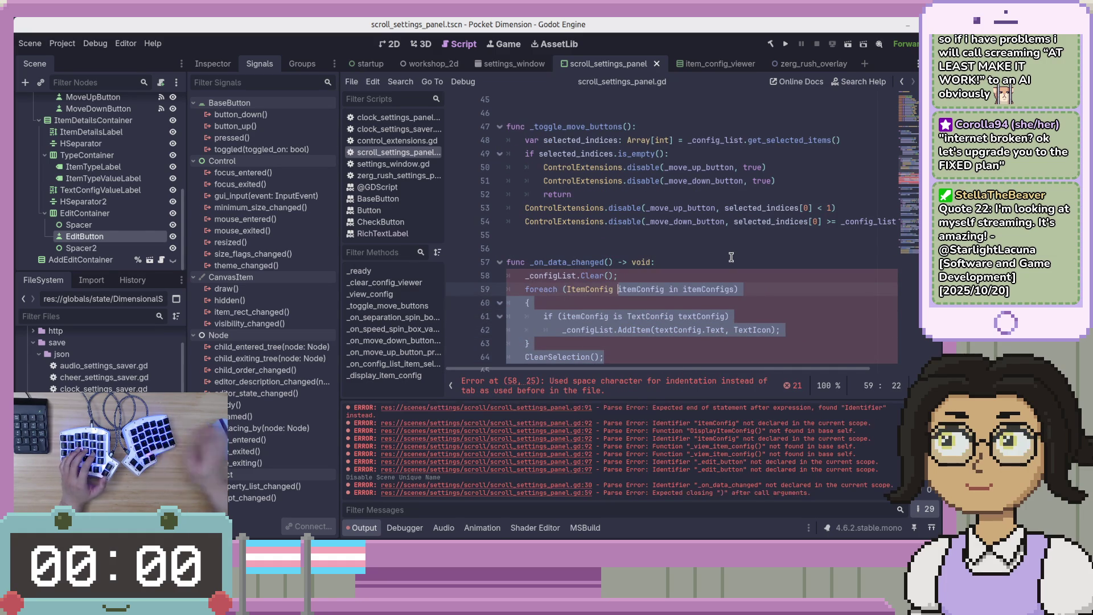
# Turn the first line into _config_list.clear() without the trailing semicolon.
pyautogui.click(671, 282)
pyautogui.click(570, 279)
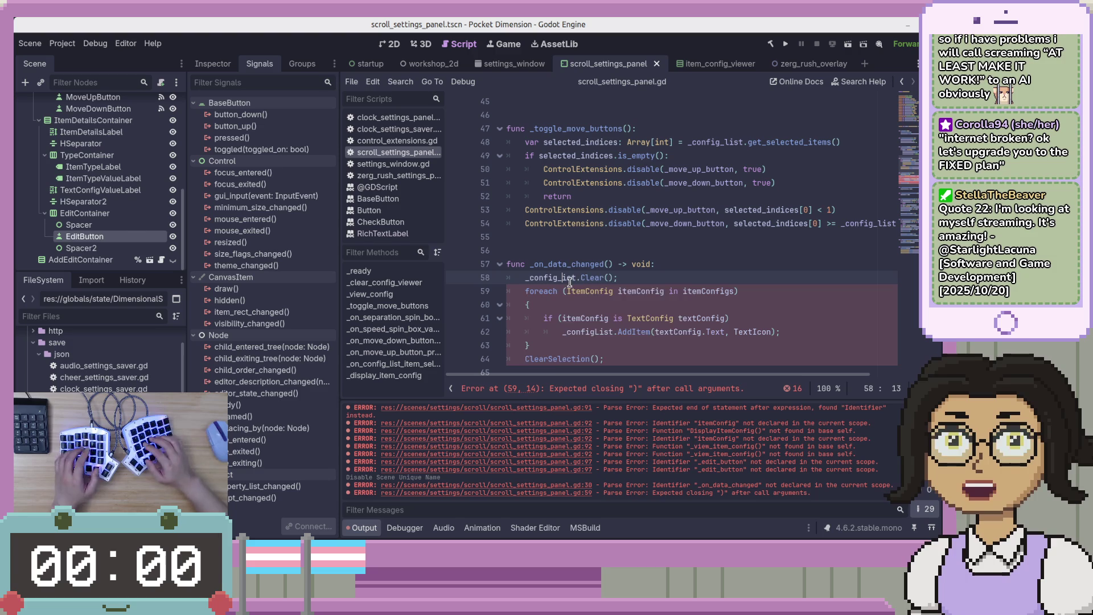
pyautogui.press('BackSpace')
pyautogui.write('_l')
pyautogui.press('End')
pyautogui.press('Left')
pyautogui.press('Left')
pyautogui.press('Left')
pyautogui.press('Left')
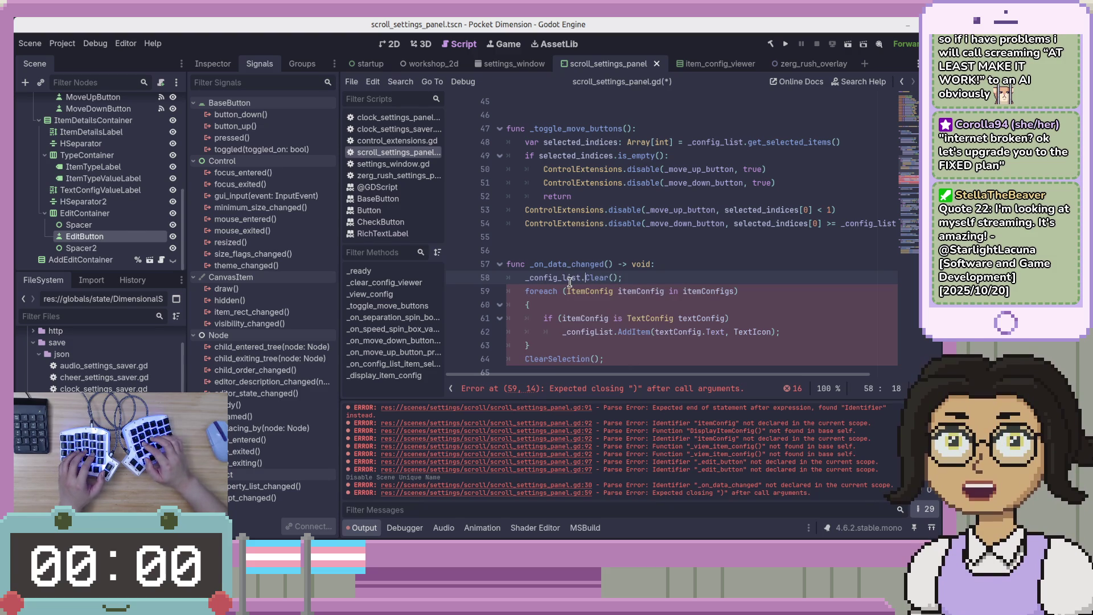
pyautogui.press('BackSpace')
pyautogui.write('c')
pyautogui.press('End')
pyautogui.press('BackSpace')
# Rewrite the foreach header as a GDScript for loop over item_configs and delete the braces.
pyautogui.press('Down')
pyautogui.press('Home')
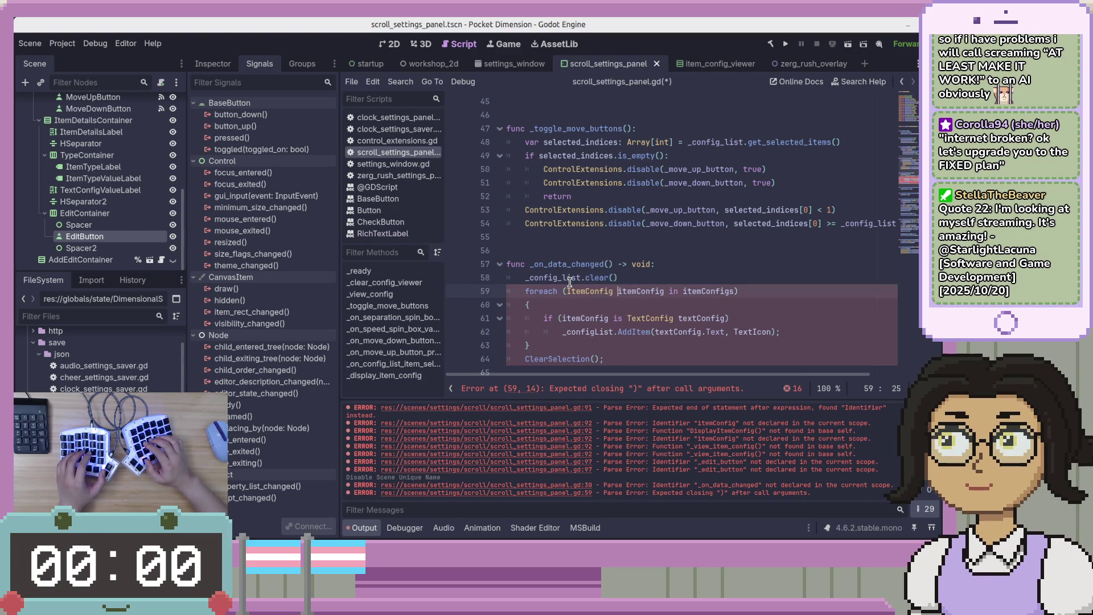
pyautogui.hotkey('ctrl', 'Right')
pyautogui.hotkey('ctrl', 'Right')
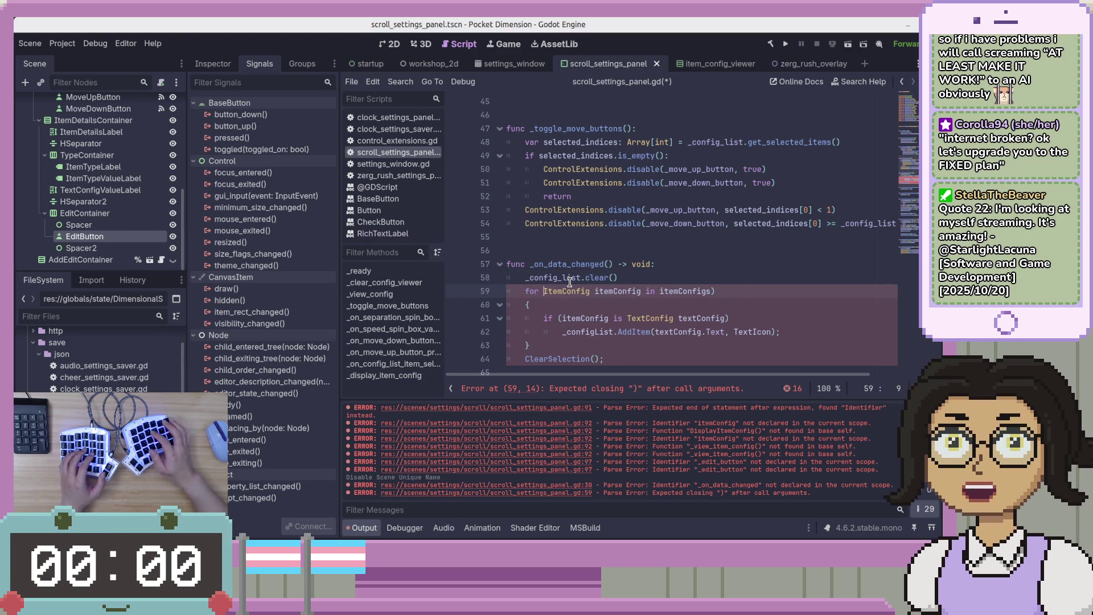
pyautogui.press('End')
pyautogui.press('BackSpace')
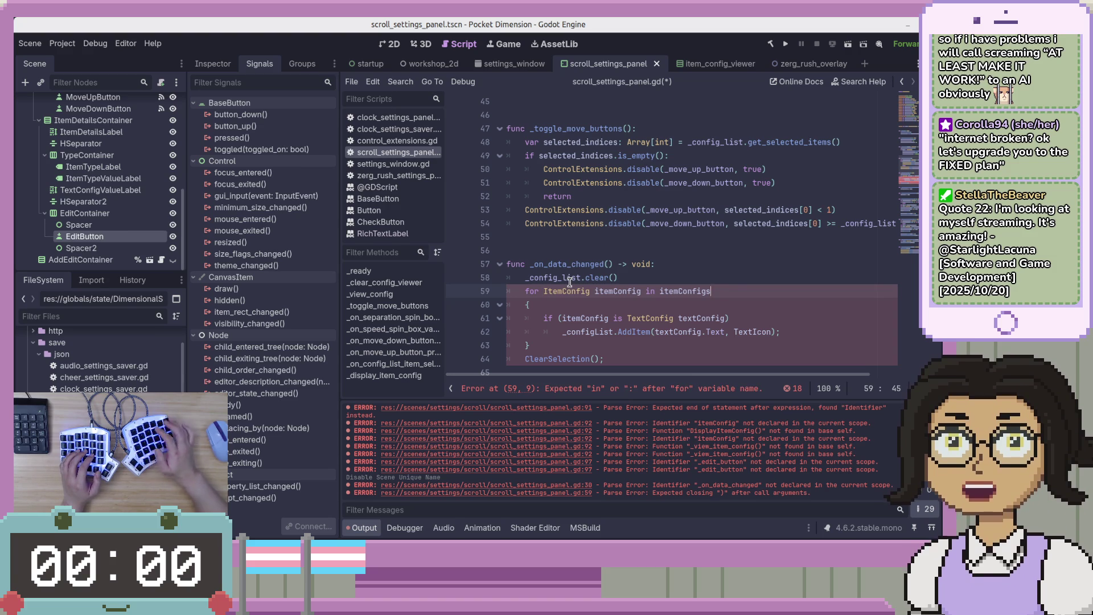
pyautogui.hotkey('ctrl', 'Left')
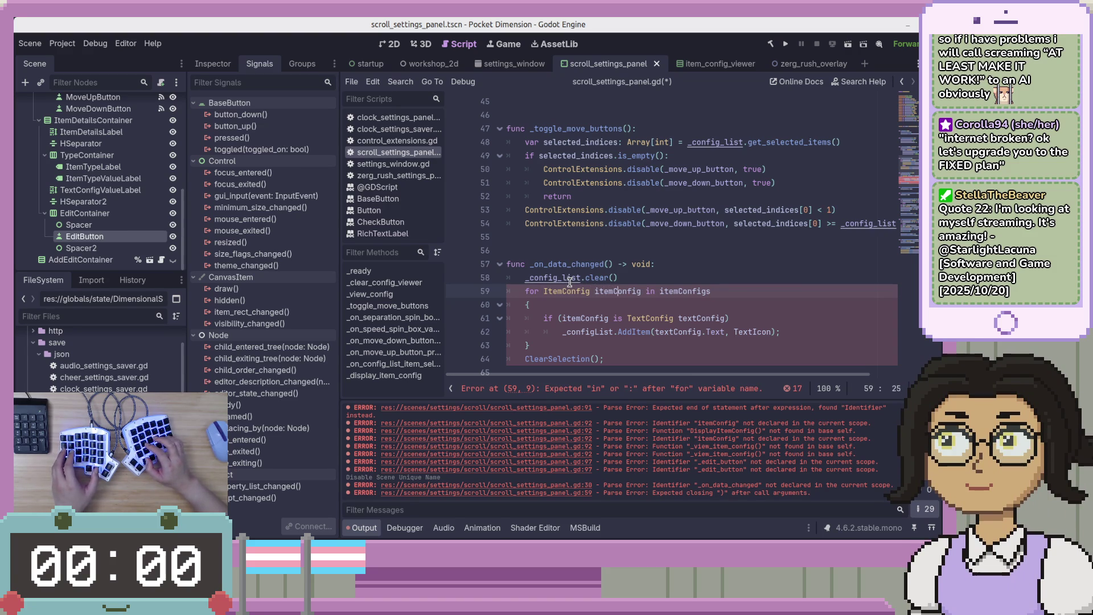
pyautogui.write('c')
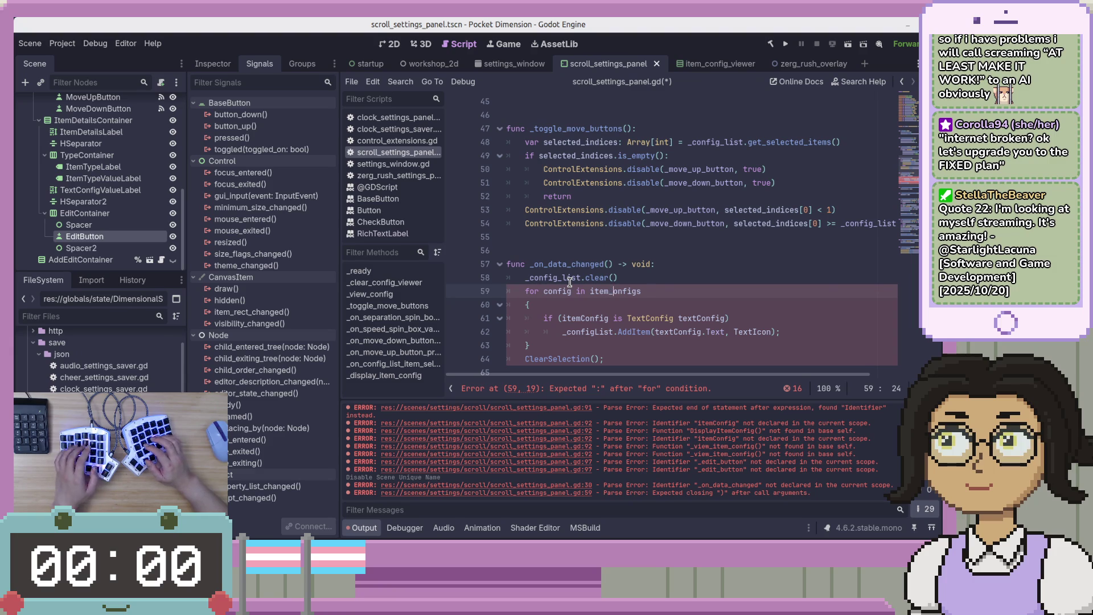
pyautogui.write('c')
pyautogui.press('End')
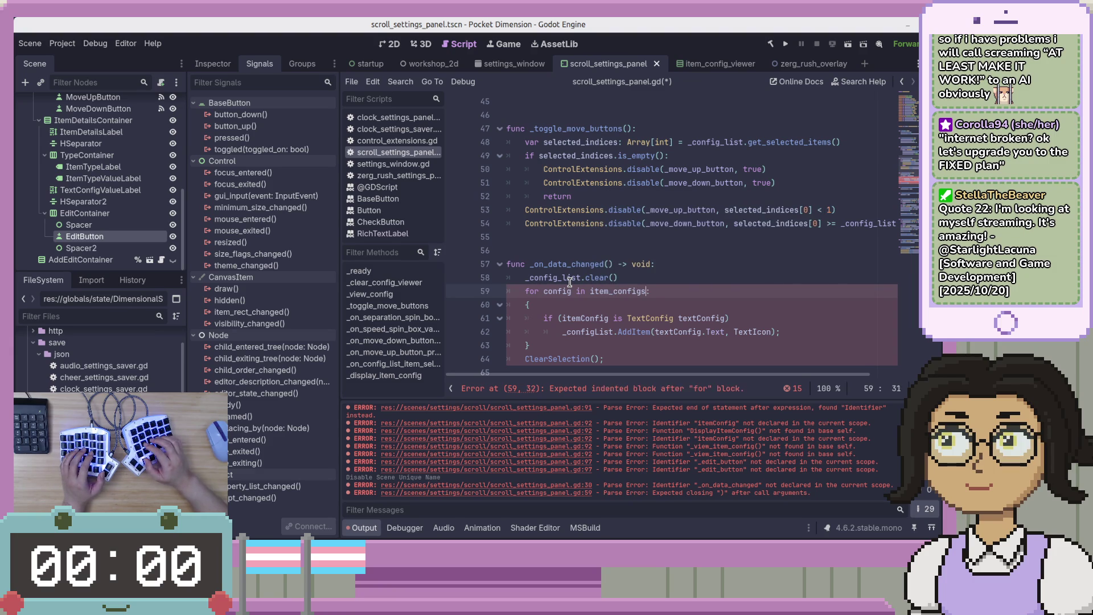
pyautogui.press('Down')
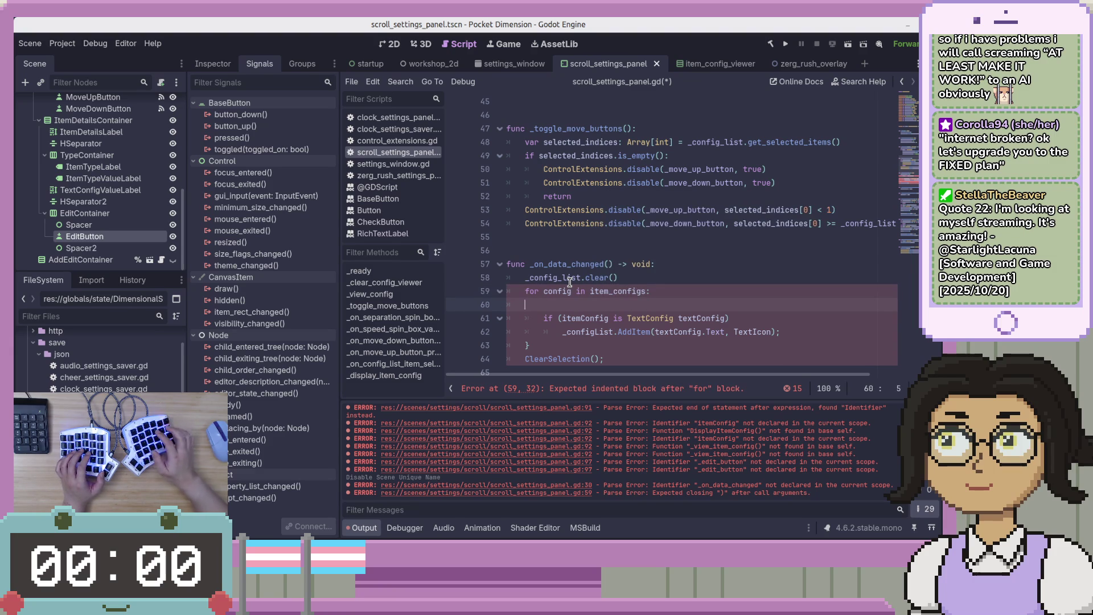
pyautogui.press('BackSpace')
pyautogui.press('BackSpace')
pyautogui.press('BackSpace')
pyautogui.press('Down')
pyautogui.press('Down')
pyautogui.press('Down')
pyautogui.press('BackSpace')
pyautogui.press('BackSpace')
pyautogui.press('BackSpace')
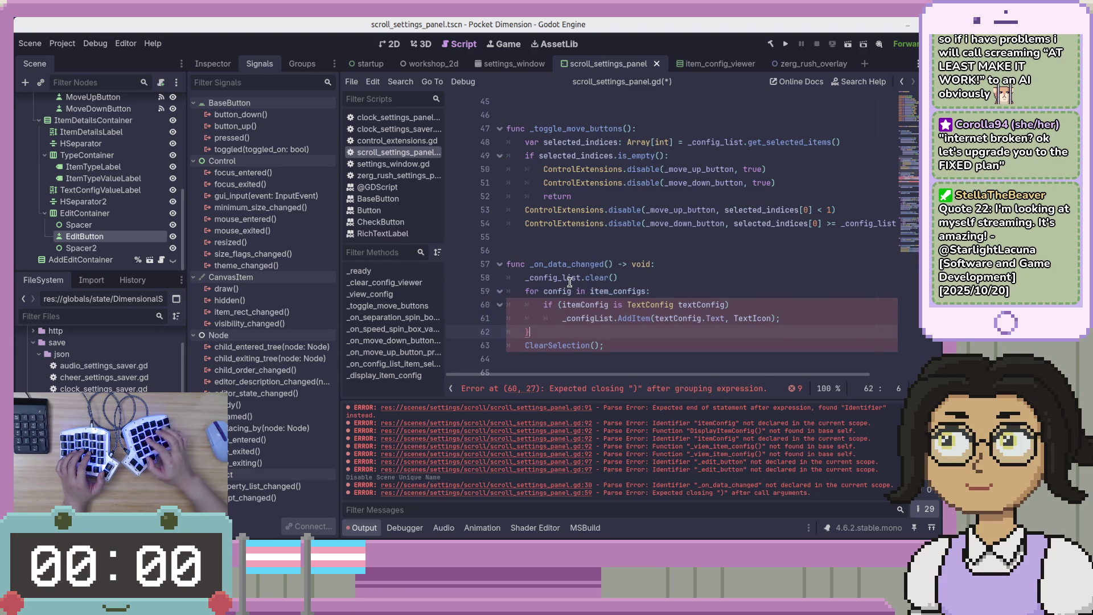
pyautogui.press('BackSpace')
pyautogui.press('Up')
pyautogui.press('End')
# Change the if check to use config, and make the add line _config_list.add_item.
pyautogui.press('Left')
pyautogui.press('Left')
pyautogui.press('Left')
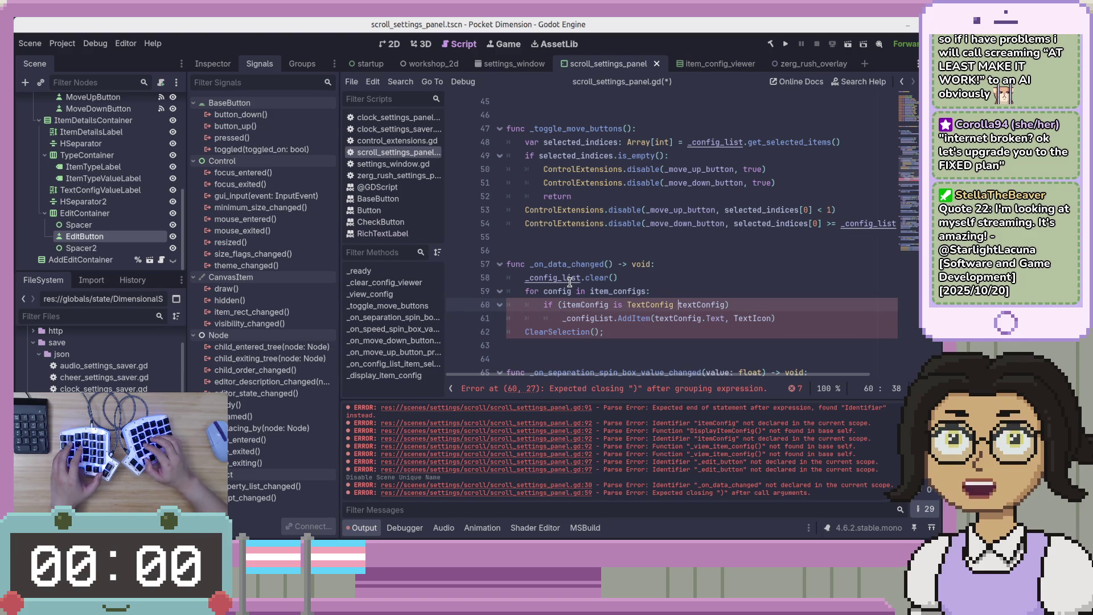
pyautogui.hotkey('ctrl', 'Left')
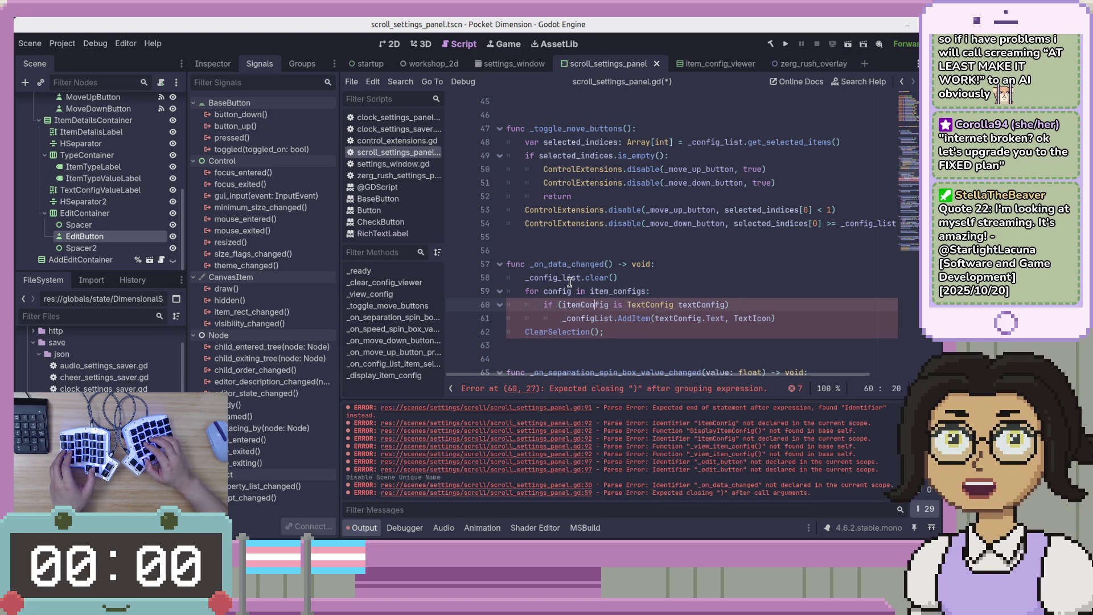
pyautogui.press('Delete')
pyautogui.press('Delete')
pyautogui.press('Delete')
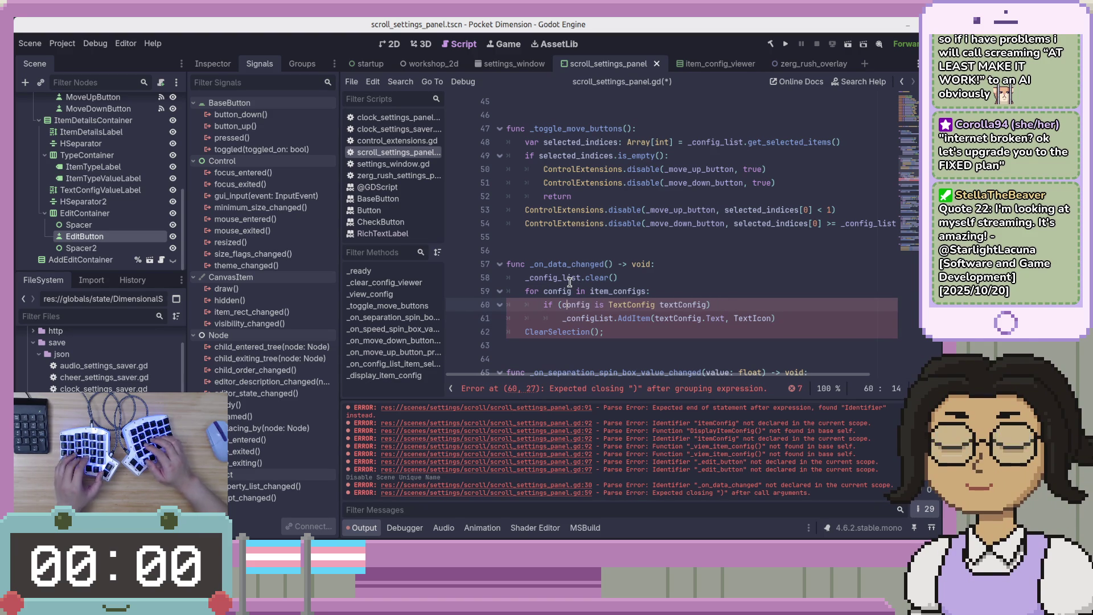
pyautogui.press('End')
pyautogui.hotkey('ctrl', 'BackSpace')
pyautogui.press('BackSpace')
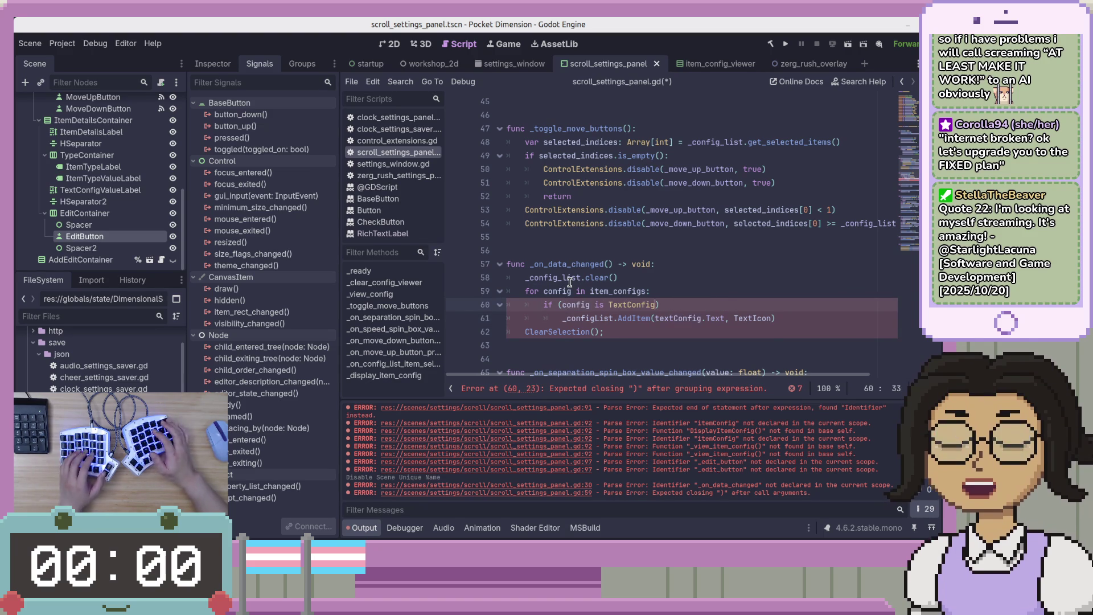
pyautogui.press('Down')
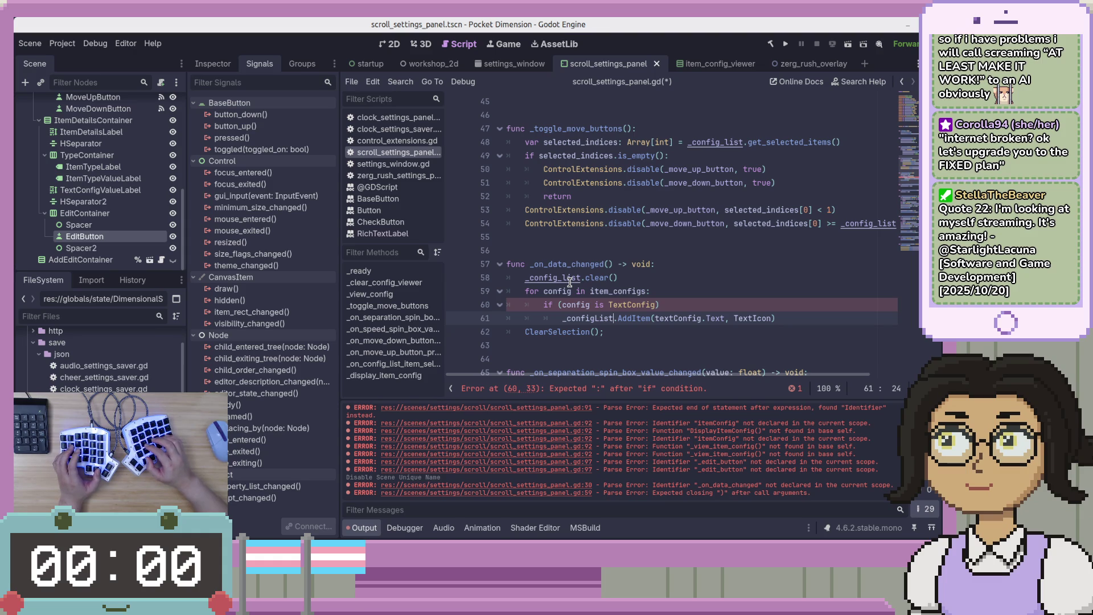
pyautogui.press('BackSpace')
pyautogui.write('_l')
pyautogui.press('End')
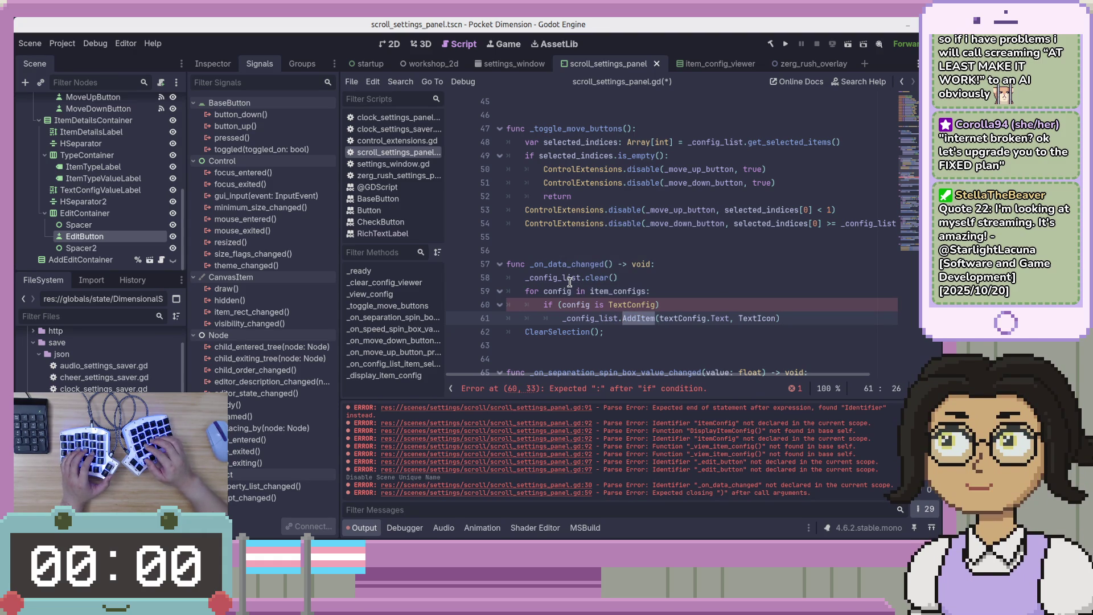
pyautogui.press('BackSpace')
pyautogui.press('BackSpace')
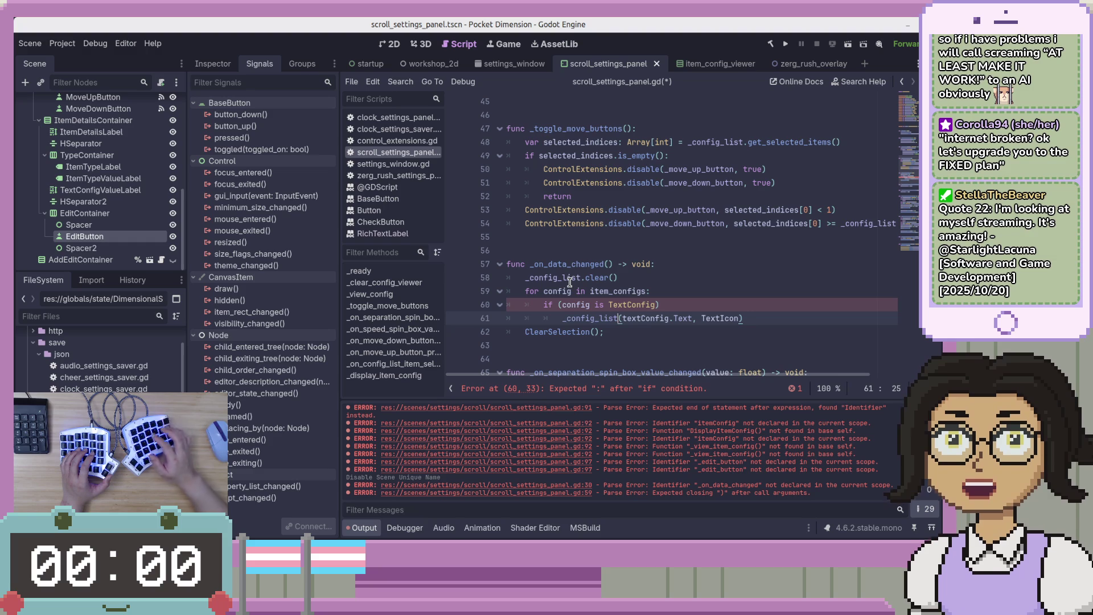
pyautogui.write('add_it')
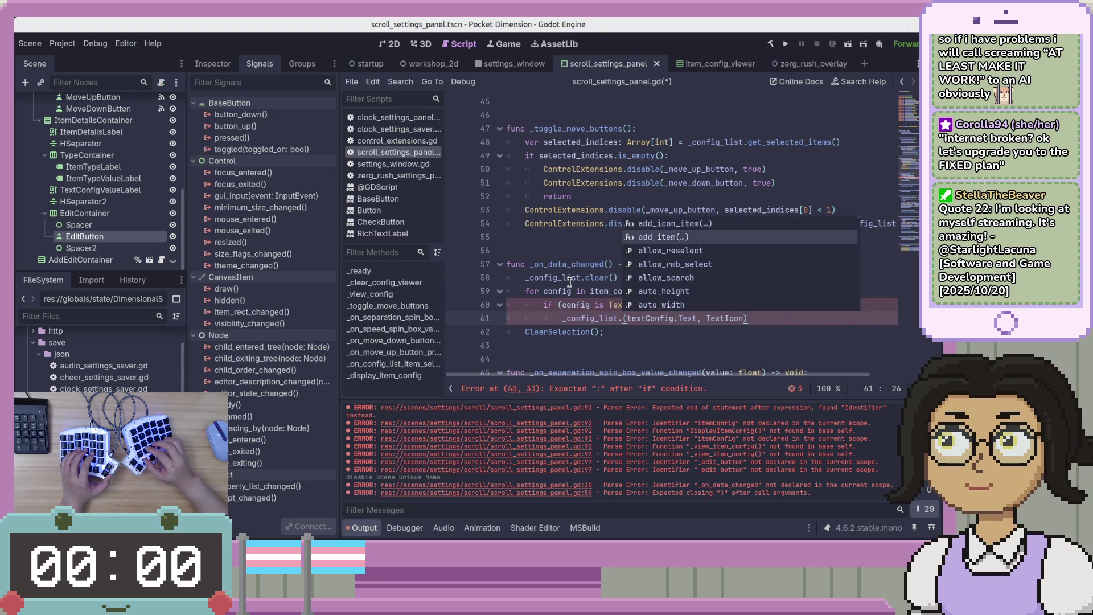
pyautogui.press('Return')
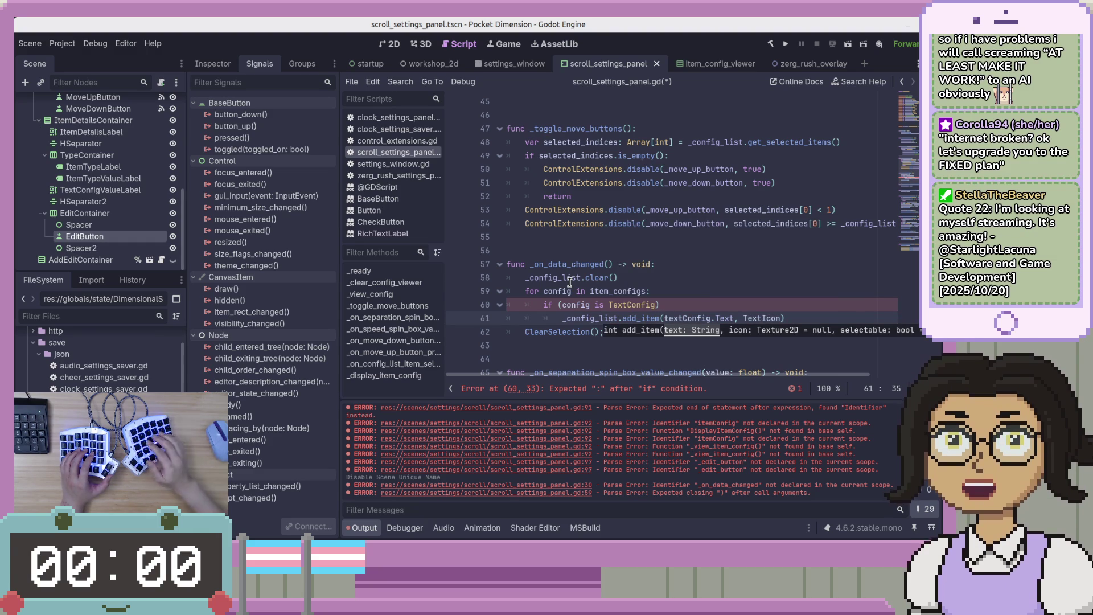
pyautogui.press('Up')
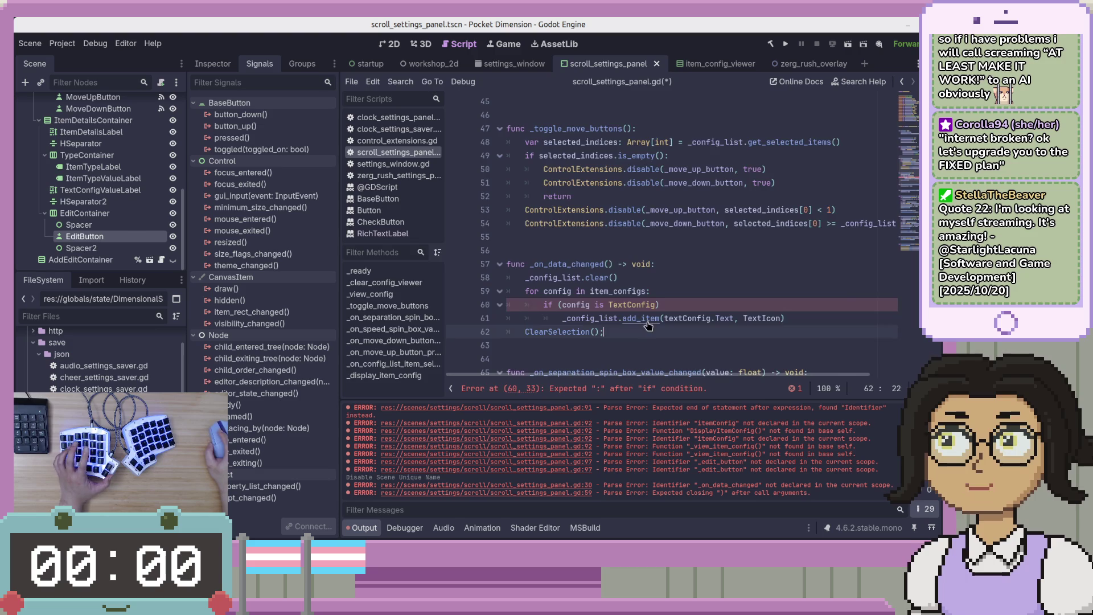
pyautogui.keyDown('ctrl'); pyautogui.click(655, 319); pyautogui.keyUp('ctrl')
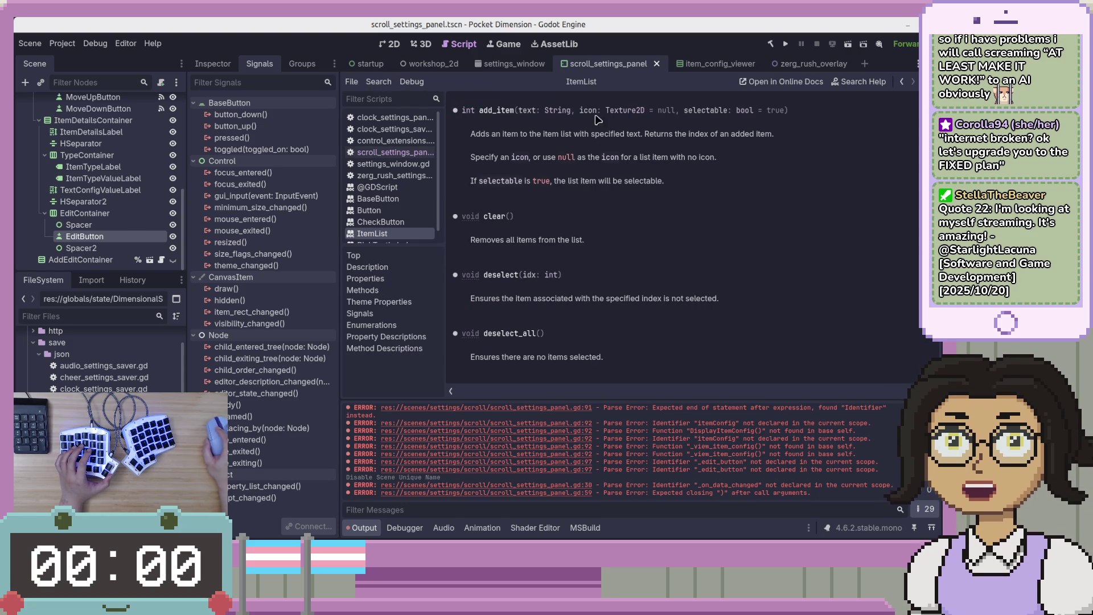
pyautogui.hotkey('alt', 'Left')
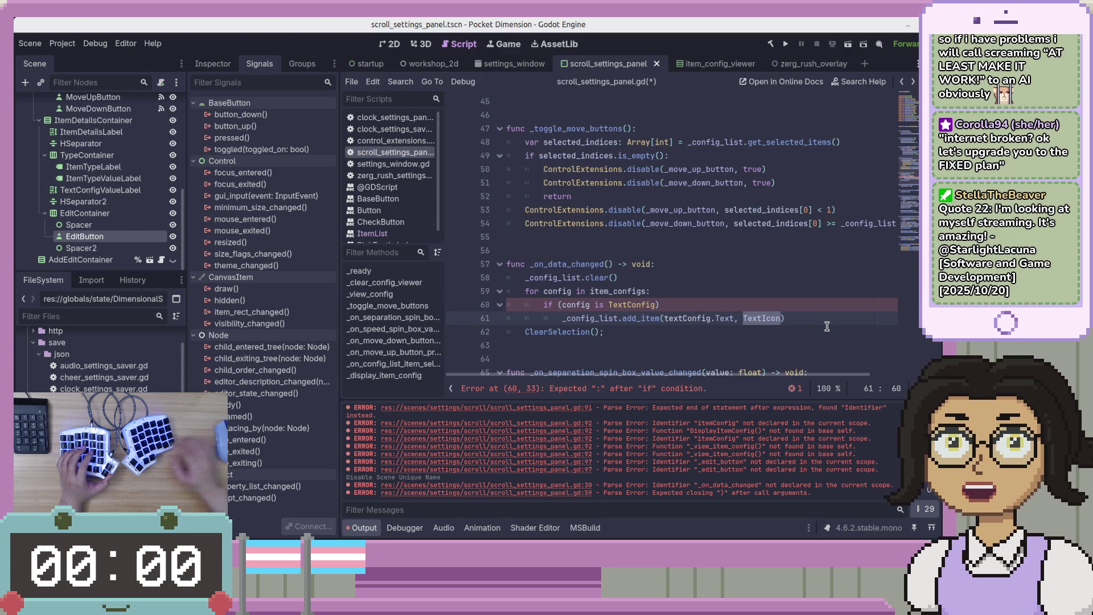
pyautogui.hotkey('ctrl', 'Left')
pyautogui.hotkey('ctrl', 'Left')
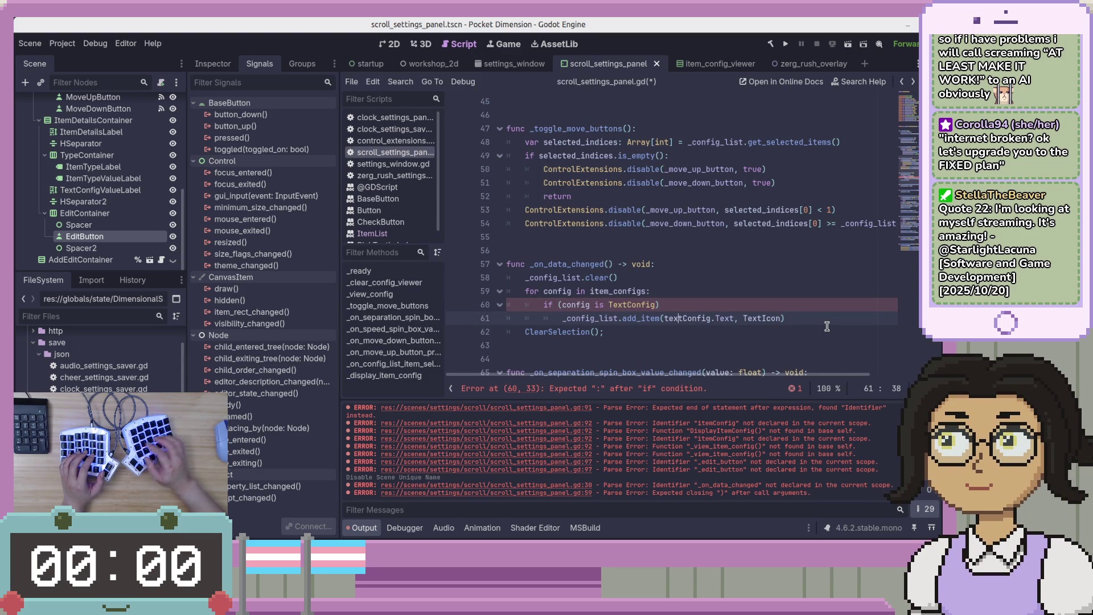
pyautogui.scroll(15, 606, 177)
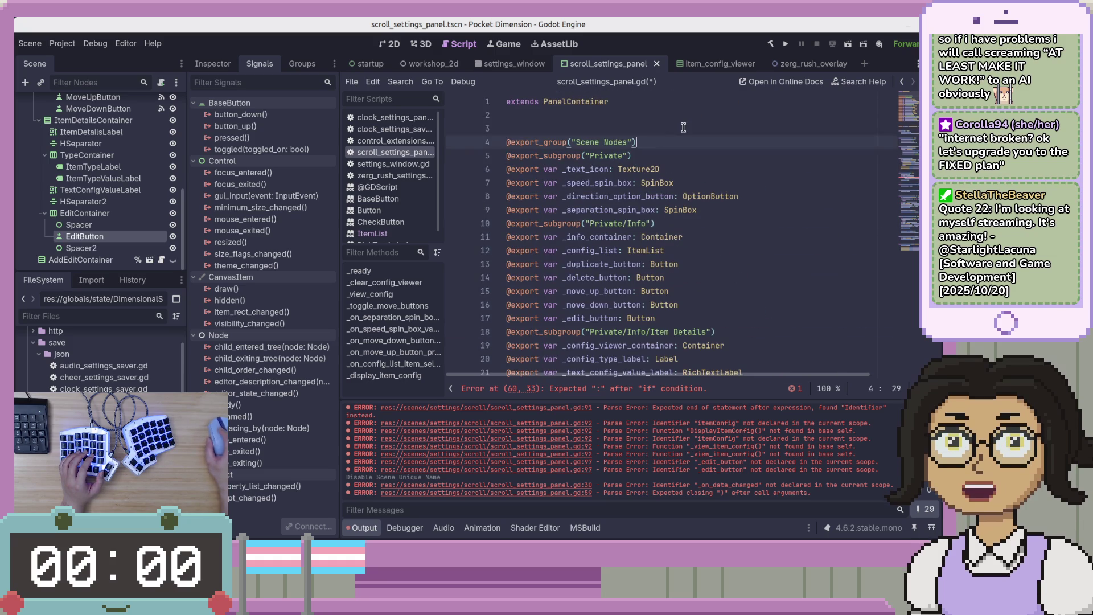
pyautogui.click(686, 164)
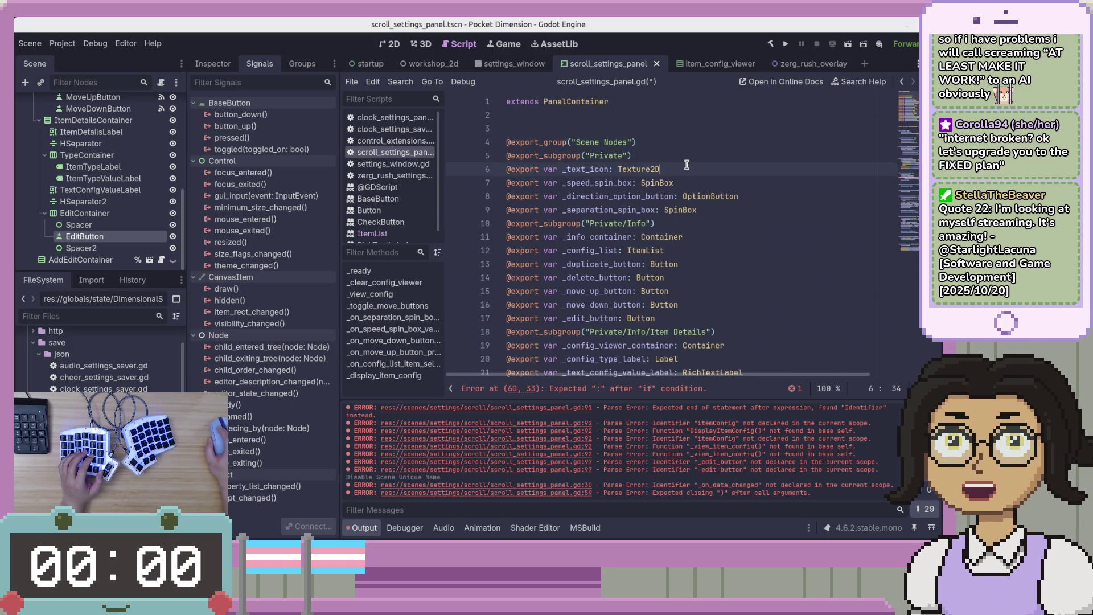
pyautogui.click(743, 195)
pyautogui.click(590, 169)
pyautogui.scroll(-14, 816, 249)
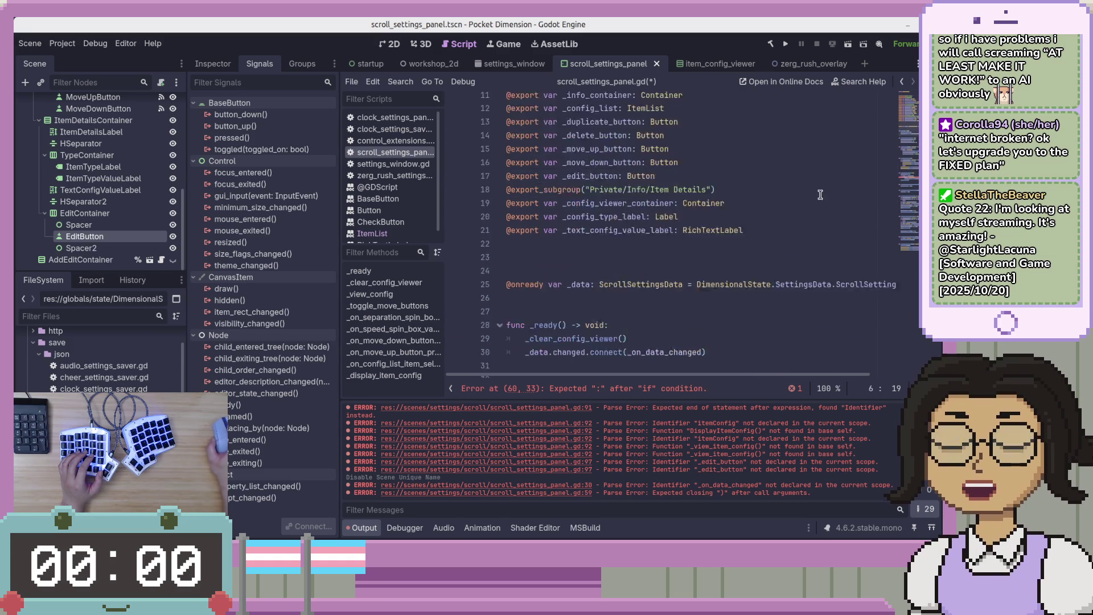
pyautogui.scroll(-1, 815, 249)
pyautogui.click(846, 300)
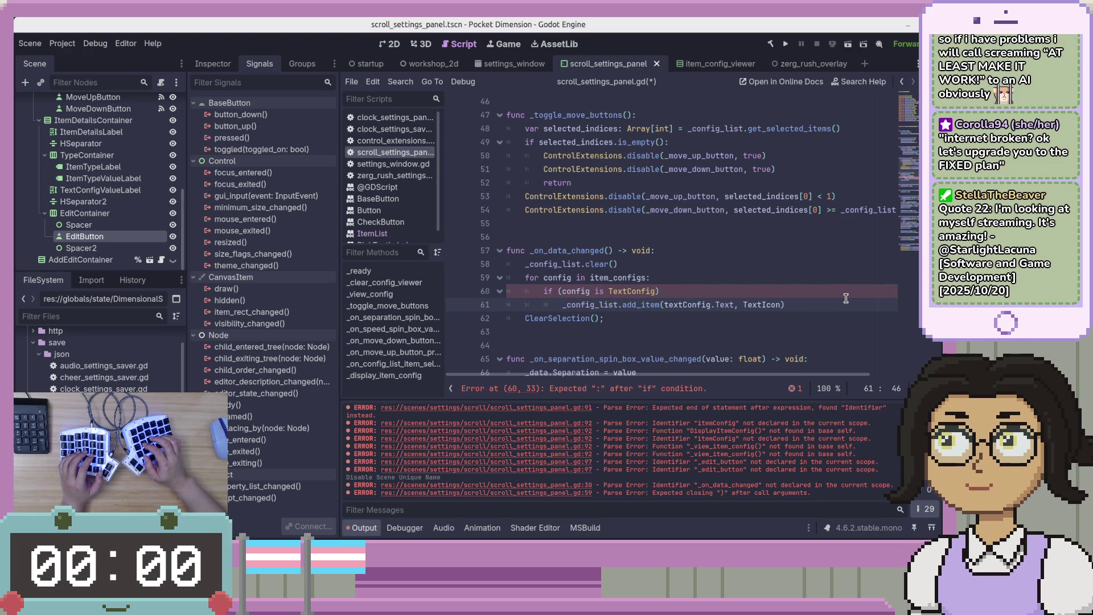
# Pass (config as TextConfig).Text to add_item and end the if line with a colon.
pyautogui.press('Right')
pyautogui.press('Left')
pyautogui.press('Left')
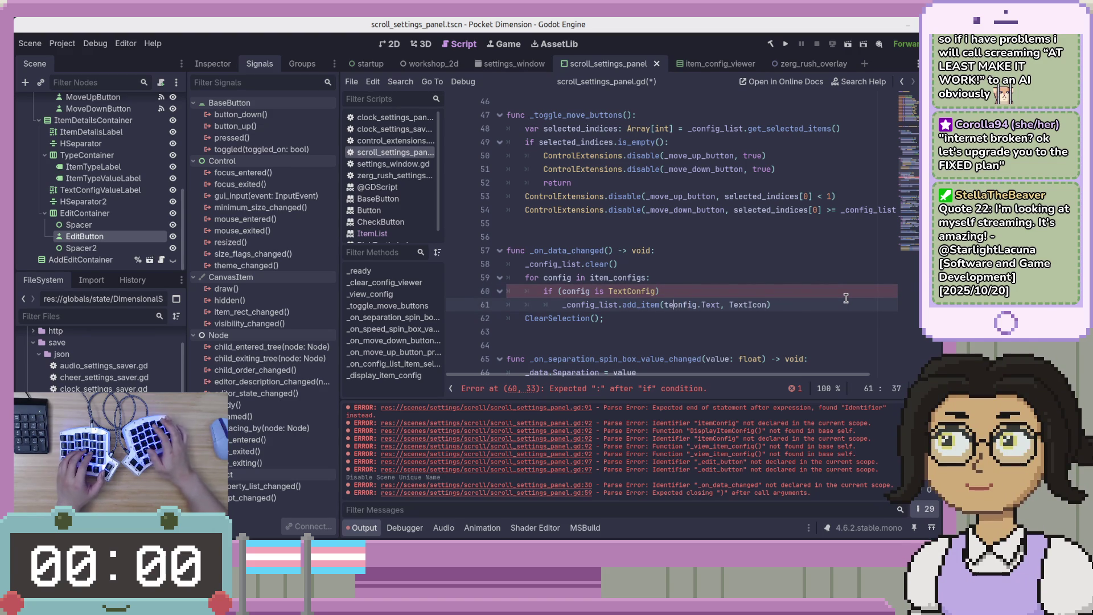
pyautogui.write('config as ')
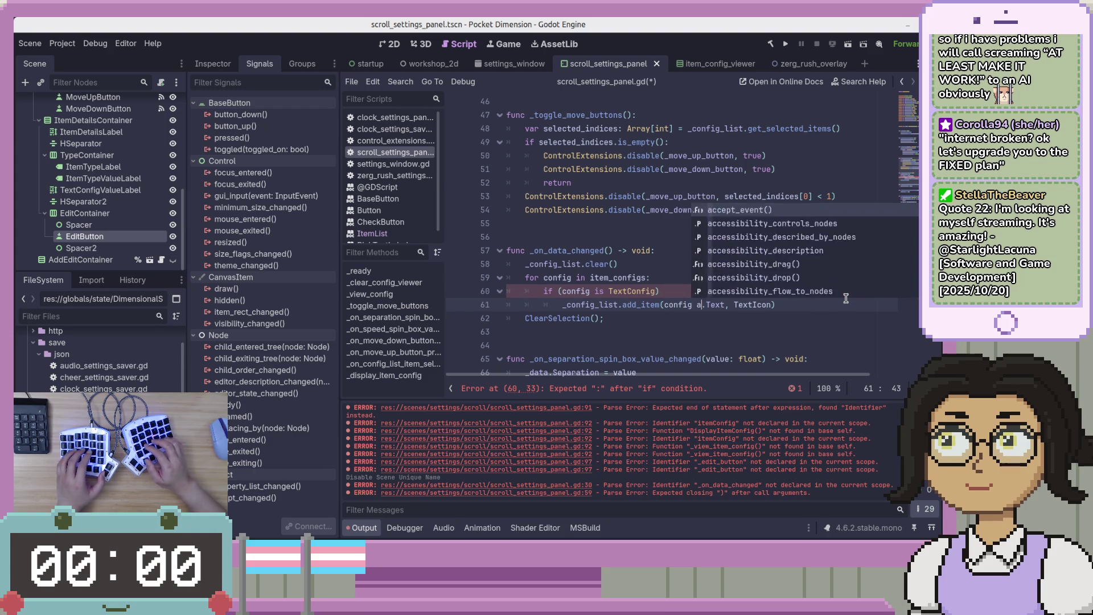
pyautogui.write('TextConfig')
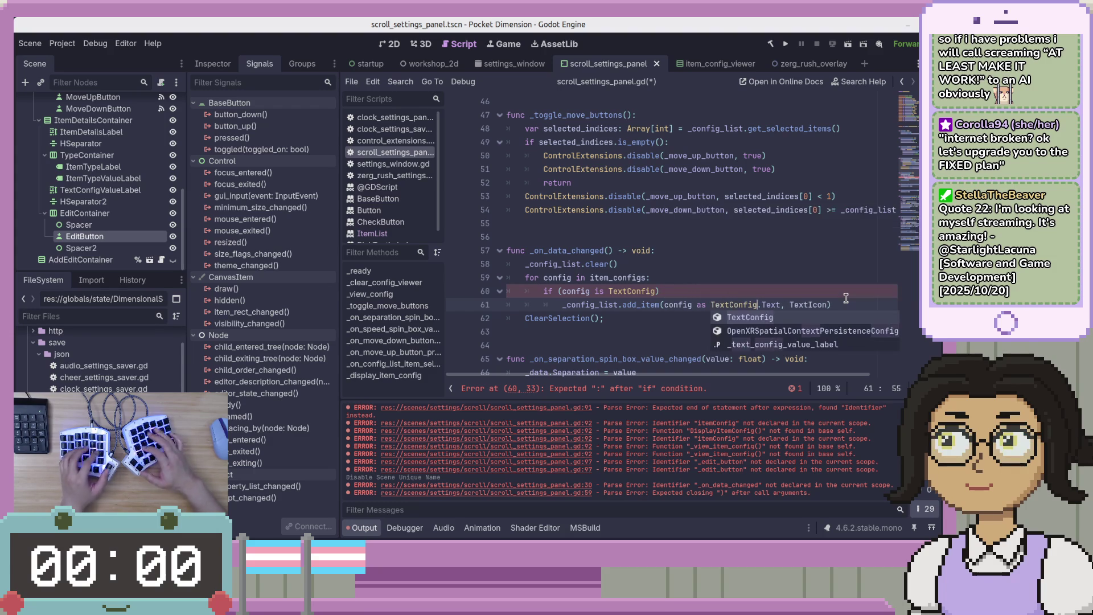
pyautogui.write(')')
pyautogui.hotkey('ctrl', 'Left')
pyautogui.hotkey('ctrl', 'Left')
pyautogui.hotkey('ctrl', 'Left')
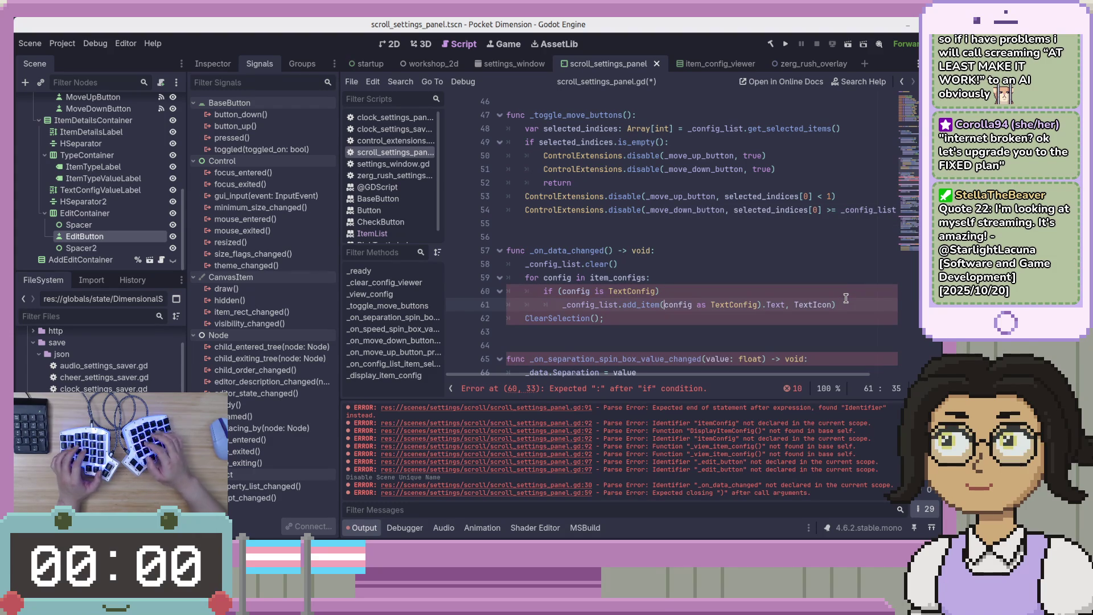
pyautogui.write('(')
pyautogui.press('Up')
pyautogui.hotkey('ctrl', 's')
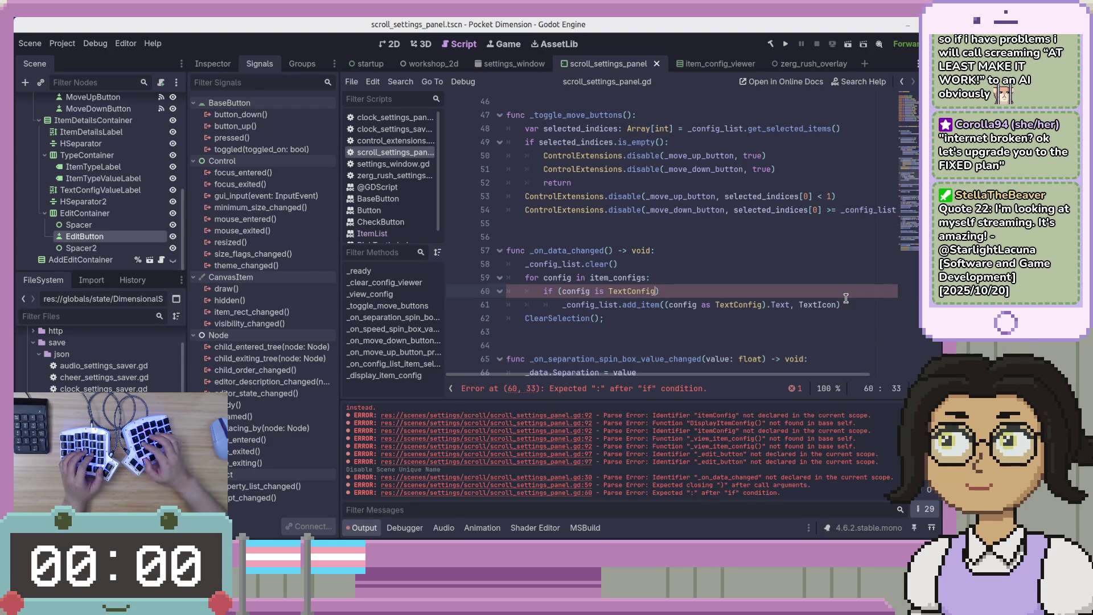
pyautogui.press('BackSpace')
pyautogui.write(':')
pyautogui.press('Home')
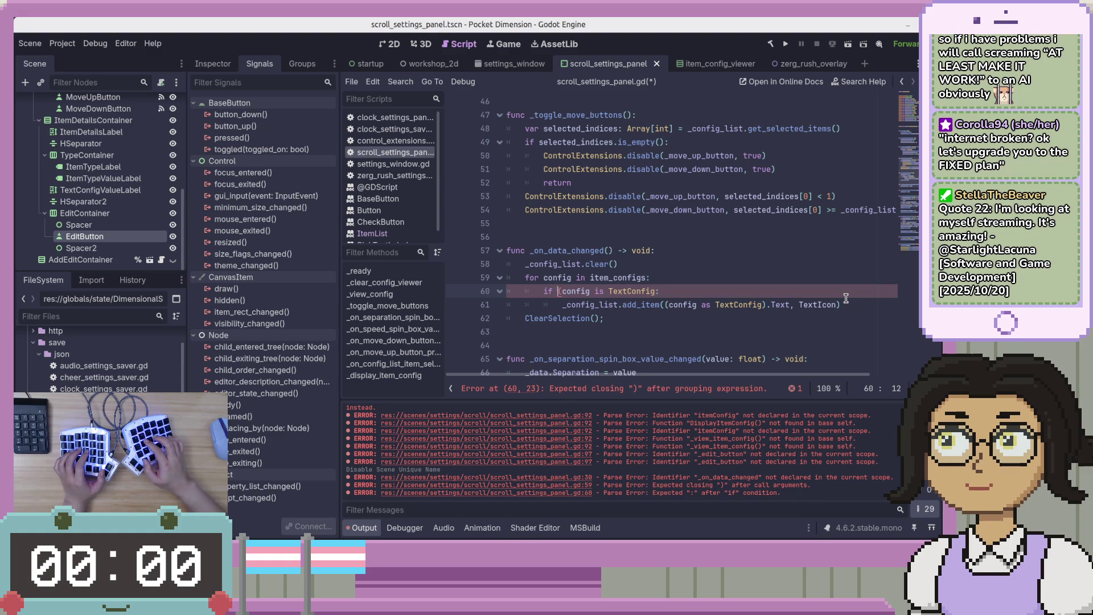
pyautogui.hotkey('ctrl', 's')
# Make the loop iterate over _data.ItemConfigs instead of item_configs, then save.
pyautogui.press('Down')
pyautogui.press('Down')
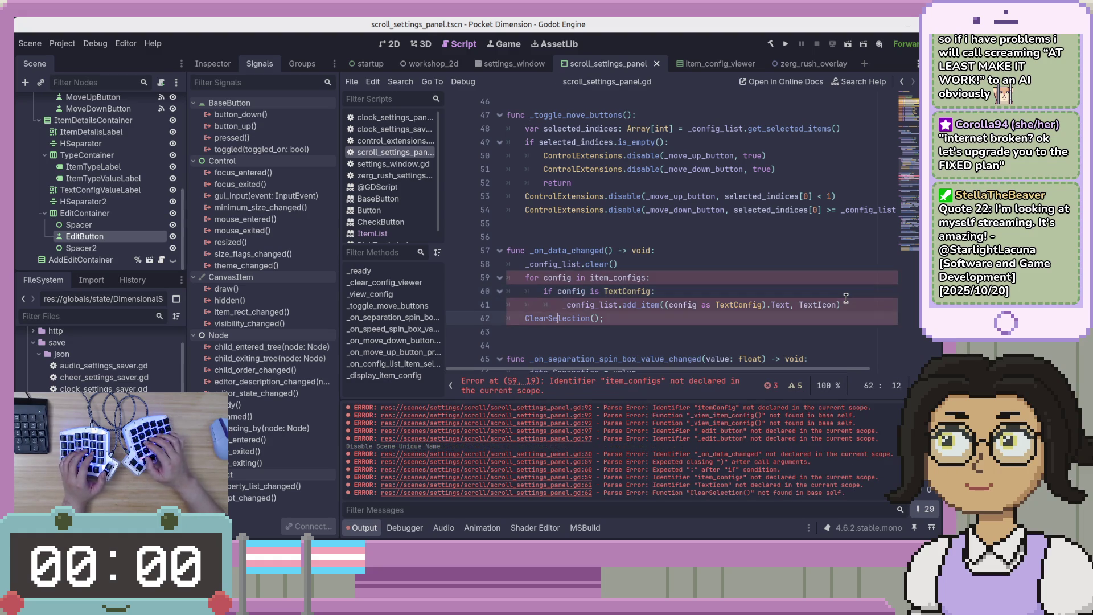
pyautogui.press('Down')
pyautogui.press('Up')
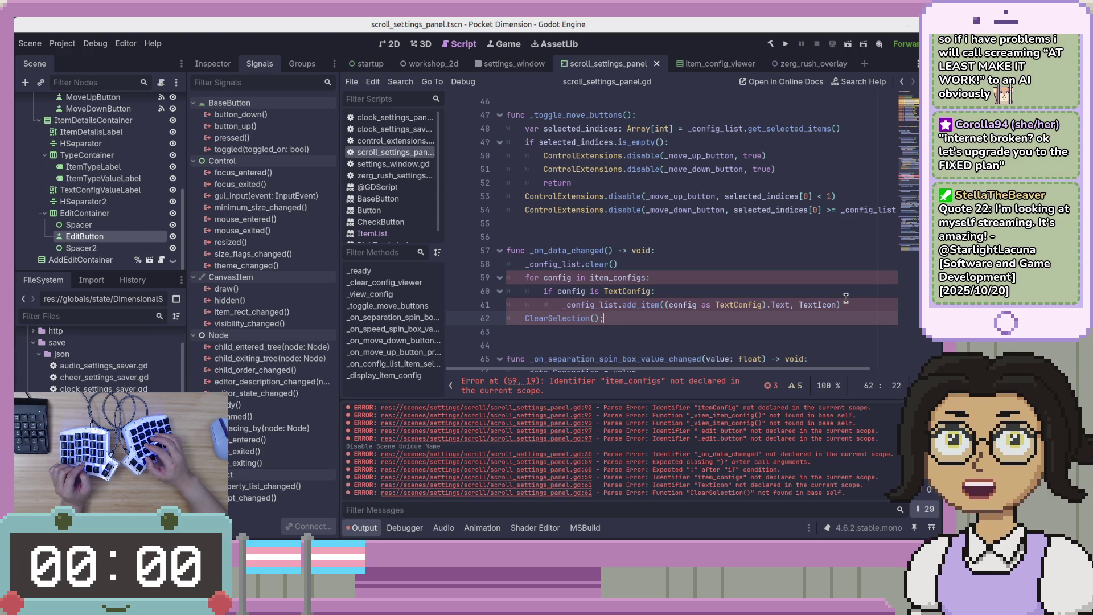
pyautogui.press('Up')
pyautogui.press('Up')
pyautogui.press('Up')
pyautogui.press('Left')
pyautogui.press('Left')
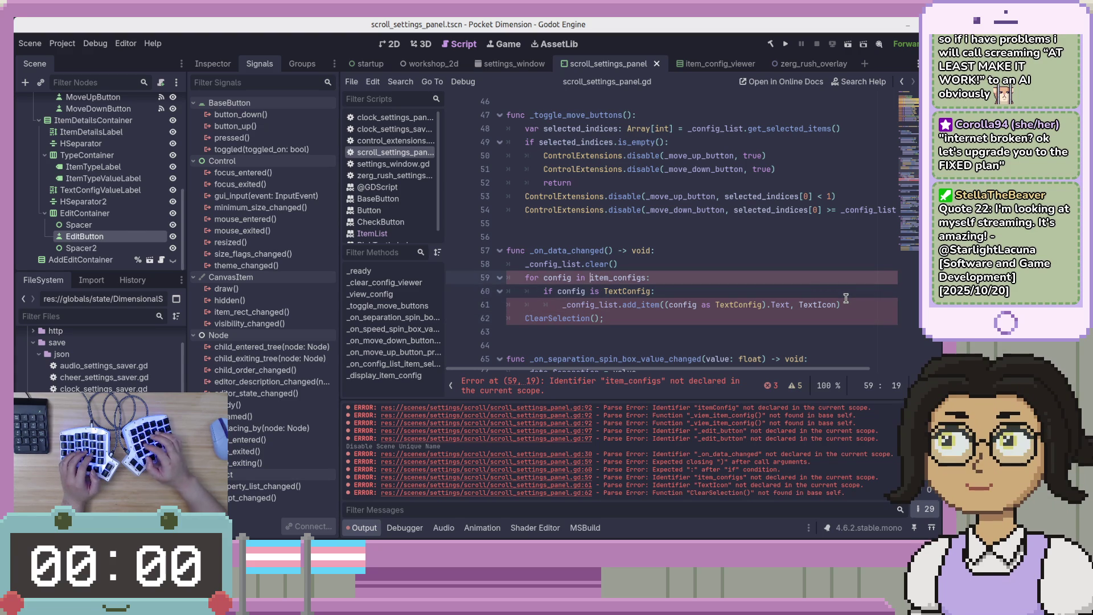
pyautogui.write('_')
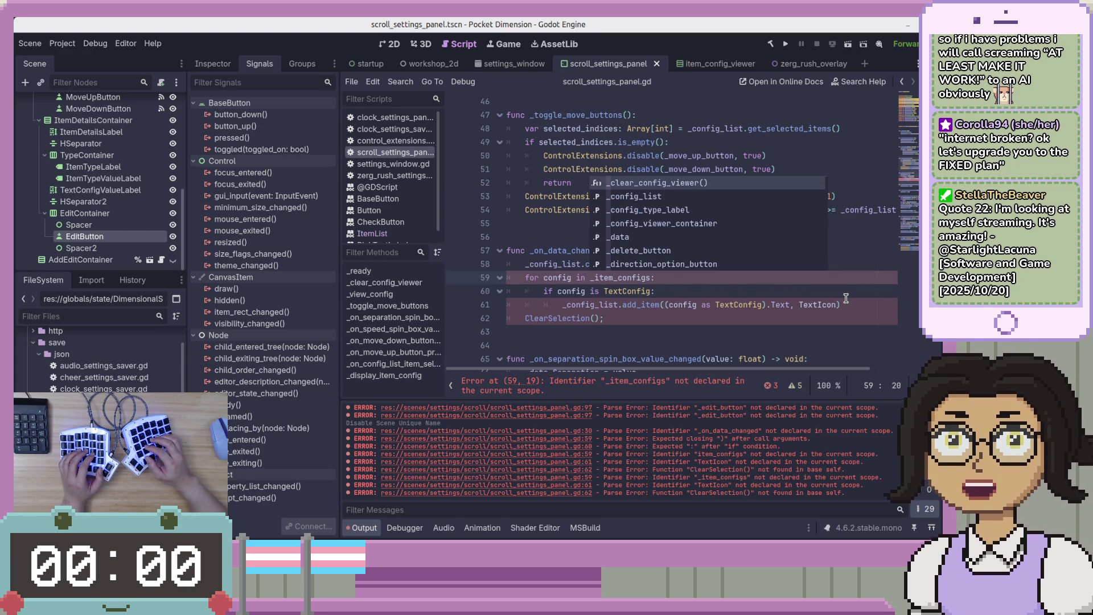
pyautogui.click(735, 286)
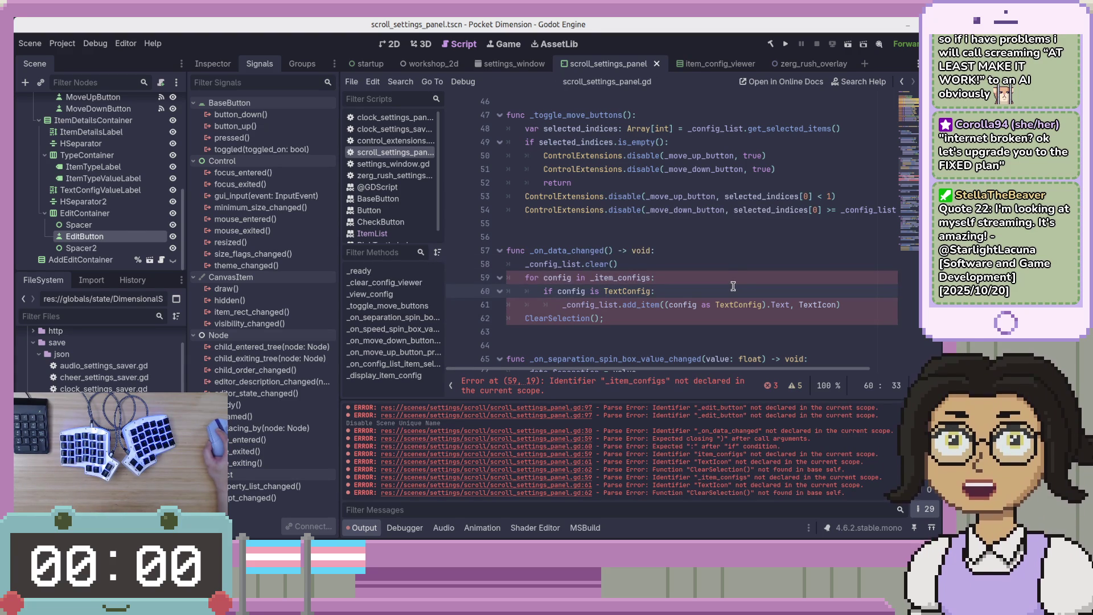
pyautogui.click(590, 278)
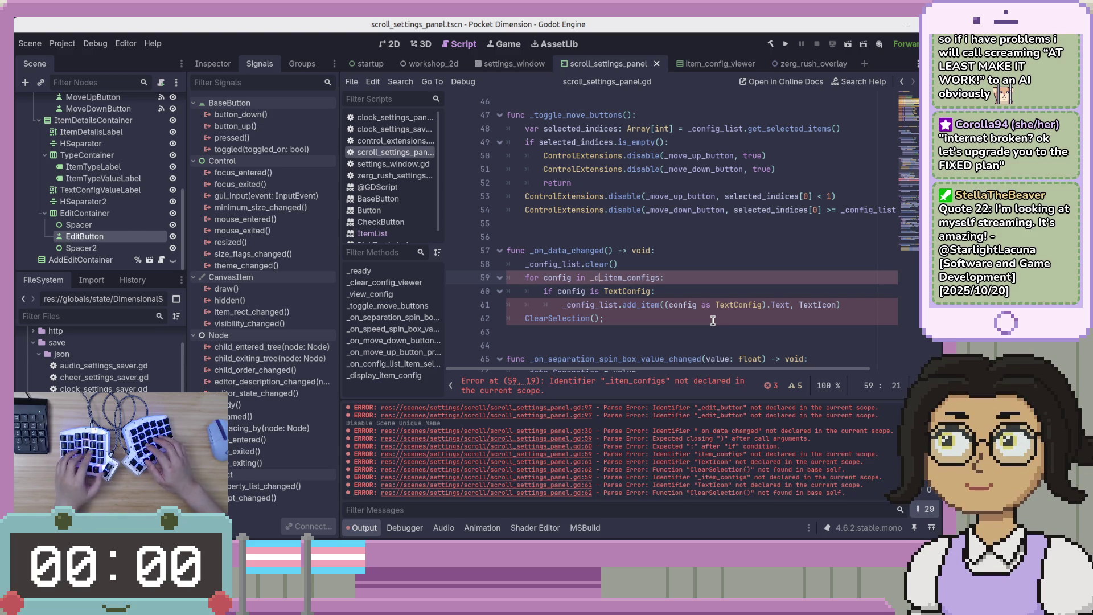
pyautogui.press('Delete')
pyautogui.press('Delete')
pyautogui.press('Delete')
pyautogui.write('.Item')
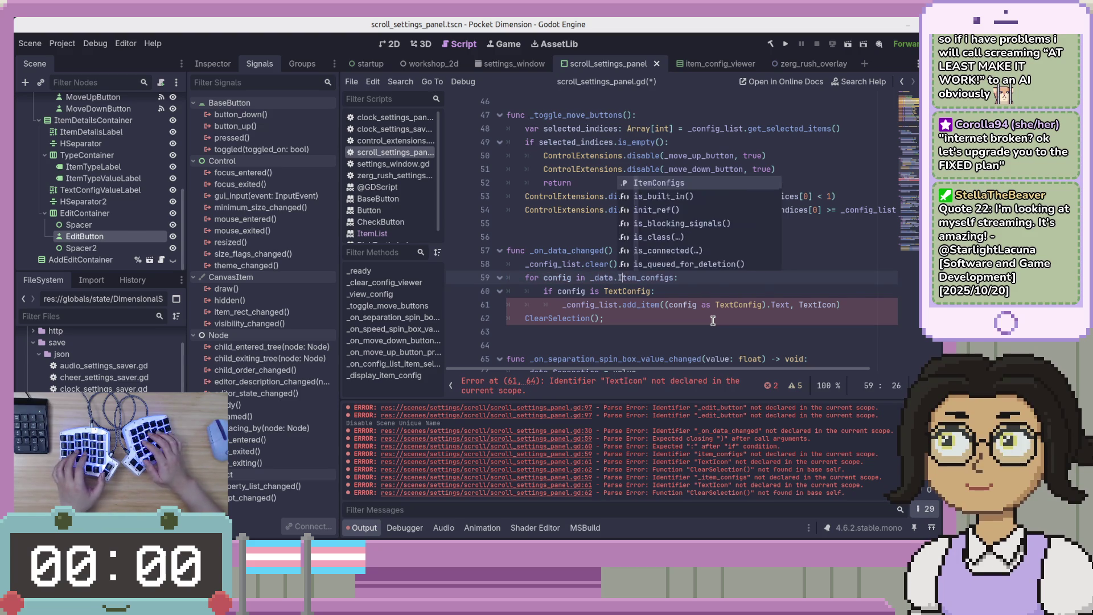
pyautogui.press('Delete')
pyautogui.press('Delete')
pyautogui.write('C')
pyautogui.hotkey('ctrl', 's')
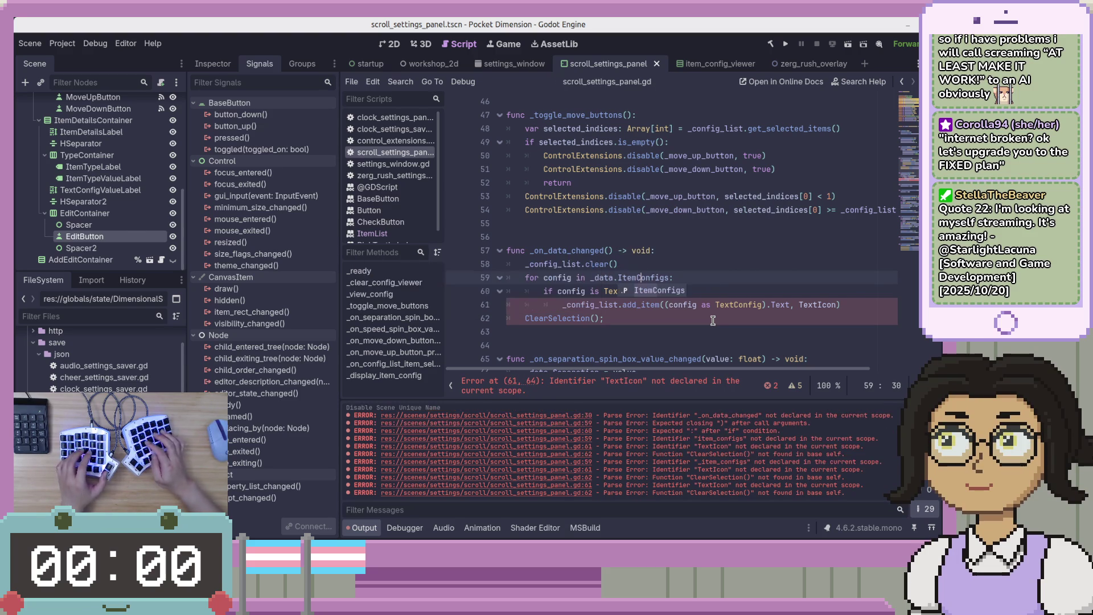
# Check the TextIcon argument against the _text_icon export variable, then return to the C# source.
pyautogui.click(713, 320)
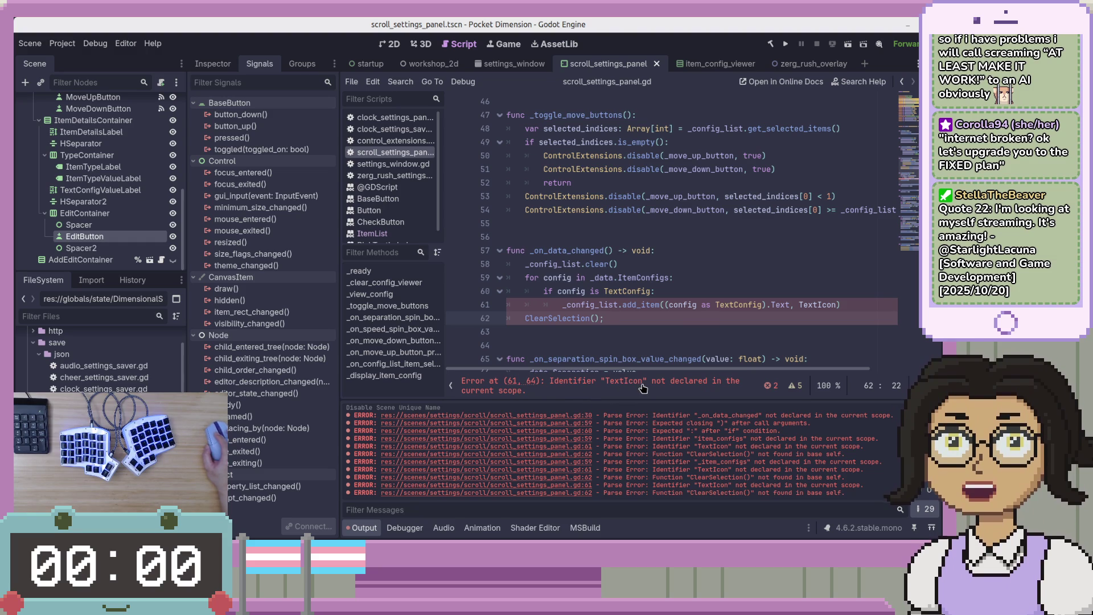
pyautogui.click(809, 305)
pyautogui.scroll(15, 665, 262)
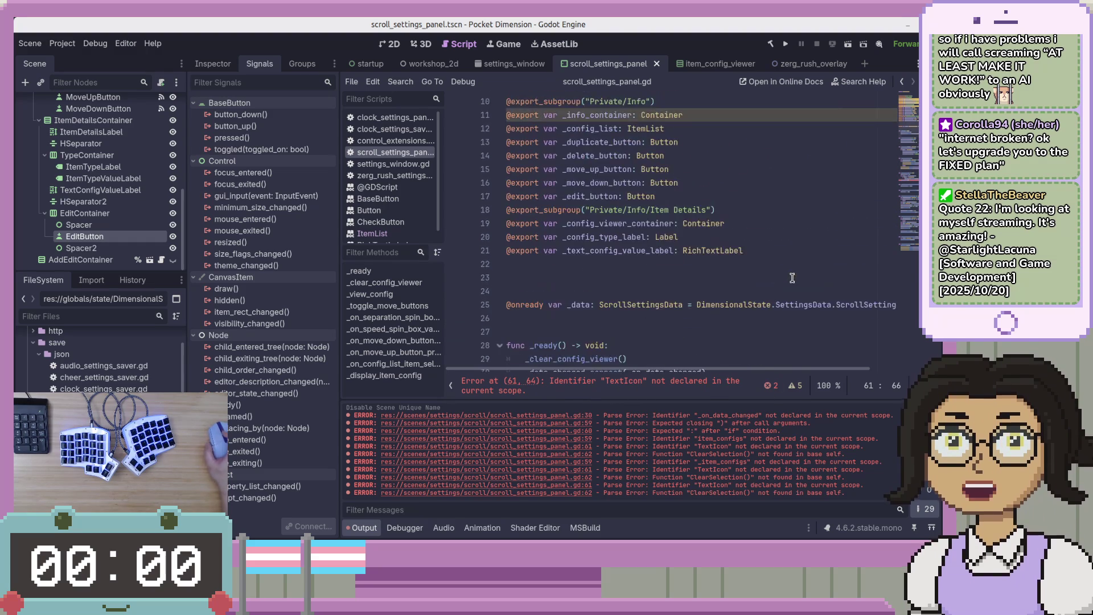
pyautogui.doubleClick(606, 171)
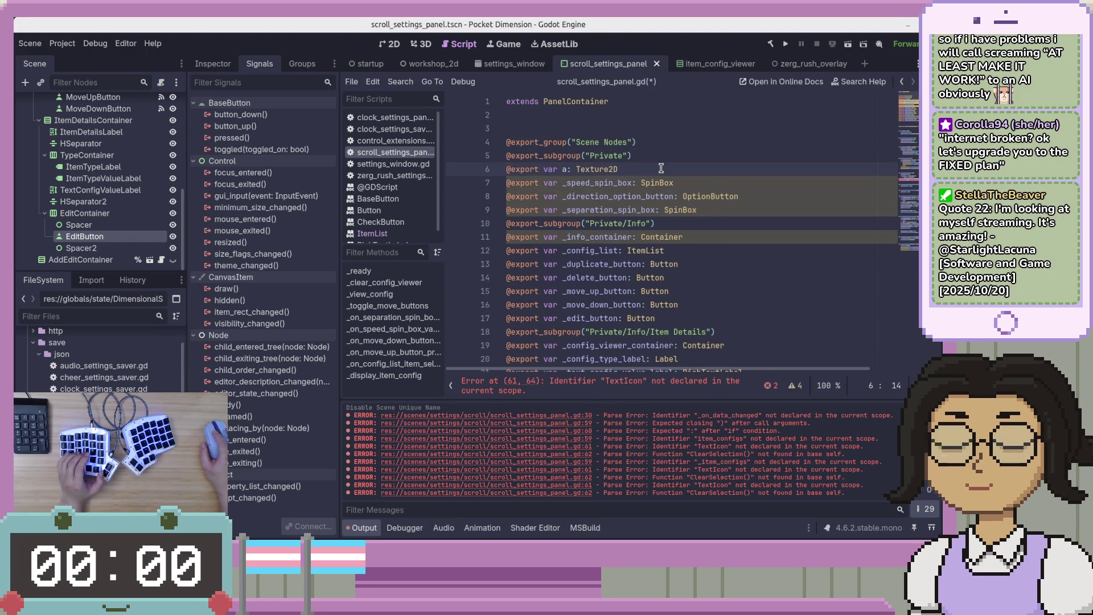
pyautogui.hotkey('ctrl', 'z')
pyautogui.scroll(-13, 671, 164)
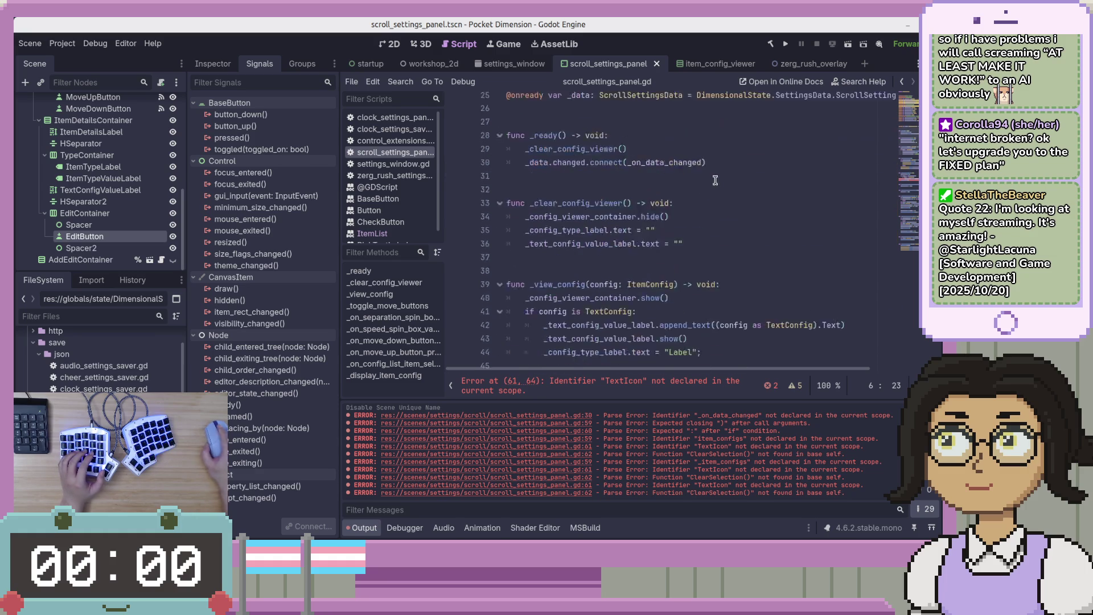
pyautogui.click(785, 125)
pyautogui.scroll(2, 775, 251)
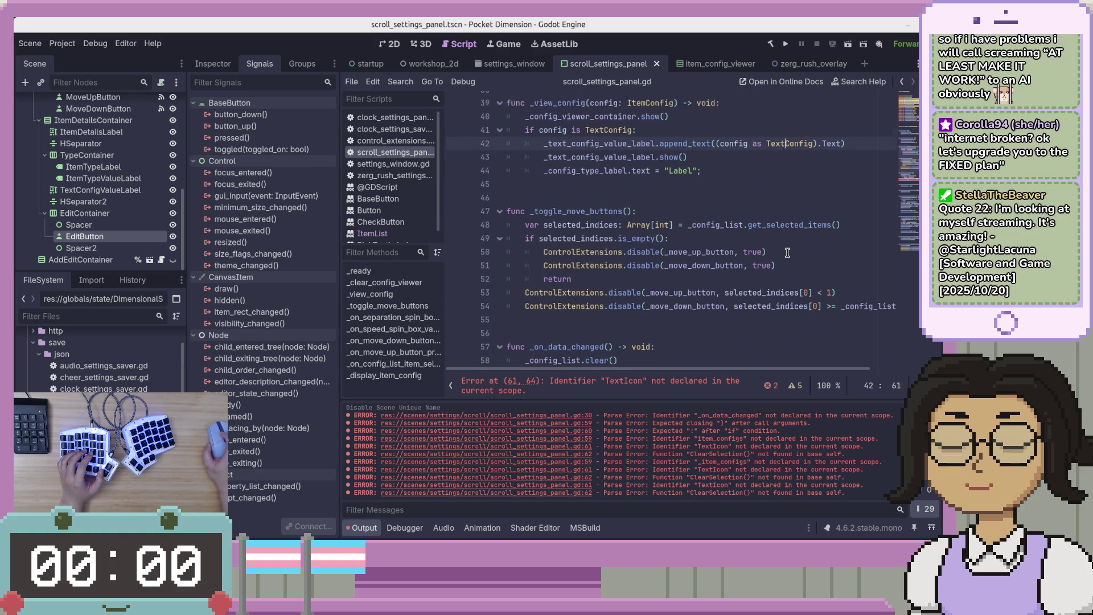
pyautogui.scroll(2, 746, 235)
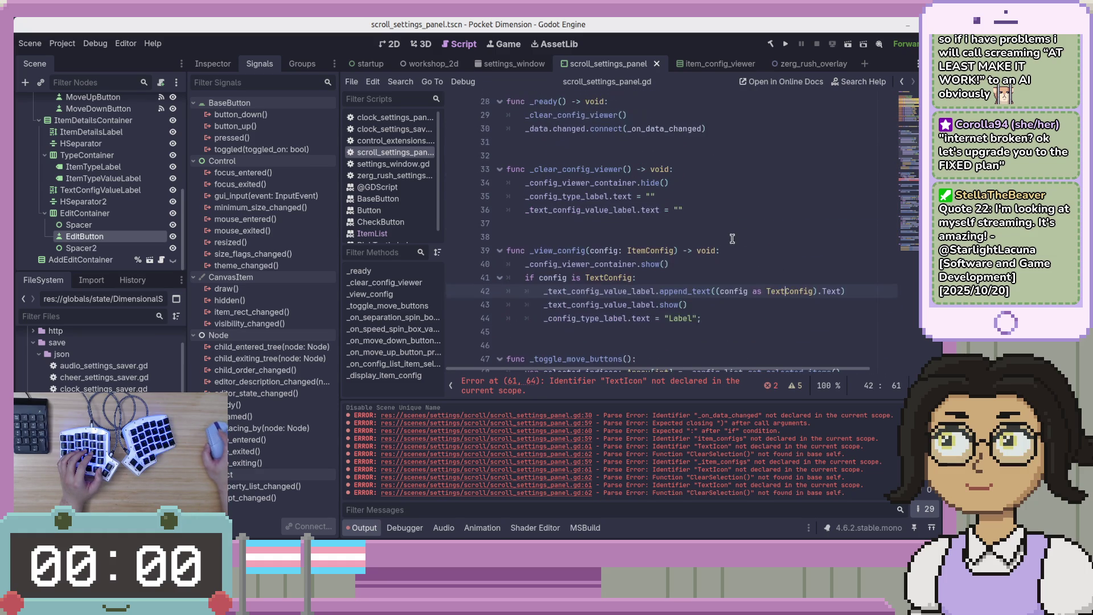
pyautogui.scroll(-4, 734, 237)
pyautogui.scroll(-2, 737, 236)
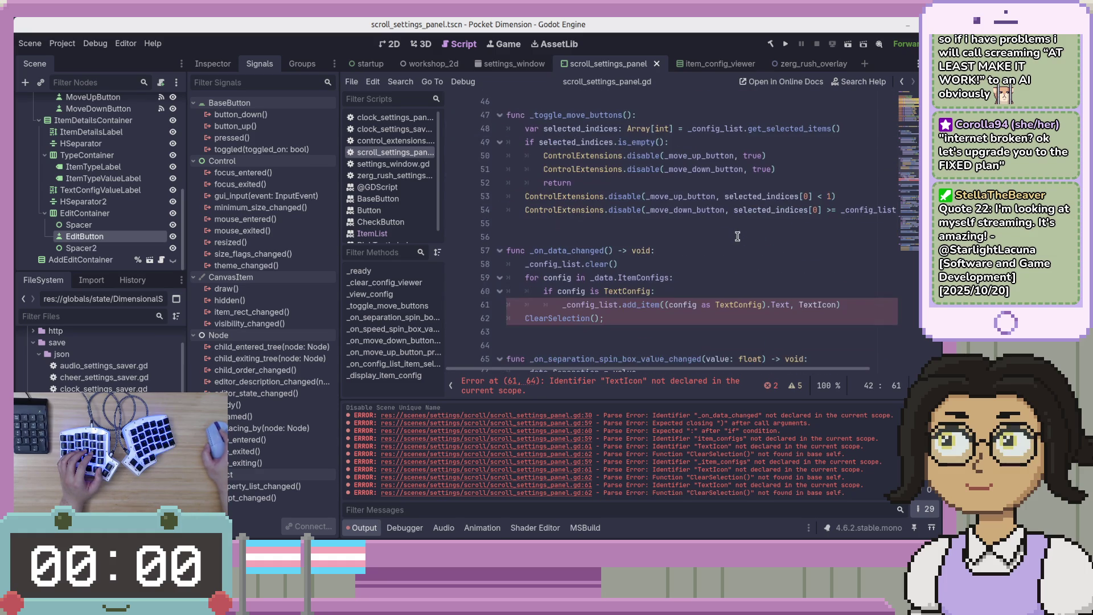
pyautogui.doubleClick(815, 304)
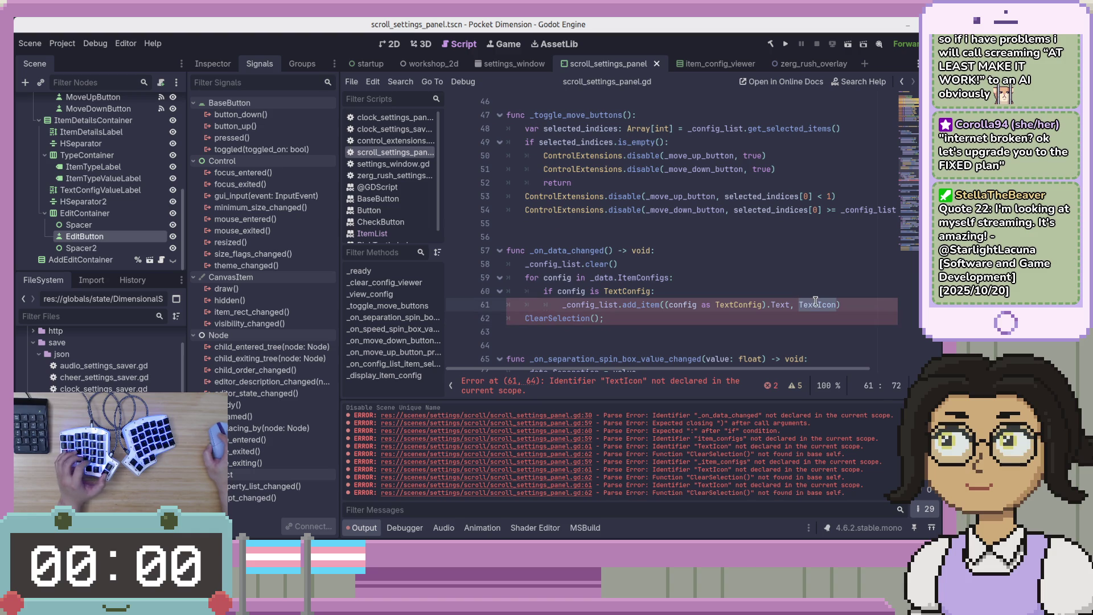
pyautogui.click(698, 317)
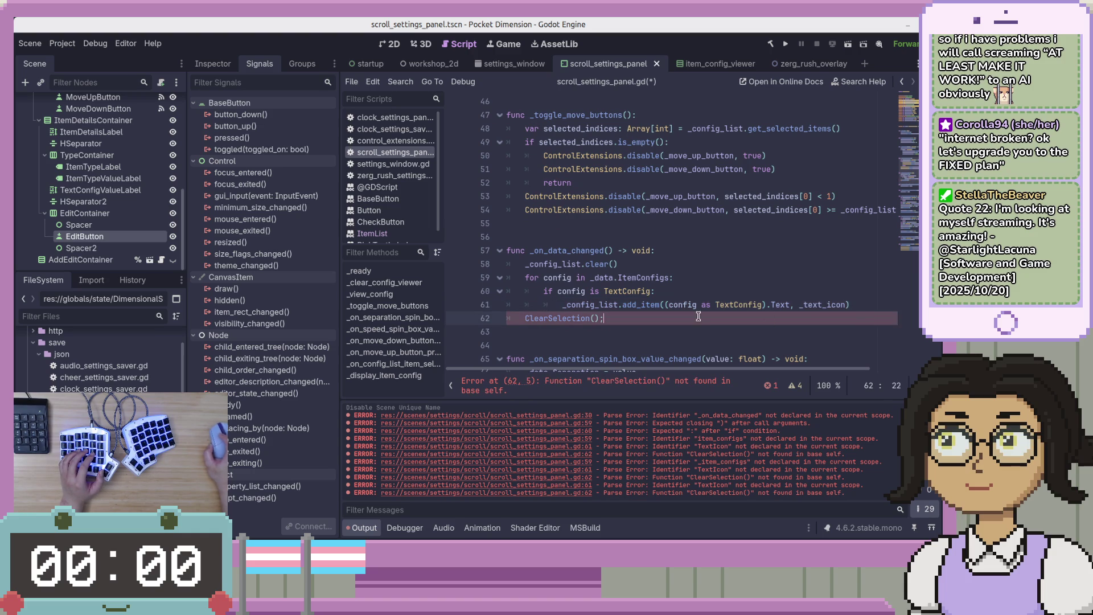
pyautogui.hotkey('alt', 'Tab')
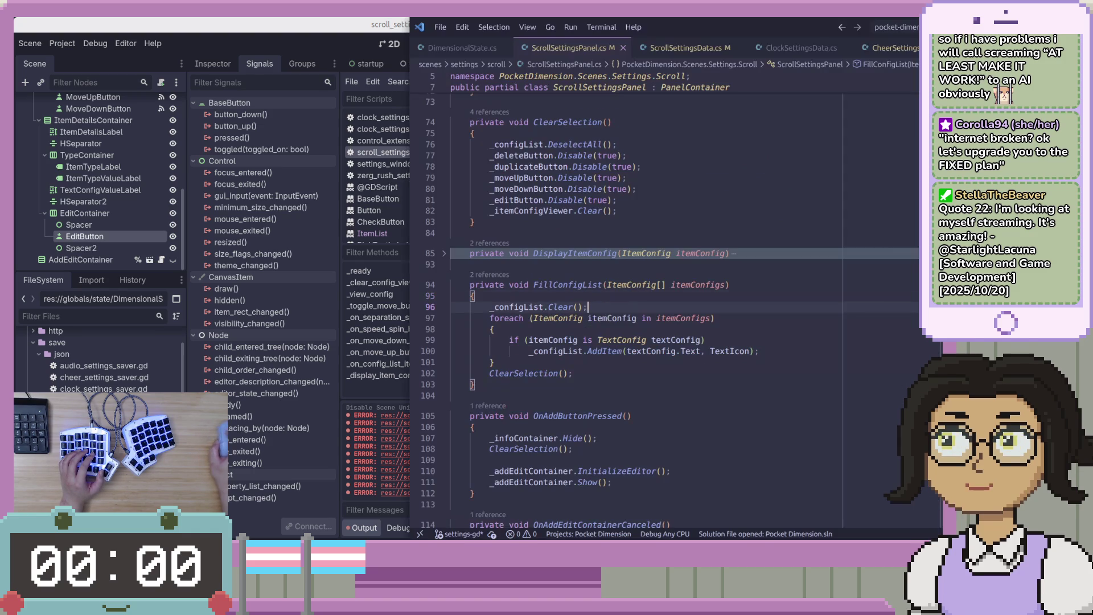
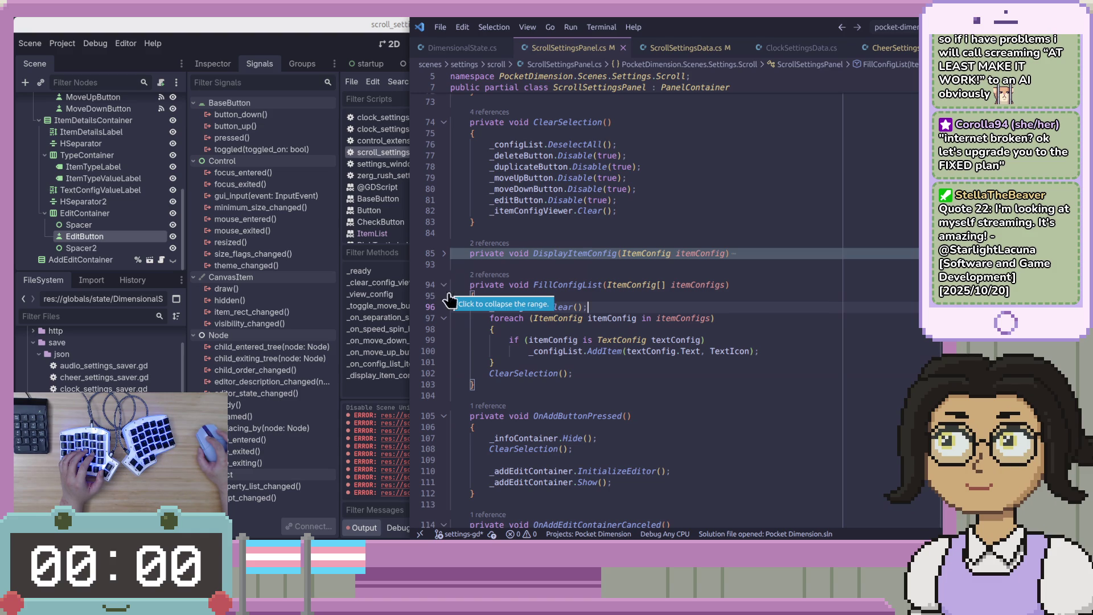
# Copy lines 77–82 of the C# ClearSelection method body in ScrollSettingsPanel.cs, then return to Godot.
pyautogui.click(532, 383)
pyautogui.scroll(3, 532, 383)
pyautogui.click(572, 258)
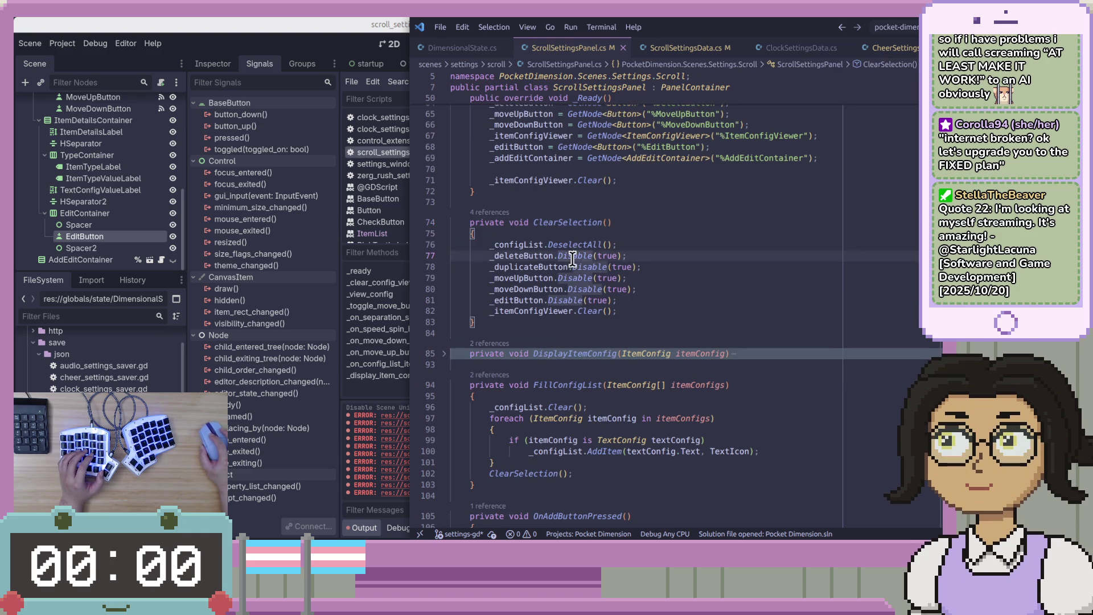
pyautogui.moveTo(647, 310); pyautogui.dragTo(493, 253)
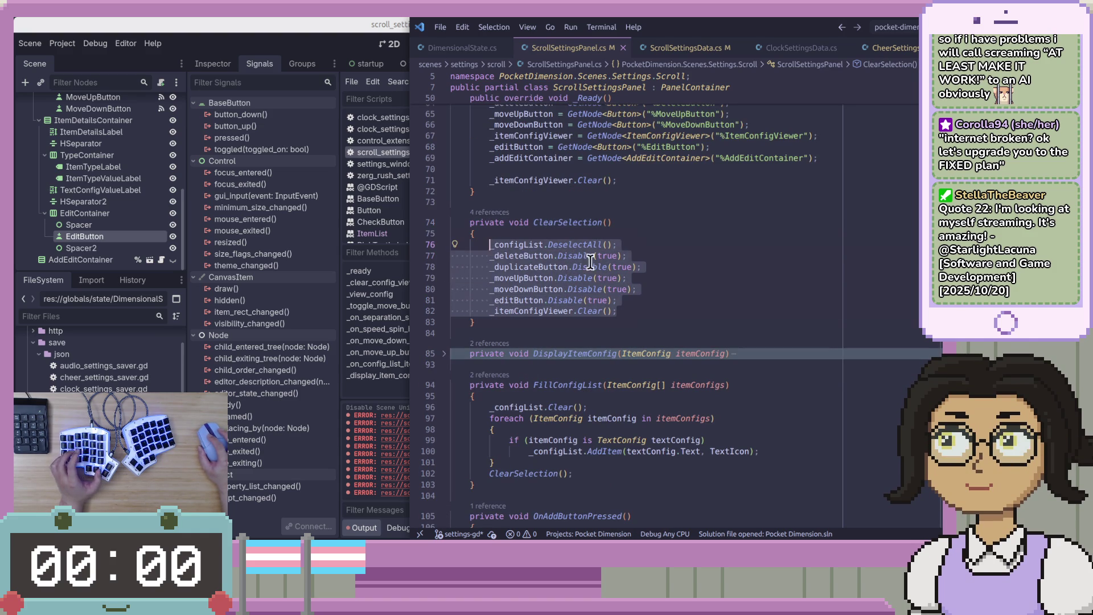
pyautogui.click(360, 441)
# Change the ClearSelection(); call on line 62 to _clear_selection() and save the script.
pyautogui.moveTo(605, 316); pyautogui.dragTo(467, 321)
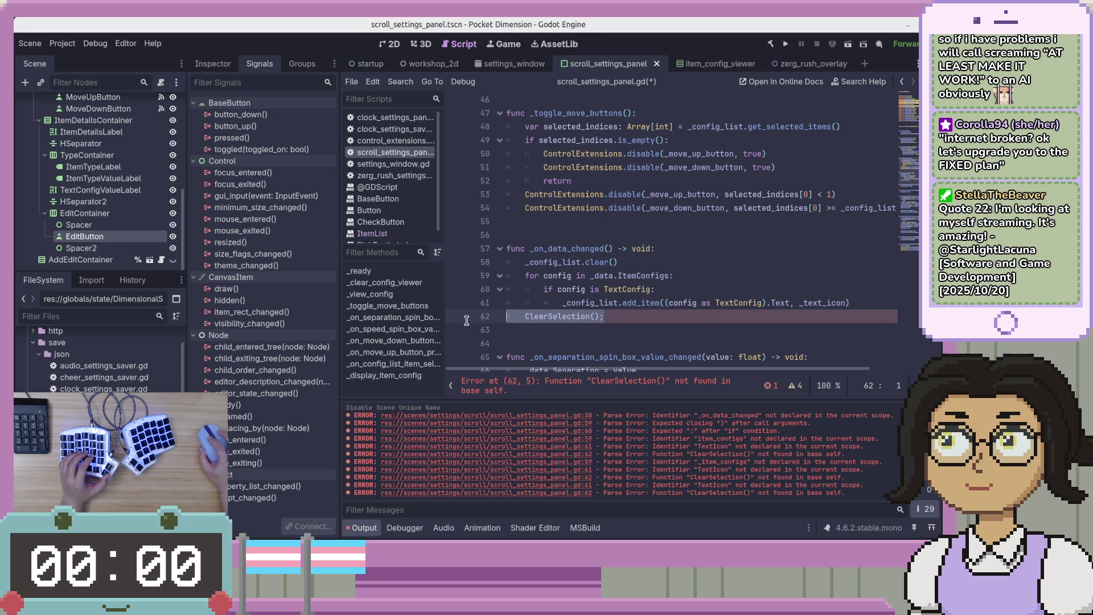
pyautogui.press('Left')
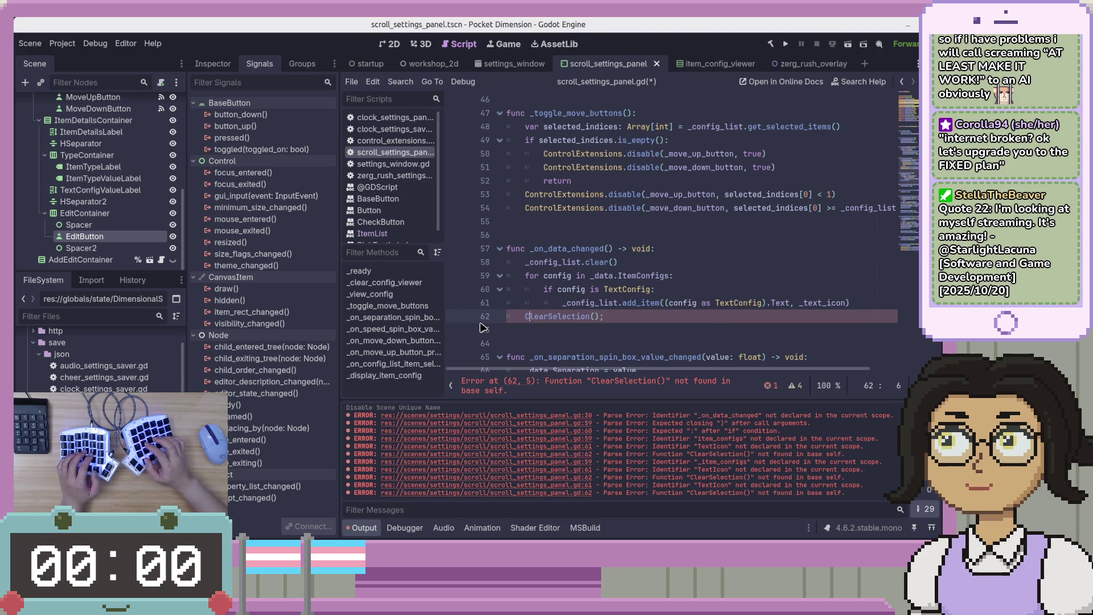
pyautogui.press('BackSpace')
pyautogui.write('_')
pyautogui.press('Right')
pyautogui.press('Right')
pyautogui.press('Right')
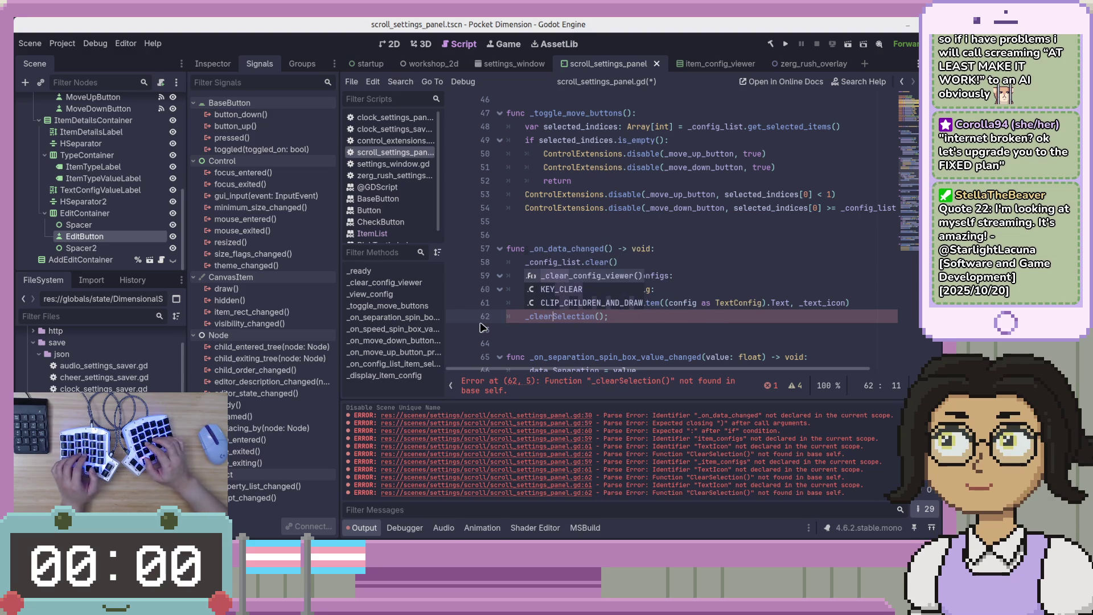
pyautogui.press('Delete')
pyautogui.write('_s')
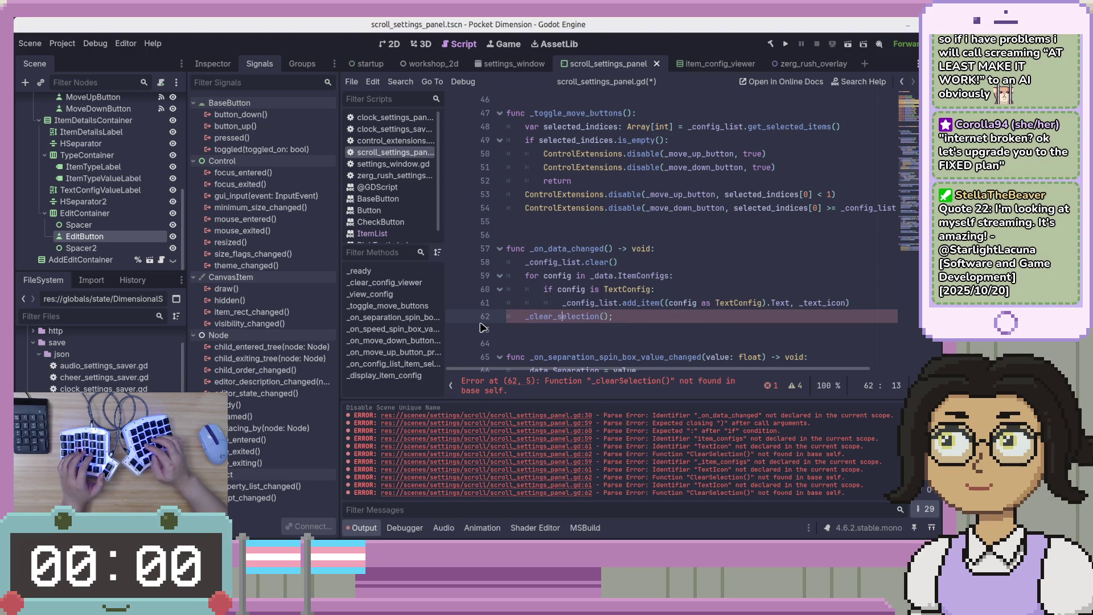
pyautogui.press('End')
pyautogui.press('BackSpace')
pyautogui.hotkey('ctrl', 's')
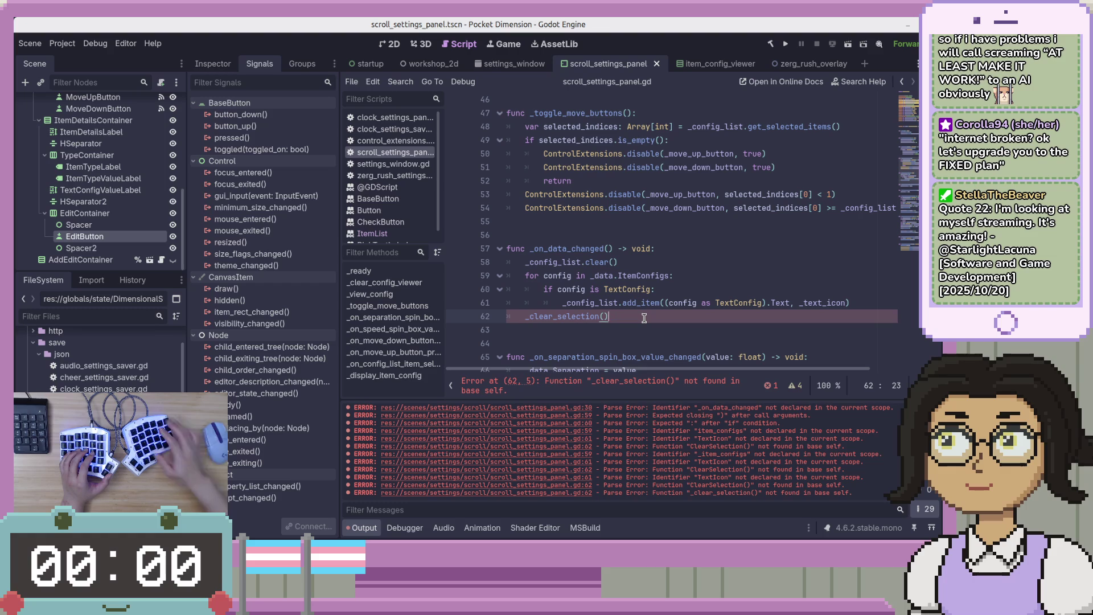
# Below _clear_config_viewer, add func _clear_selection() -> void: with the copied C# statements pasted inside.
pyautogui.scroll(-4, 644, 318)
pyautogui.scroll(7, 665, 288)
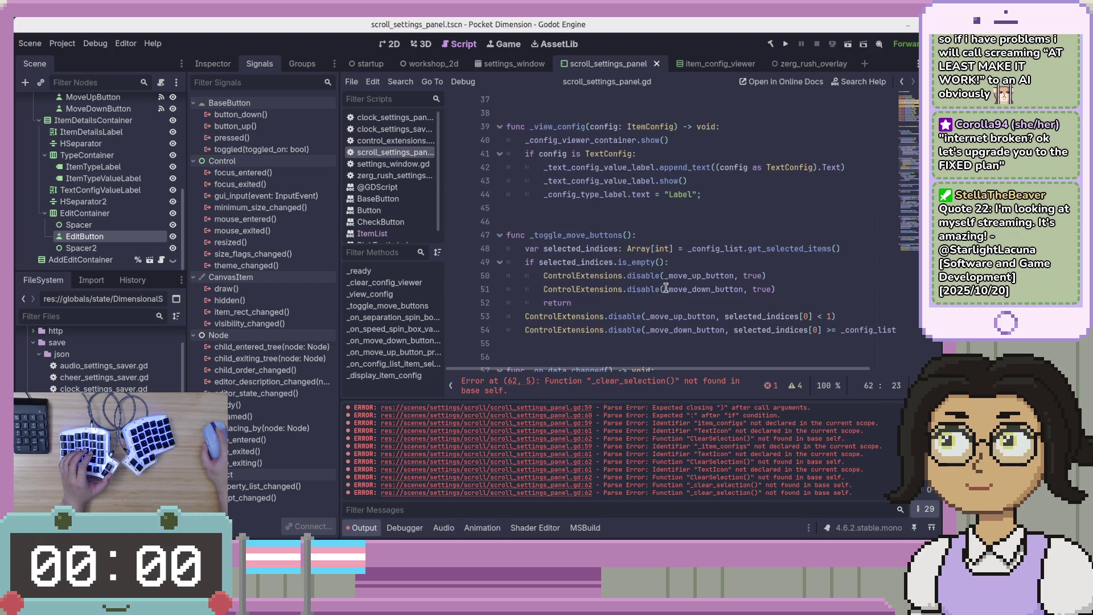
pyautogui.scroll(4, 654, 213)
pyautogui.click(688, 199)
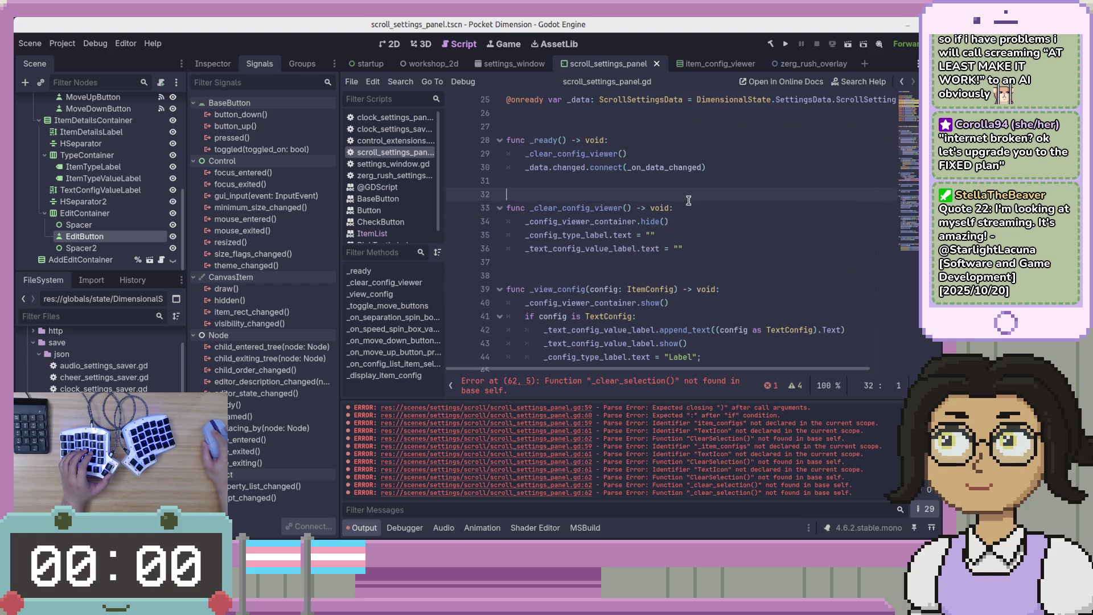
pyautogui.click(760, 265)
pyautogui.press('Return')
pyautogui.press('Return')
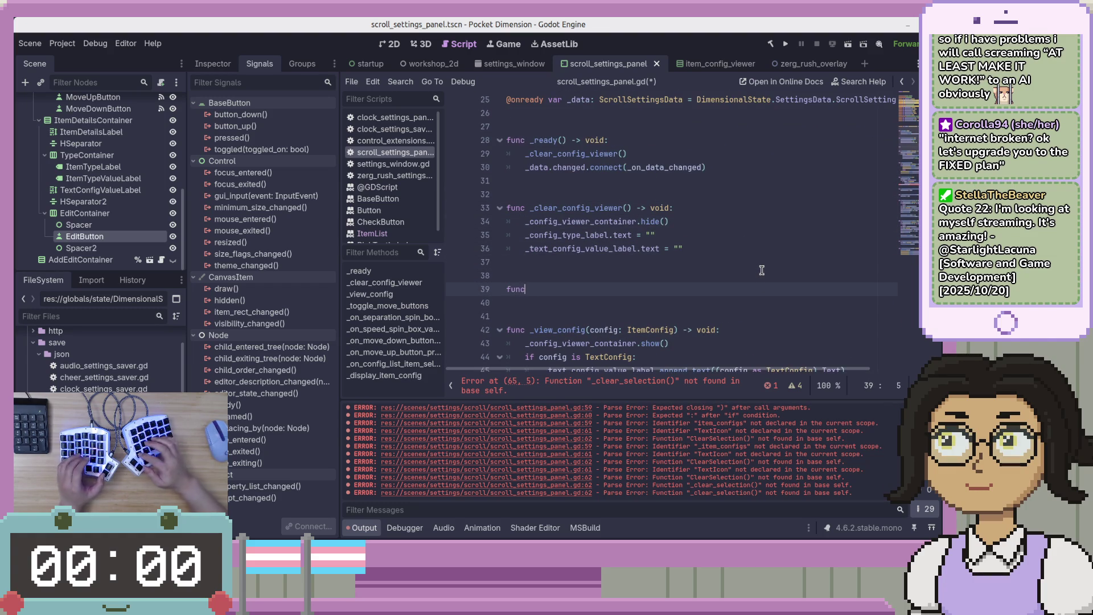
pyautogui.write('_clear_selection() =')
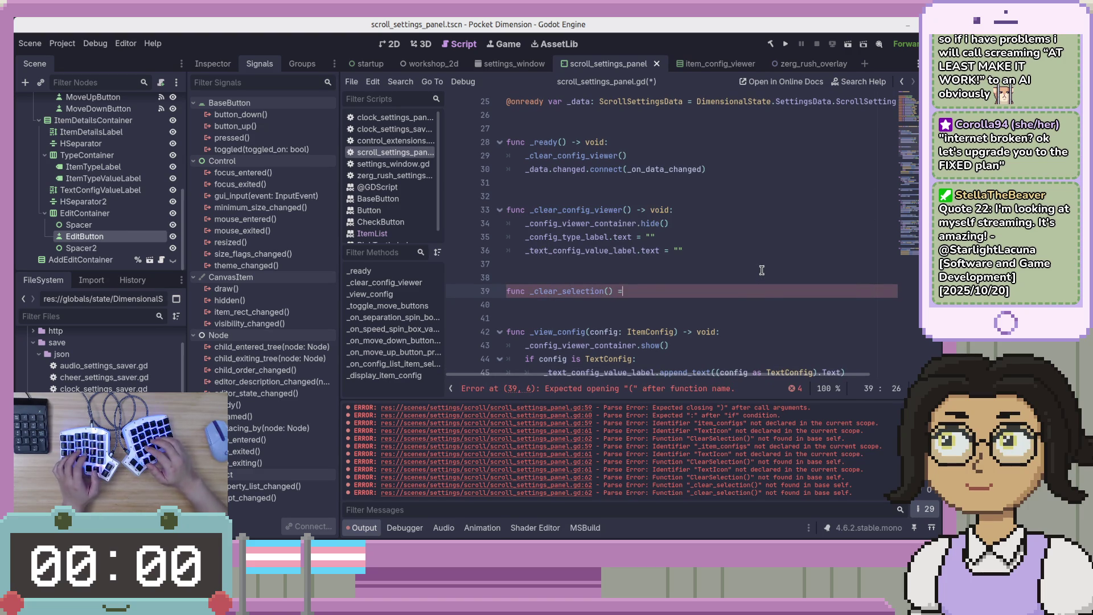
pyautogui.press('BackSpace')
pyautogui.write('-> void')
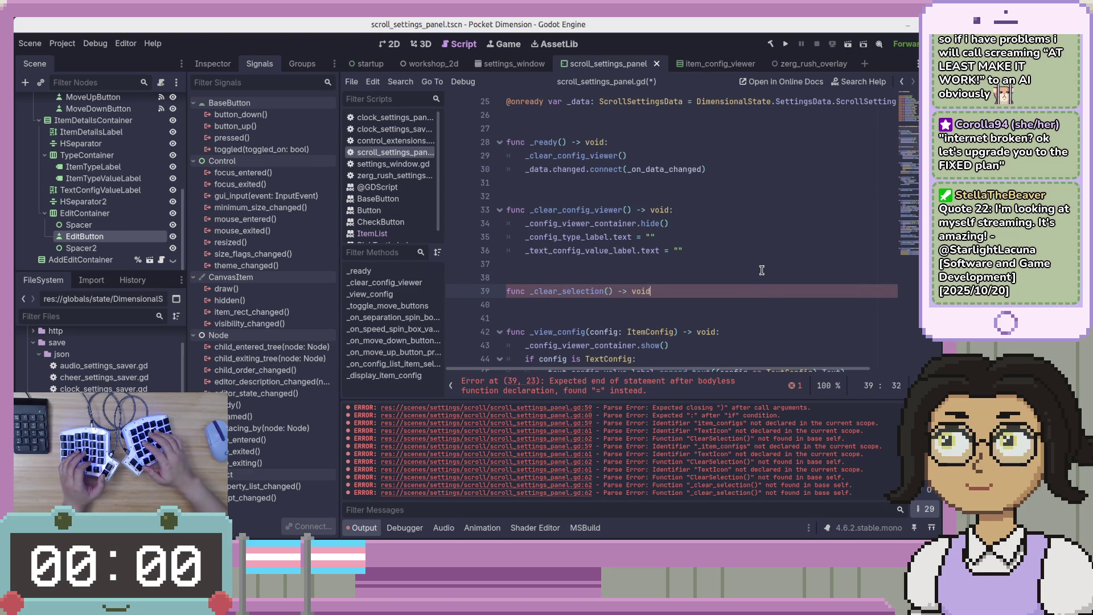
pyautogui.write(':')
pyautogui.press('Return')
pyautogui.write('_configList.DeselectAll();         _deleteButton.Disable(true);         _duplicateButton.Disable(true);         _moveUpButton.Disable(true);         _moveDownButton.Disable(true);         _editButton.Disable(true);         _itemConfigViewer.Clear();')
# Dedent the pasted block and change DeselectAll to _config_list.deselect_all().
pyautogui.hotkey('shift', 'Up')
pyautogui.hotkey('shift', 'Up')
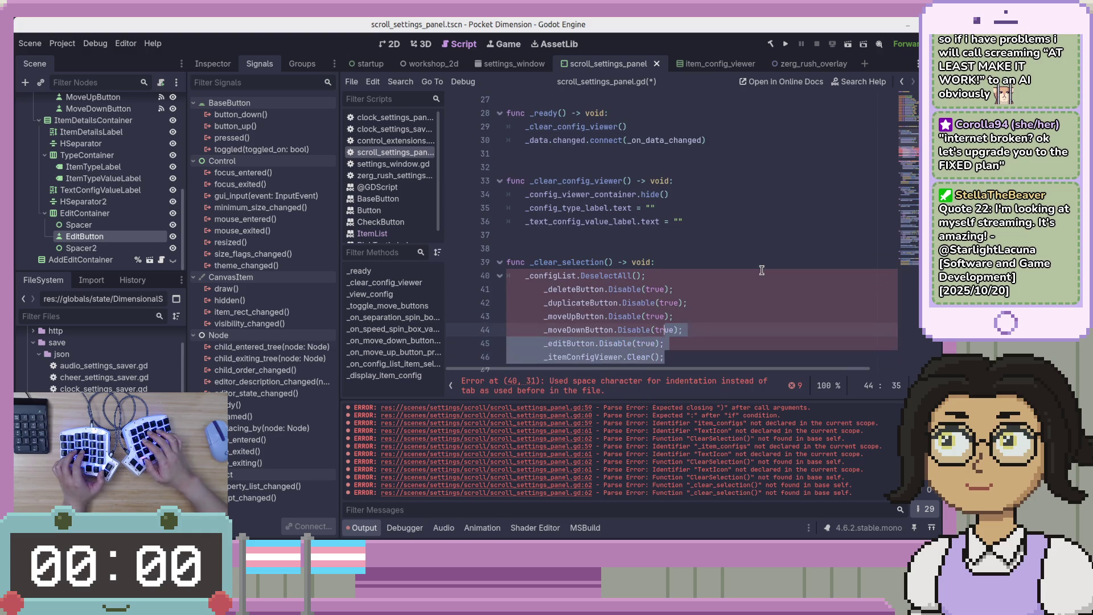
pyautogui.hotkey('shift', 'Up')
pyautogui.hotkey('shift', 'Up')
pyautogui.hotkey('shift', 'Up')
pyautogui.hotkey('shift', 'Tab')
pyautogui.press('Left')
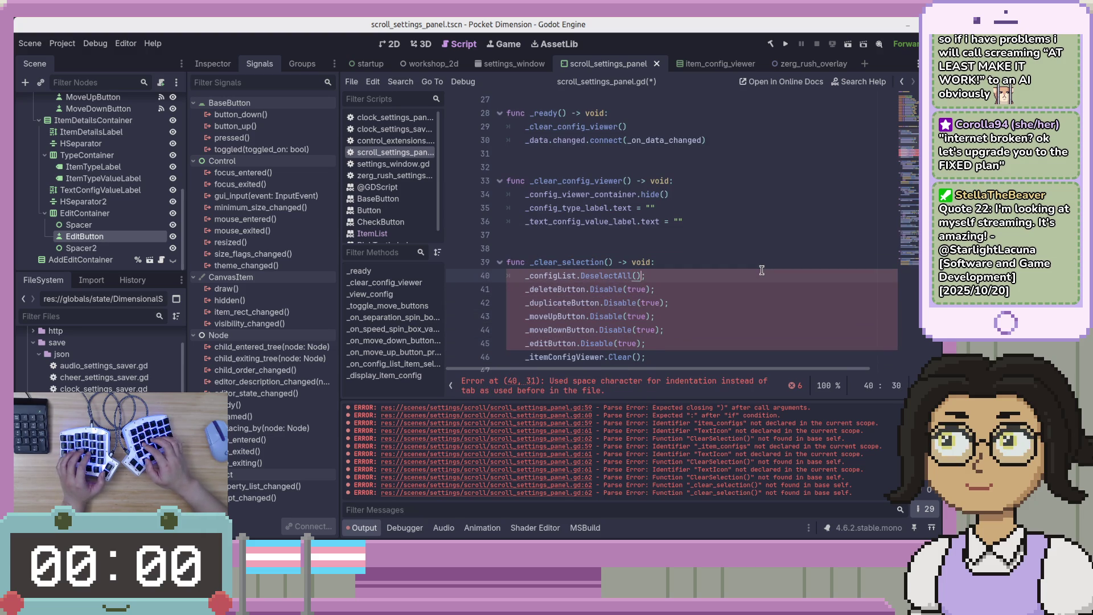
pyautogui.press('Right')
pyautogui.press('Right')
pyautogui.press('Right')
pyautogui.press('Delete')
pyautogui.write('d')
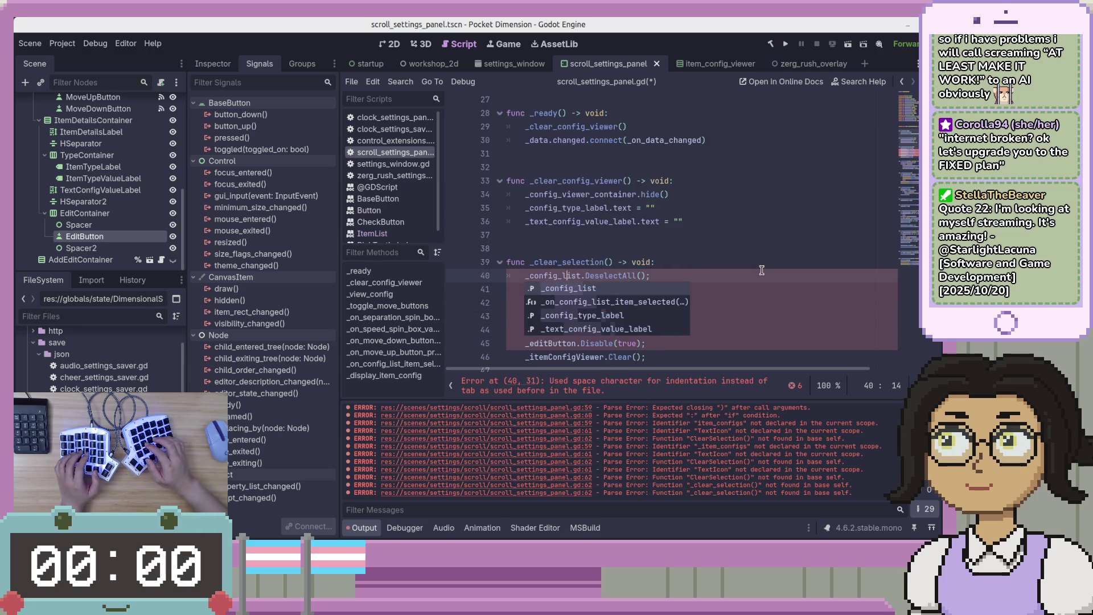
pyautogui.press('Right')
pyautogui.press('Right')
pyautogui.press('Right')
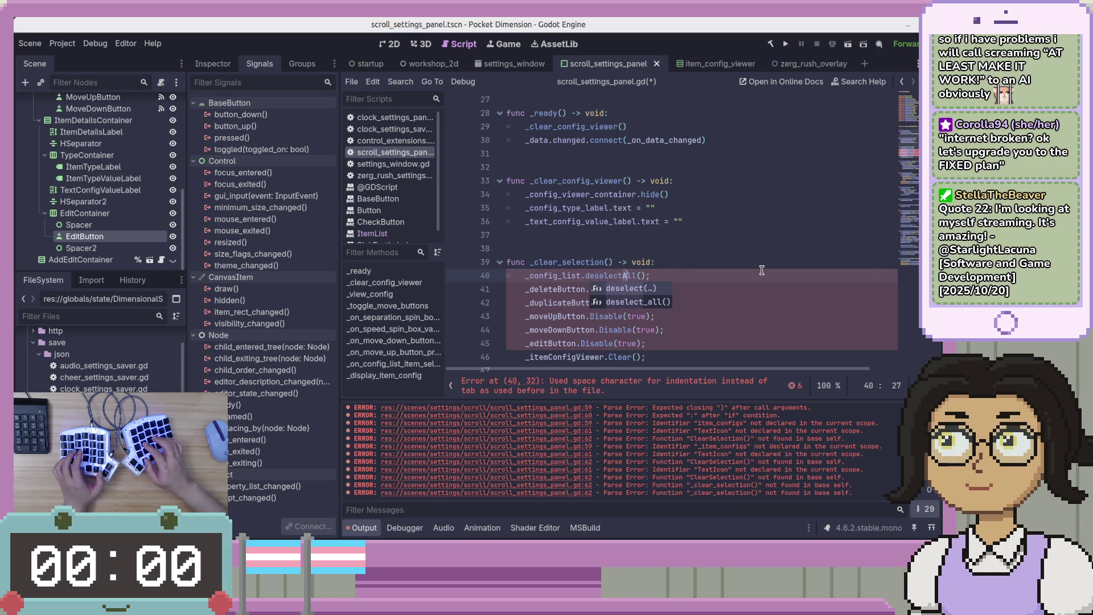
pyautogui.press('BackSpace')
pyautogui.write('_a')
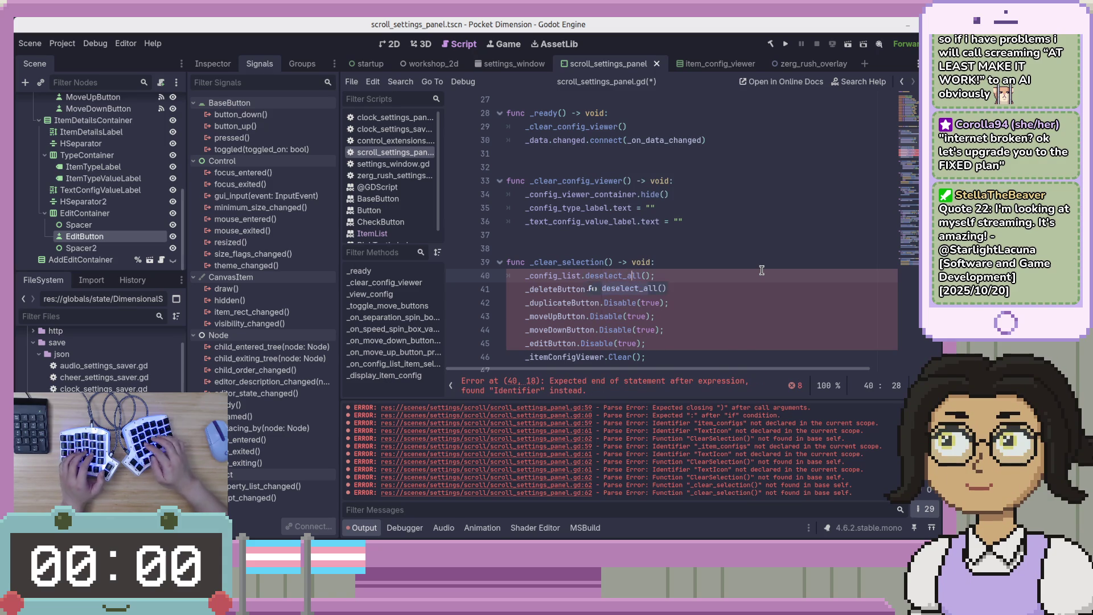
pyautogui.press('Return')
pyautogui.press('Down')
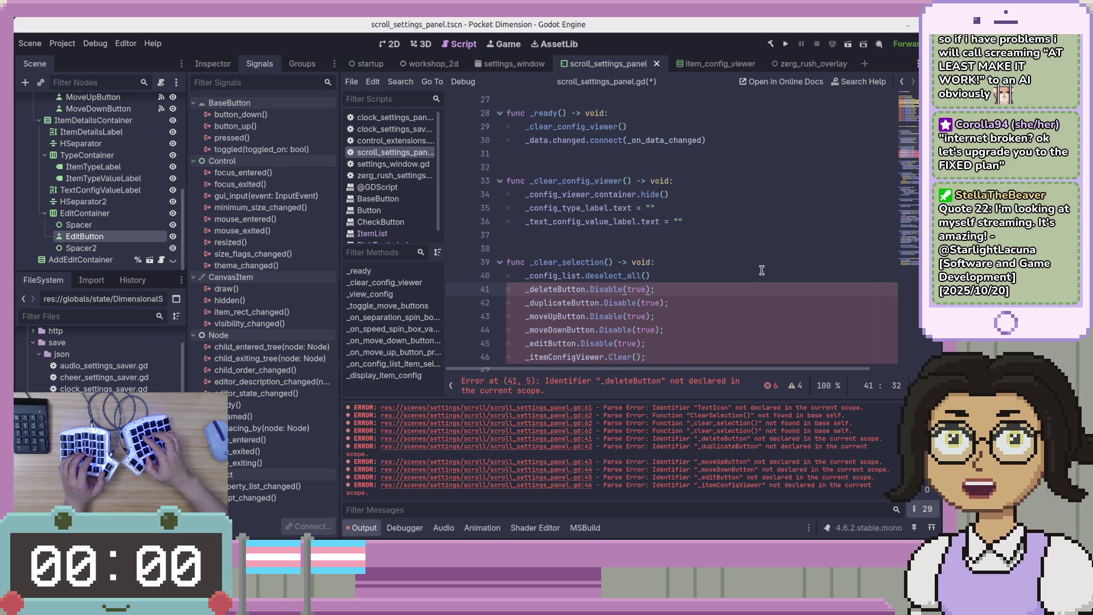
pyautogui.press('Home')
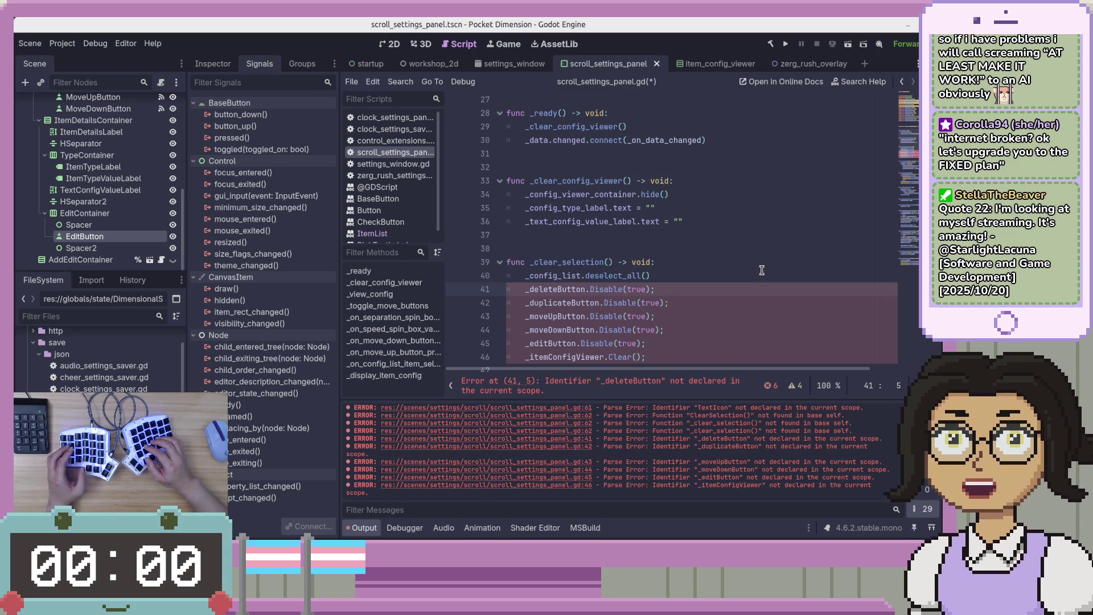
# Rewrite lines 41–45 together as ControlExtensions.disable(button, true) calls and save.
pyautogui.scroll(-1, 766, 267)
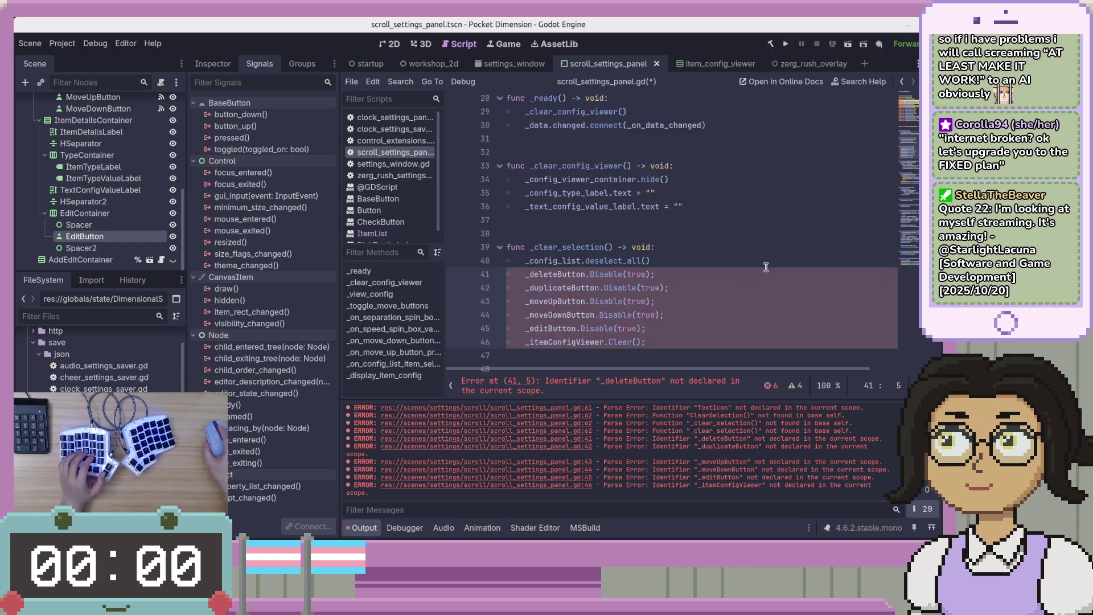
pyautogui.scroll(-2, 769, 267)
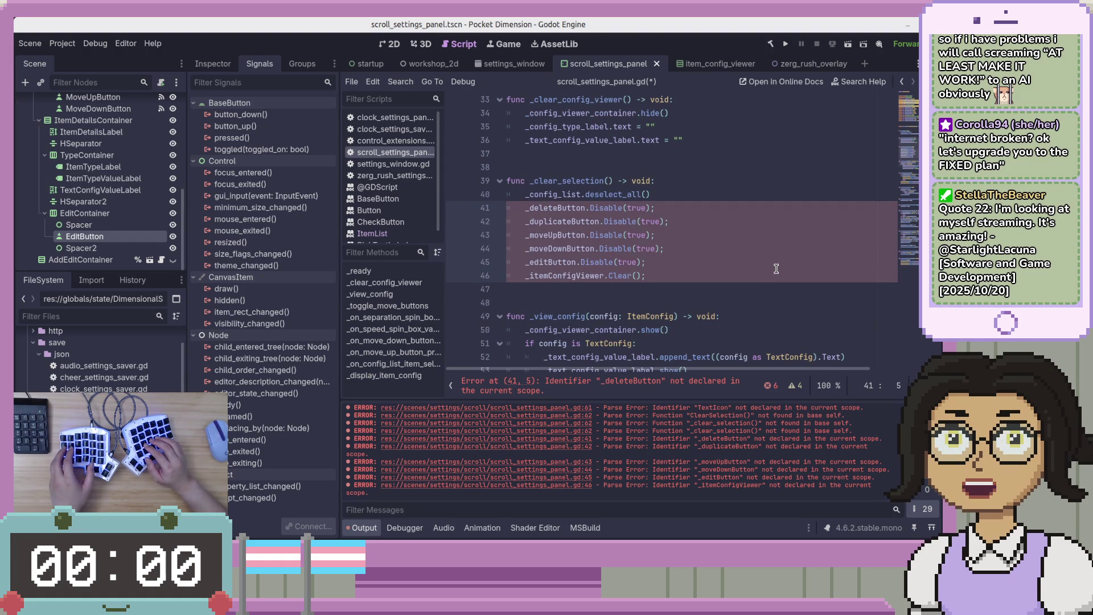
pyautogui.press('Escape')
pyautogui.hotkey('shift', 'alt', 'Down')
pyautogui.hotkey('shift', 'alt', 'Down')
pyautogui.hotkey('shift', 'alt', 'Down')
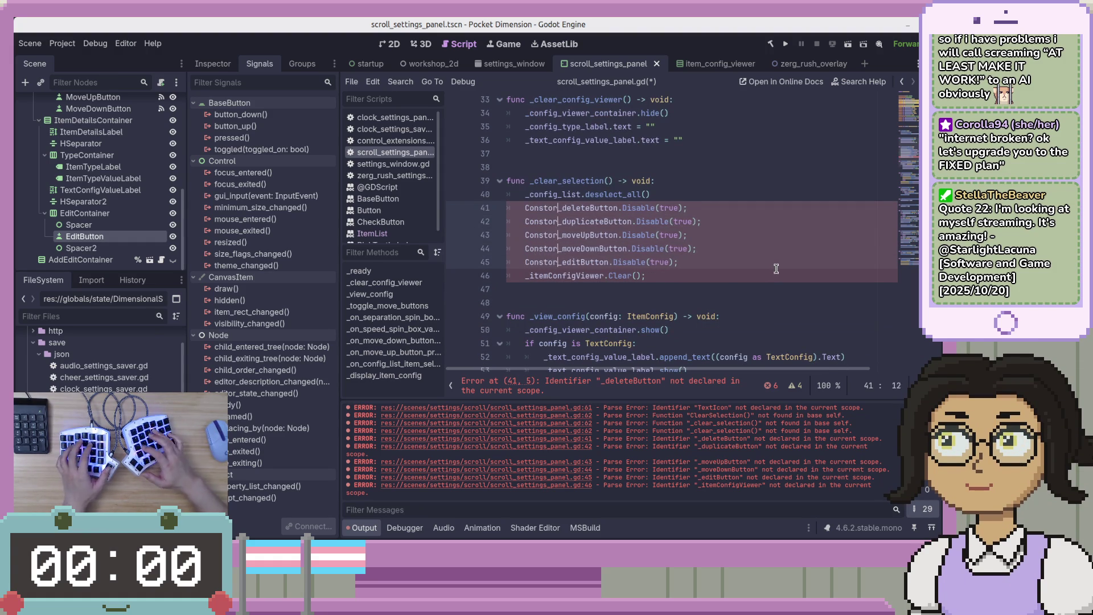
pyautogui.write('Control')
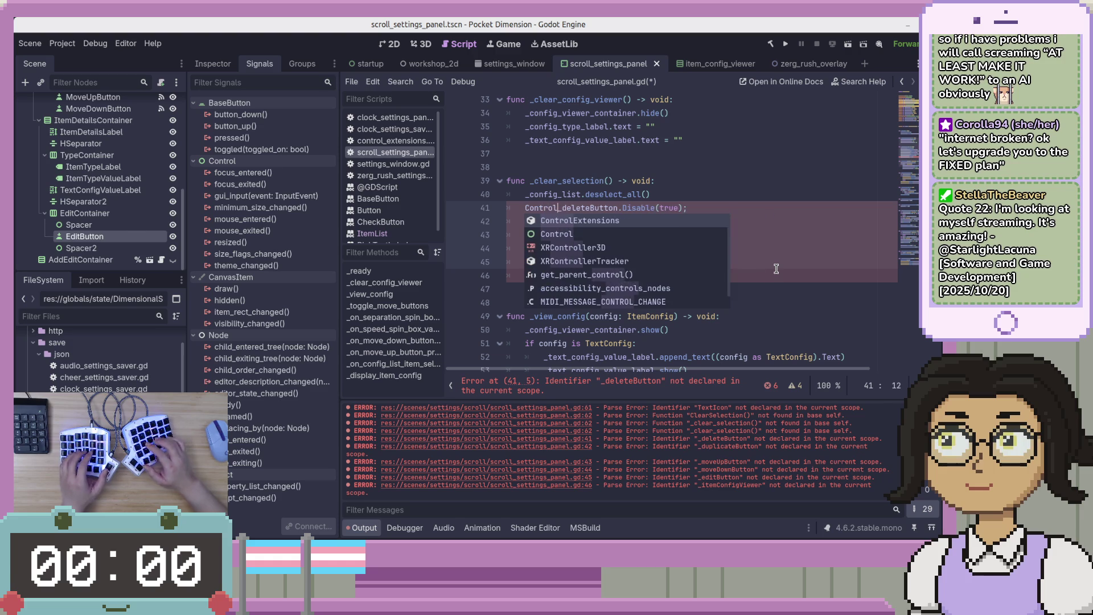
pyautogui.press('Return')
pyautogui.write('.')
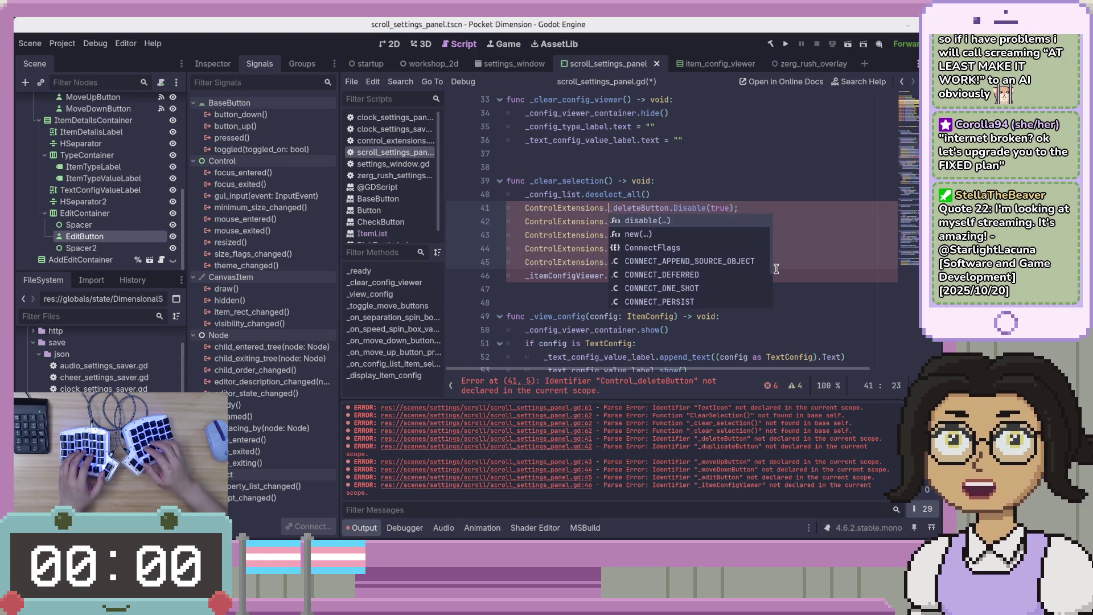
pyautogui.write('disable(')
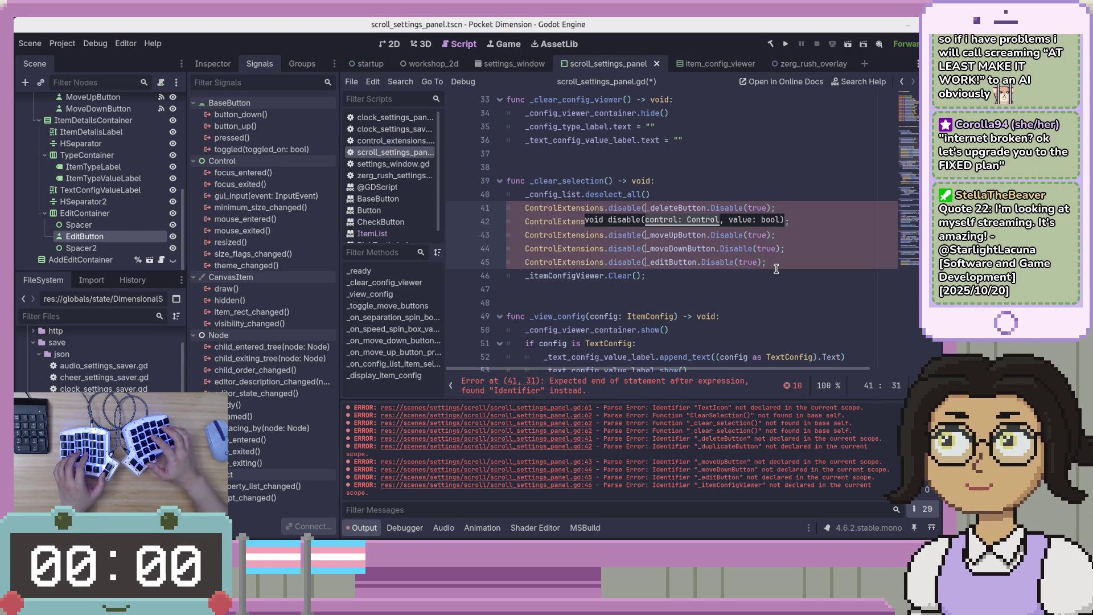
pyautogui.press('Delete')
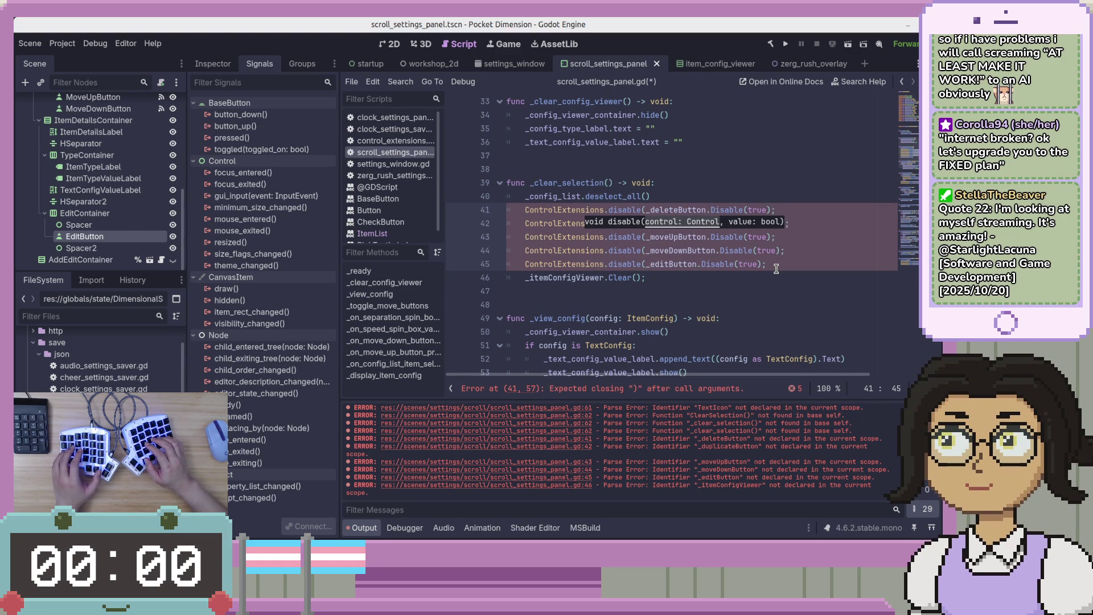
pyautogui.press('BackSpace')
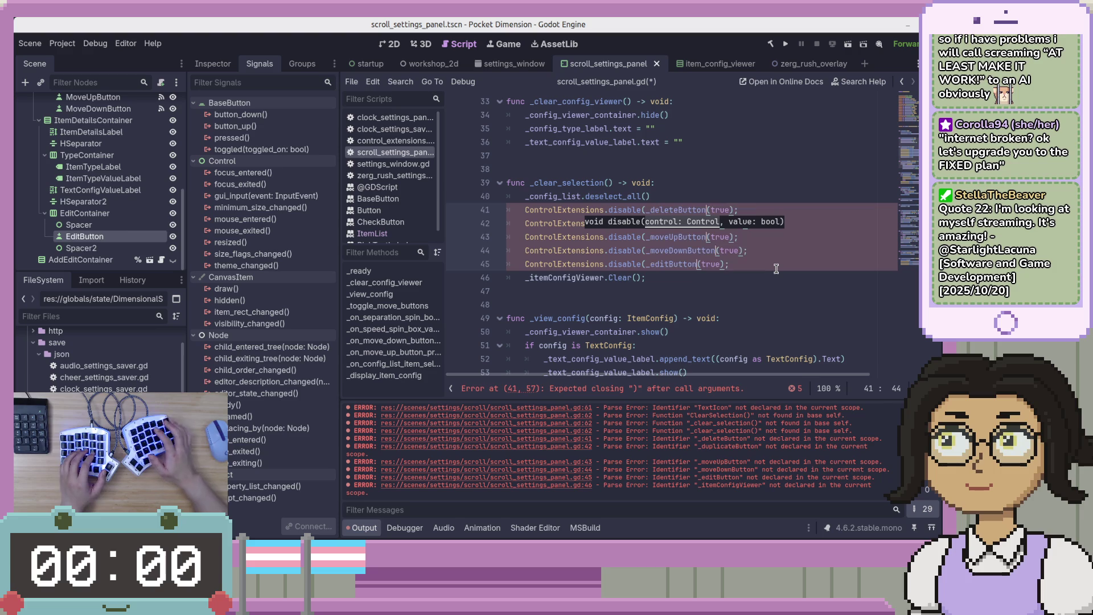
pyautogui.write(',')
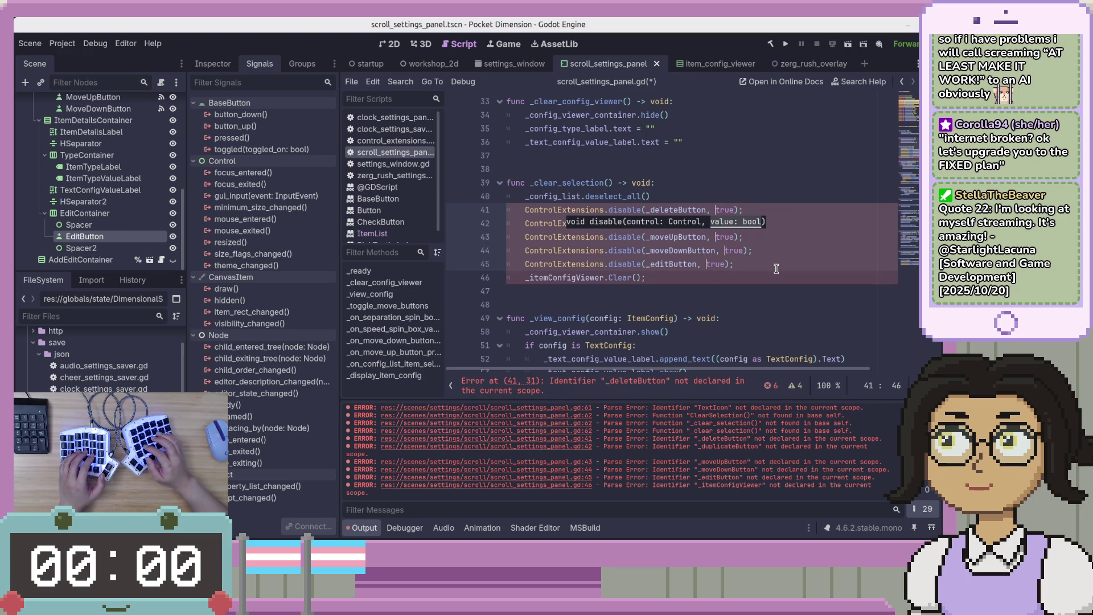
pyautogui.press('End')
pyautogui.hotkey('ctrl', 's')
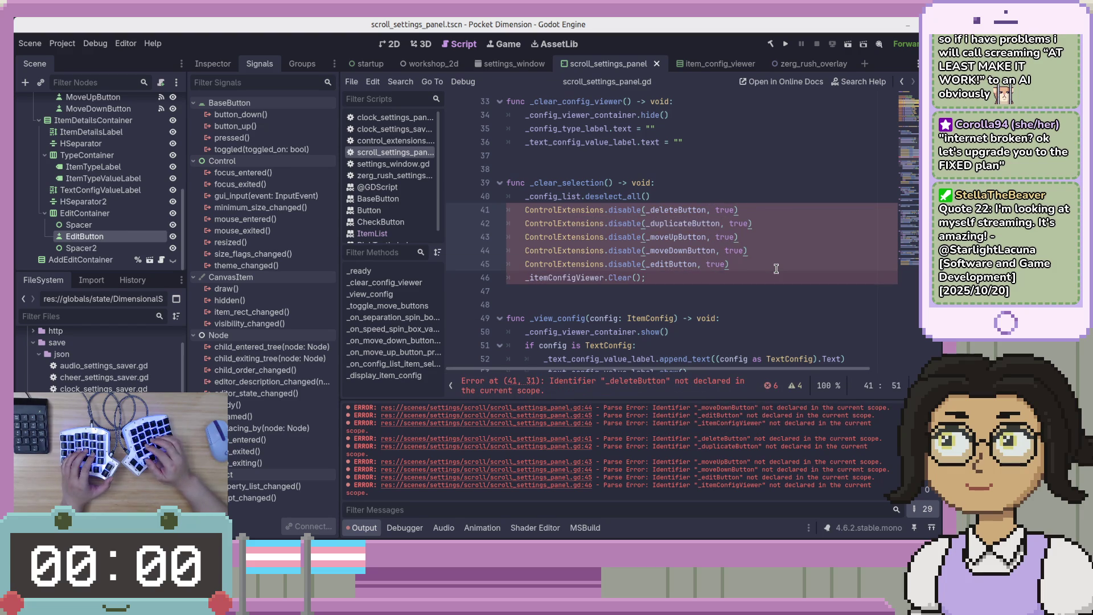
# Rename the buttons to _delete_button, _duplicate_button, _move_up_button, _move_down_button and the snake_case edit button, then save.
pyautogui.click(684, 211)
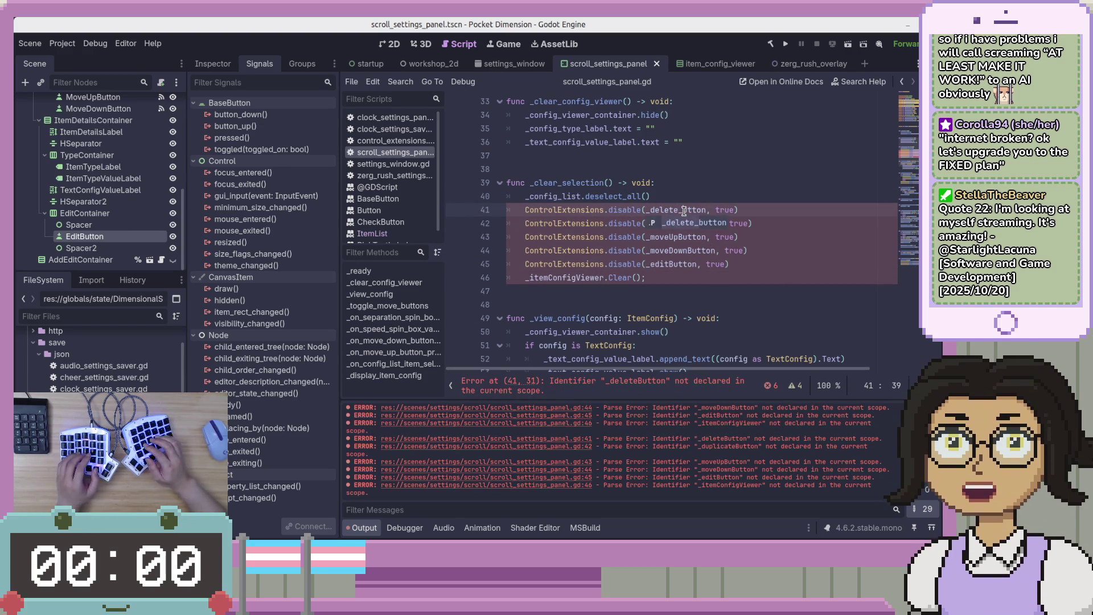
pyautogui.press('Delete')
pyautogui.write('_b')
pyautogui.press('Escape')
pyautogui.press('Down')
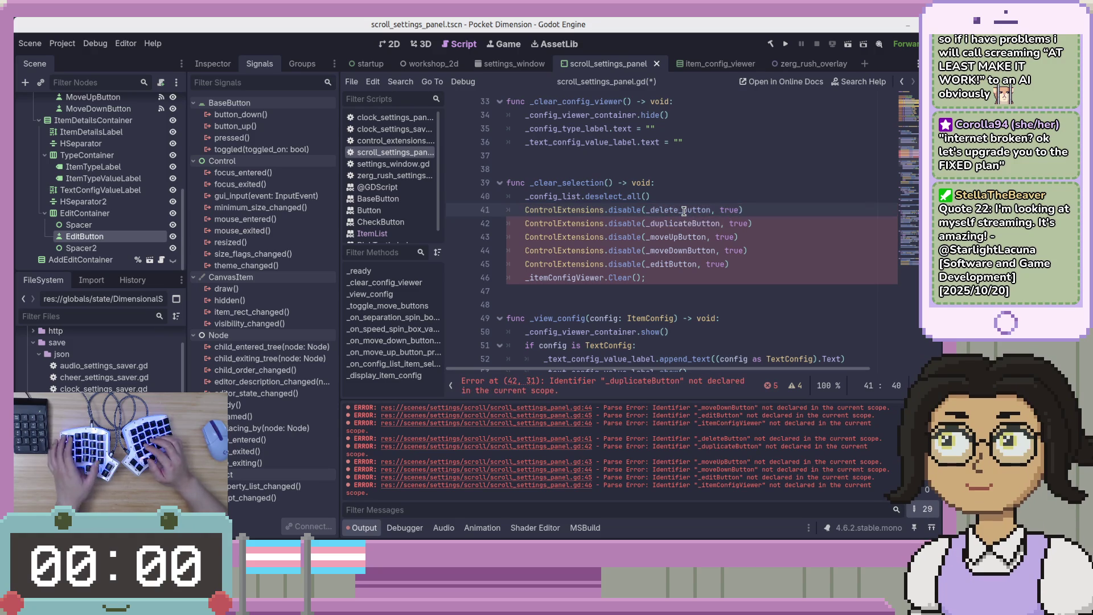
pyautogui.press('Delete')
pyautogui.write('_b')
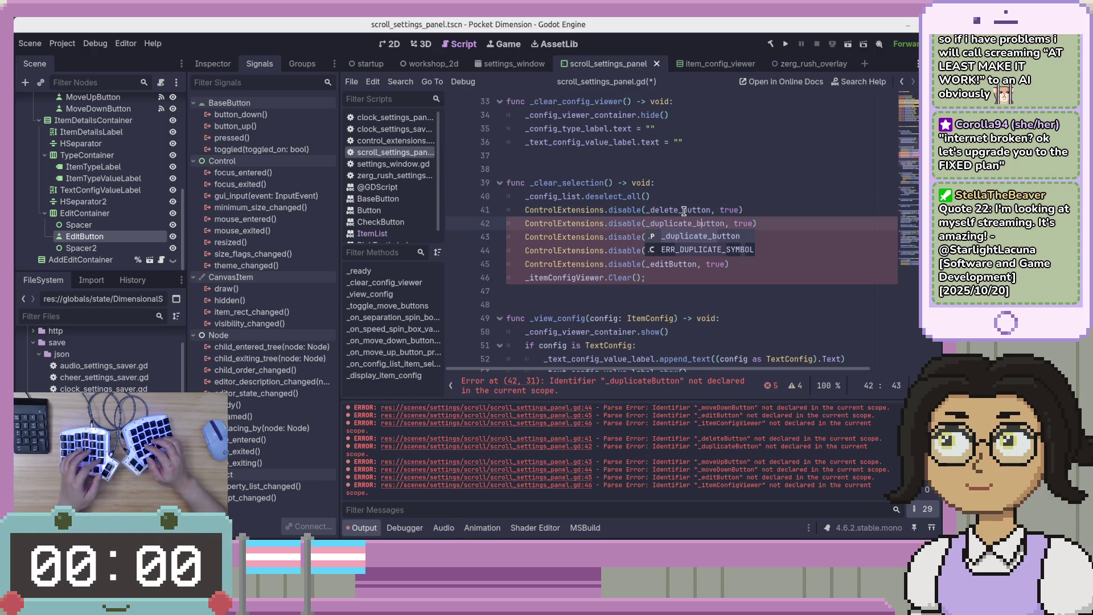
pyautogui.press('Escape')
pyautogui.press('Down')
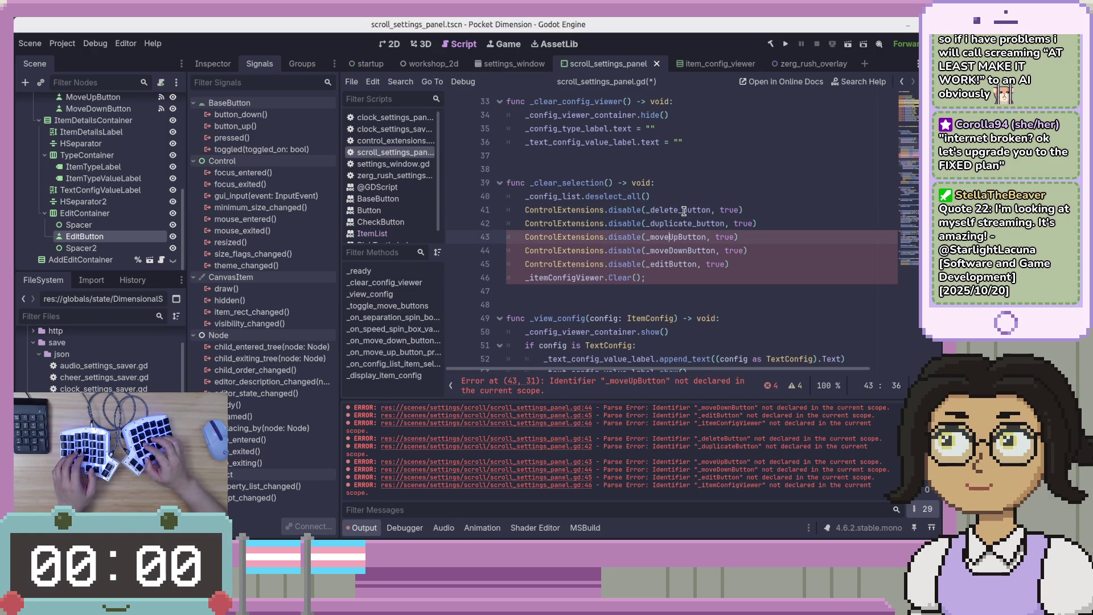
pyautogui.press('Delete')
pyautogui.write('_up')
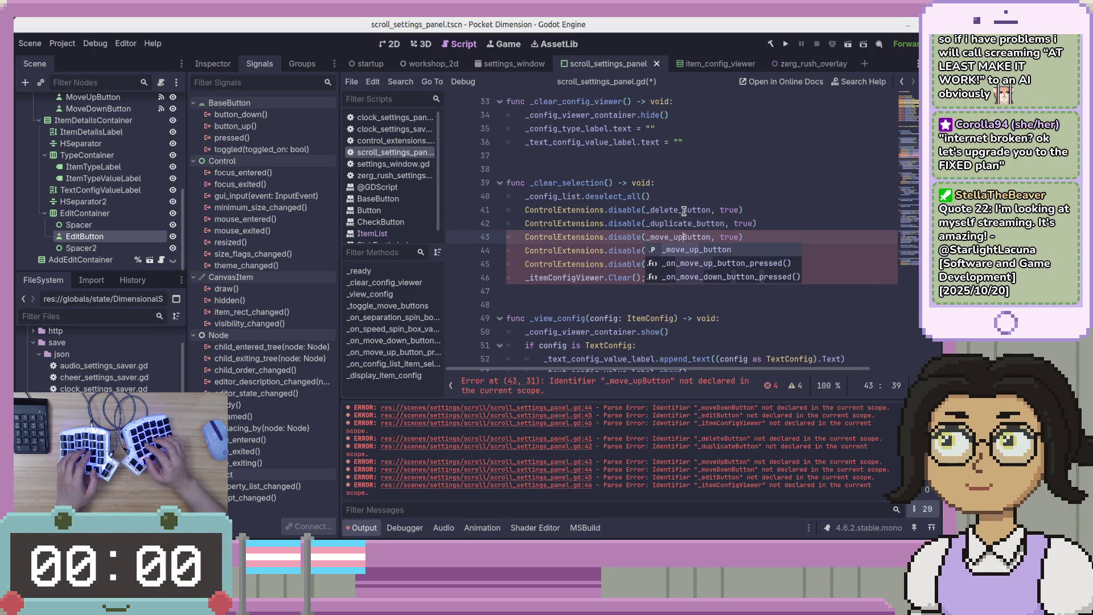
pyautogui.write('_b')
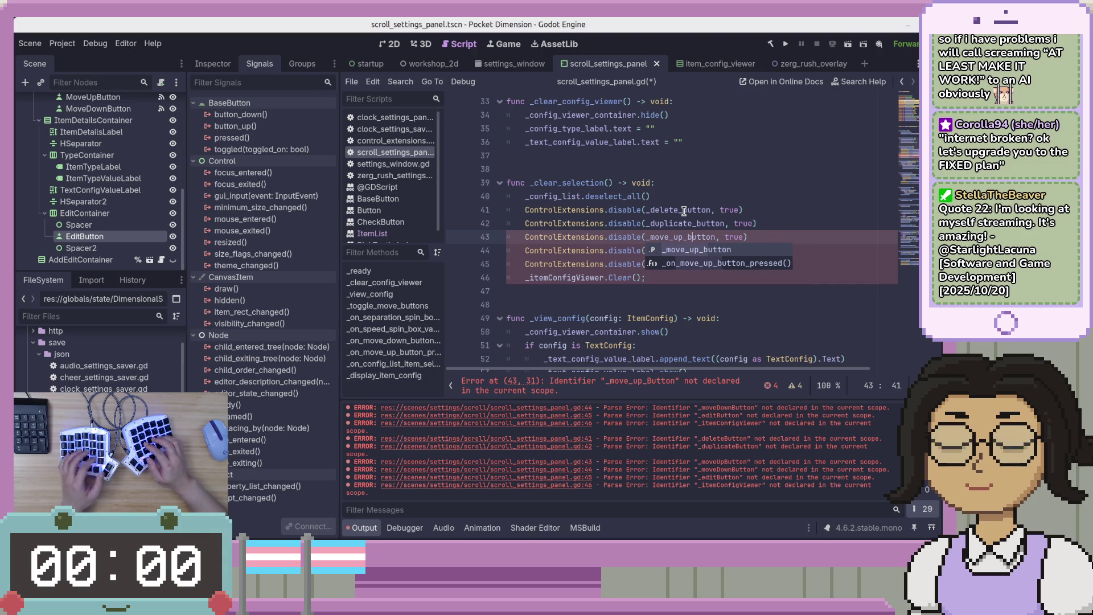
pyautogui.press('Escape')
pyautogui.press('Down')
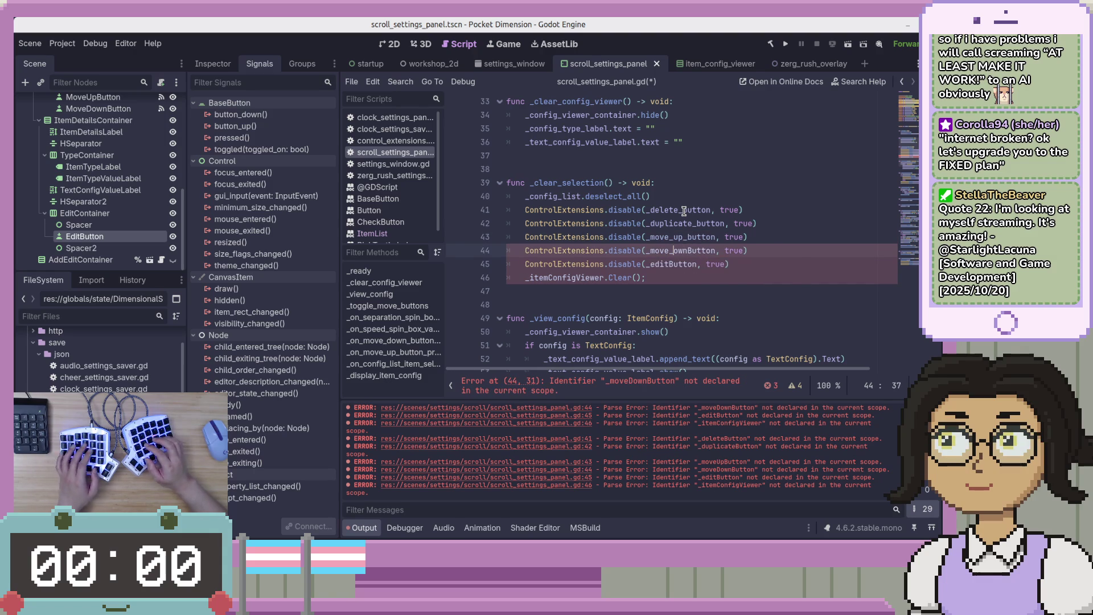
pyautogui.write('d')
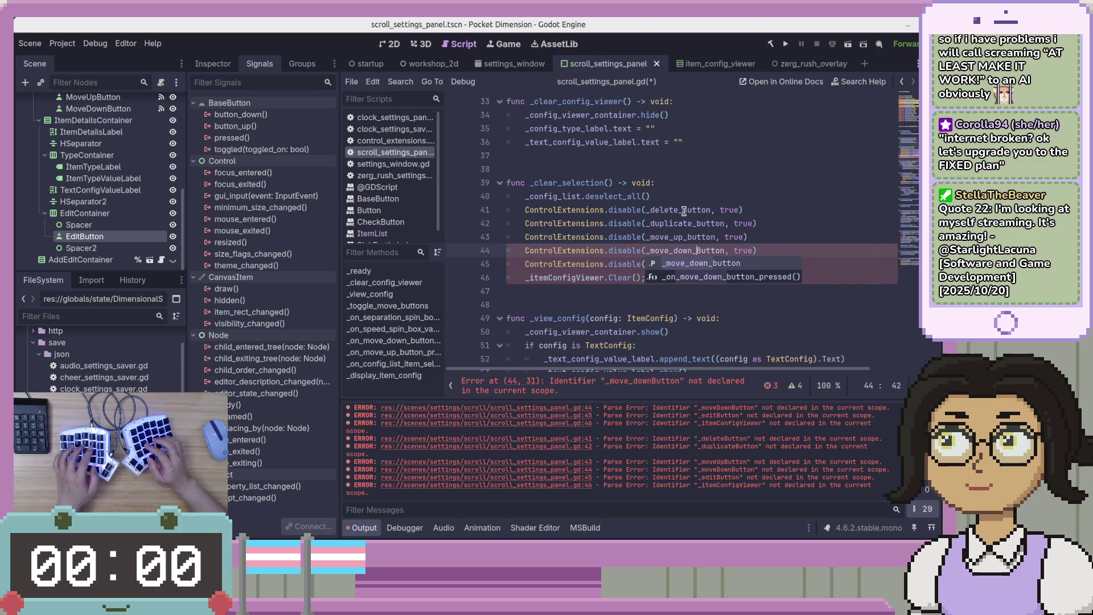
pyautogui.press('Return')
pyautogui.press('Down')
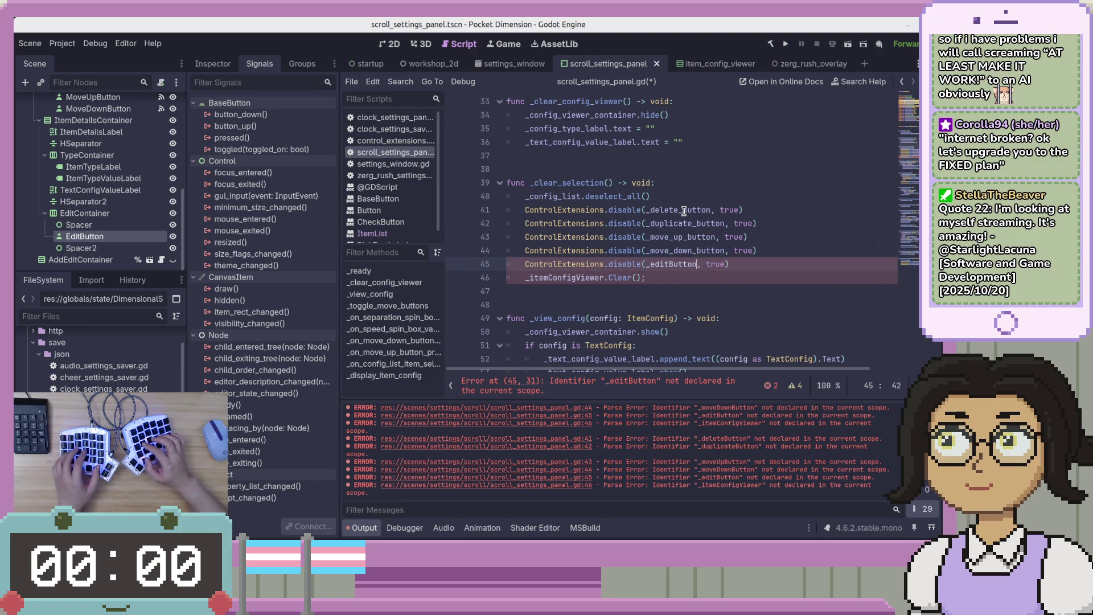
pyautogui.write('gb')
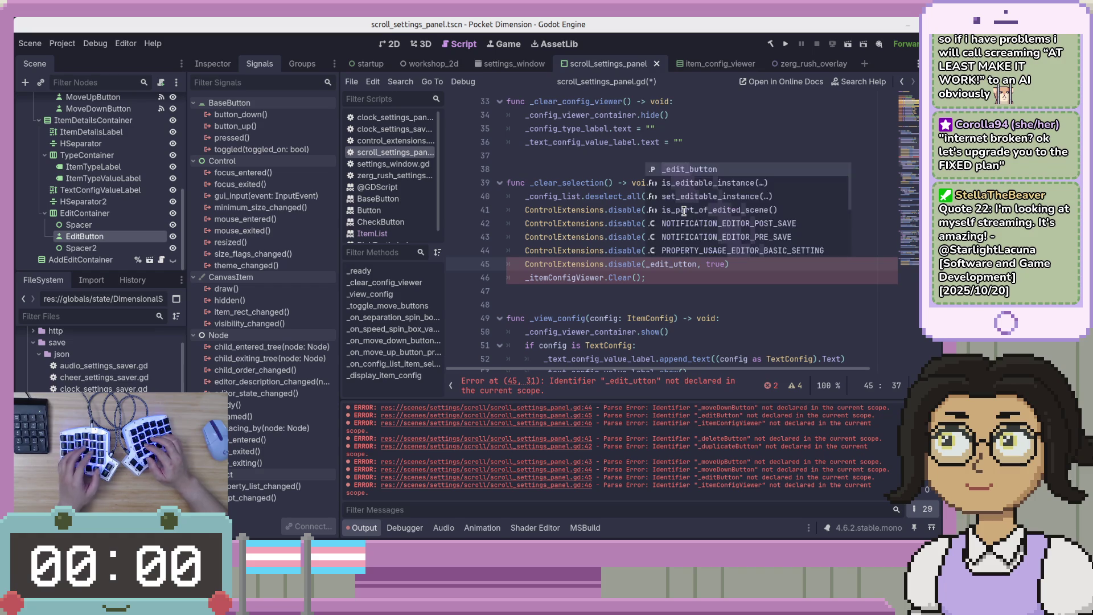
pyautogui.hotkey('ctrl', 's')
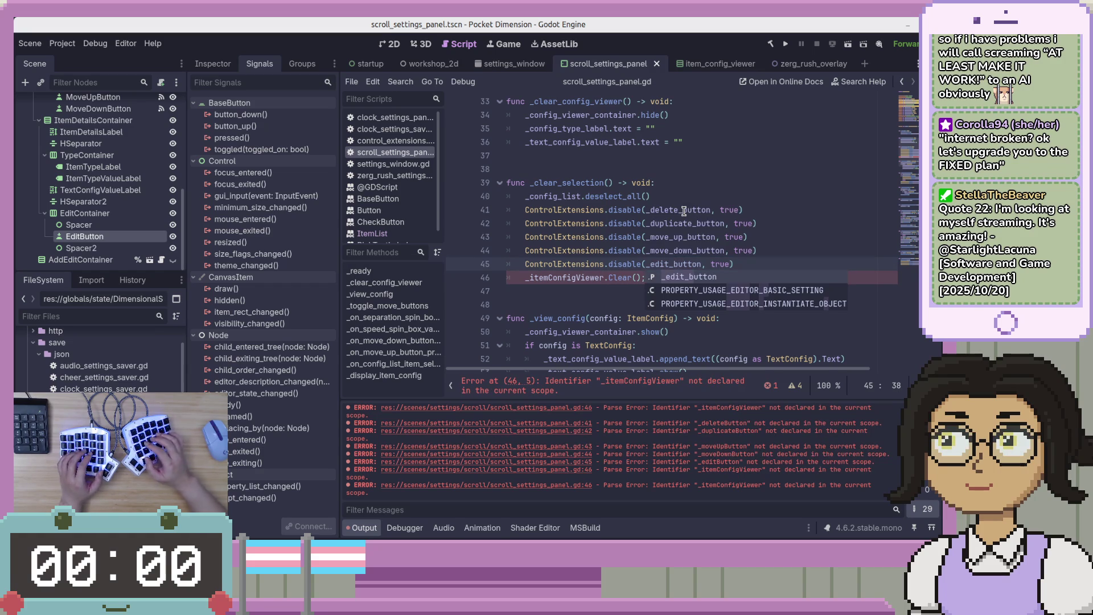
pyautogui.press('Escape')
# Delete the old _itemConfigViewer.Clear() line from _clear_selection.
pyautogui.click(550, 277)
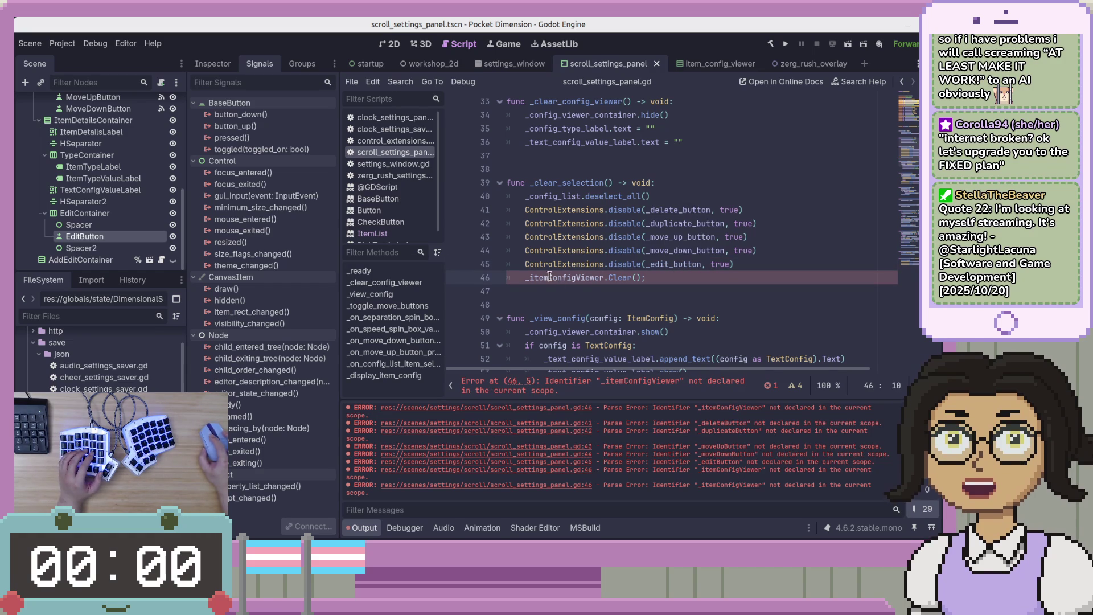
pyautogui.write('_')
pyautogui.press('Delete')
pyautogui.write('c')
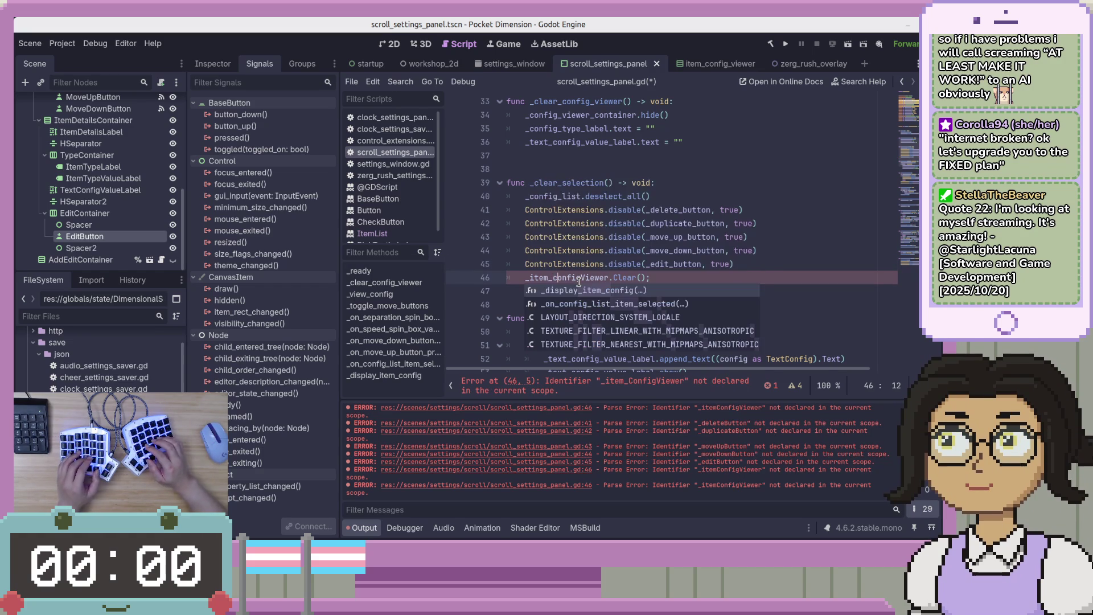
pyautogui.press('Escape')
pyautogui.press('End')
pyautogui.hotkey('shift', 'Home')
pyautogui.press('BackSpace')
pyautogui.press('BackSpace')
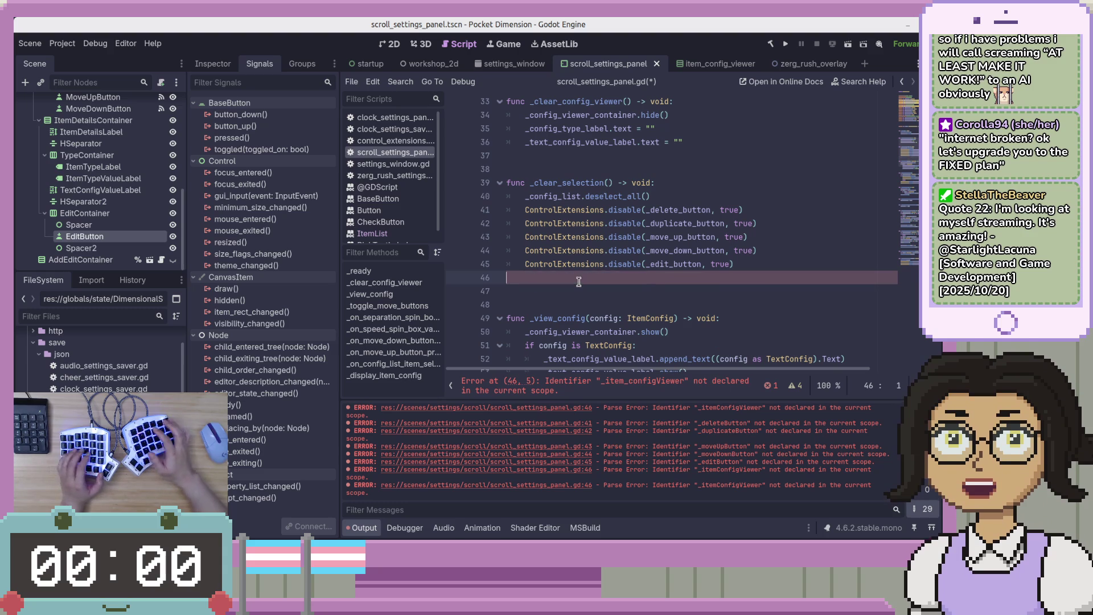
pyautogui.press('BackSpace')
# End _clear_selection with a _clear_config_viewer() call and save the script.
pyautogui.scroll(-6, 577, 239)
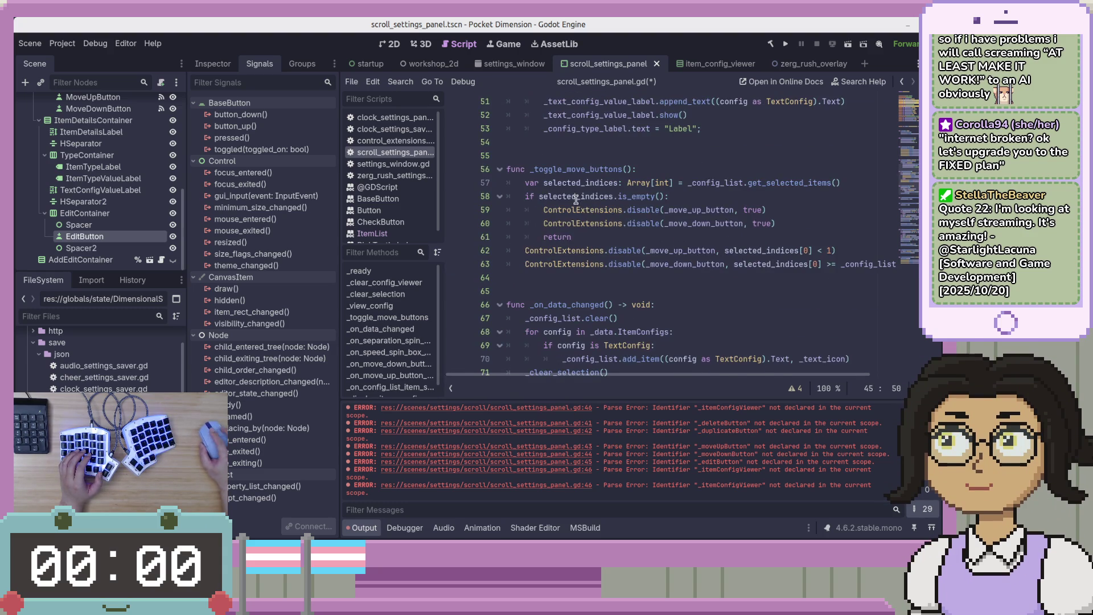
pyautogui.scroll(-8, 577, 198)
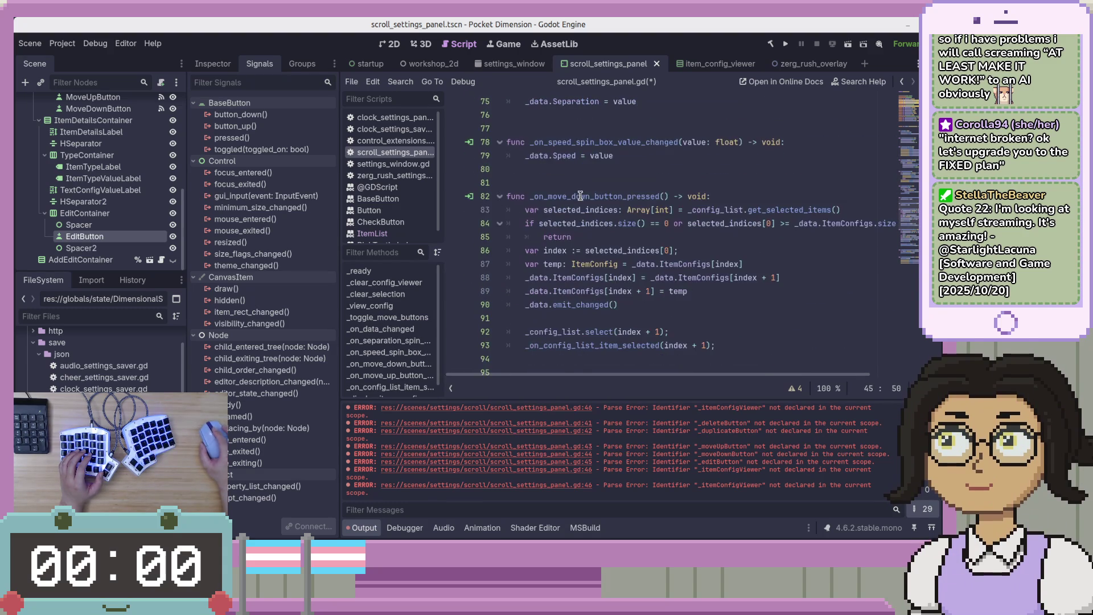
pyautogui.scroll(-9, 580, 196)
pyautogui.scroll(20, 624, 234)
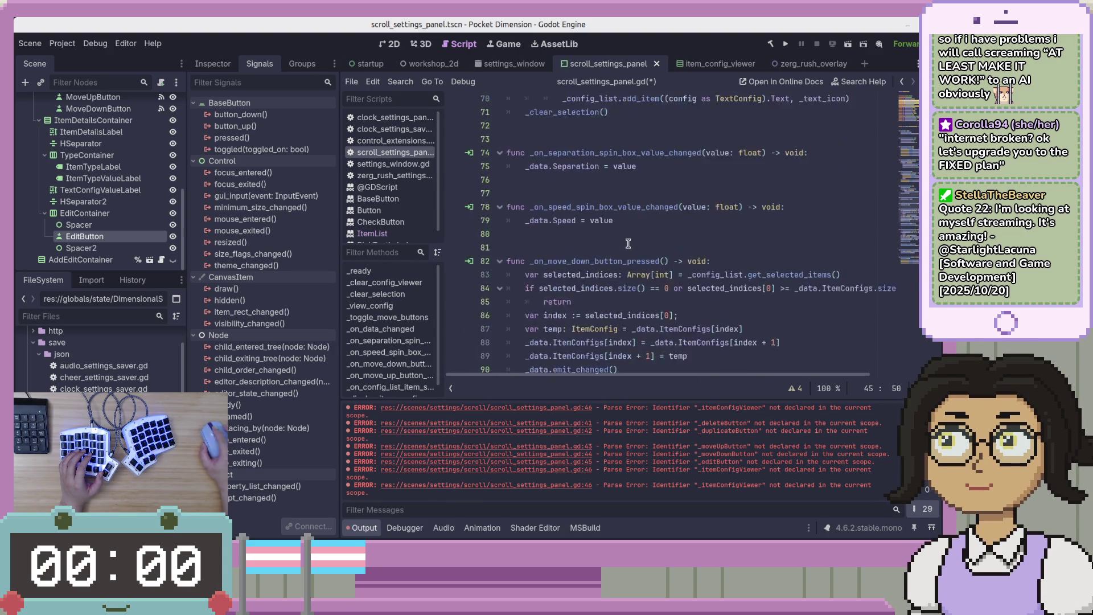
pyautogui.scroll(4, 627, 244)
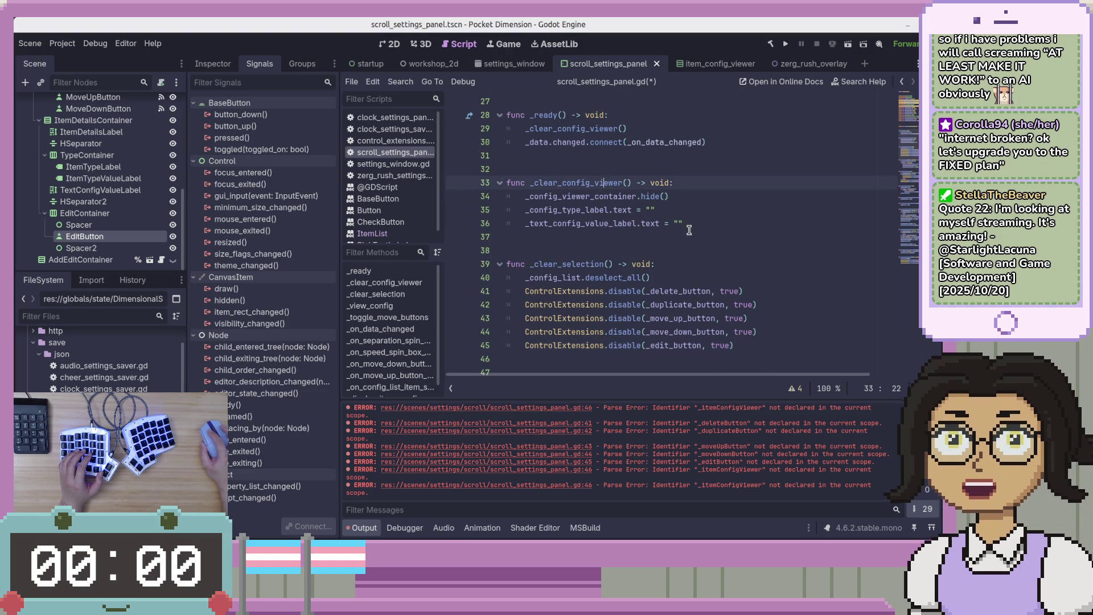
pyautogui.press('Return')
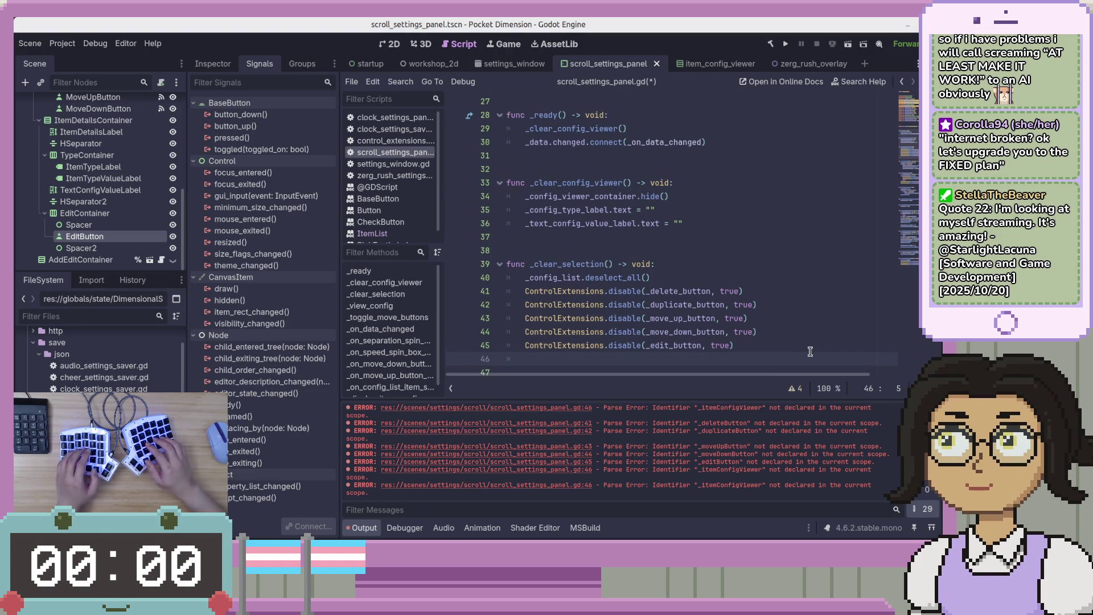
pyautogui.write('_config_viewer')
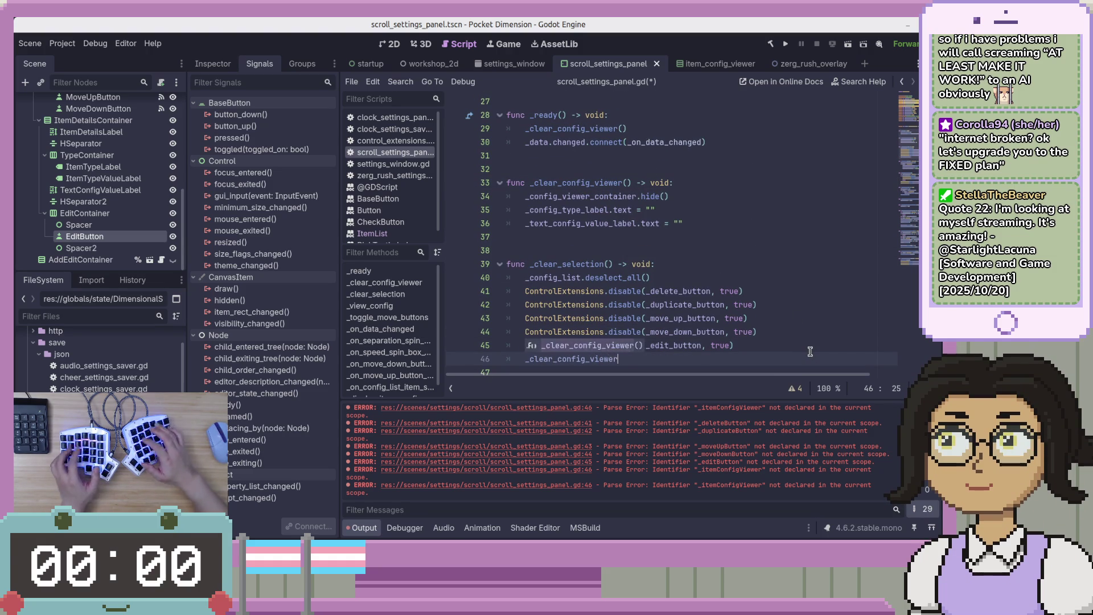
pyautogui.press('Return')
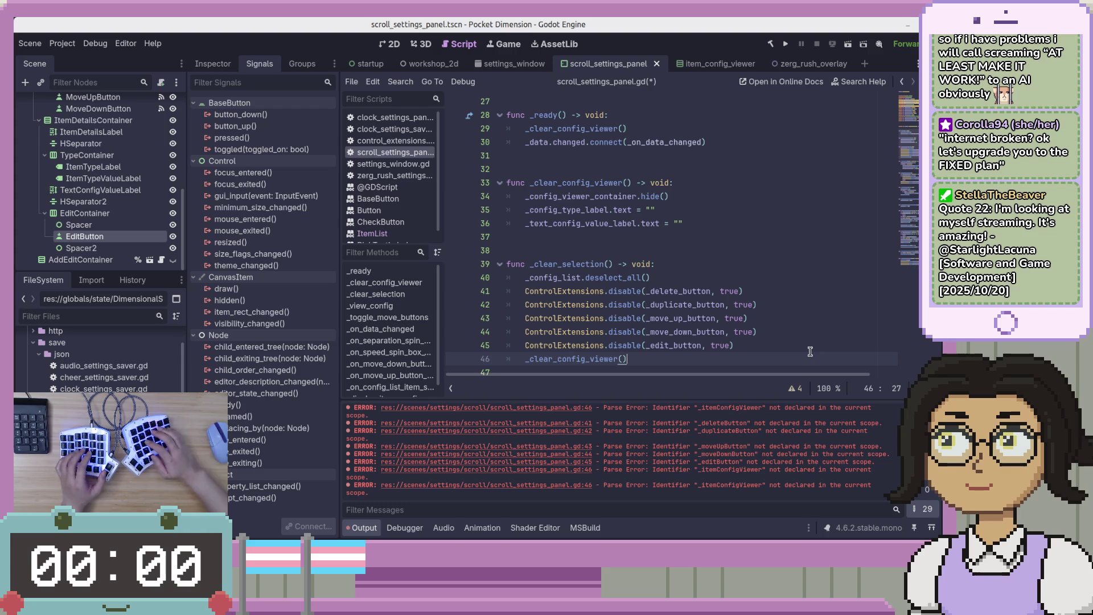
pyautogui.hotkey('ctrl', 's')
pyautogui.scroll(-7, 866, 275)
pyautogui.scroll(-20, 865, 275)
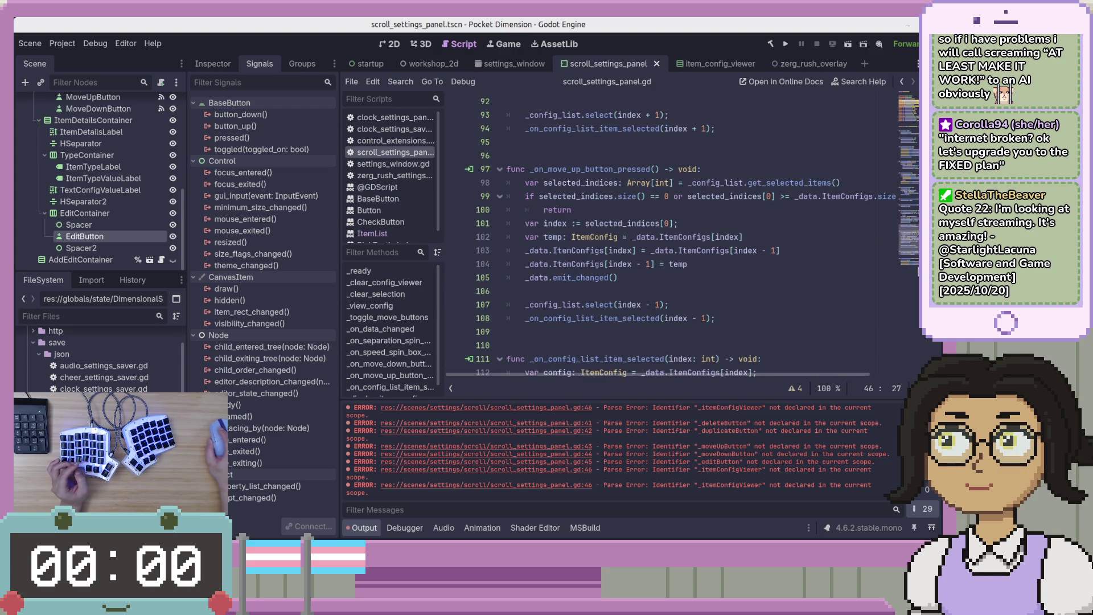
# Cut the _display_item_config function block from the end of the script.
pyautogui.click(731, 278)
pyautogui.moveTo(820, 278); pyautogui.dragTo(810, 184)
pyautogui.hotkey('ctrl', 'c')
pyautogui.press('BackSpace')
pyautogui.scroll(20, 811, 184)
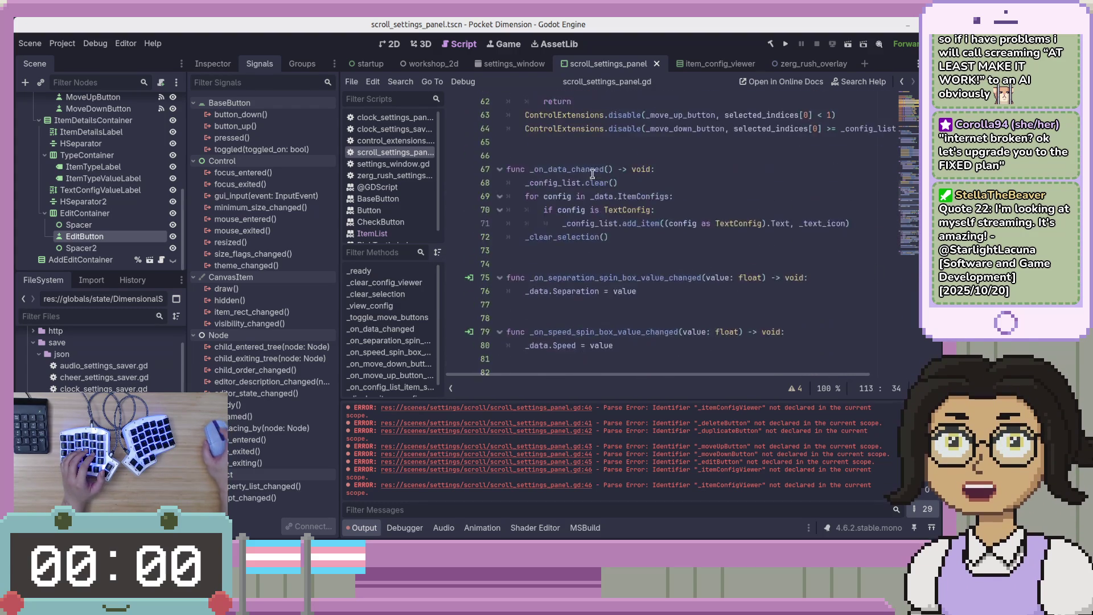
pyautogui.click(576, 241)
pyautogui.press('Down')
pyautogui.press('Down')
pyautogui.press('Down')
pyautogui.scroll(2, 594, 278)
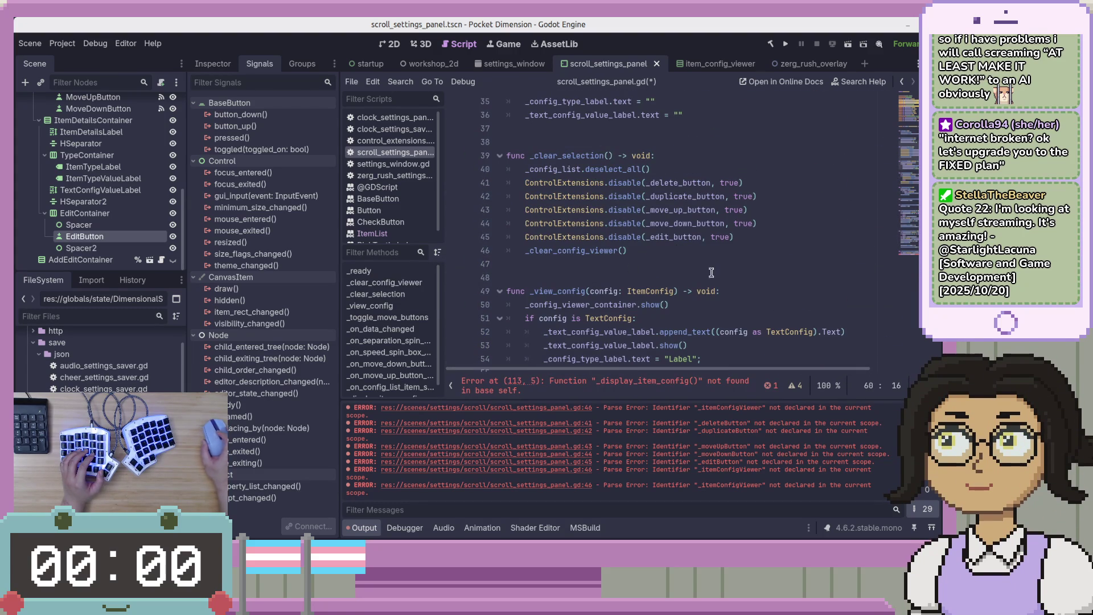
pyautogui.click(738, 251)
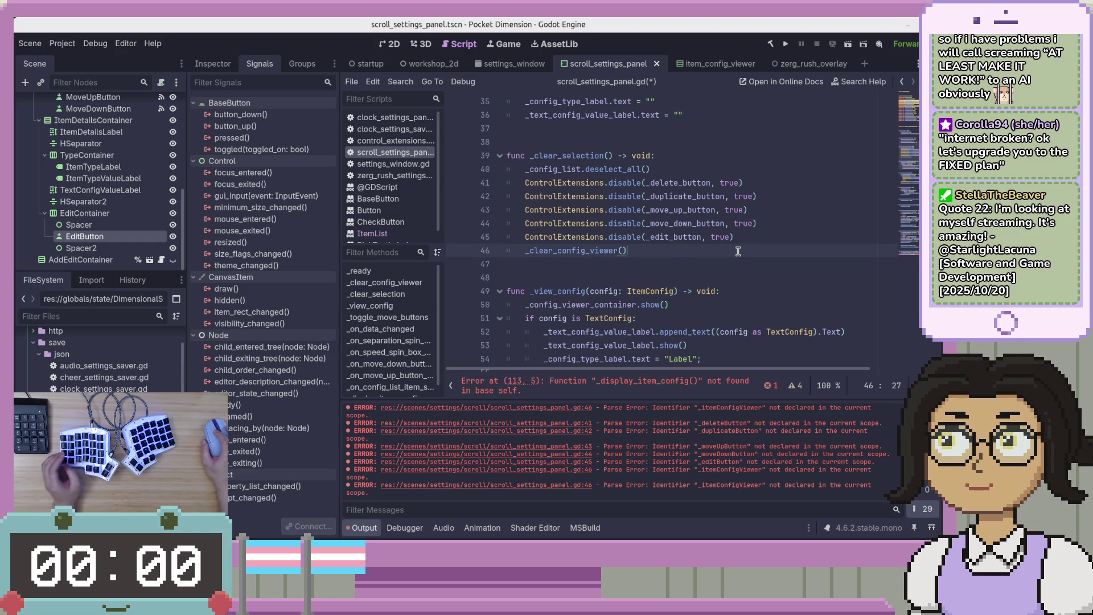
pyautogui.hotkey('ctrl', 'z')
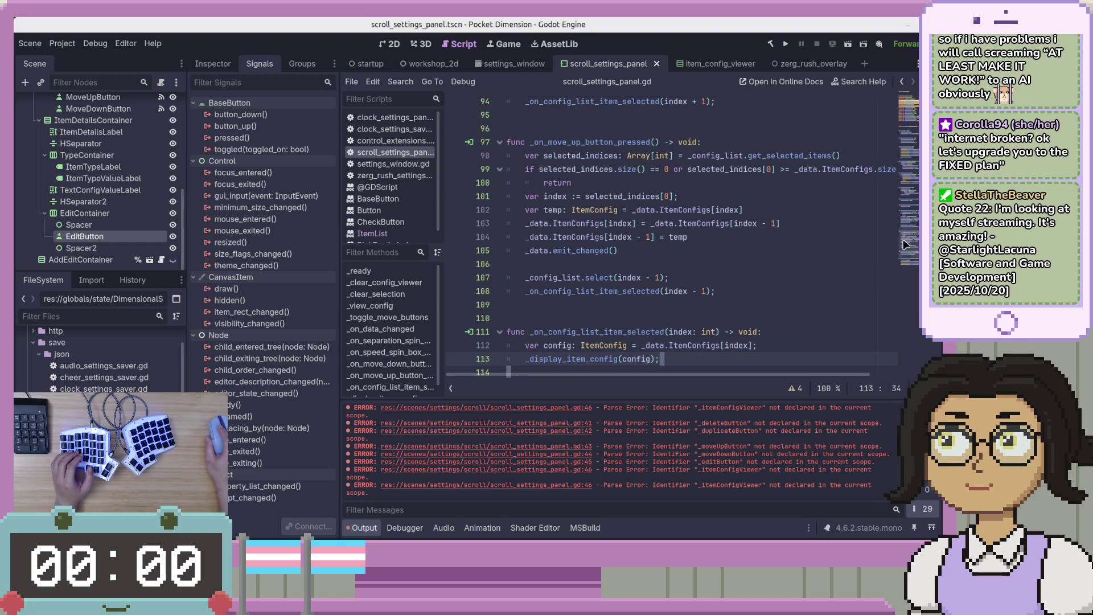
pyautogui.hotkey('ctrl', 'z')
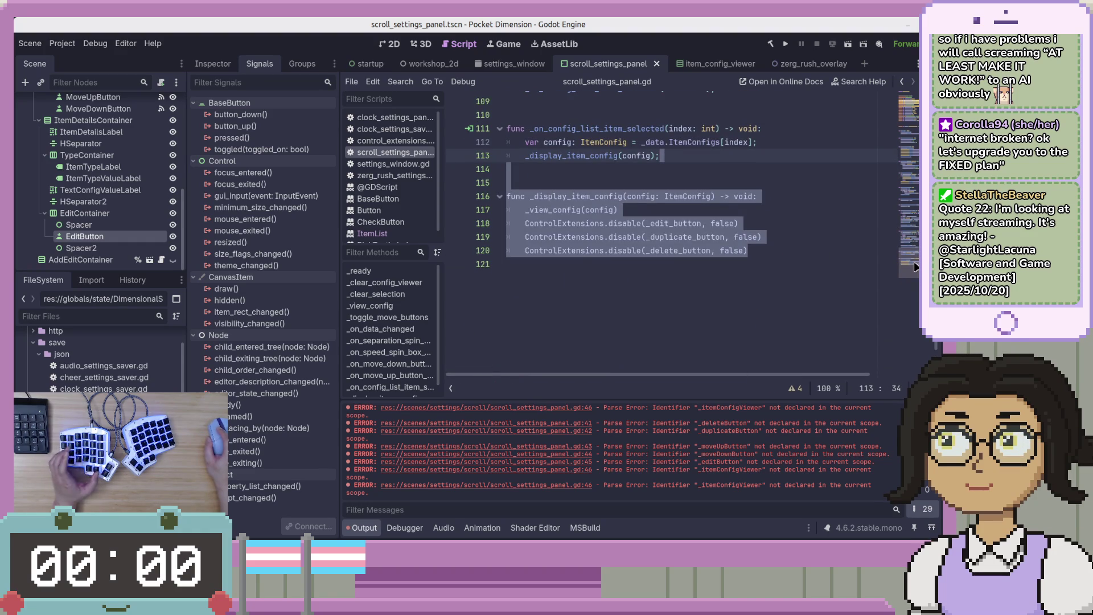
pyautogui.press('Delete')
# Paste _display_item_config right after _clear_selection, save, and expand the C# DisplayItemConfig for comparison.
pyautogui.scroll(20, 914, 259)
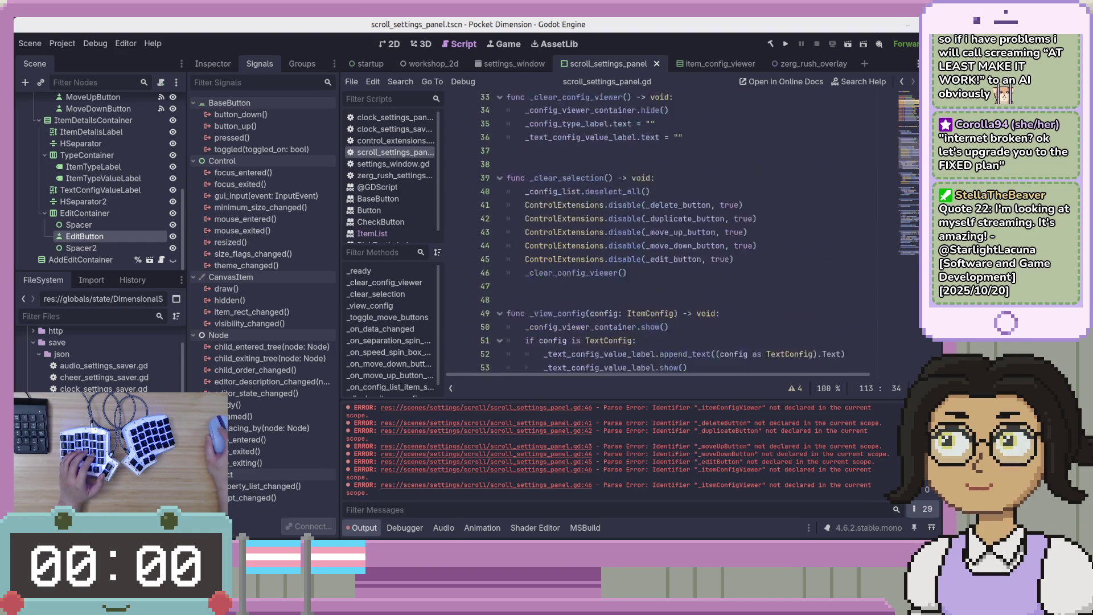
pyautogui.scroll(-2, 775, 246)
pyautogui.click(774, 238)
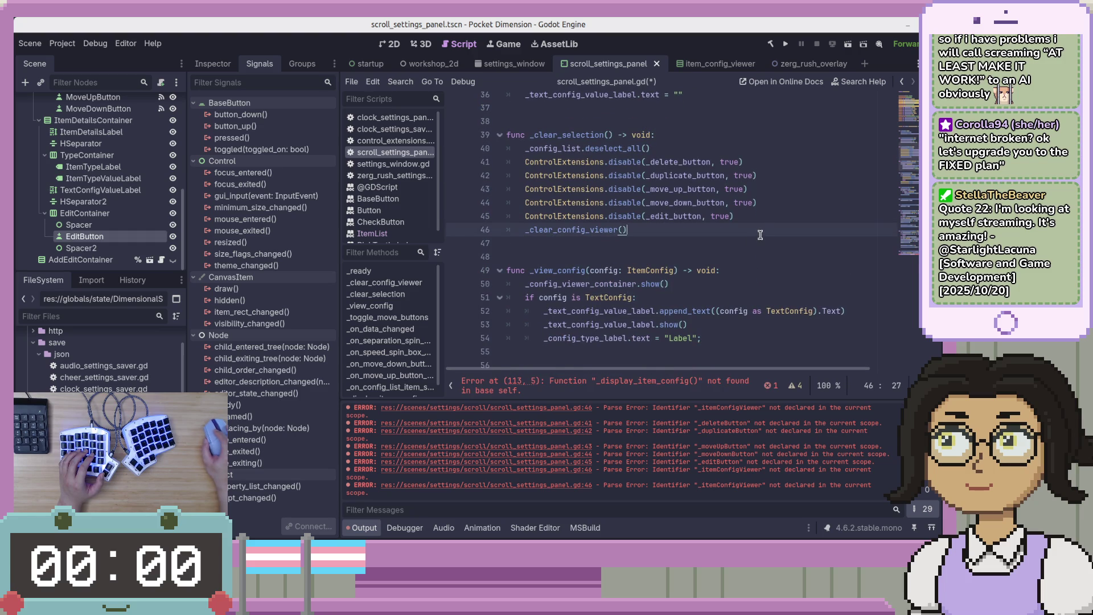
pyautogui.hotkey('ctrl', 'v')
pyautogui.click(796, 265)
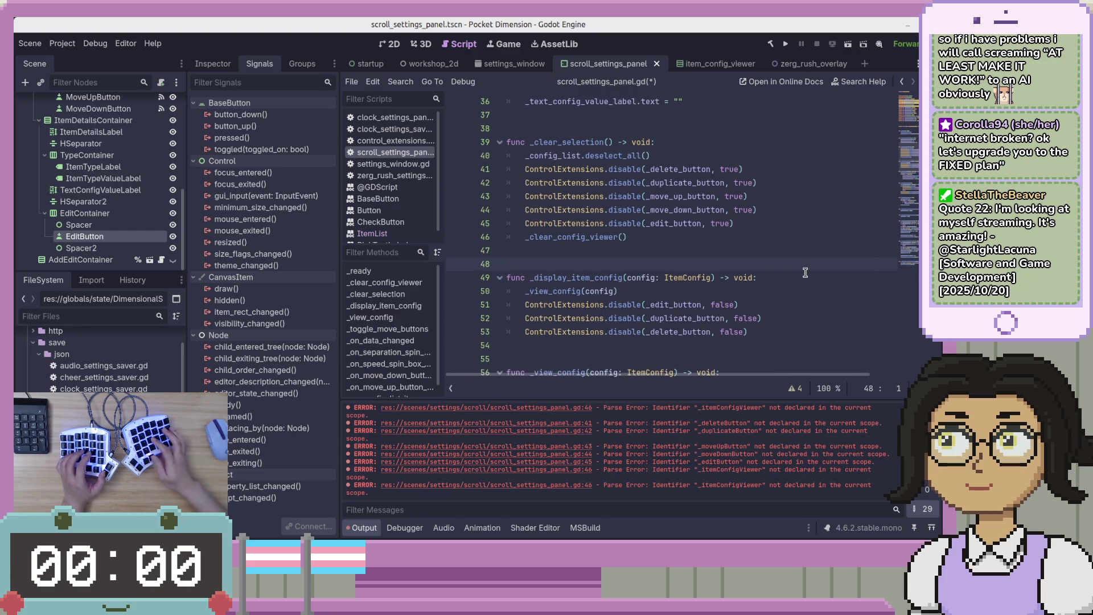
pyautogui.hotkey('ctrl', 's')
pyautogui.click(884, 326)
pyautogui.scroll(9, 917, 165)
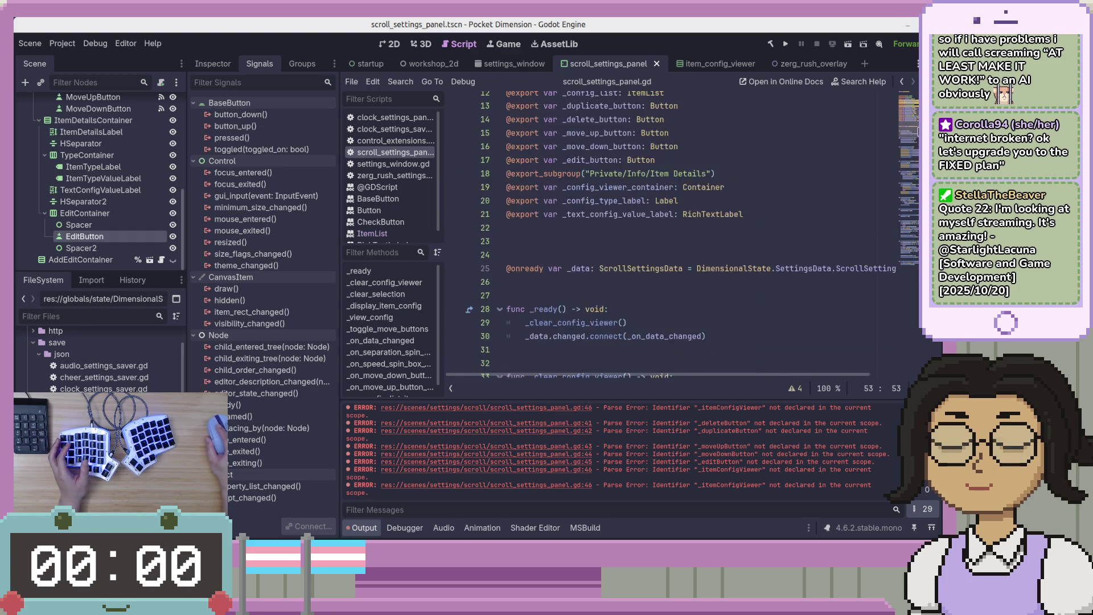
pyautogui.scroll(-12, 917, 165)
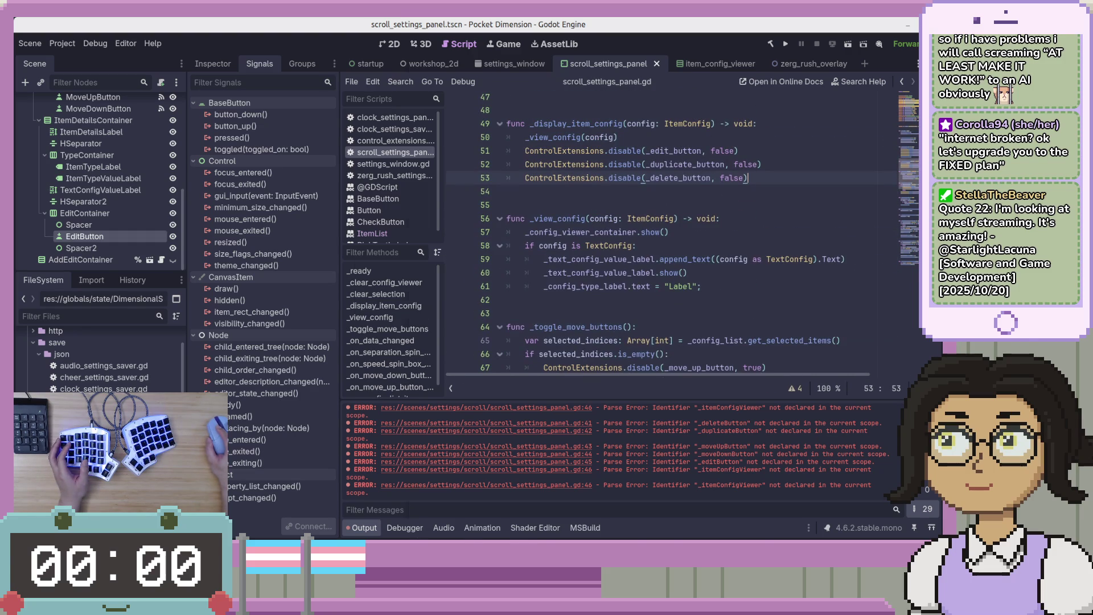
pyautogui.hotkey('alt', 'Tab')
pyautogui.click(444, 353)
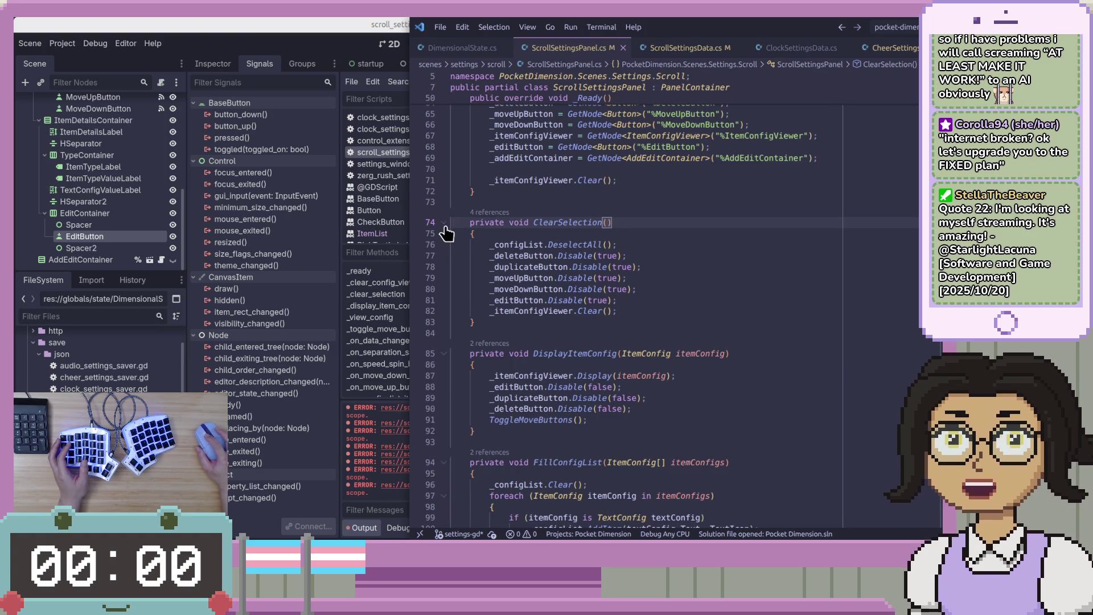
# After comparing with the C# version, append a _toggle_move_buttons() call to _display_item_config.
pyautogui.hotkey('alt', 'Tab')
pyautogui.click(592, 251)
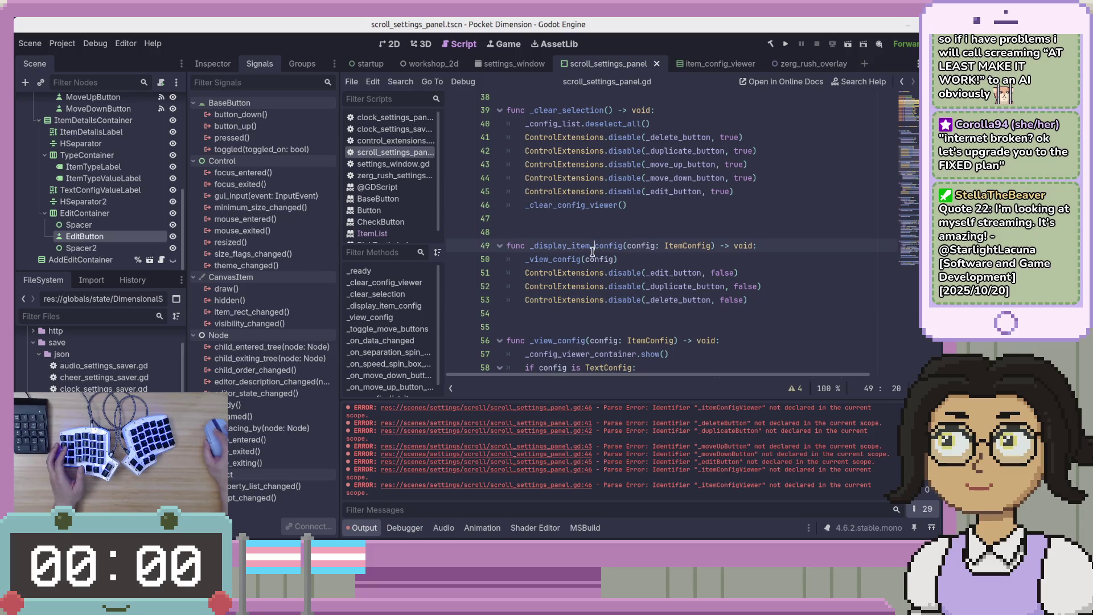
pyautogui.hotkey('alt', 'Tab')
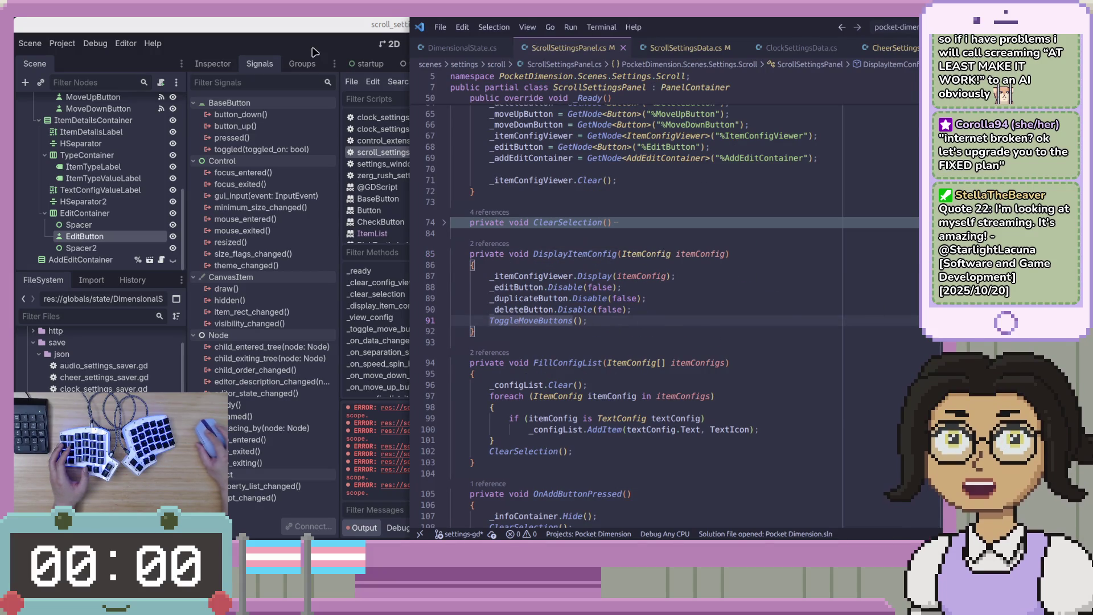
pyautogui.hotkey('alt', 'Tab')
pyautogui.press('Return')
pyautogui.write('_to')
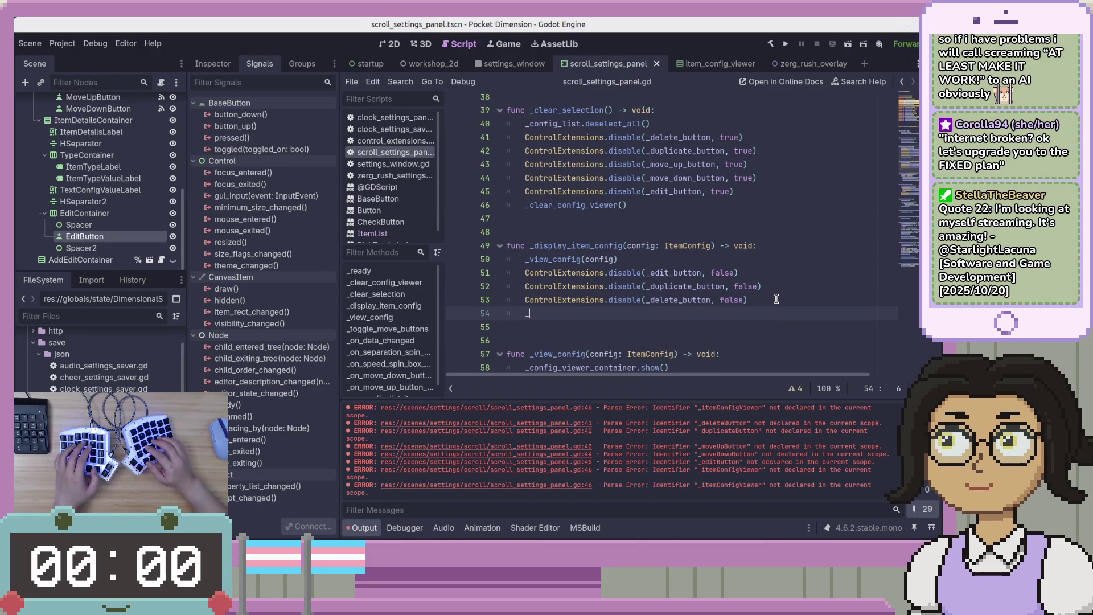
pyautogui.write('ggle')
pyautogui.press('Return')
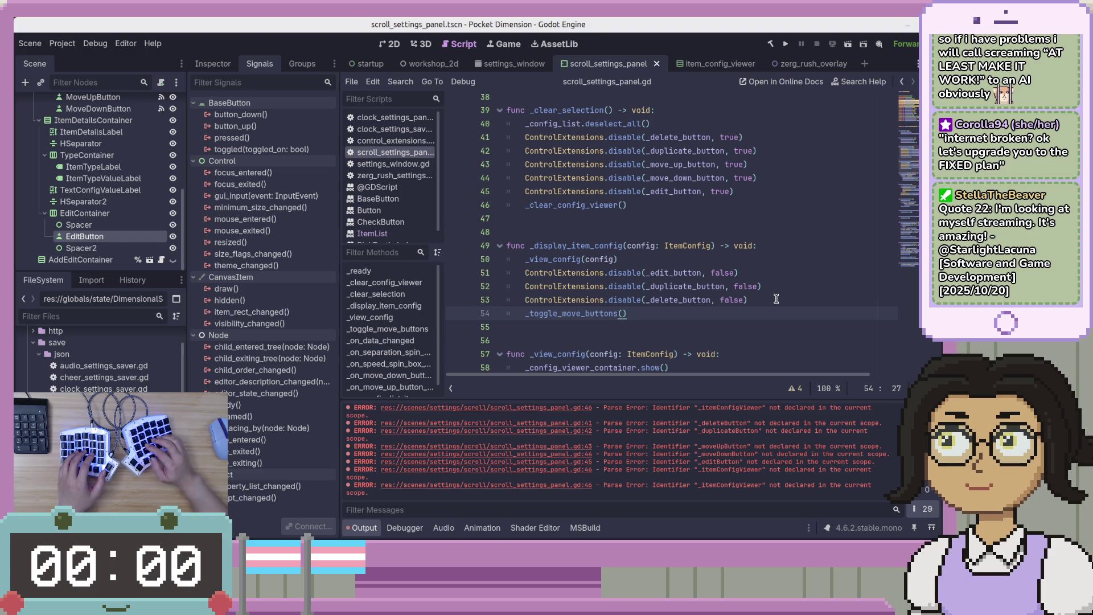
pyautogui.click(530, 245)
pyautogui.hotkey('alt', 'Tab')
# Fold DisplayItemConfig and peek FillConfigList's references, finding its OnDataChanged call at line 155.
pyautogui.click(687, 371)
pyautogui.scroll(-3, 687, 370)
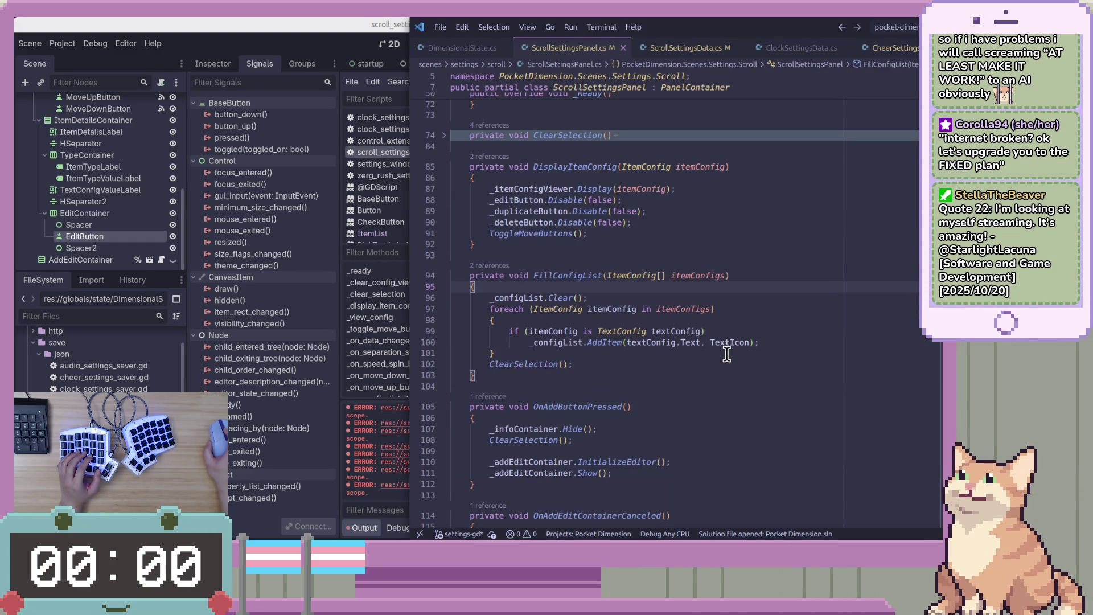
pyautogui.click(445, 167)
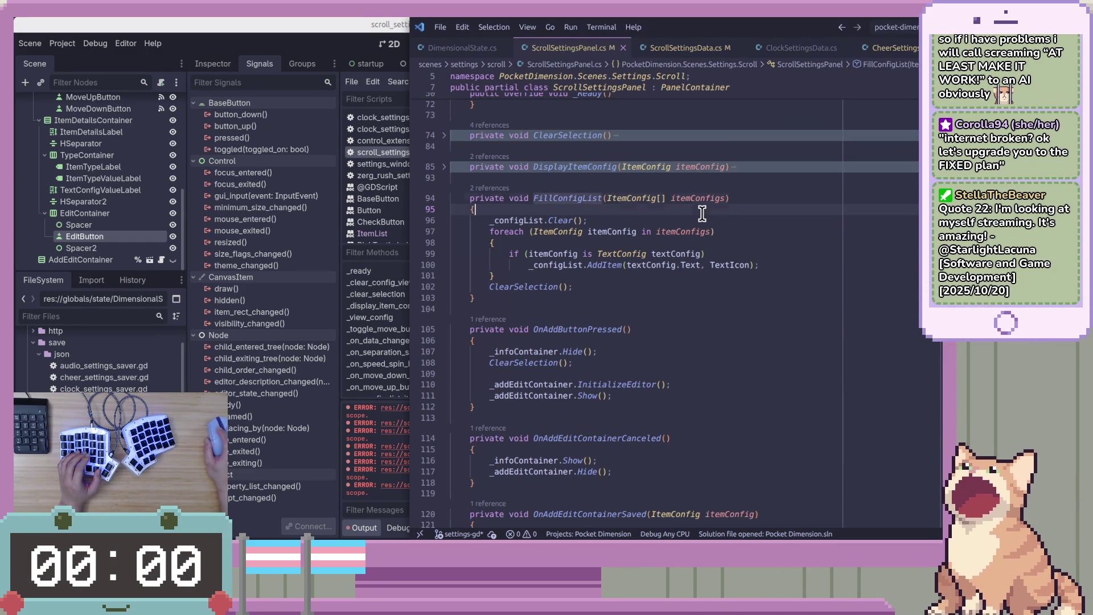
pyautogui.press('Up')
pyautogui.hotkey('ctrl', 'Right')
pyautogui.hotkey('ctrl', 'Right')
pyautogui.hotkey('ctrl', 'Right')
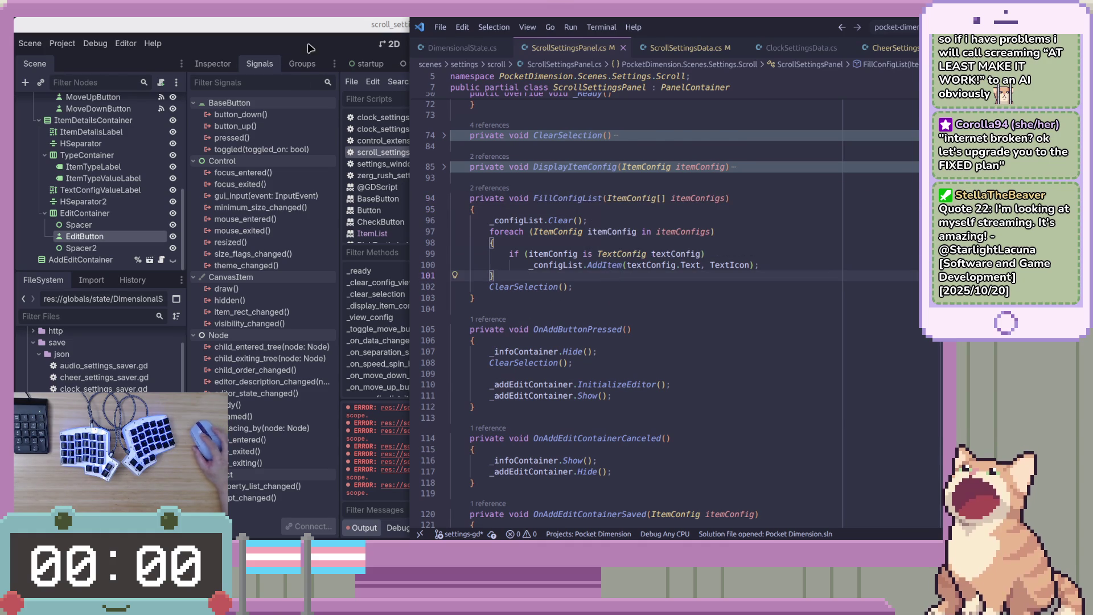
pyautogui.hotkey('alt', 'Tab')
pyautogui.scroll(1, 604, 282)
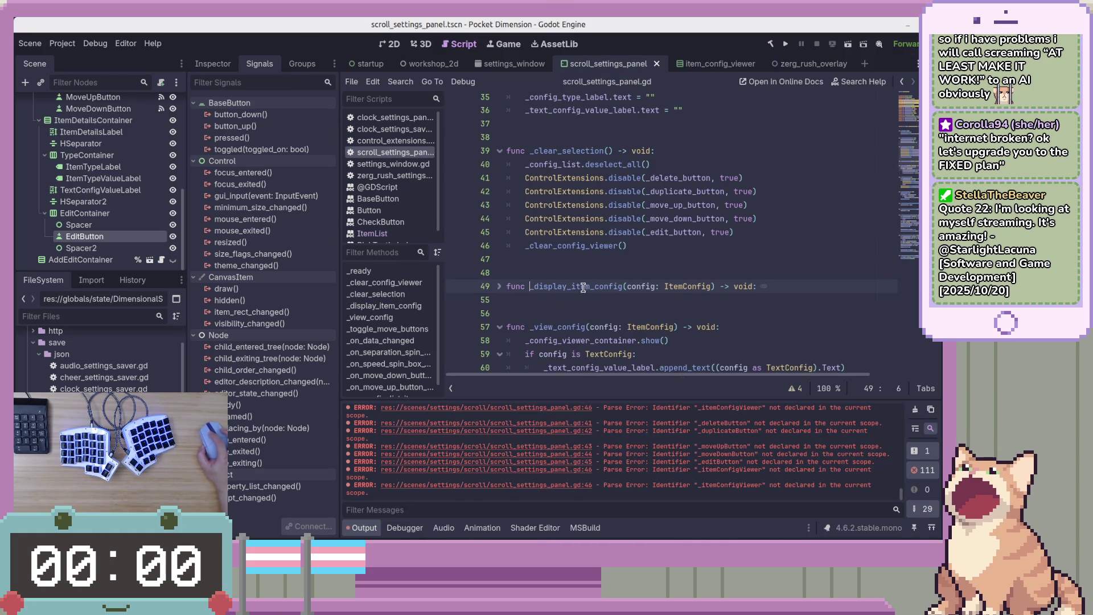
pyautogui.hotkey('alt', 'Tab')
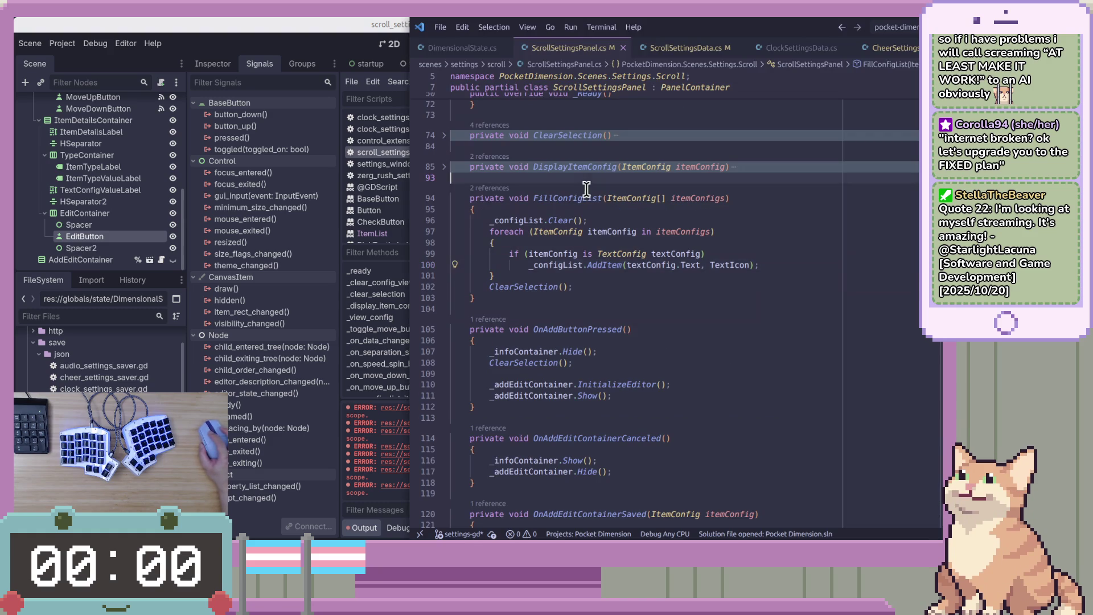
pyautogui.keyDown('ctrl'); pyautogui.click(601, 198); pyautogui.keyUp('ctrl')
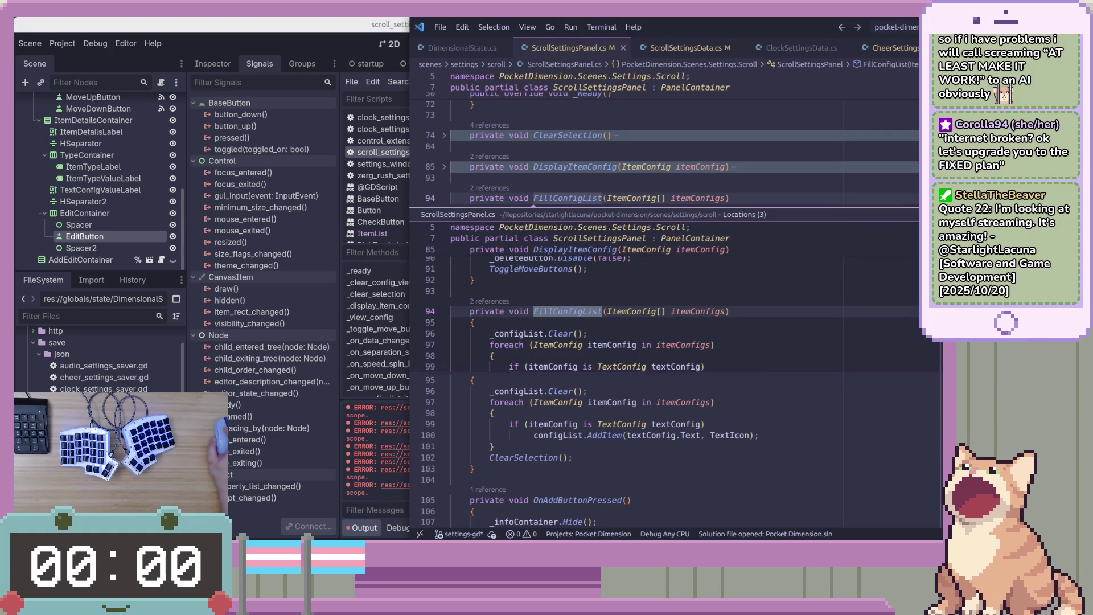
pyautogui.press('Down')
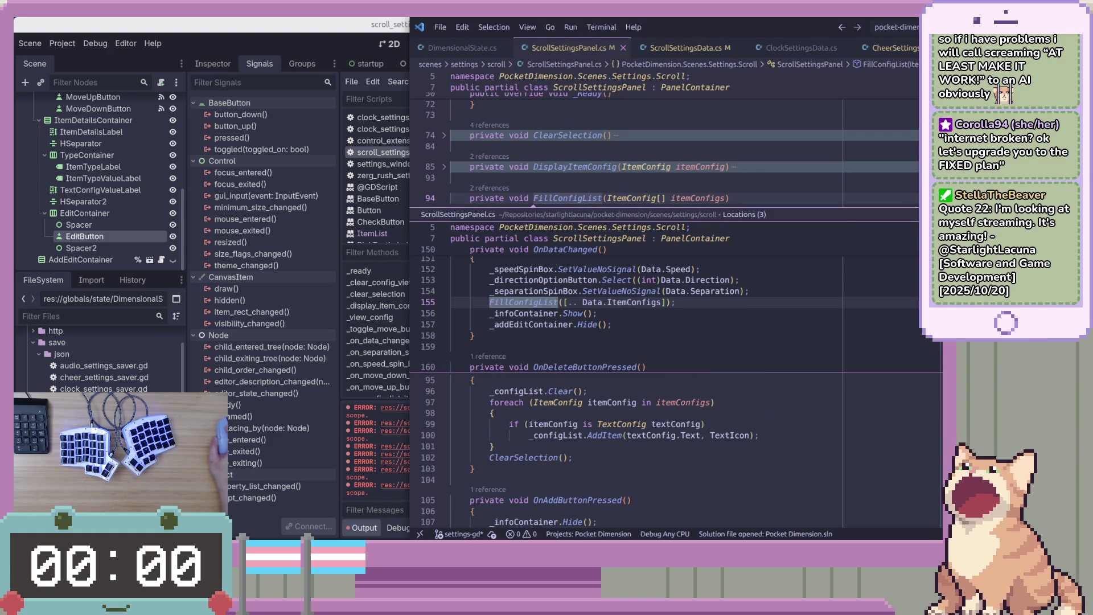
pyautogui.hotkey('alt', 'Tab')
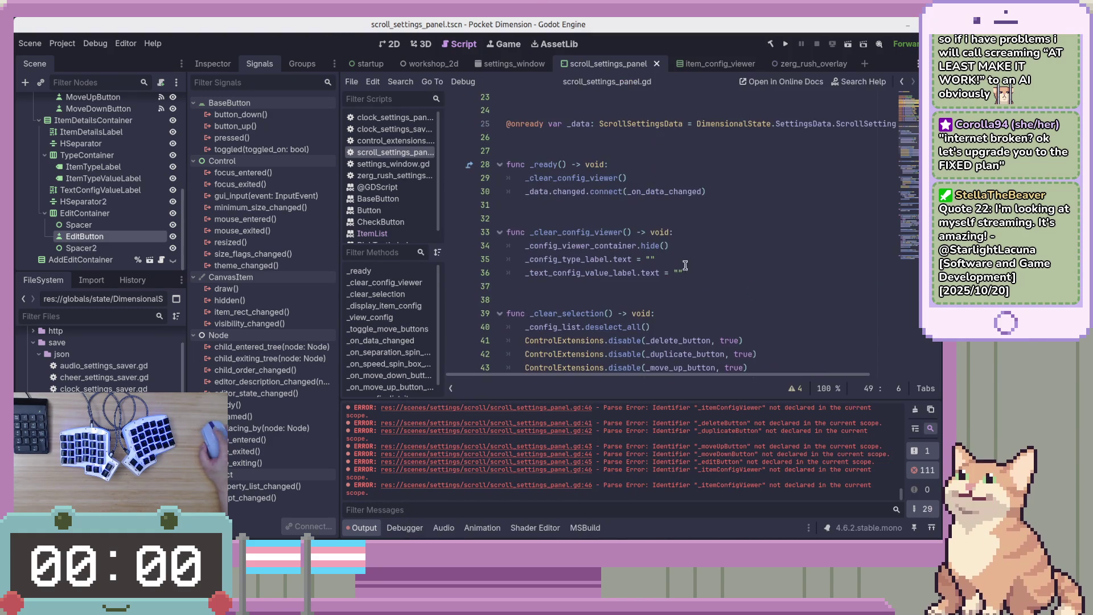
# Back in the C# source, collapse the FillConfigList method.
pyautogui.scroll(-10, 680, 262)
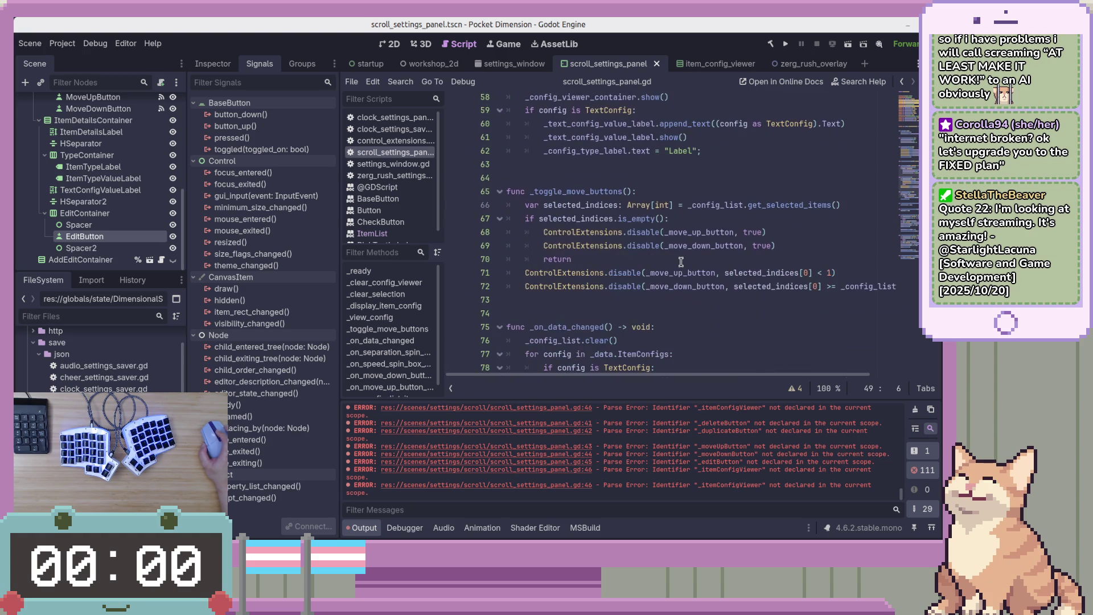
pyautogui.scroll(-3, 640, 333)
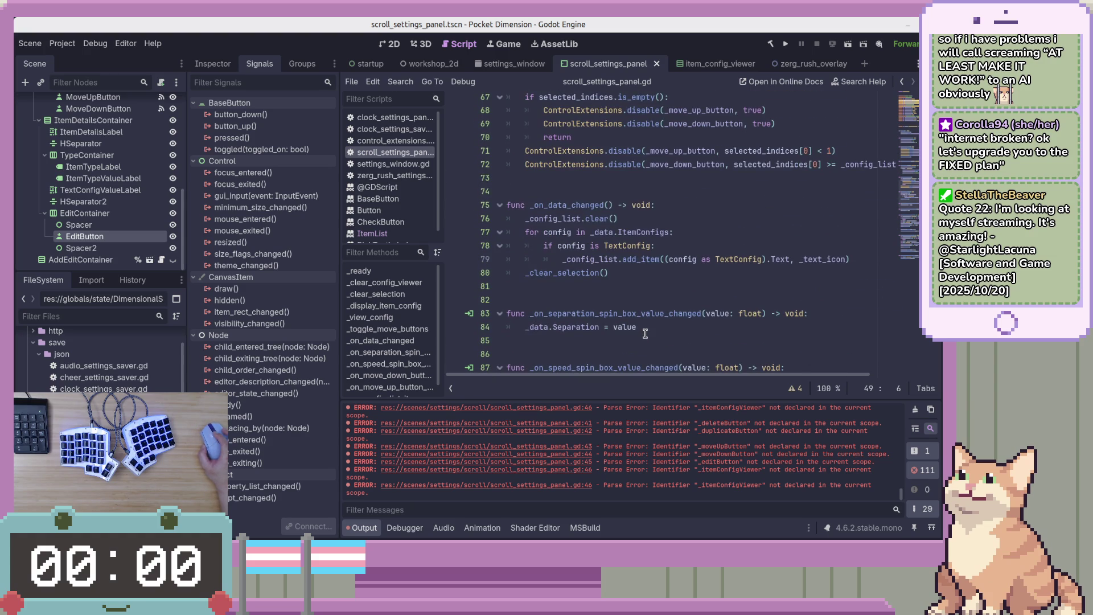
pyautogui.scroll(1, 645, 334)
pyautogui.moveTo(609, 313)
pyautogui.mouseDown()
pyautogui.moveTo(527, 272)
pyautogui.moveTo(526, 258)
pyautogui.mouseUp()
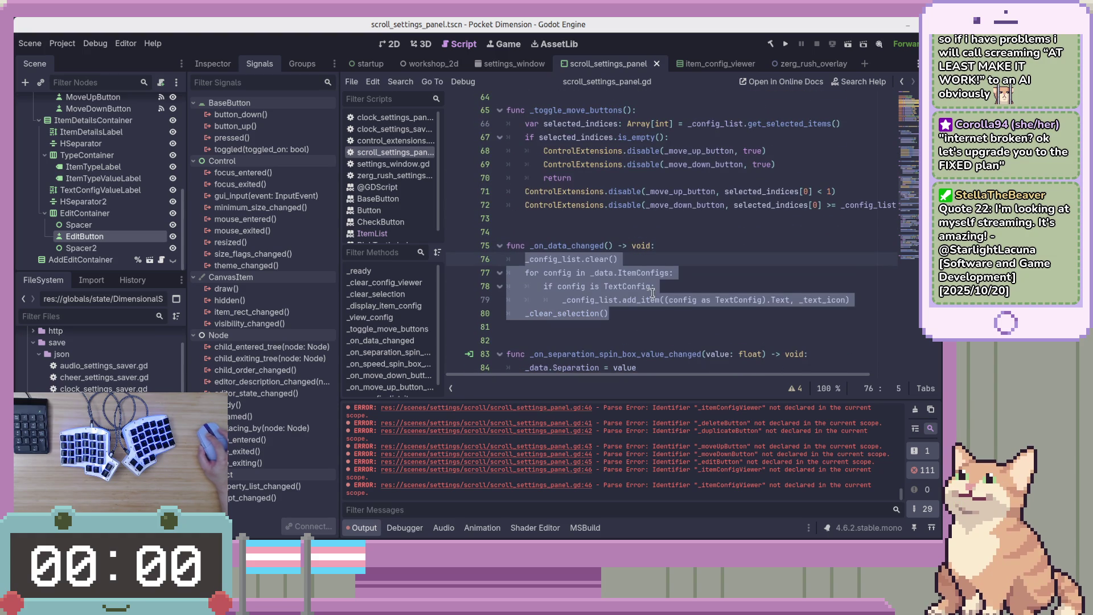
pyautogui.hotkey('alt', 'Tab')
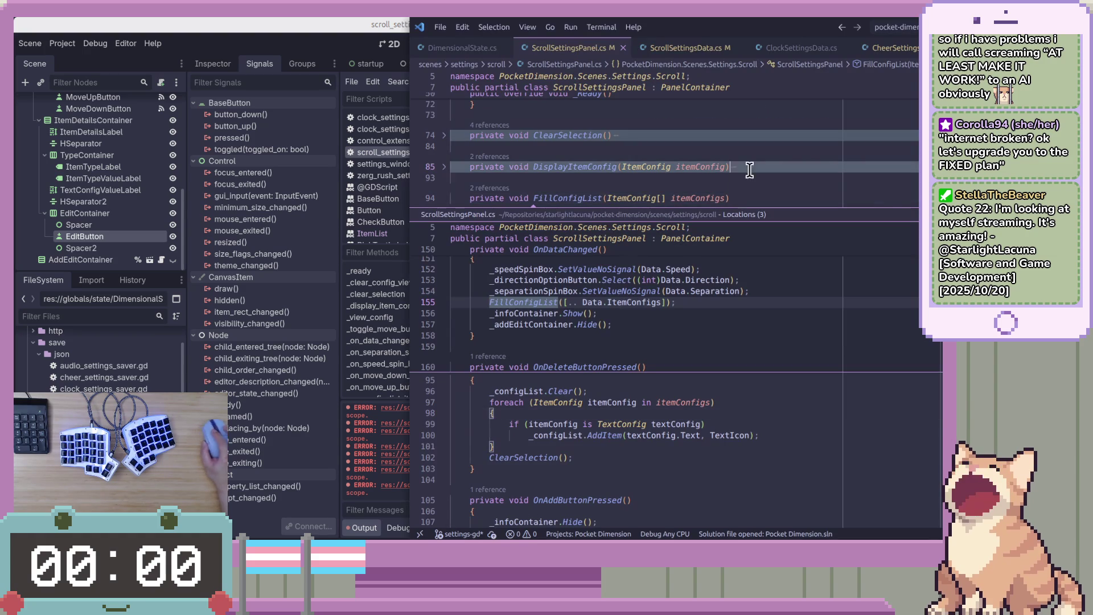
pyautogui.click(444, 199)
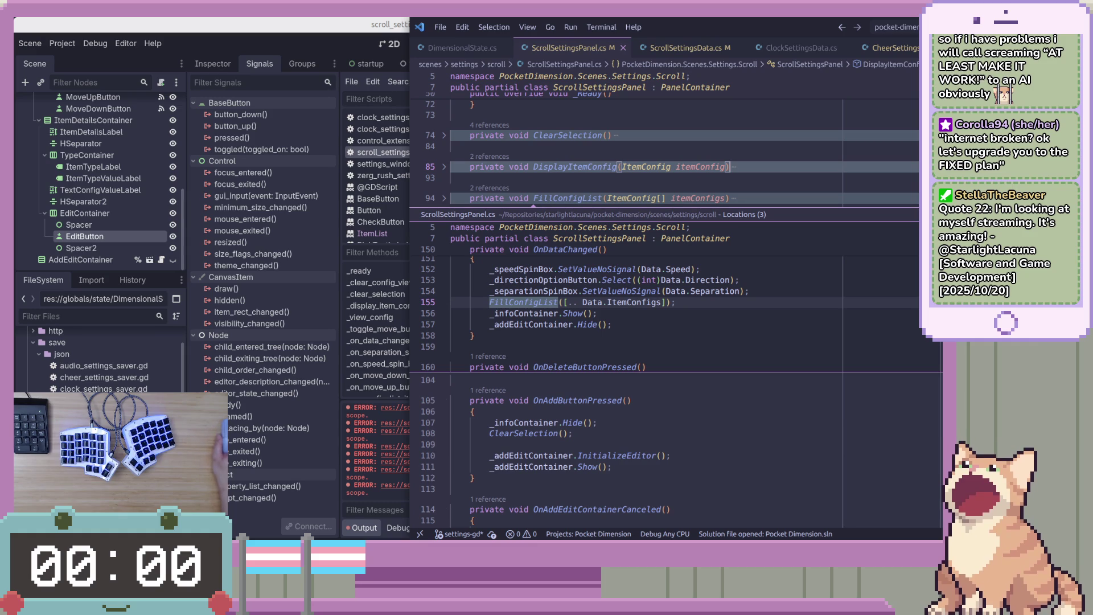
pyautogui.press('Escape')
pyautogui.click(888, 262)
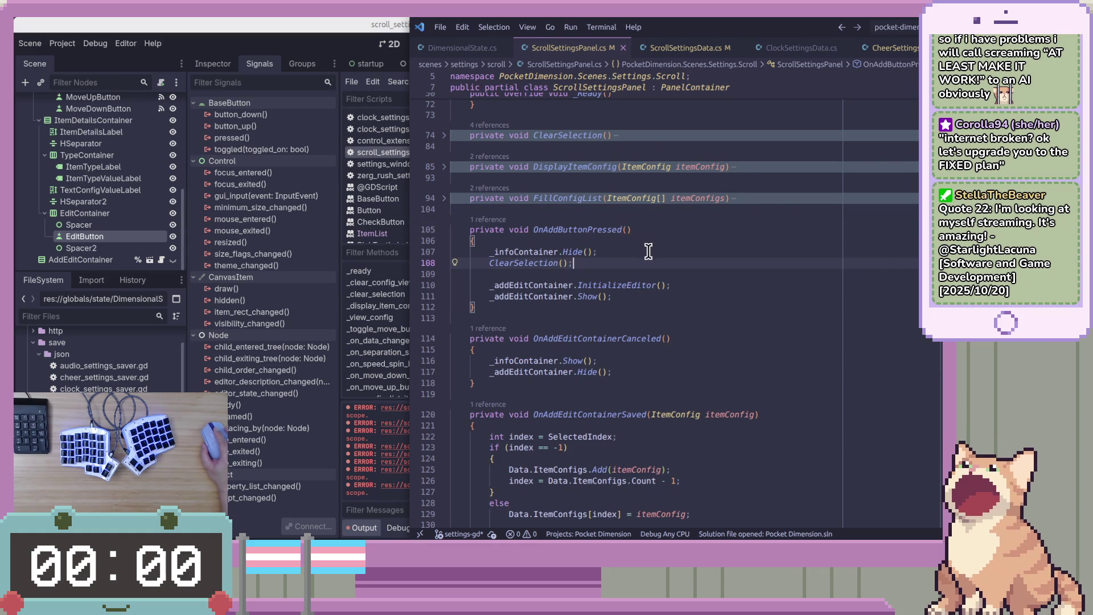
# Select OnDataChanged's spin-box lines through _addEditContainer.Hide() (152–157) and copy them.
pyautogui.scroll(-1, 646, 251)
pyautogui.scroll(4, 647, 251)
pyautogui.scroll(-15, 649, 252)
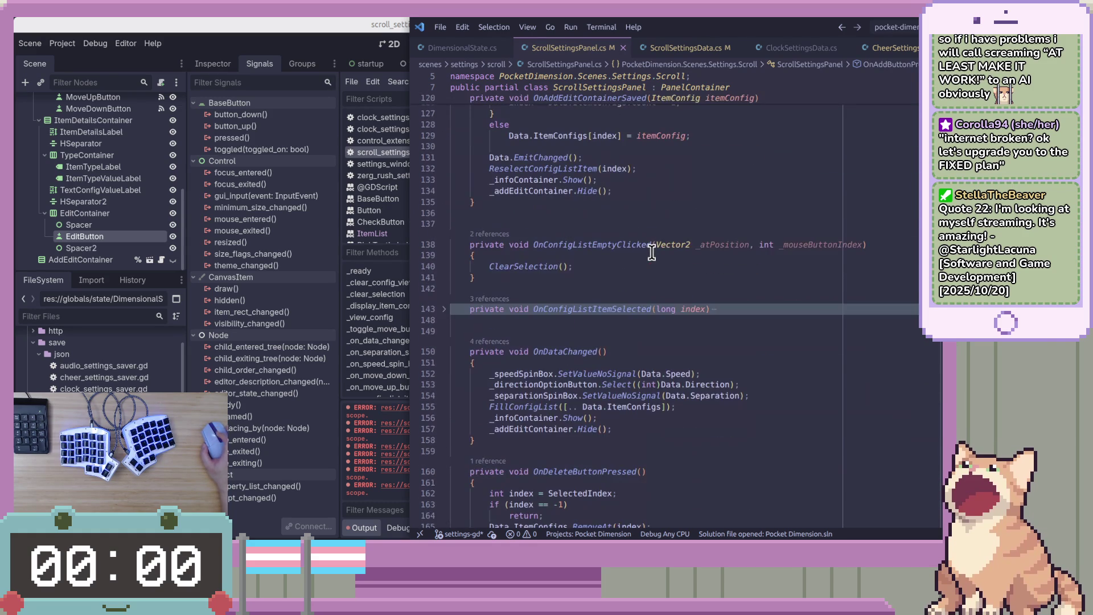
pyautogui.scroll(-4, 652, 252)
pyautogui.moveTo(756, 248)
pyautogui.mouseDown()
pyautogui.moveTo(575, 244)
pyautogui.moveTo(494, 228)
pyautogui.mouseUp()
pyautogui.click(494, 228)
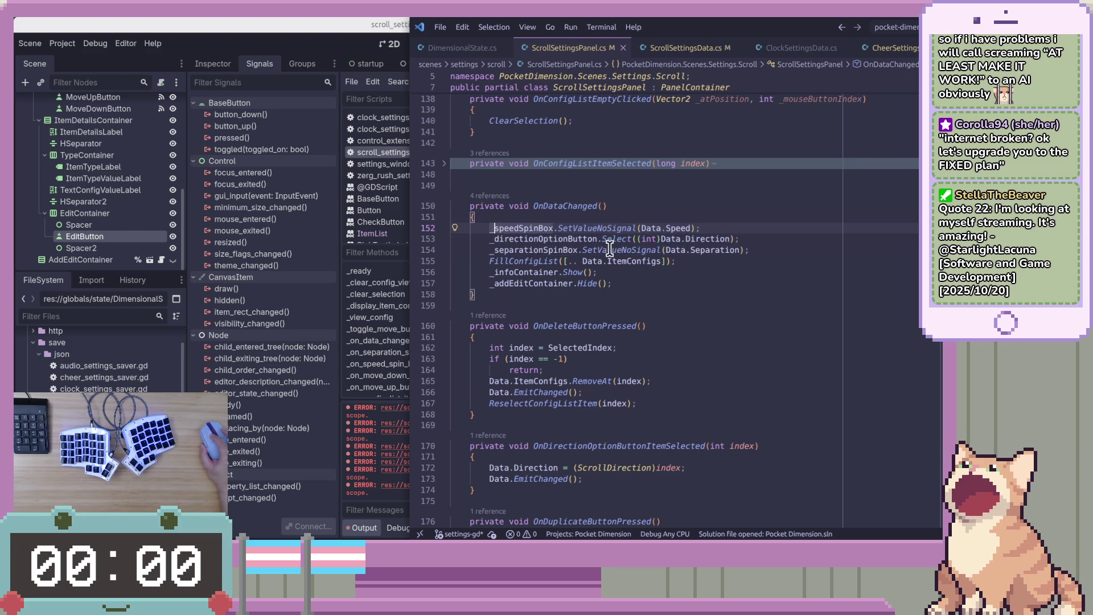
pyautogui.click(737, 263)
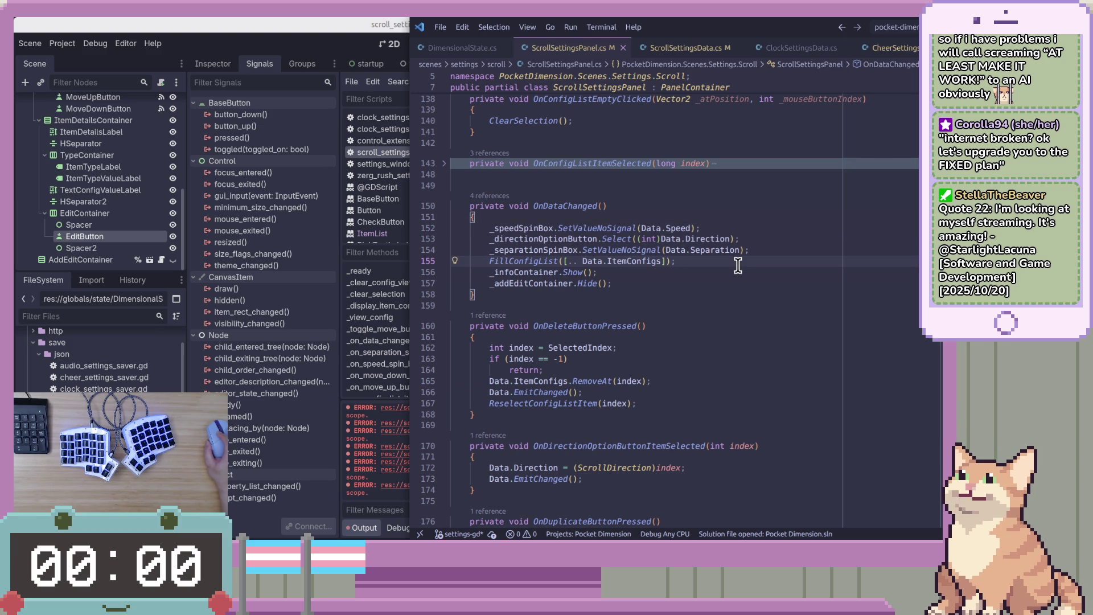
pyautogui.moveTo(758, 251)
pyautogui.mouseDown()
pyautogui.moveTo(500, 244)
pyautogui.moveTo(489, 229)
pyautogui.mouseUp()
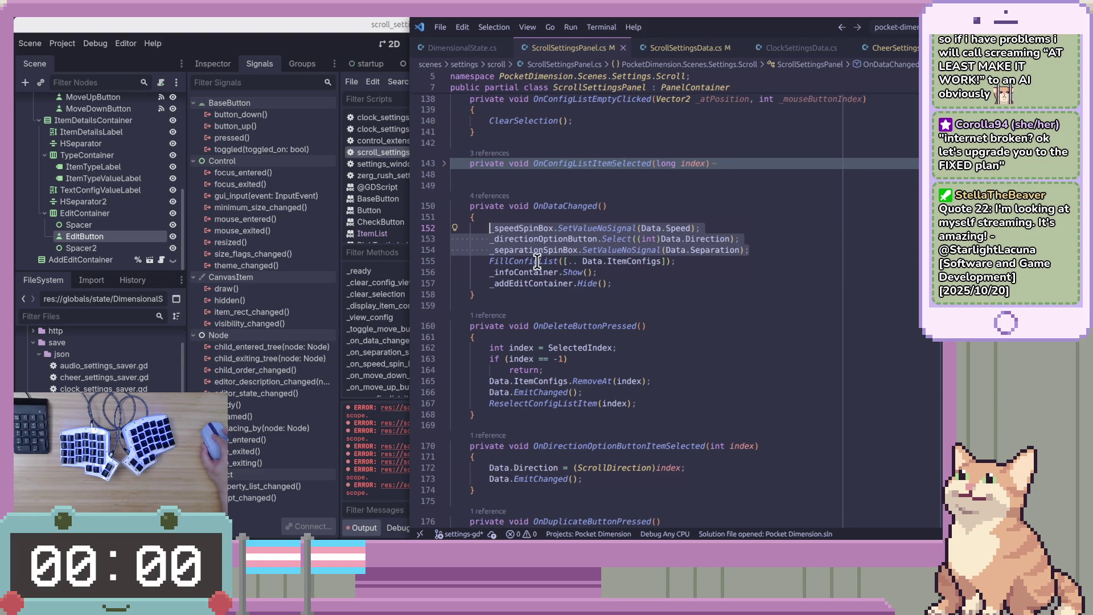
pyautogui.moveTo(695, 280); pyautogui.dragTo(490, 228)
pyautogui.rightClick(557, 234)
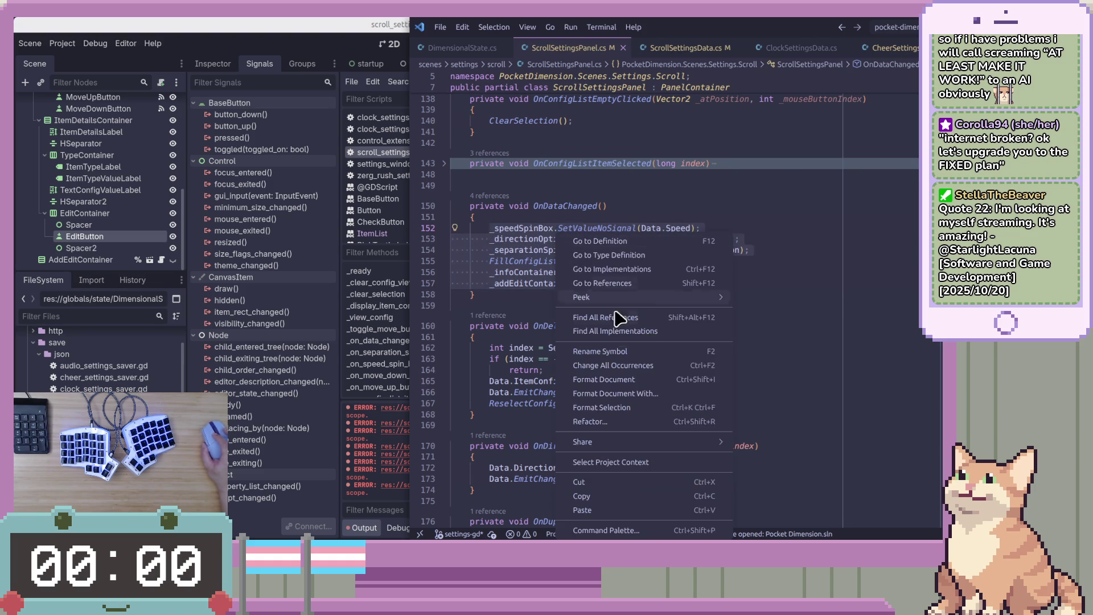
pyautogui.click(620, 501)
pyautogui.hotkey('alt', 'Tab')
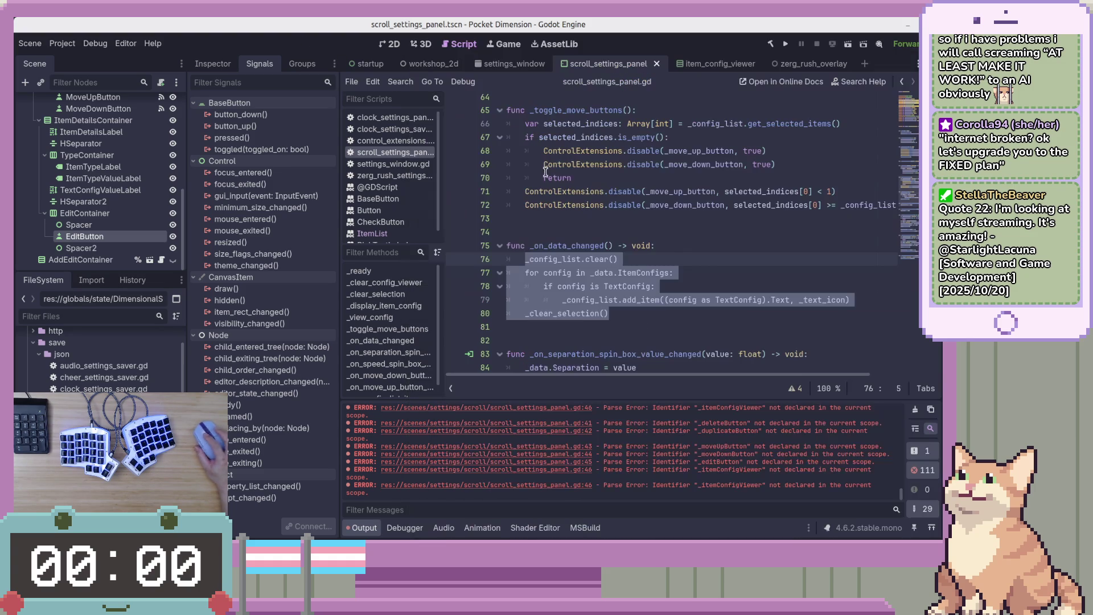
# Paste the copied C# lines at the top of _on_data_changed.
pyautogui.click(739, 256)
pyautogui.click(738, 240)
pyautogui.press('Return')
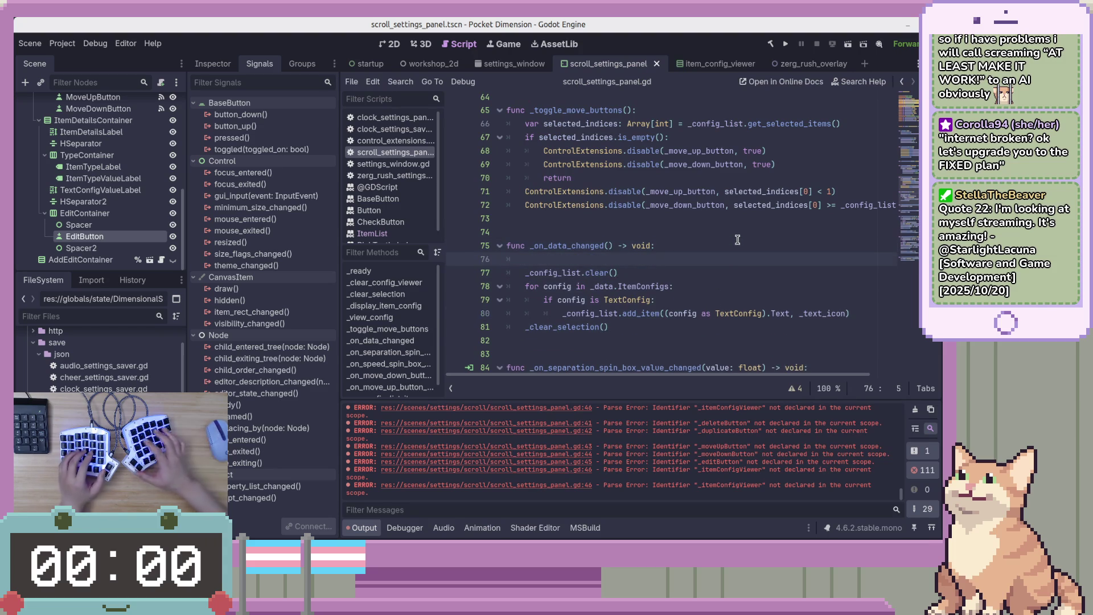
pyautogui.hotkey('ctrl', 'v')
# Move the _infoContainer and _addEditContainer lines after _clear_selection(), unindented, and save.
pyautogui.hotkey('shift', 'Up')
pyautogui.hotkey('shift', 'Up')
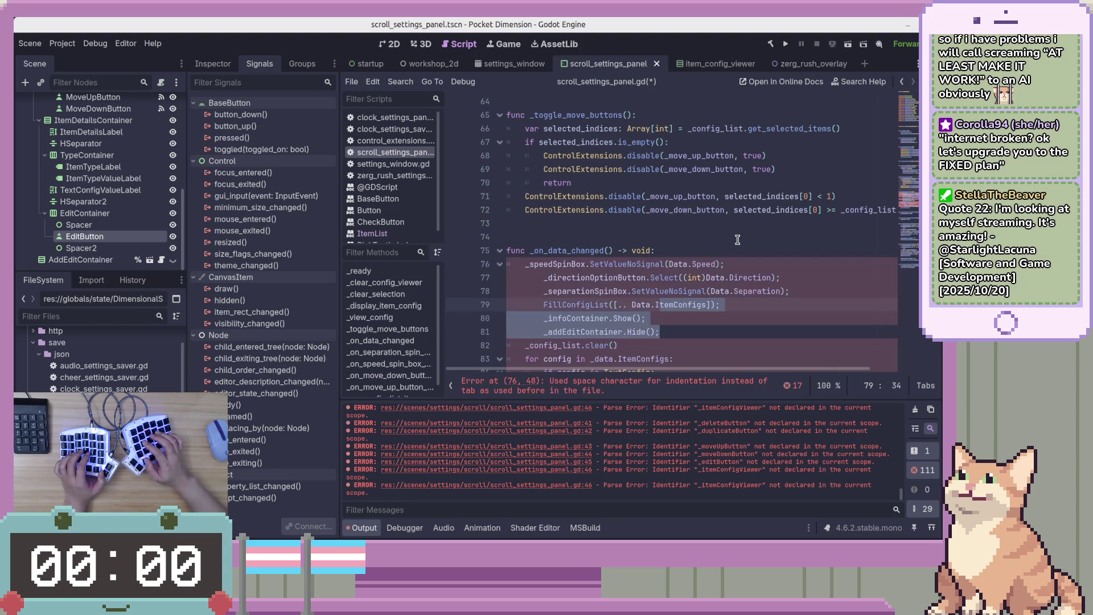
pyautogui.hotkey('shift', 'End')
pyautogui.press('BackSpace')
pyautogui.press('Down')
pyautogui.press('Down')
pyautogui.press('Down')
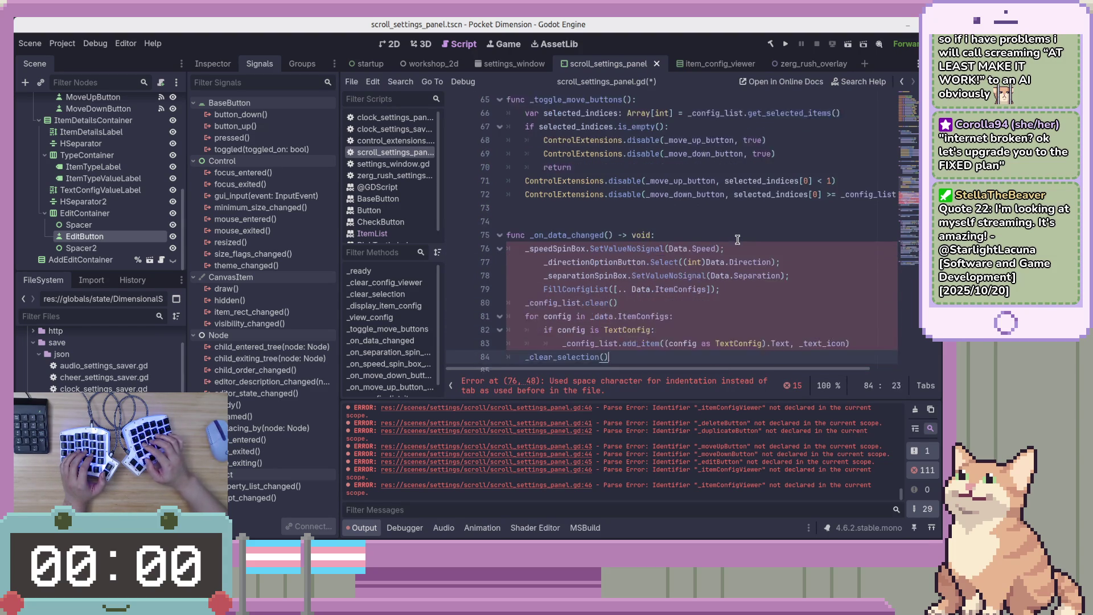
pyautogui.press('Up')
pyautogui.press('Up')
pyautogui.press('End')
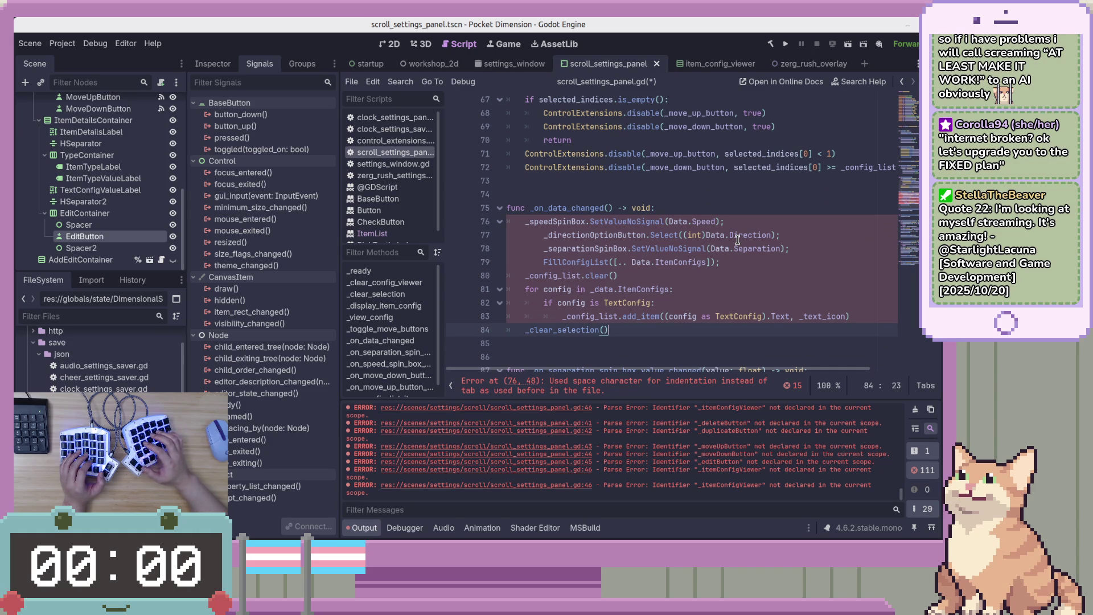
pyautogui.press('Return')
pyautogui.hotkey('ctrl', 'v')
pyautogui.hotkey('shift', 'Up')
pyautogui.hotkey('shift', 'Up')
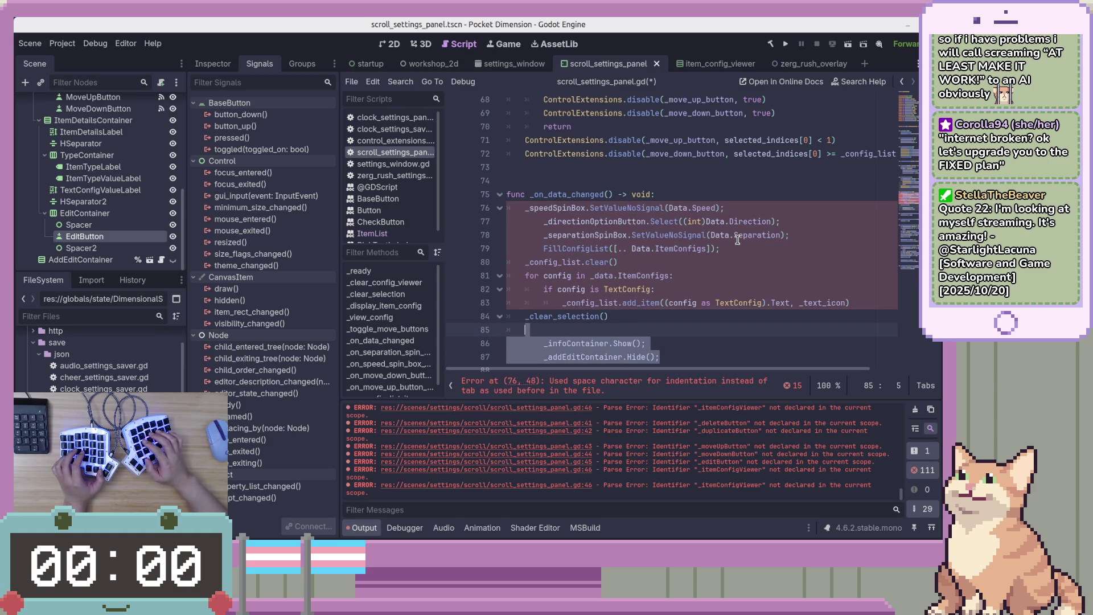
pyautogui.hotkey('shift', 'Tab')
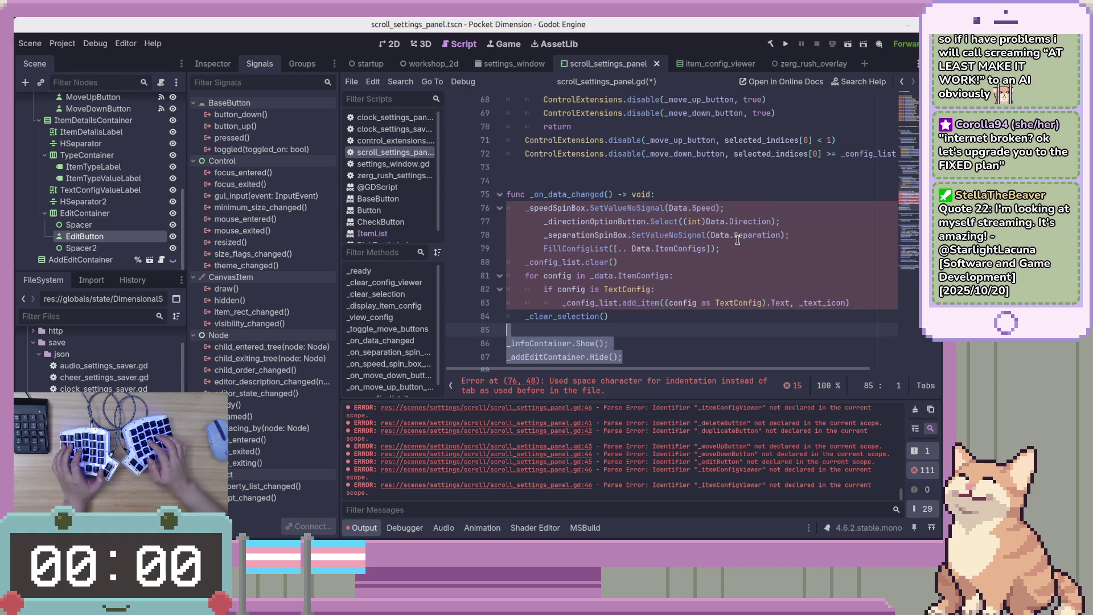
pyautogui.press('Left')
pyautogui.press('BackSpace')
pyautogui.hotkey('ctrl', 's')
# Select the FillConfigList line in _on_data_changed.
pyautogui.press('Up')
pyautogui.press('Up')
pyautogui.press('Up')
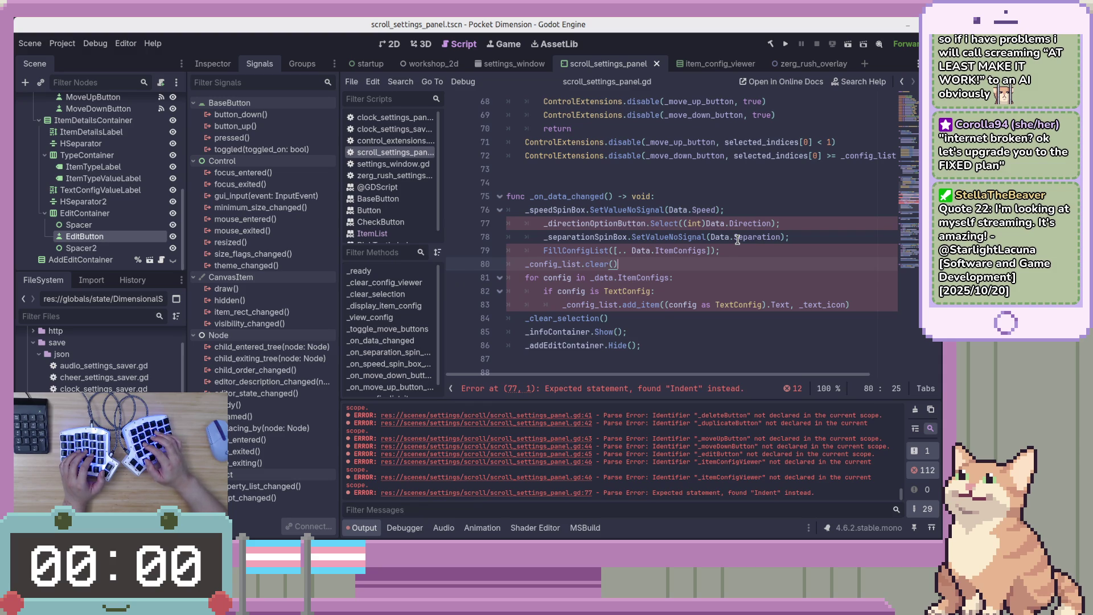
pyautogui.press('Up')
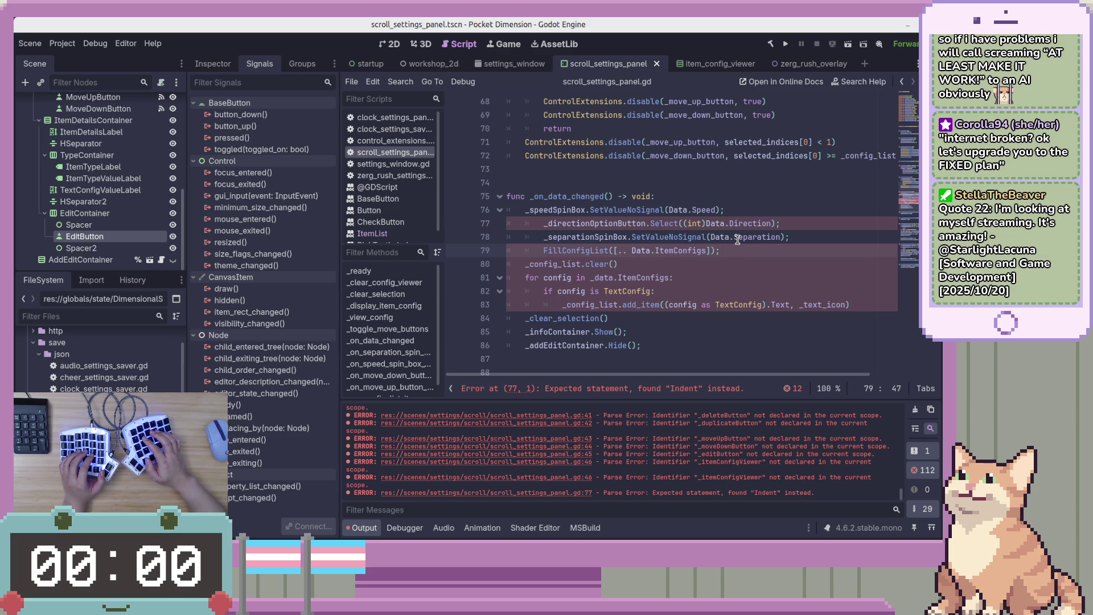
pyautogui.hotkey('shift', 'Home')
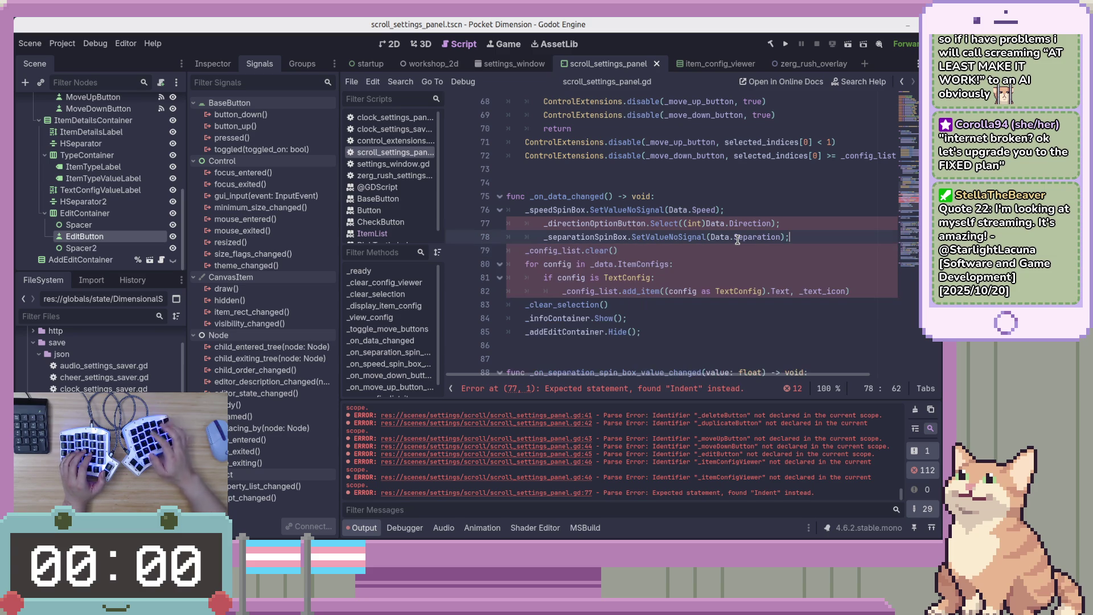
# Delete the FillConfigList call, dedent the direction and separation lines, and save.
pyautogui.press('BackSpace')
pyautogui.press('BackSpace')
pyautogui.press('BackSpace')
pyautogui.hotkey('shift', 'Up')
pyautogui.hotkey('shift', 'Tab')
pyautogui.hotkey('ctrl', 's')
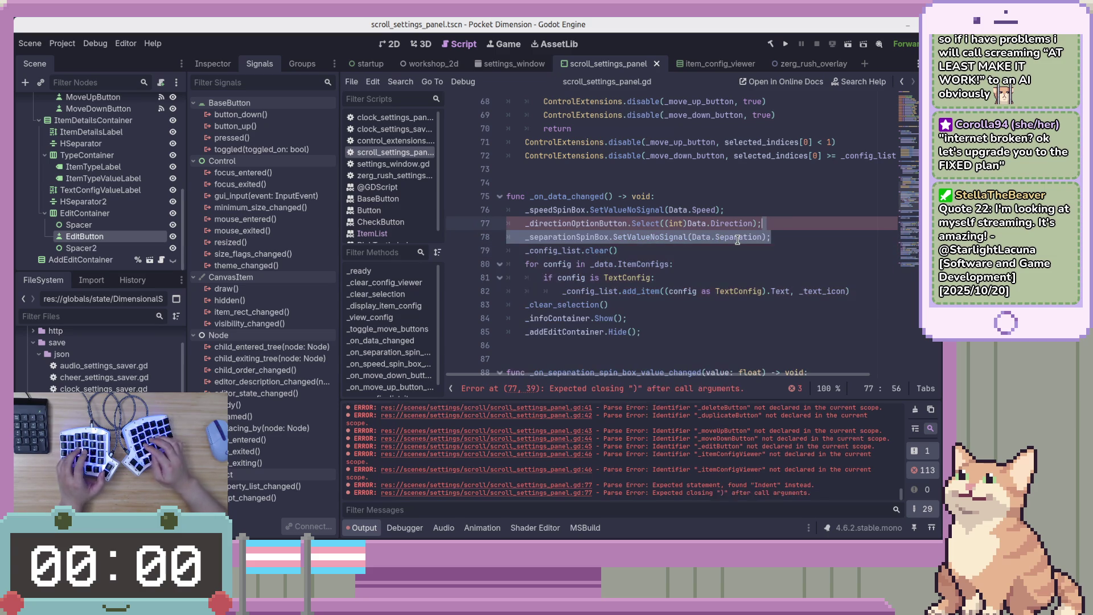
pyautogui.press('Up')
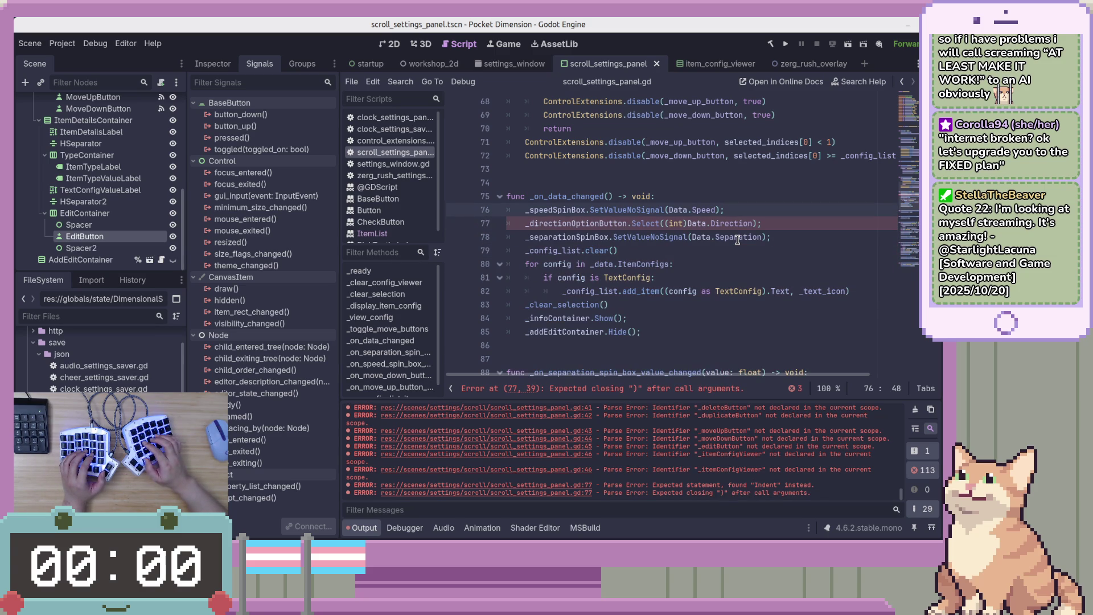
# Rewrite the speed line as _speed_spin_box.set_value_no_signal(_data.Speed).
pyautogui.hotkey('ctrl', 'Left')
pyautogui.hotkey('ctrl', 'Left')
pyautogui.hotkey('ctrl', 'Left')
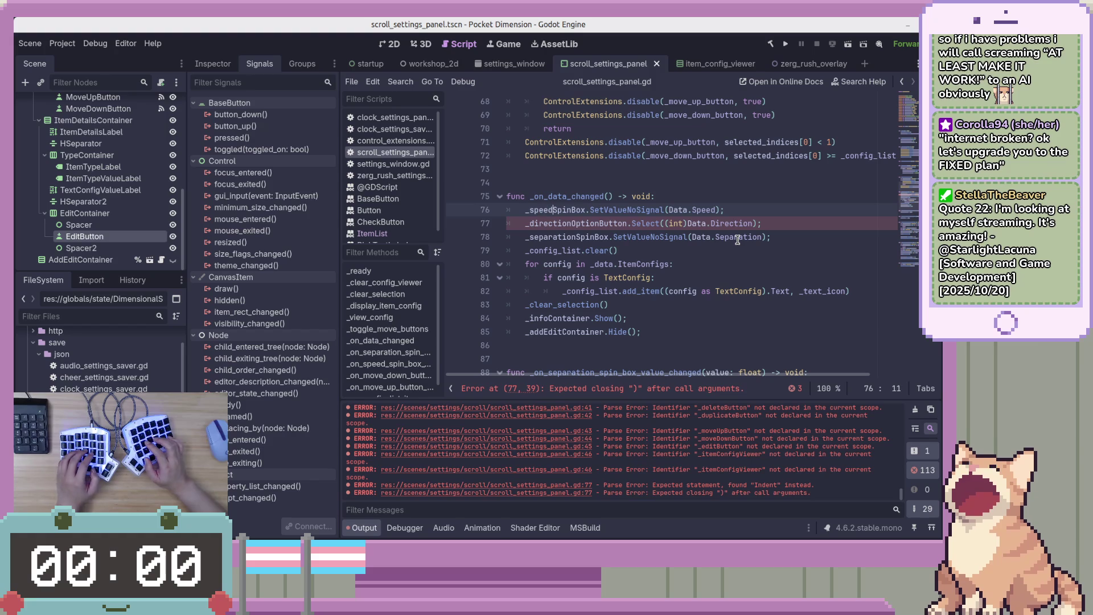
pyautogui.press('Delete')
pyautogui.press('Delete')
pyautogui.press('Delete')
pyautogui.write('_spin')
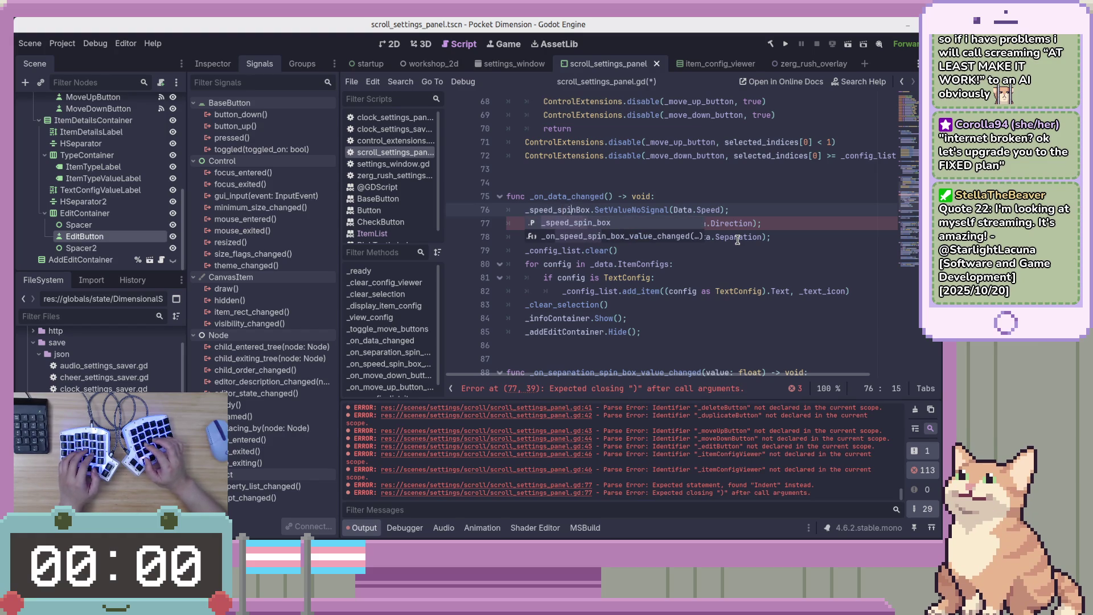
pyautogui.press('BackSpace')
pyautogui.write('_b')
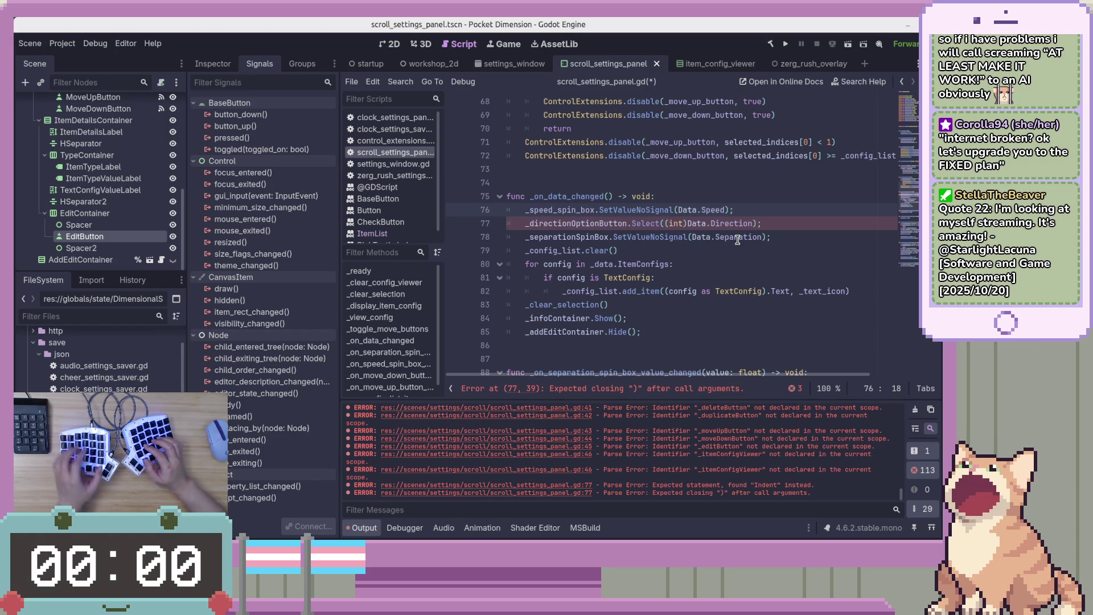
pyautogui.press('Right')
pyautogui.press('Left')
pyautogui.hotkey('ctrl', 'shift', 'Right')
pyautogui.write('se')
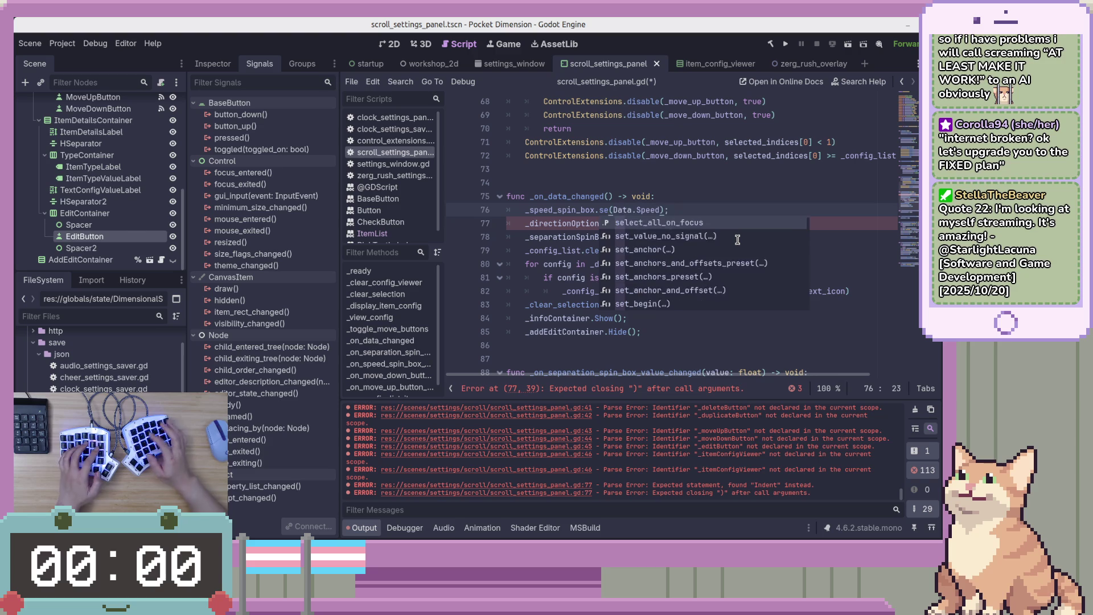
pyautogui.write('t')
pyautogui.press('Return')
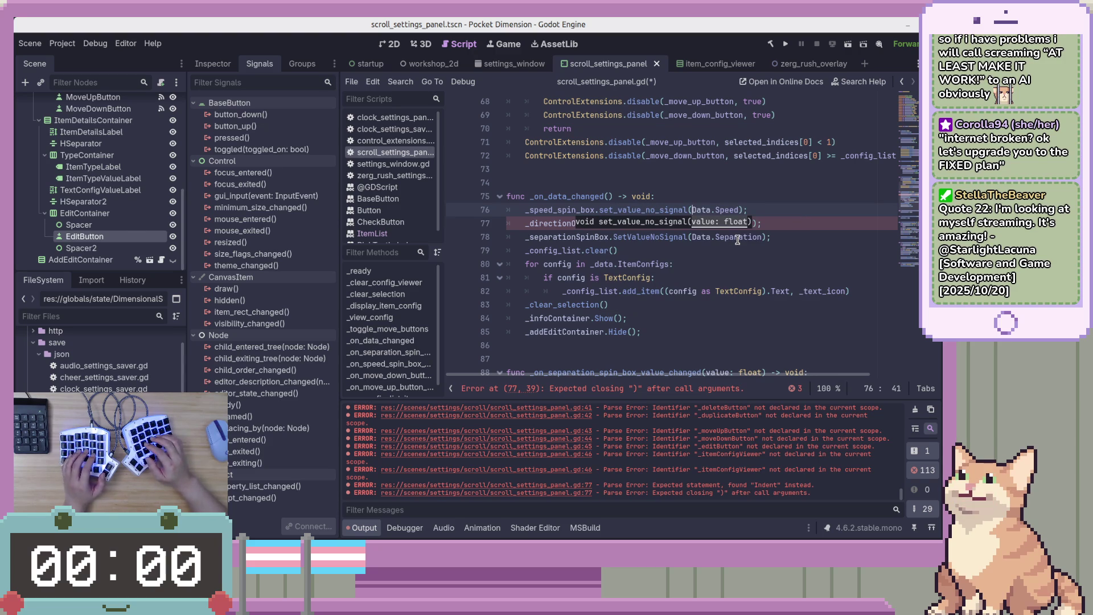
pyautogui.press('Escape')
pyautogui.hotkey('ctrl', 'Delete')
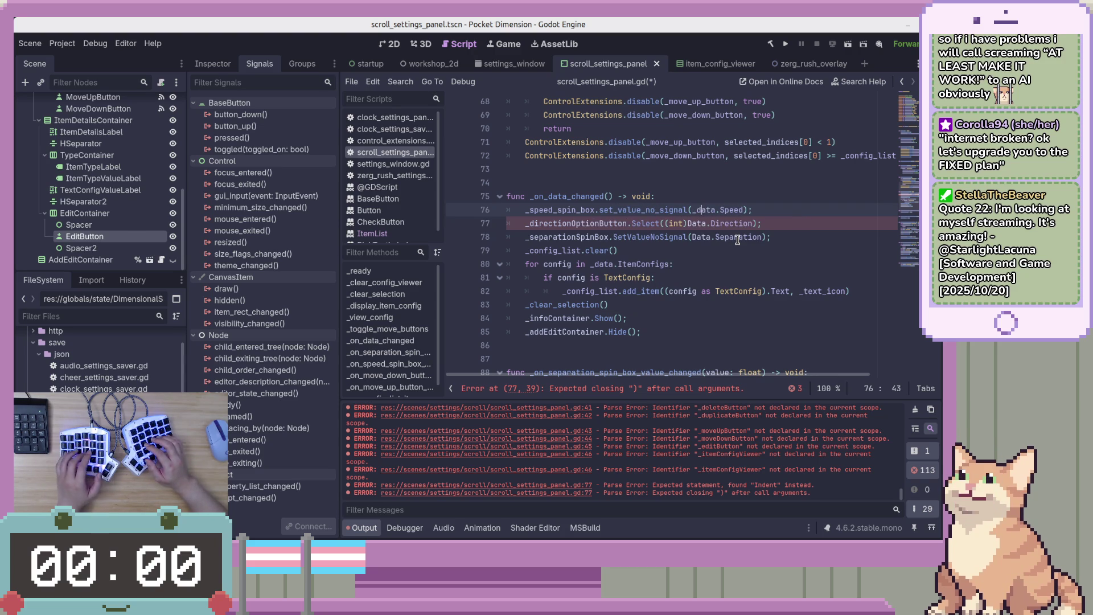
pyautogui.write('_data')
pyautogui.press('Escape')
# Replace SetValueNoSignal with set_value_no_signal on the separation line (78).
pyautogui.press('Down')
pyautogui.press('Down')
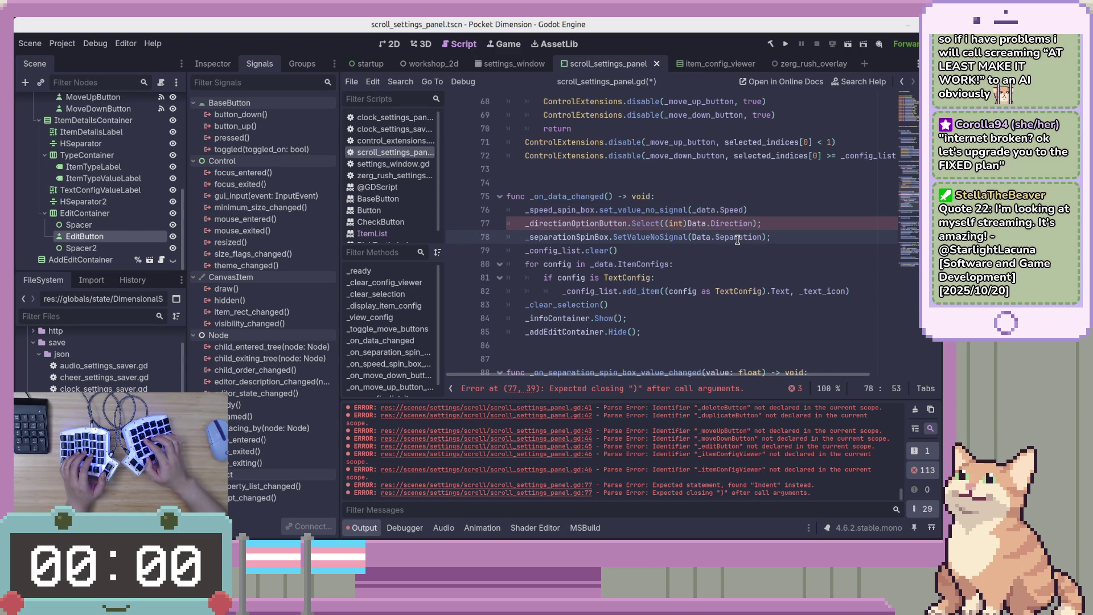
pyautogui.press('Up')
pyautogui.press('Left')
pyautogui.press('Left')
pyautogui.press('Left')
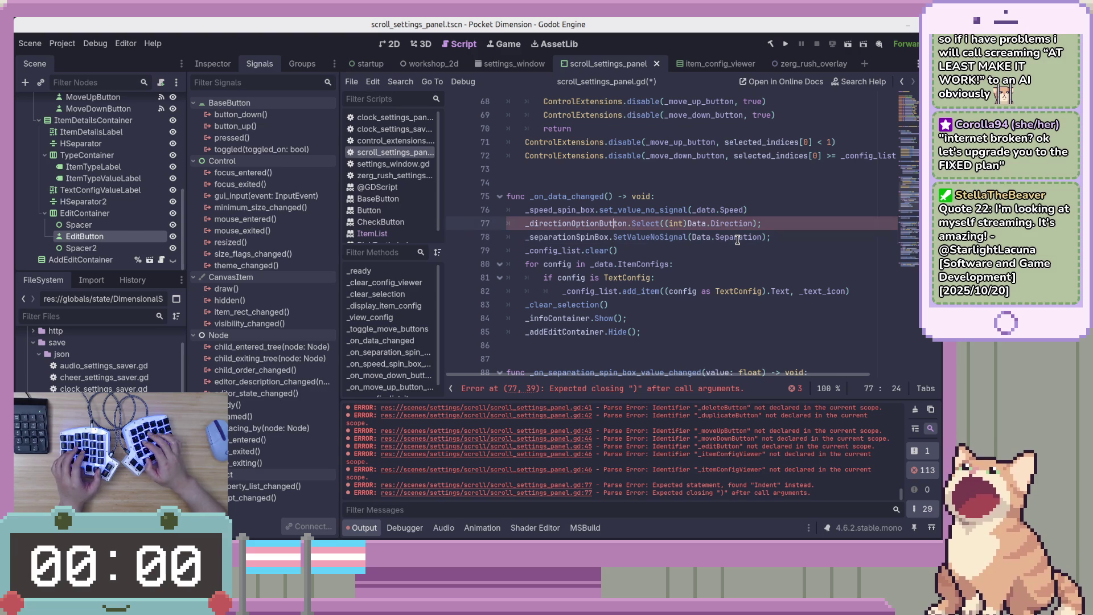
pyautogui.press('Right')
pyautogui.press('Right')
pyautogui.press('Right')
pyautogui.press('Down')
pyautogui.hotkey('ctrl', 'shift', 'Left')
pyautogui.write('set_value_no_signal')
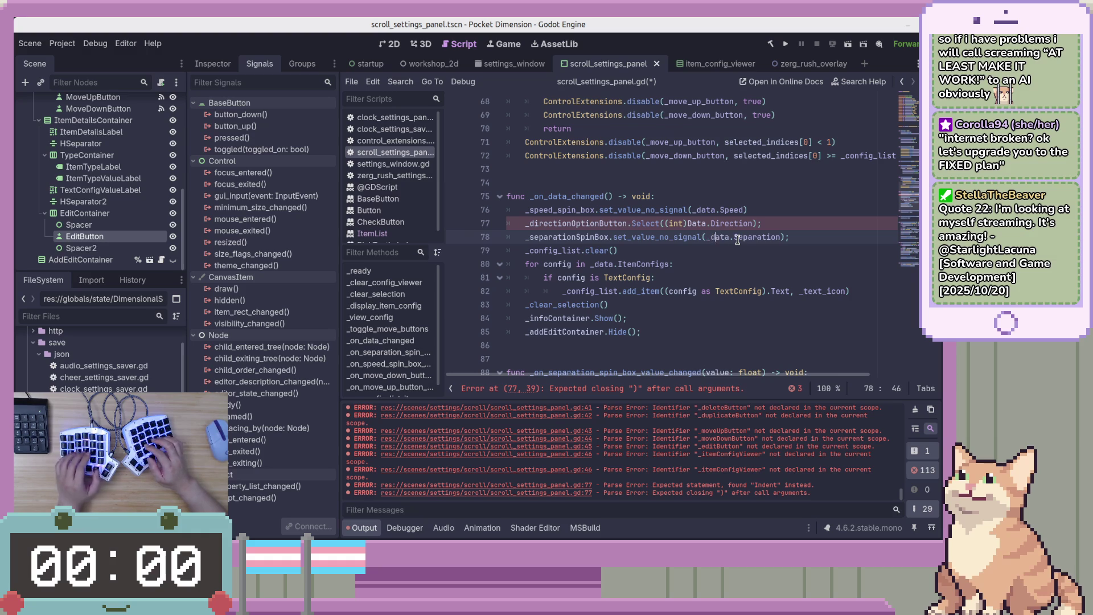
# Rename _directionOptionButton to _direction_option_button, save, and start lowercasing Select.
pyautogui.press('Up')
pyautogui.press('Up')
pyautogui.press('Down')
pyautogui.press('Home')
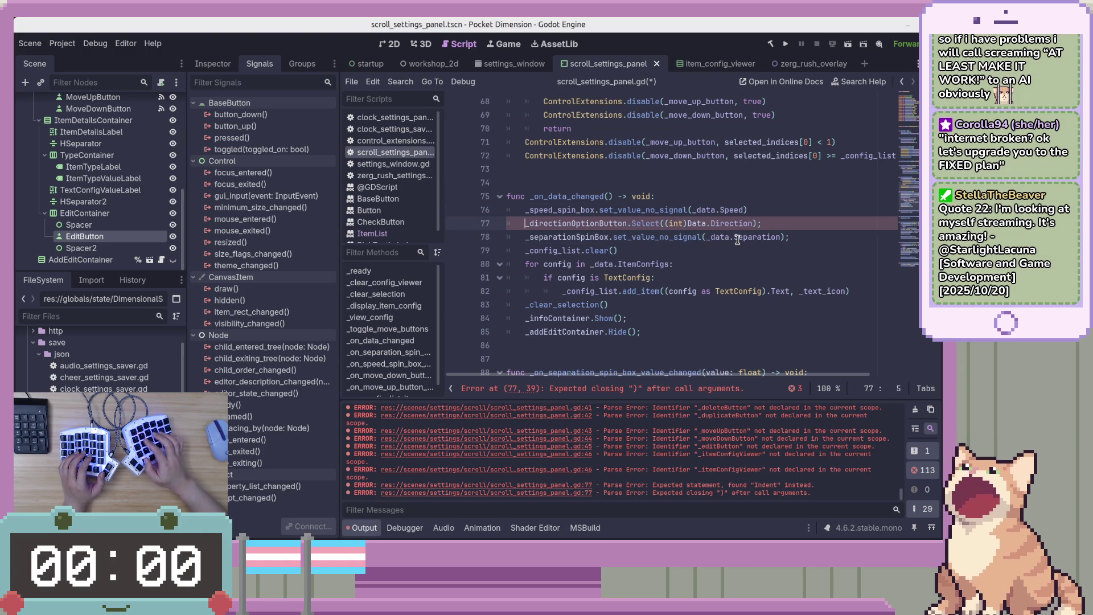
pyautogui.press('Right')
pyautogui.press('Right')
pyautogui.press('Right')
pyautogui.write('_')
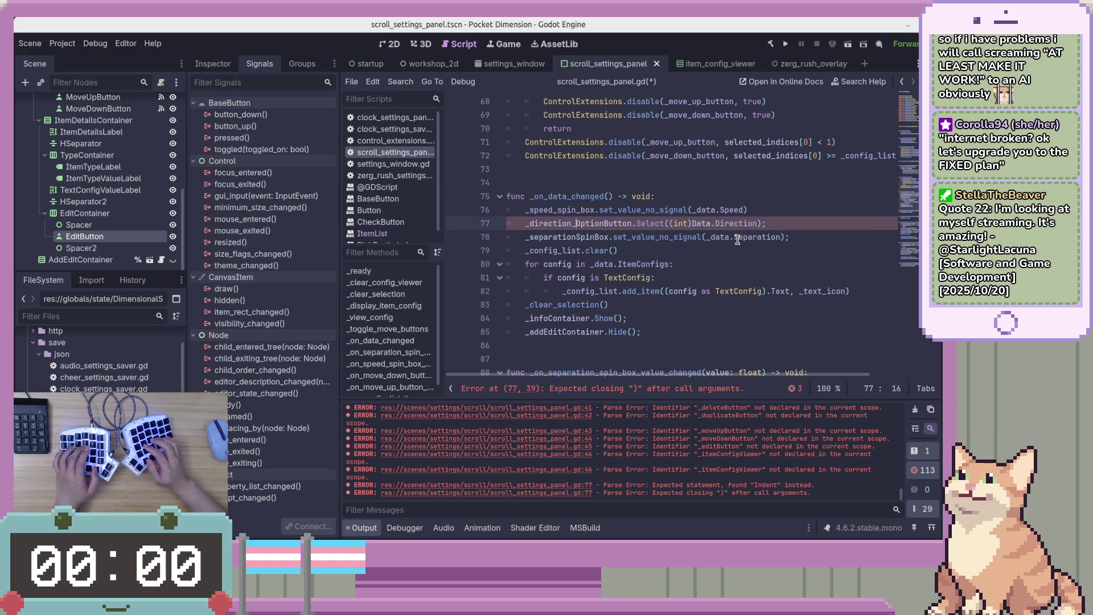
pyautogui.press('Delete')
pyautogui.write('o')
pyautogui.press('Right')
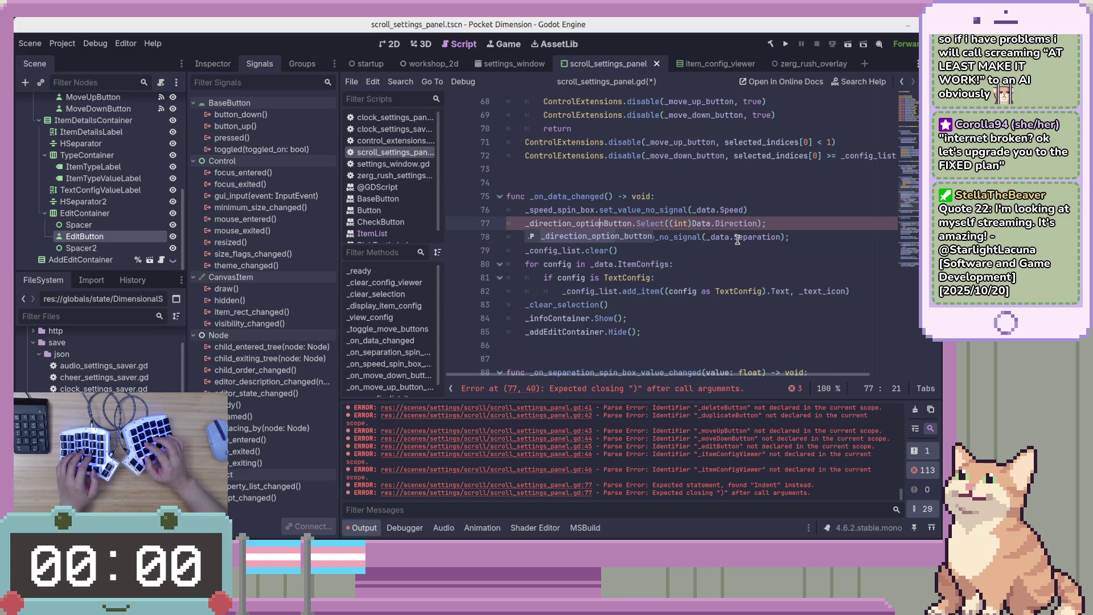
pyautogui.write('_b')
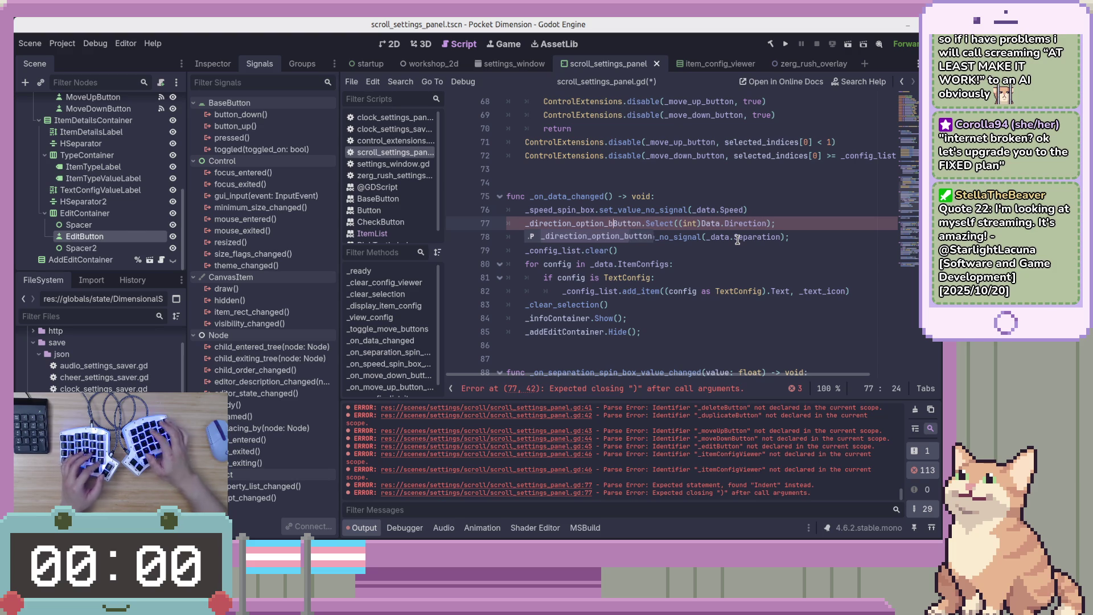
pyautogui.press('Delete')
pyautogui.hotkey('ctrl', 's')
pyautogui.press('Right')
pyautogui.press('Right')
pyautogui.press('Right')
pyautogui.press('Right')
pyautogui.press('Delete')
# Finish select and turn the (int) cast into int(_data.Direction), saving.
pyautogui.write('s')
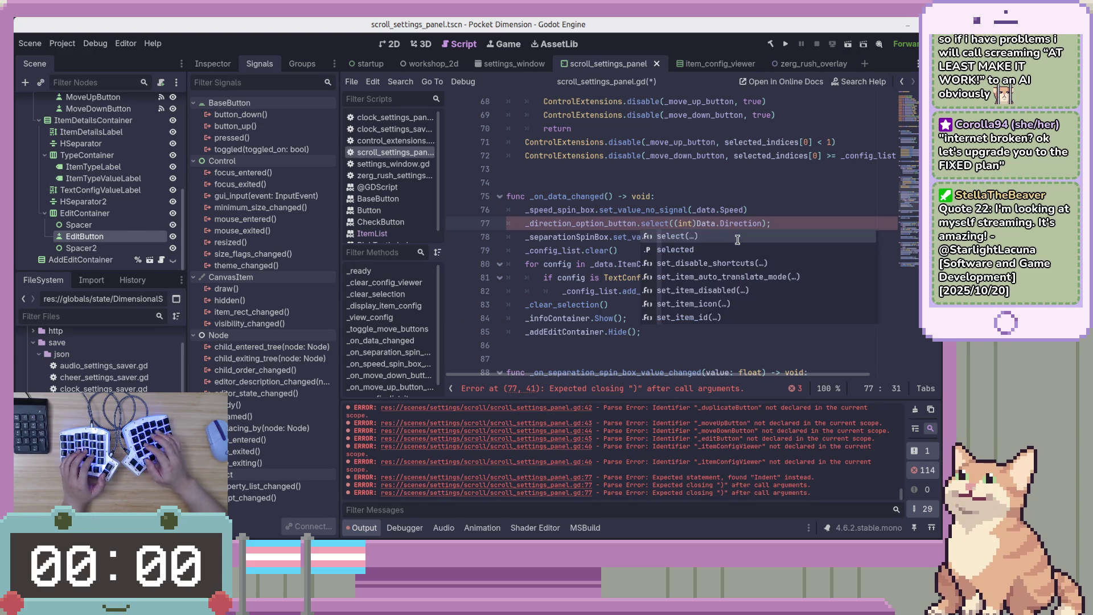
pyautogui.press('End')
pyautogui.hotkey('ctrl', 's')
pyautogui.press('Left')
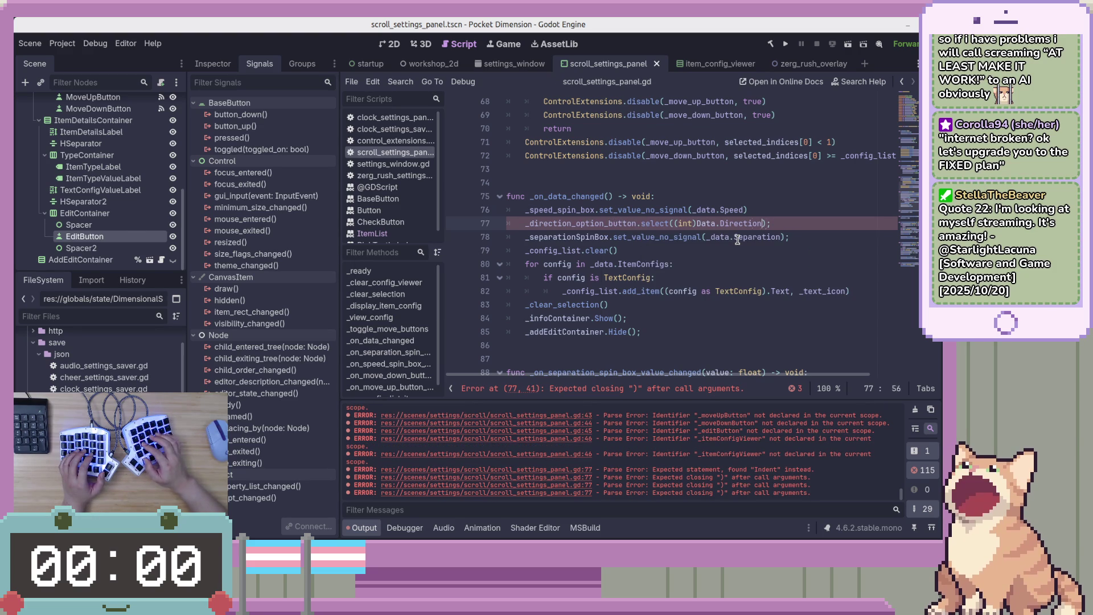
pyautogui.press('Right')
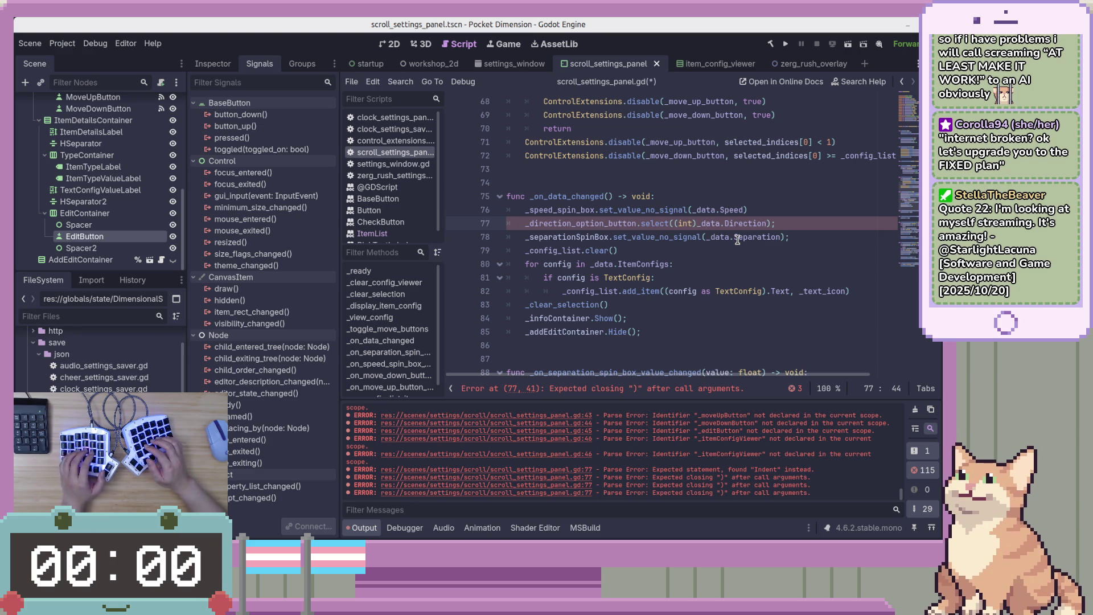
pyautogui.press('BackSpace')
pyautogui.press('Left')
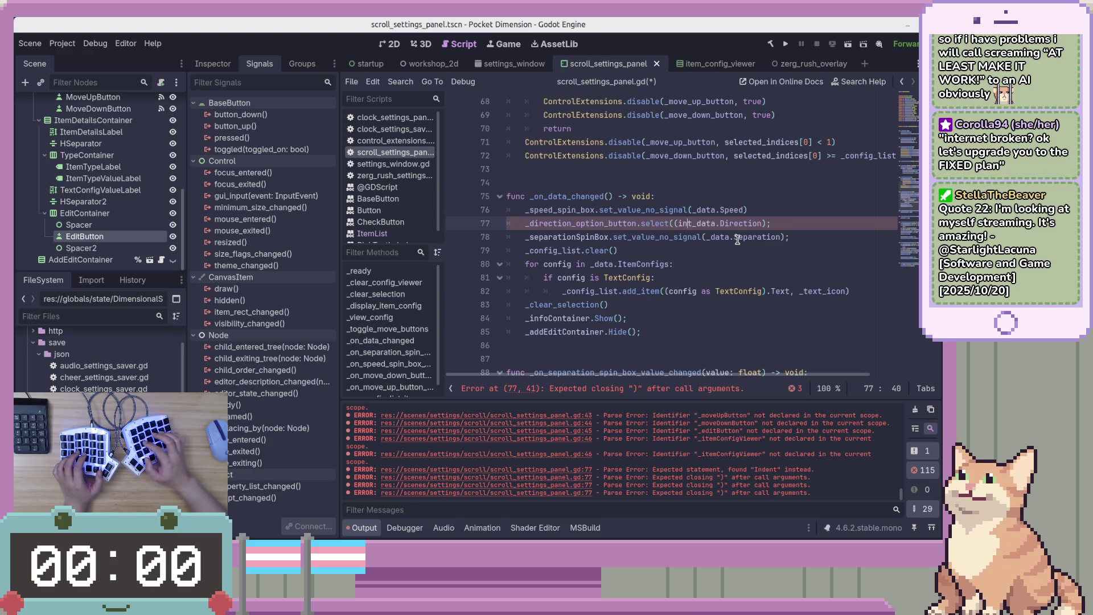
pyautogui.press('BackSpace')
pyautogui.press('Right')
pyautogui.press('Right')
pyautogui.press('Right')
pyautogui.write('(')
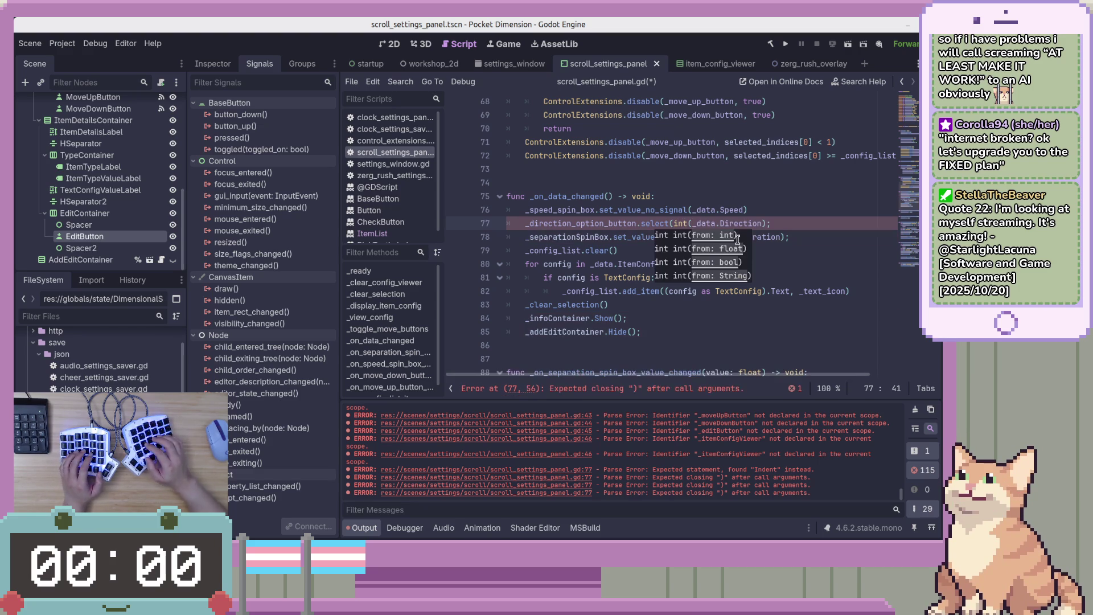
pyautogui.press('End')
pyautogui.press('Left')
pyautogui.press('Left')
pyautogui.hotkey('ctrl', 's')
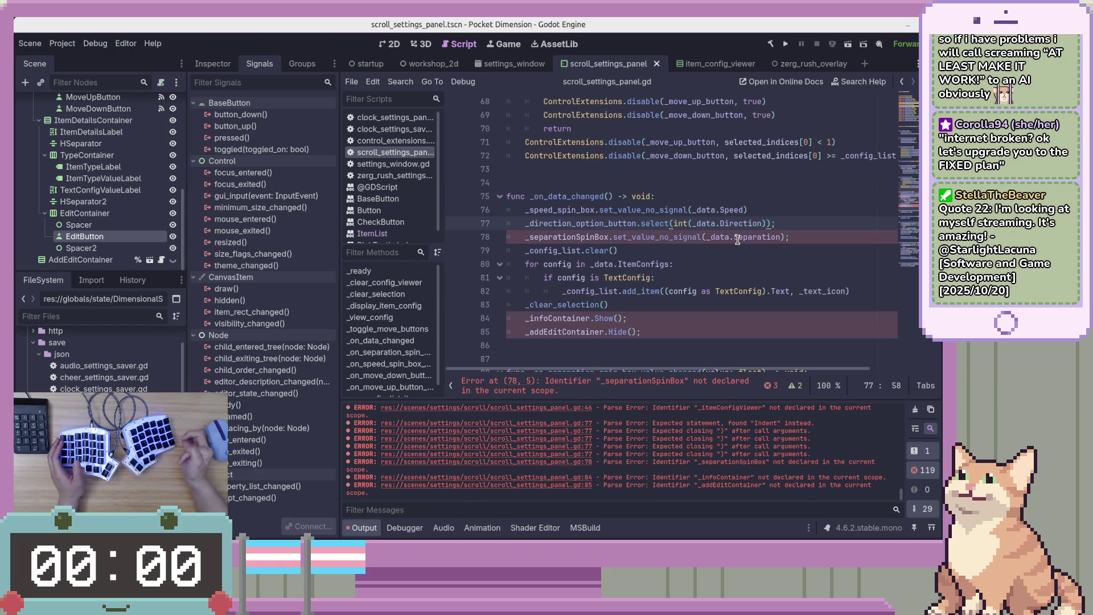
# Delete the trailing semicolons on lines 77 and 78 and save.
pyautogui.press('BackSpace')
pyautogui.hotkey('ctrl', 's')
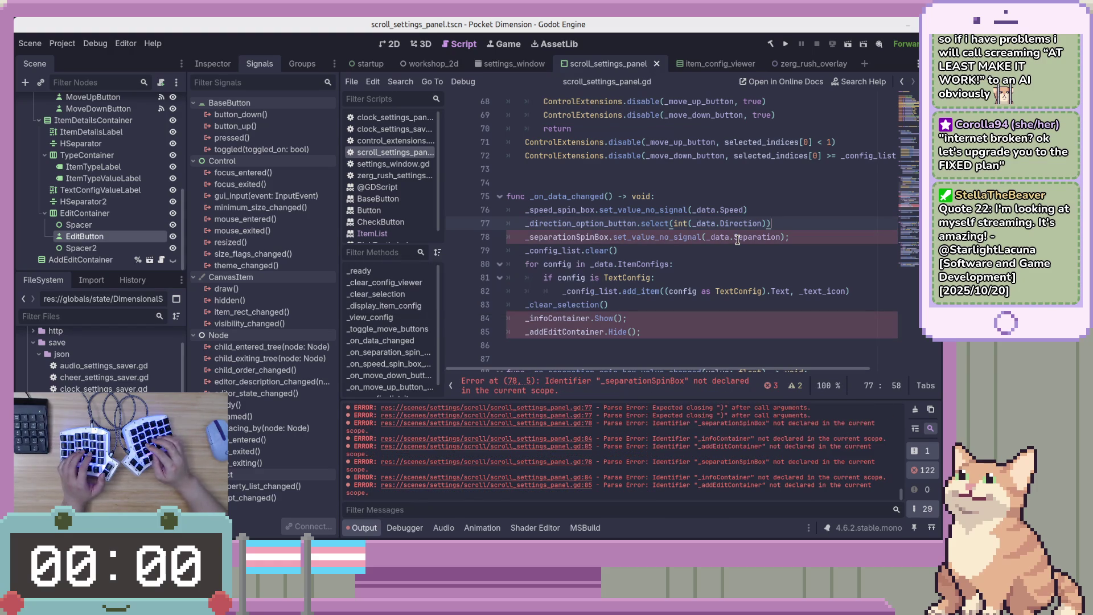
pyautogui.press('Down')
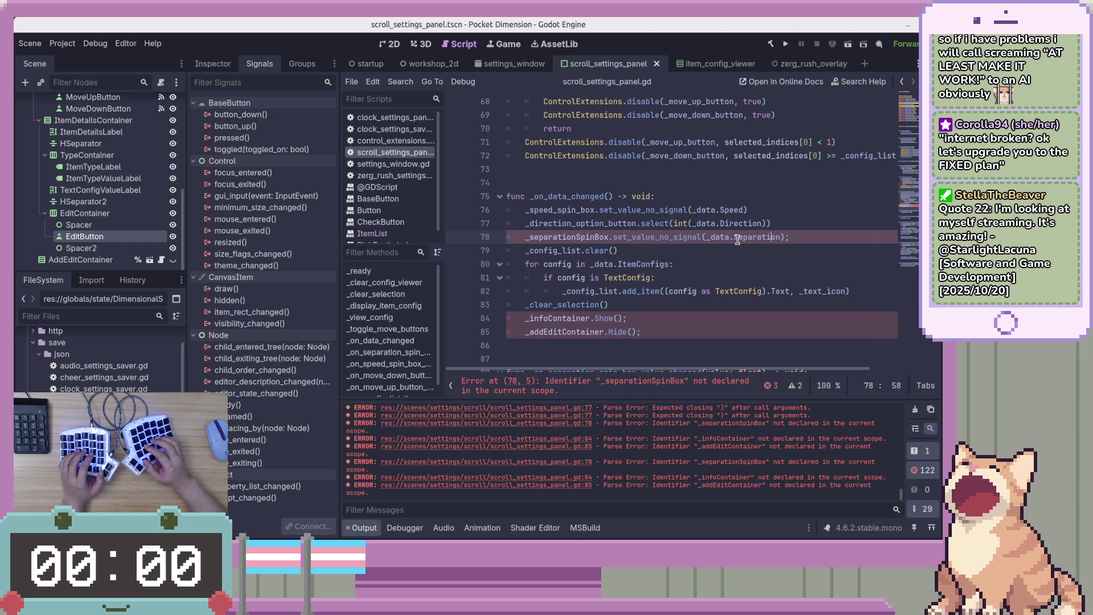
pyautogui.press('End')
pyautogui.press('BackSpace')
pyautogui.hotkey('ctrl', 's')
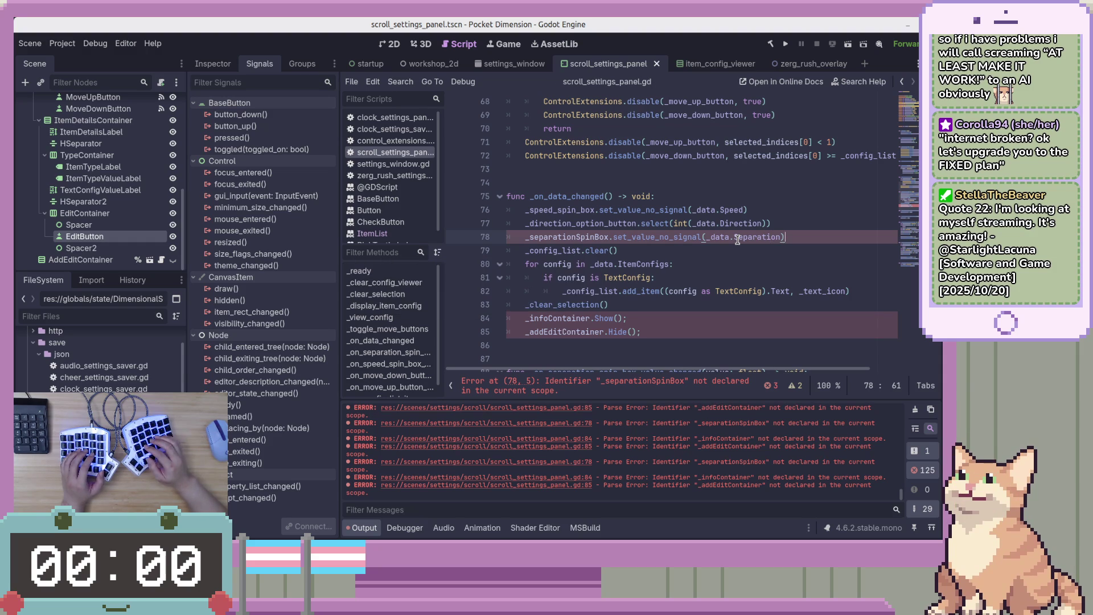
# Rename _separationSpinBox to _separation_spin_box and save.
pyautogui.hotkey('ctrl', 'Left')
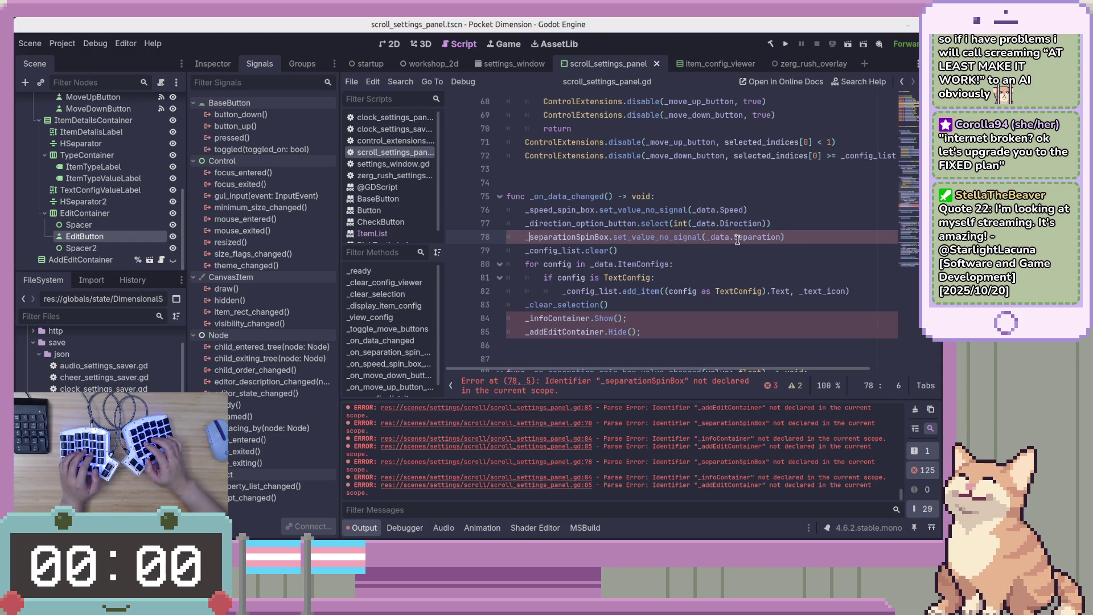
pyautogui.press('Delete')
pyautogui.write('_sp')
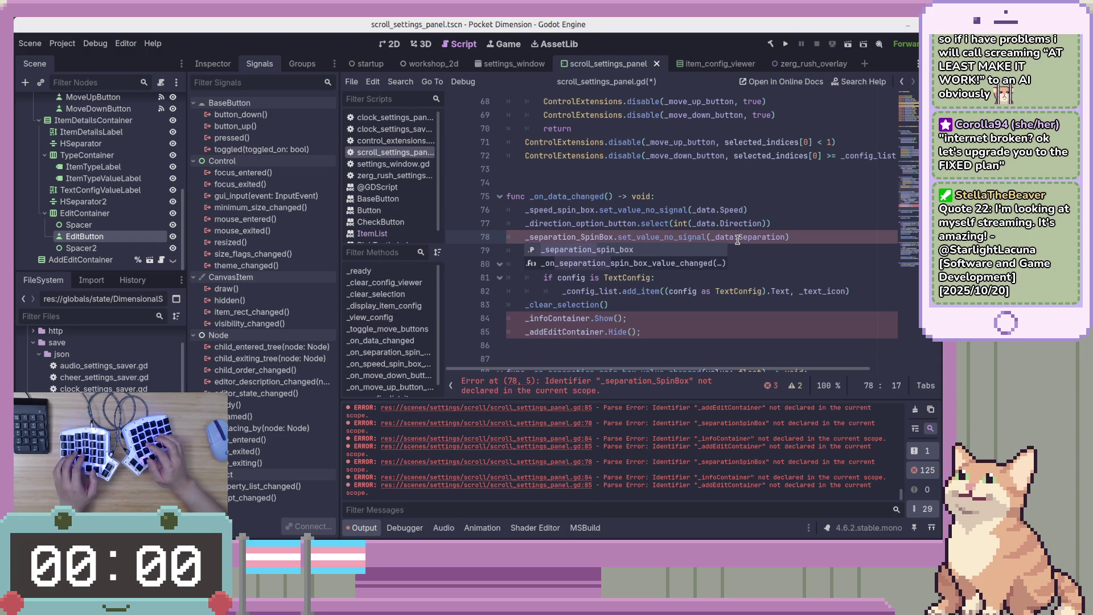
pyautogui.press('Delete')
pyautogui.write('_b')
pyautogui.hotkey('ctrl', 's')
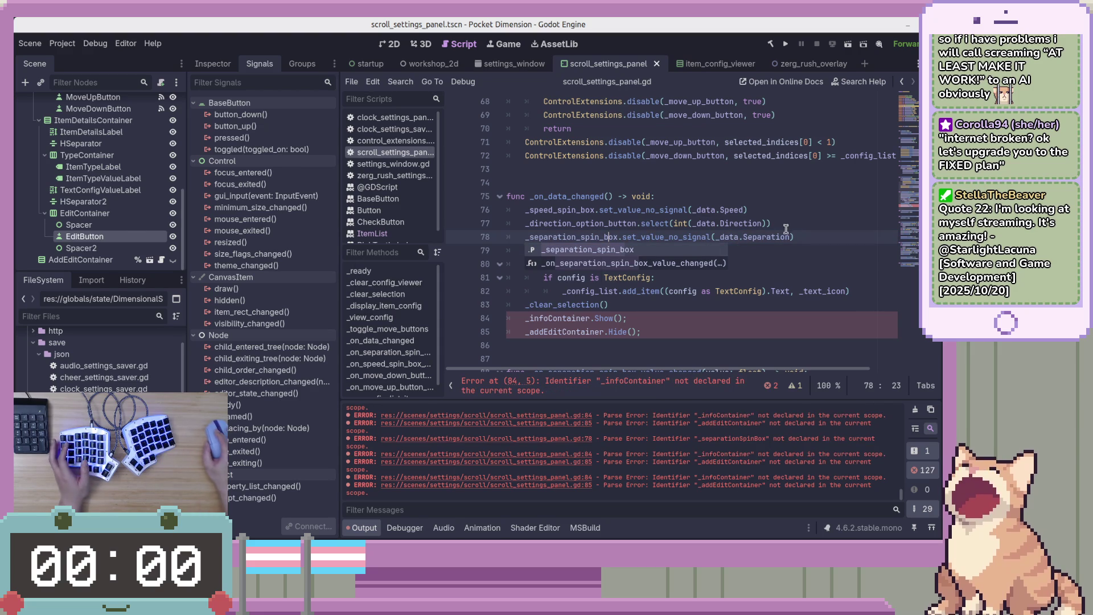
# Check the Direction word on the direction line, then move to the _infoContainer line.
pyautogui.press('Escape')
pyautogui.press('Up')
pyautogui.press('Left')
pyautogui.press('Left')
pyautogui.press('Left')
pyautogui.doubleClick(736, 224)
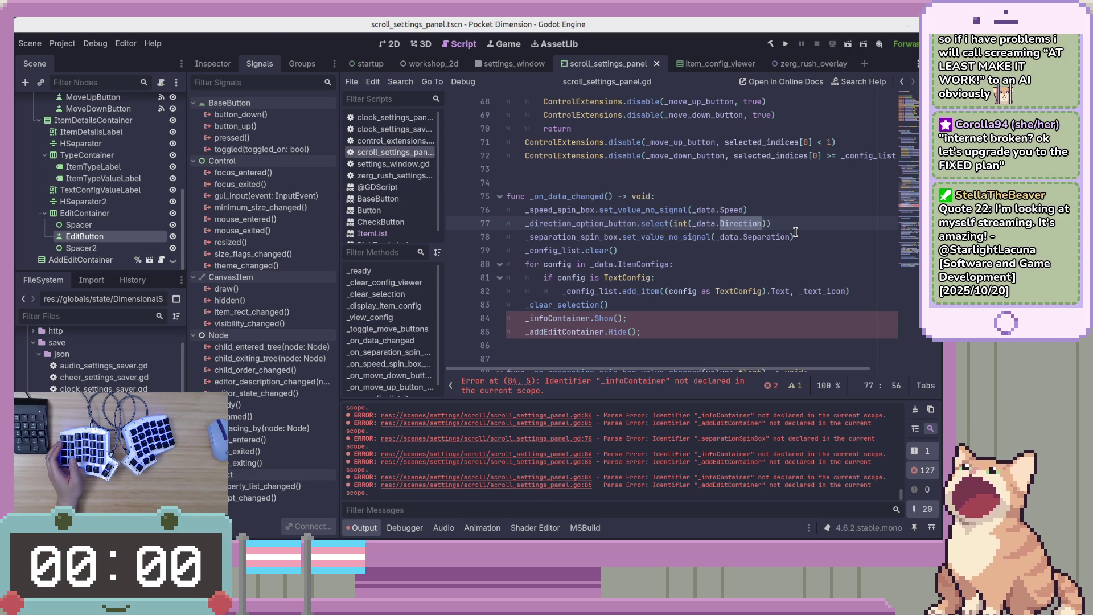
pyautogui.click(850, 264)
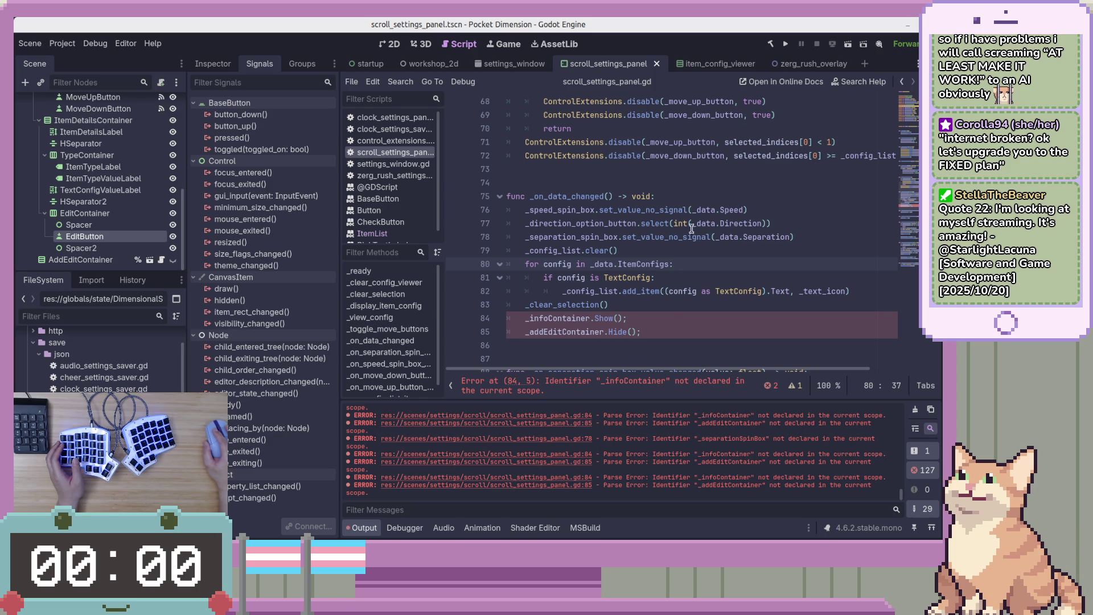
pyautogui.moveTo(679, 226)
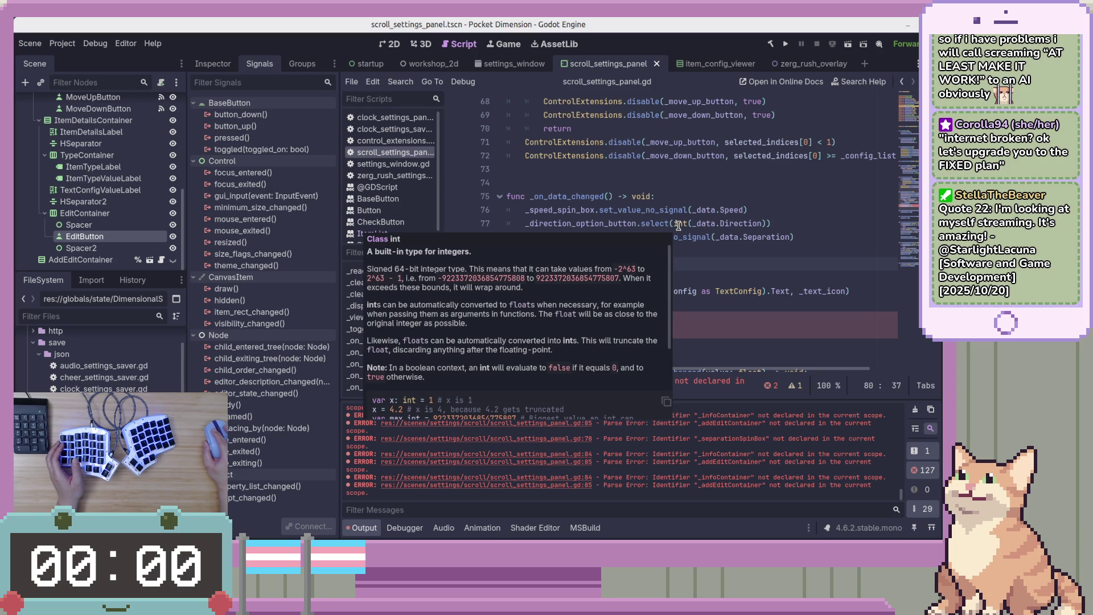
pyautogui.scroll(-4, 656, 308)
pyautogui.press('Down')
pyautogui.press('Down')
pyautogui.press('Down')
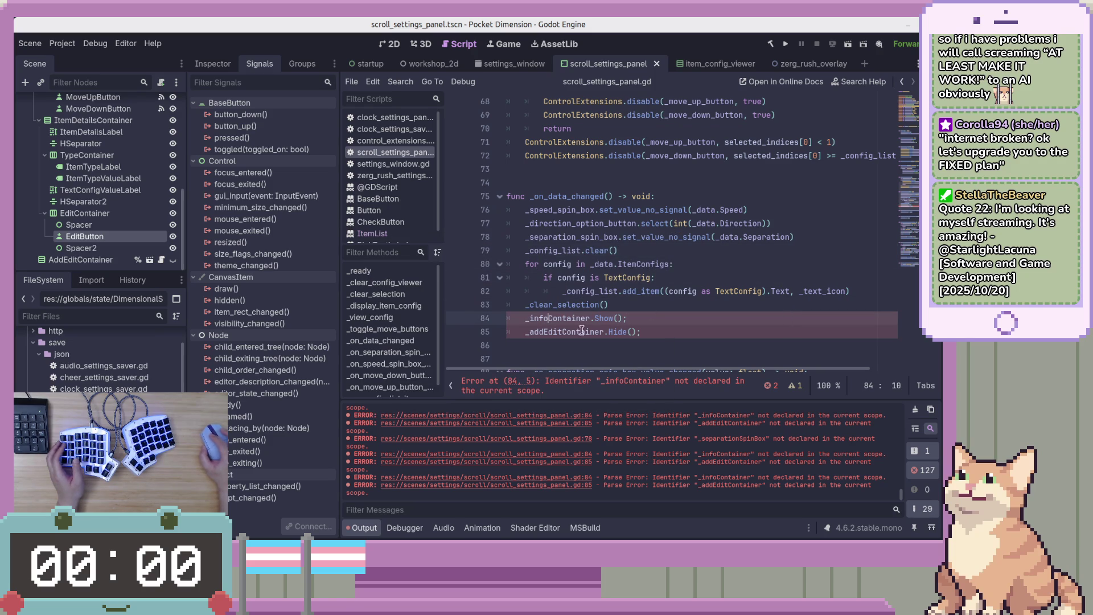
# Change Show to lowercase show() on the info container line.
pyautogui.press('Delete')
pyautogui.write('_')
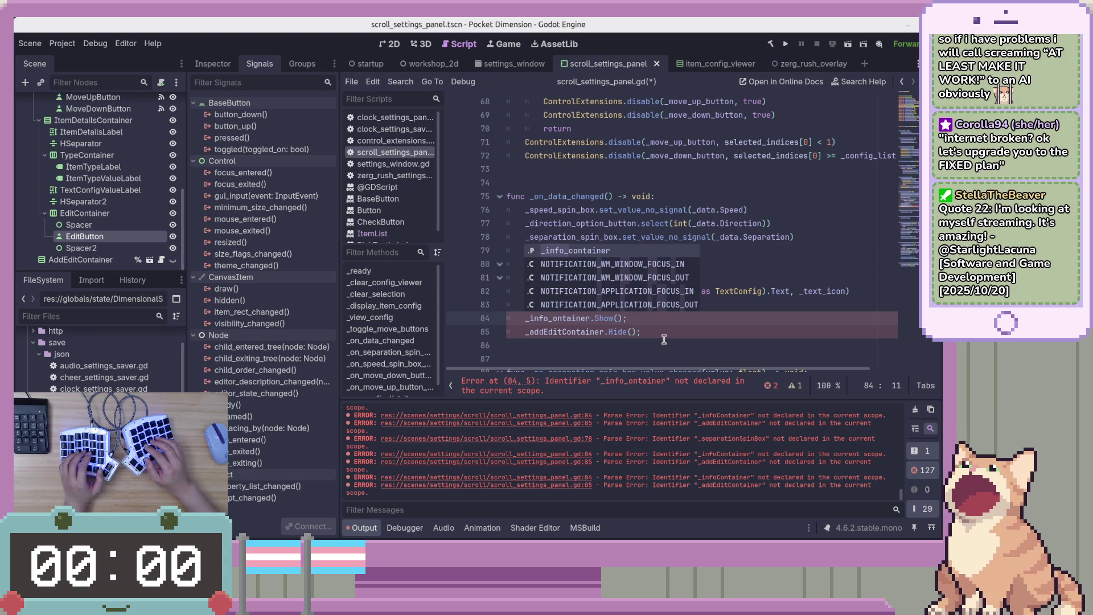
pyautogui.write('c')
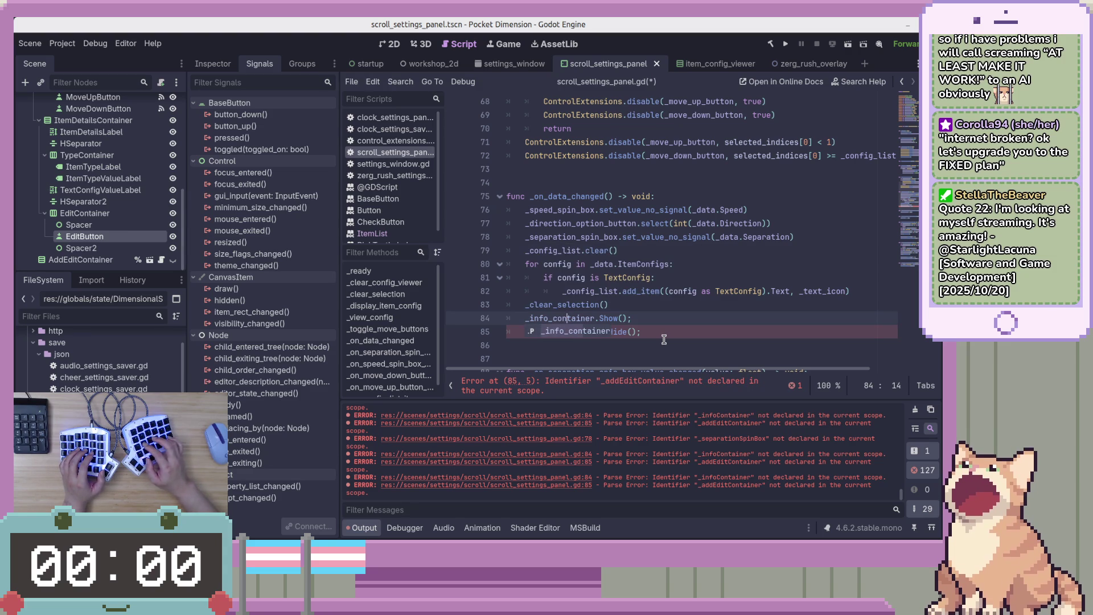
pyautogui.hotkey('ctrl', 'z')
pyautogui.press('BackSpace')
pyautogui.write('s')
pyautogui.press('Escape')
# Rename to _add_edit_container, remove the semicolon after show(), and save.
pyautogui.press('Down')
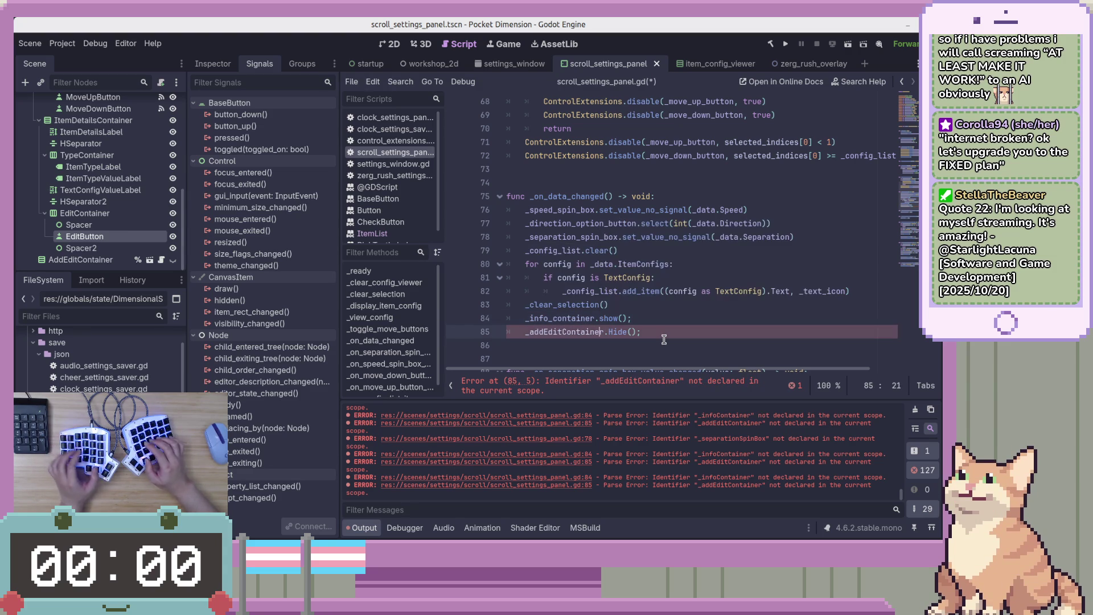
pyautogui.write('_e')
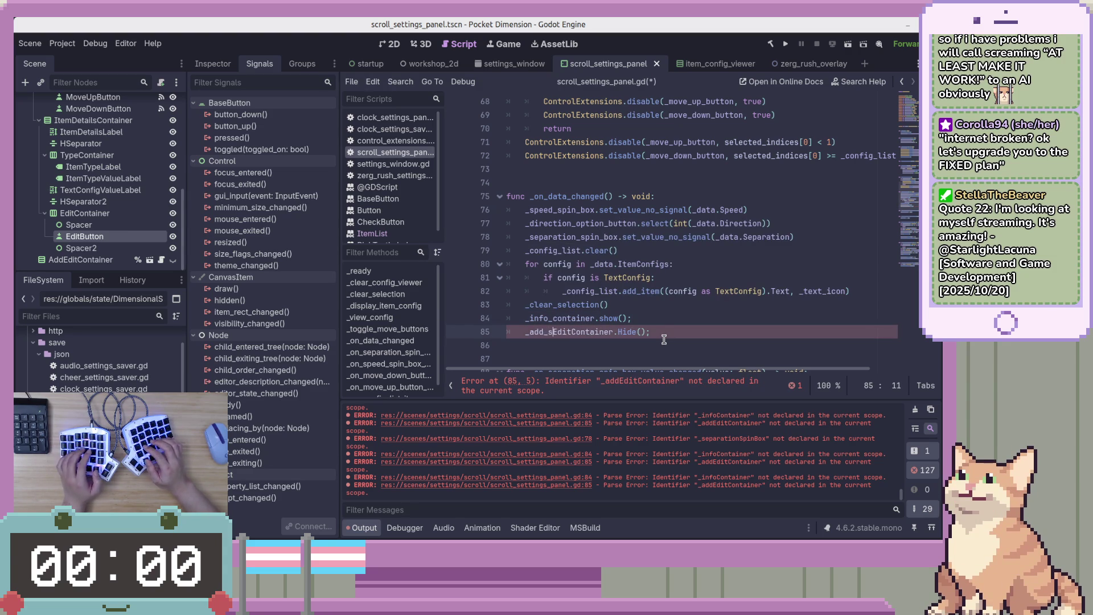
pyautogui.press('Escape')
pyautogui.press('Right')
pyautogui.press('Right')
pyautogui.press('Right')
pyautogui.press('Delete')
pyautogui.write('c')
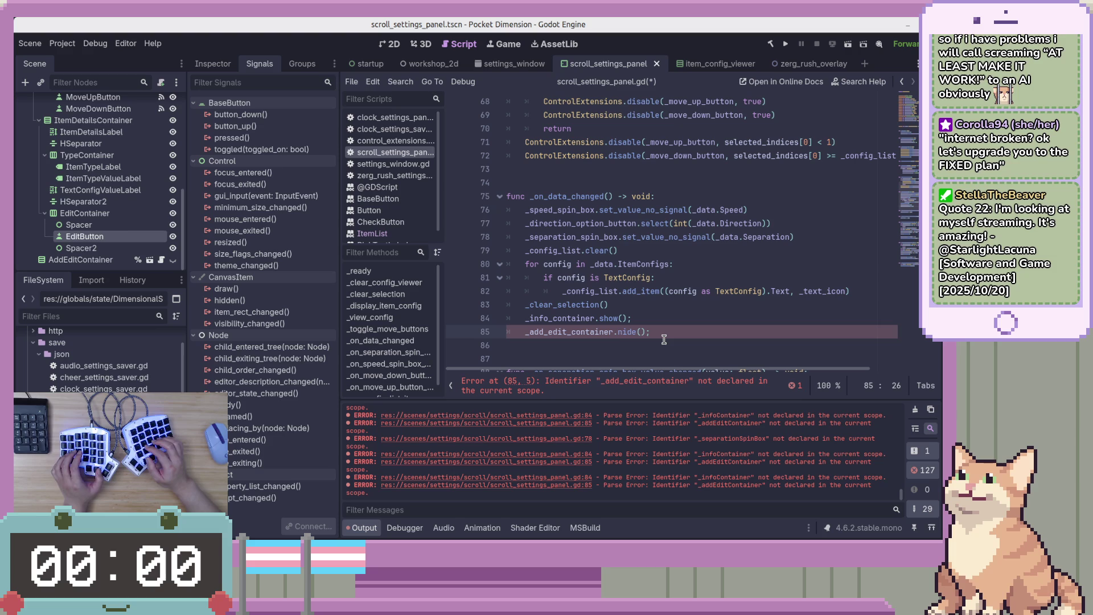
pyautogui.press('Up')
pyautogui.press('BackSpace')
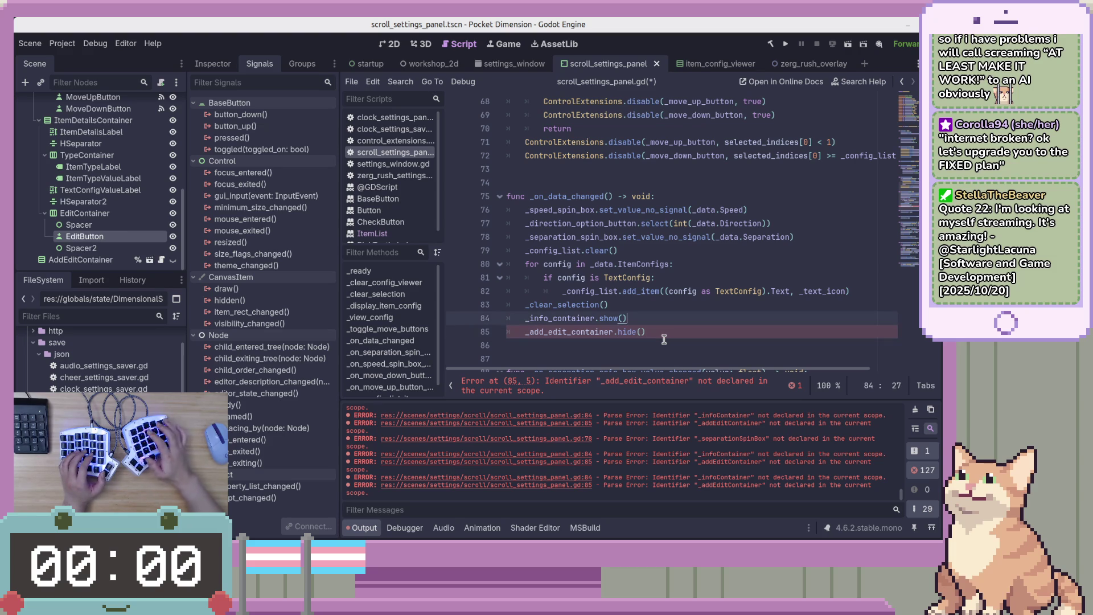
pyautogui.hotkey('ctrl', 's')
pyautogui.click(664, 339)
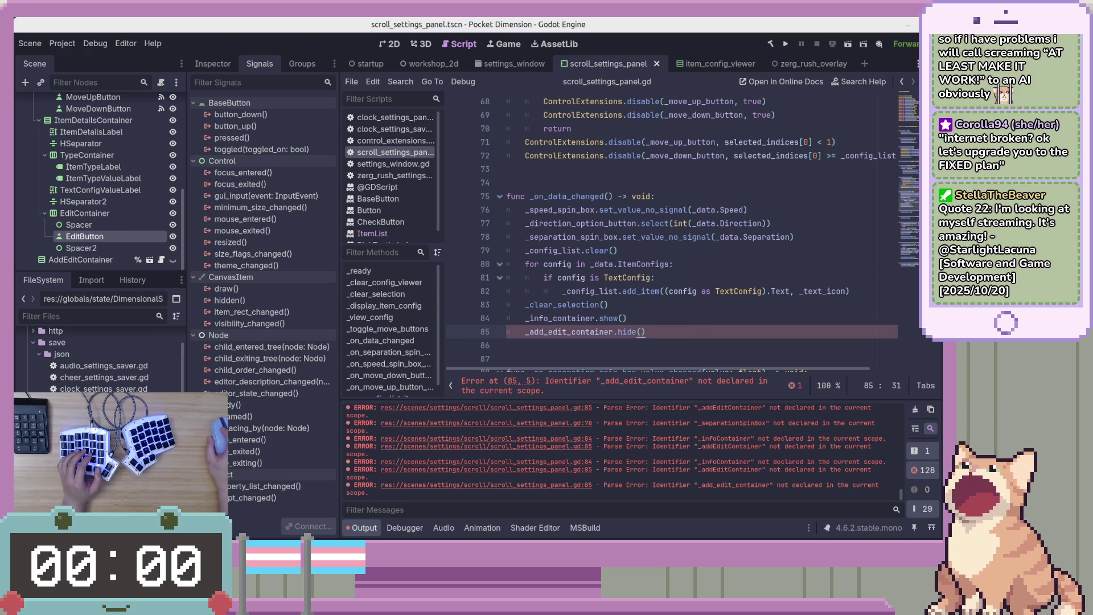
pyautogui.scroll(10, 664, 256)
pyautogui.scroll(7, 627, 228)
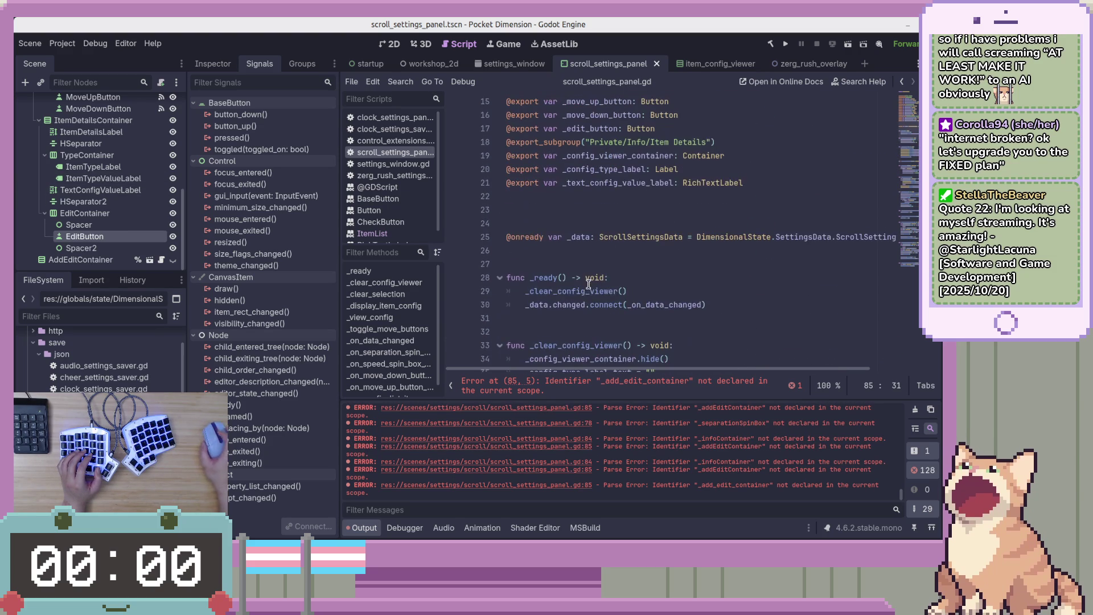
pyautogui.click(752, 198)
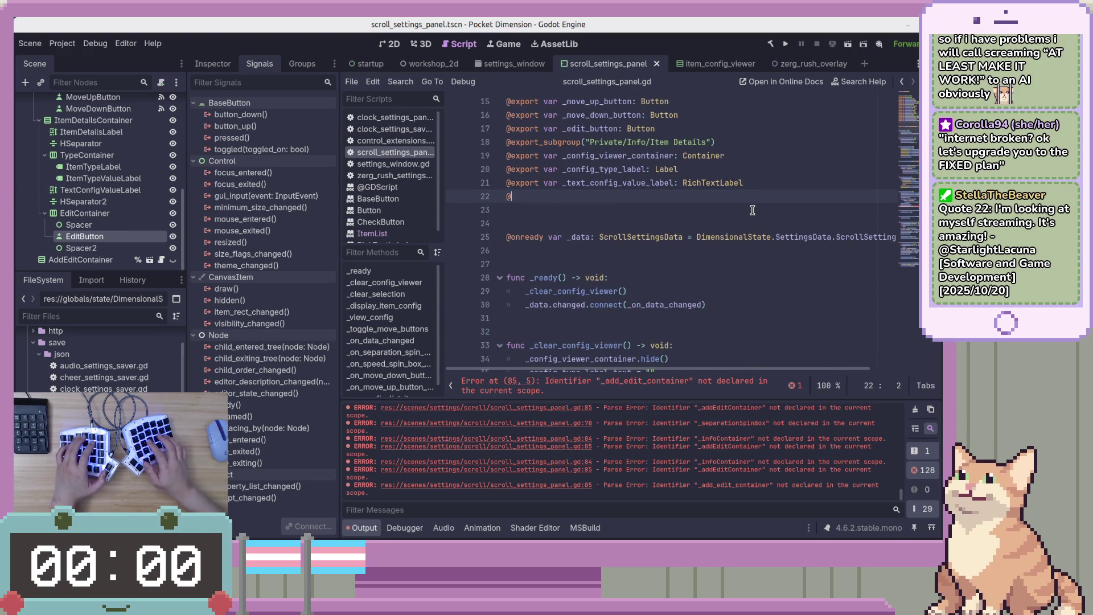
pyautogui.write('export var ')
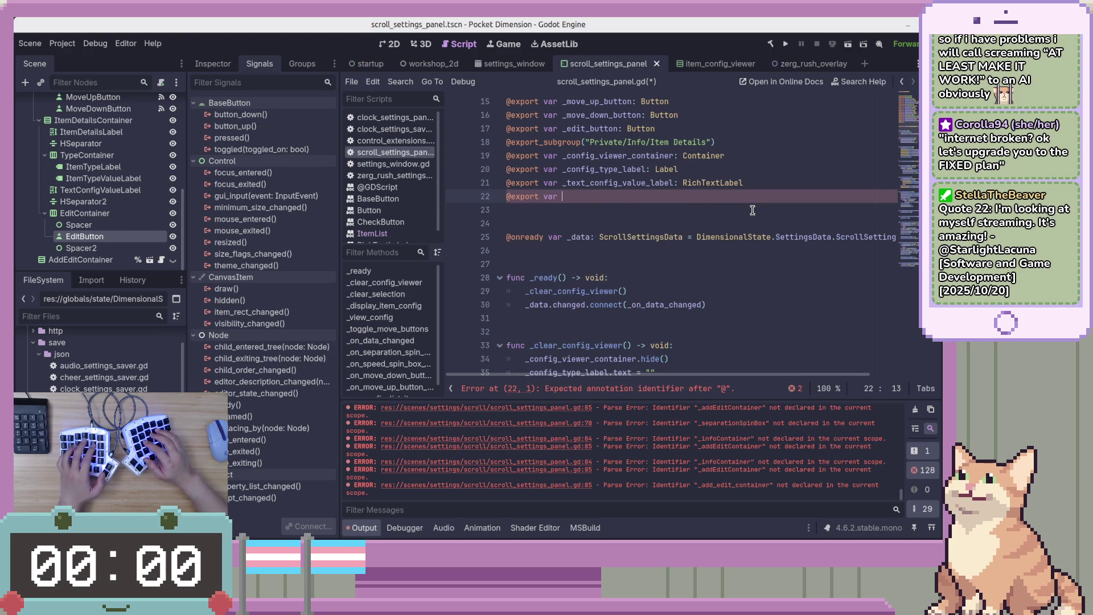
pyautogui.write('bgroup("')
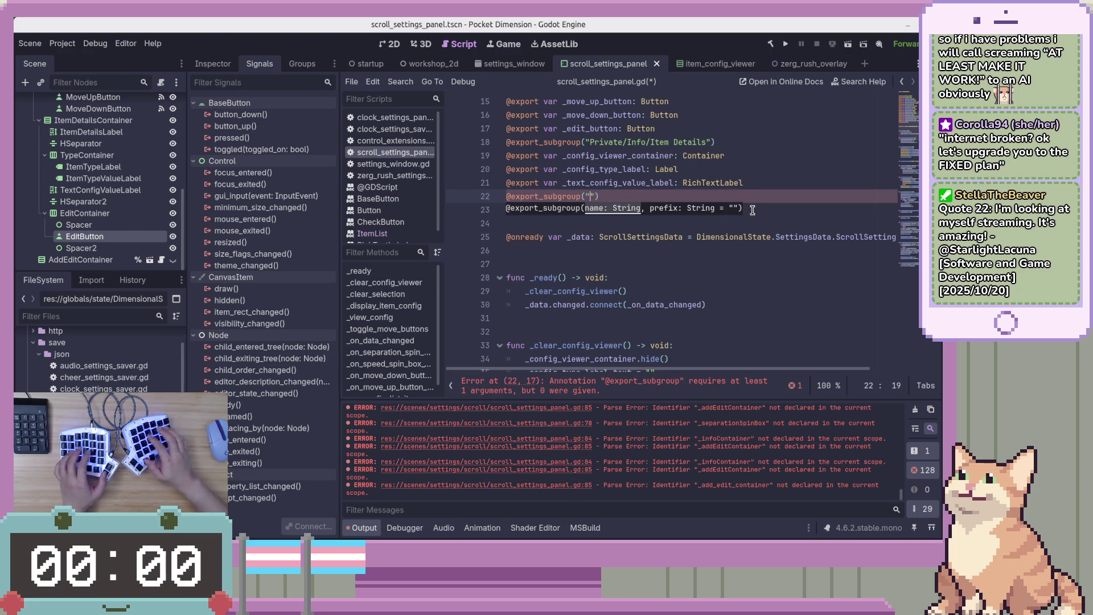
pyautogui.write('Private/AddEdit')
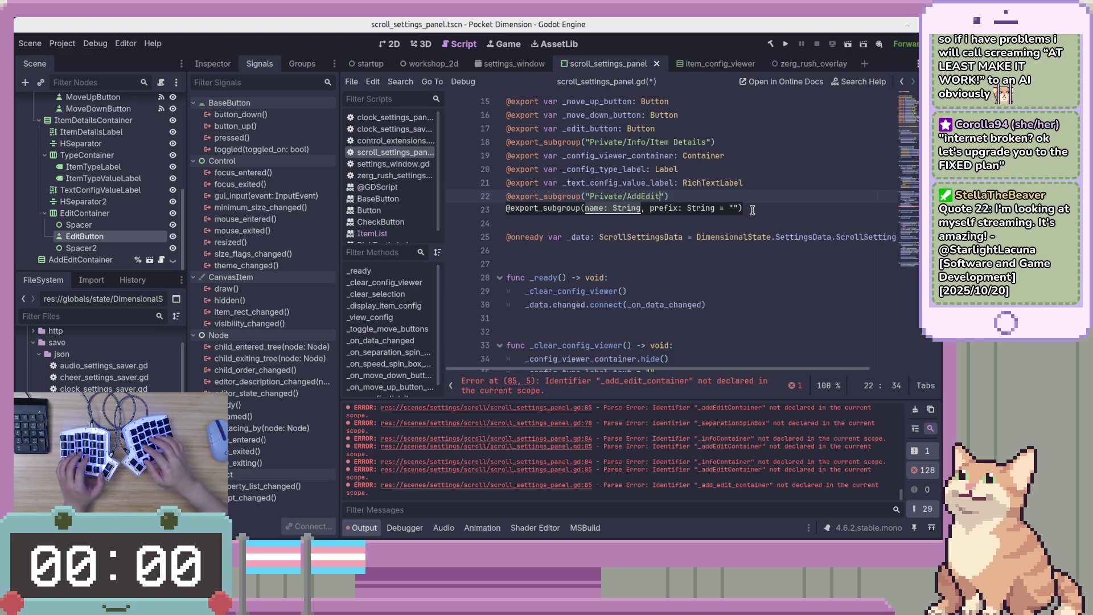
pyautogui.press('End')
pyautogui.press('Return')
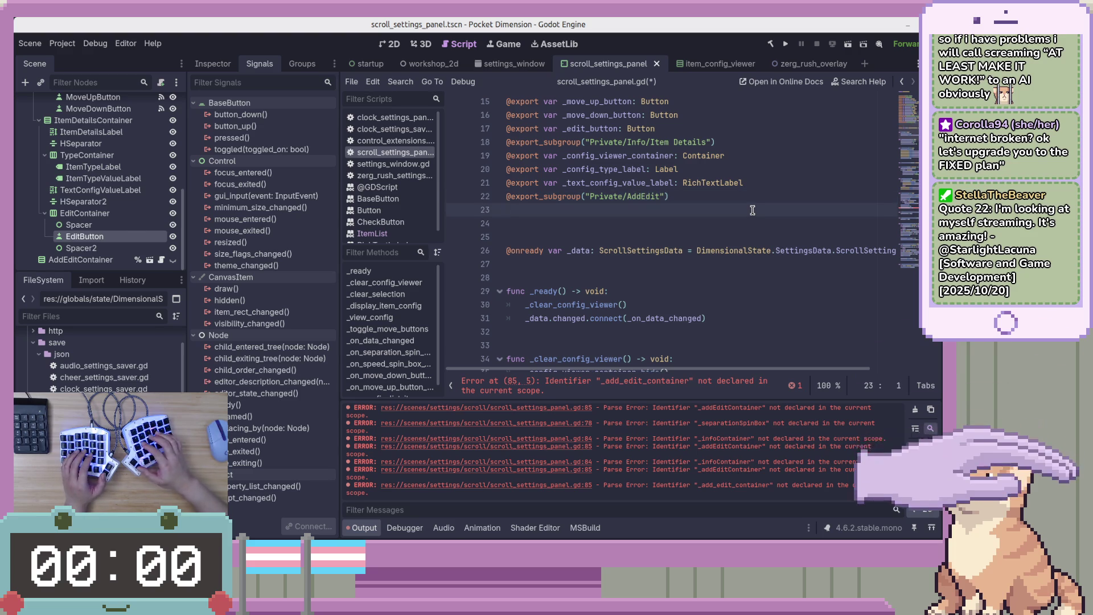
pyautogui.write('@expo')
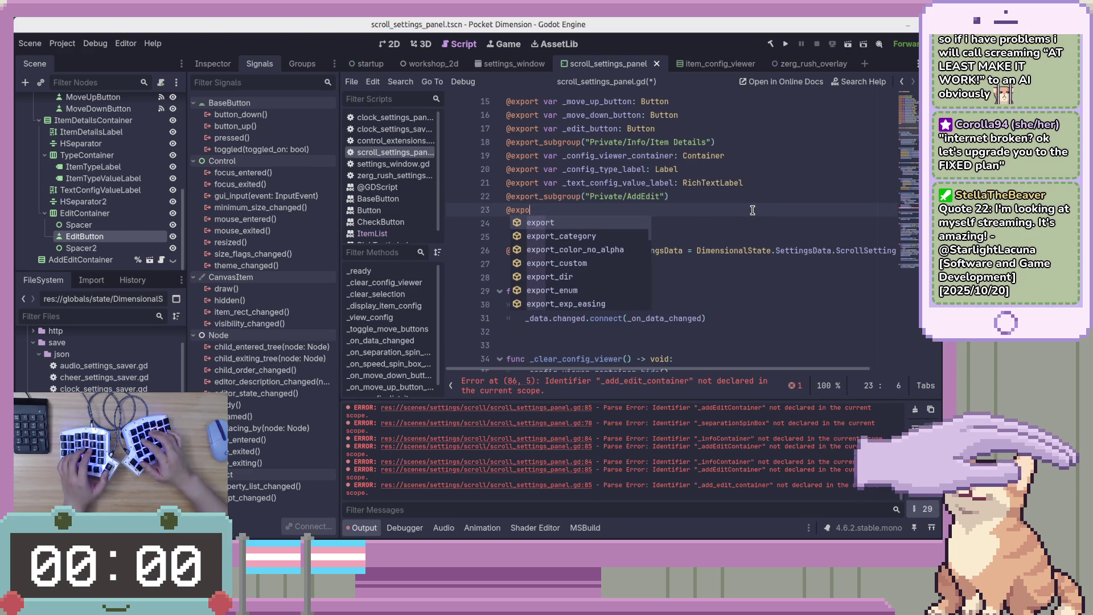
pyautogui.write('e')
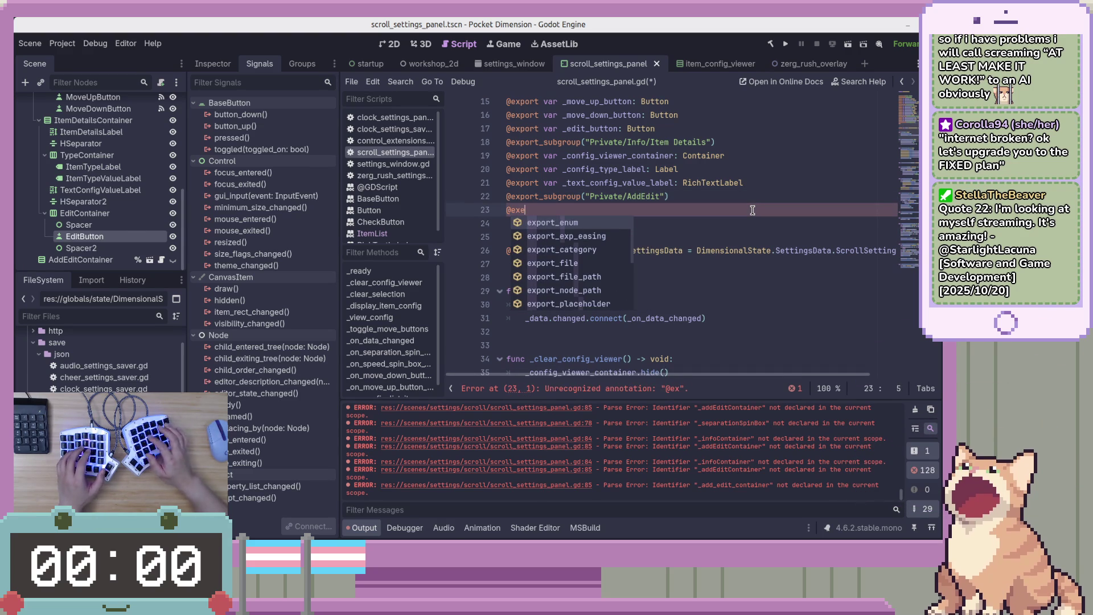
pyautogui.press('BackSpace')
pyautogui.write('port var _')
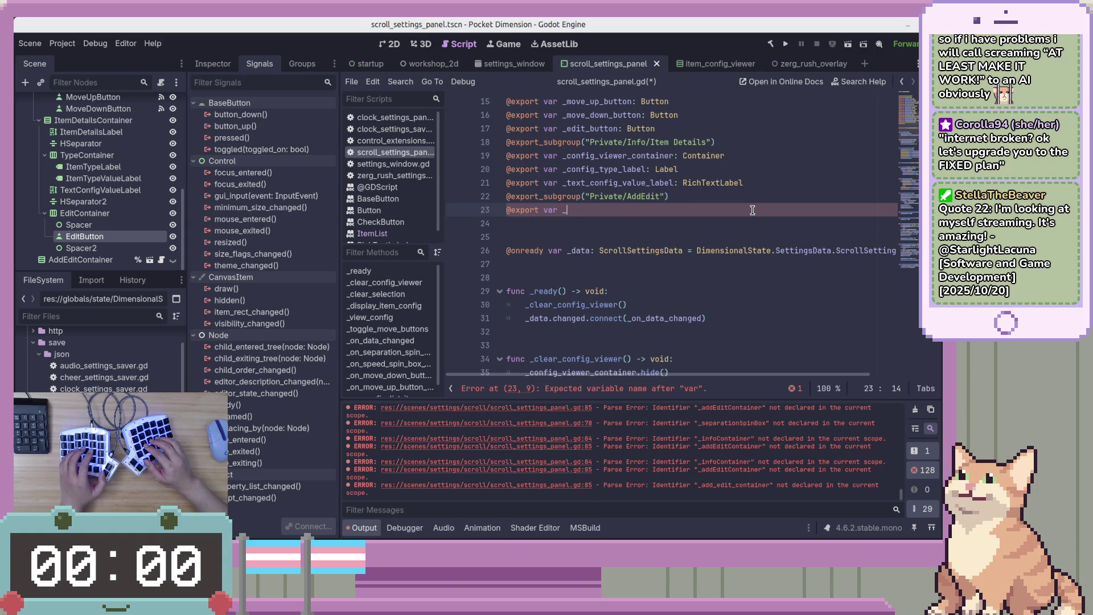
pyautogui.write('edit_containe')
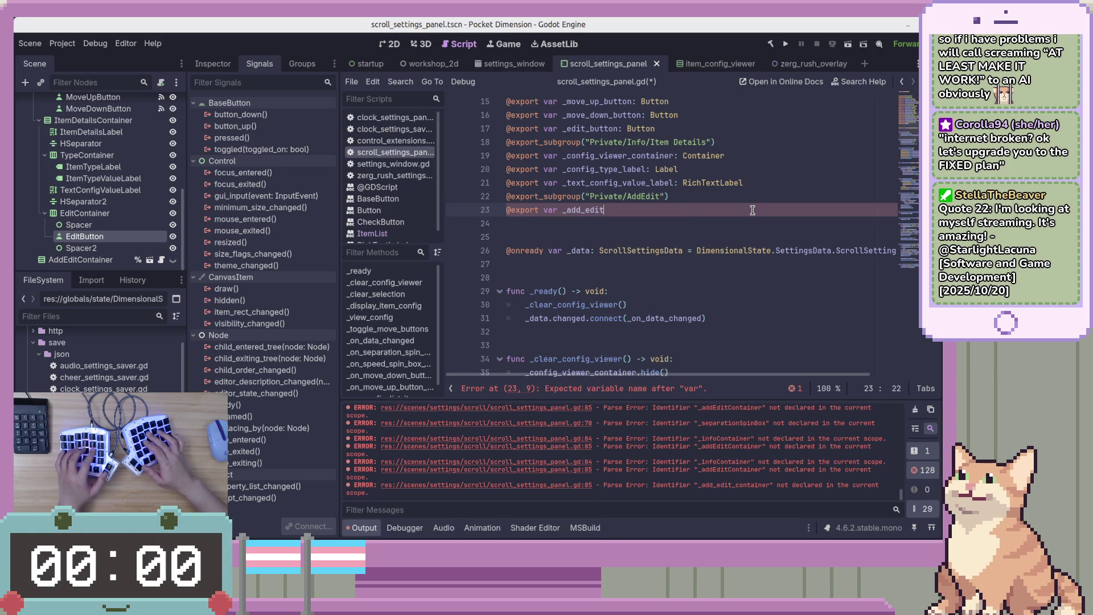
pyautogui.write('r: Container')
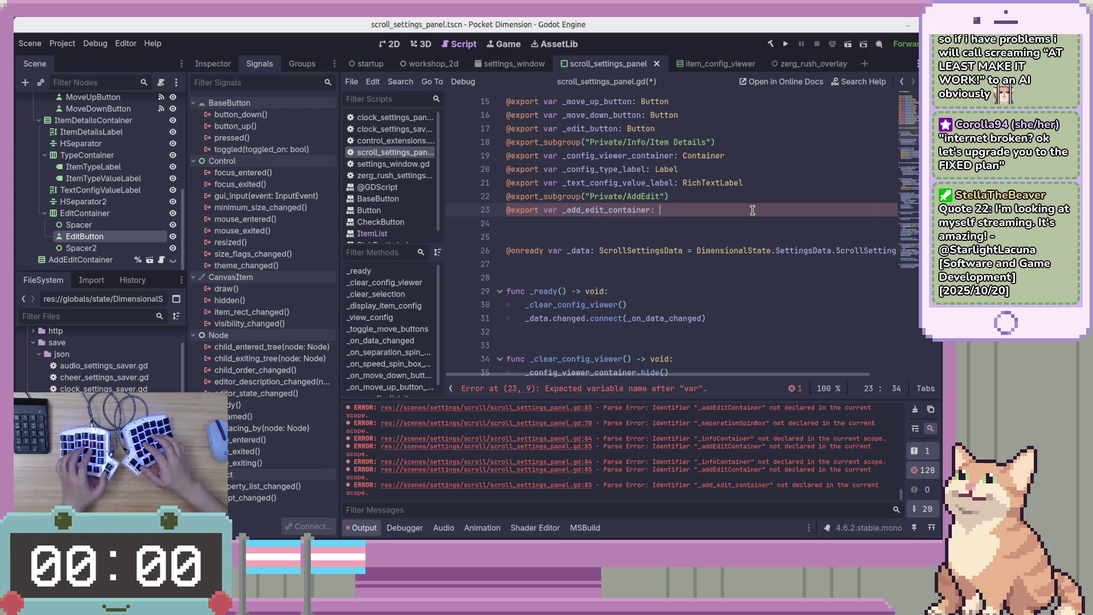
pyautogui.hotkey('ctrl', 's')
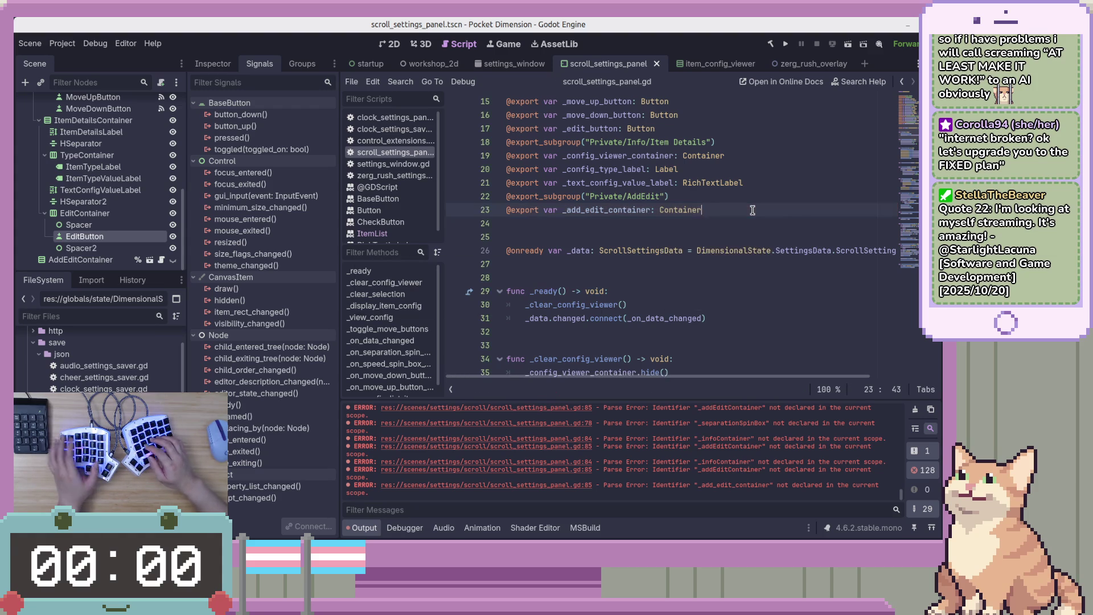
pyautogui.scroll(3, 750, 202)
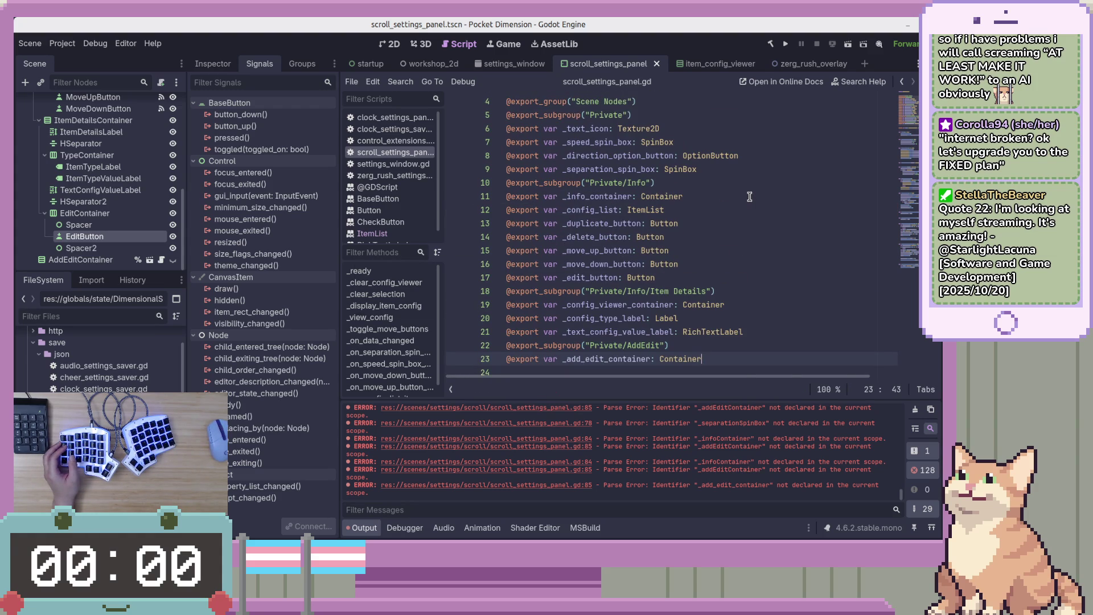
pyautogui.scroll(-6, 757, 190)
pyautogui.click(773, 184)
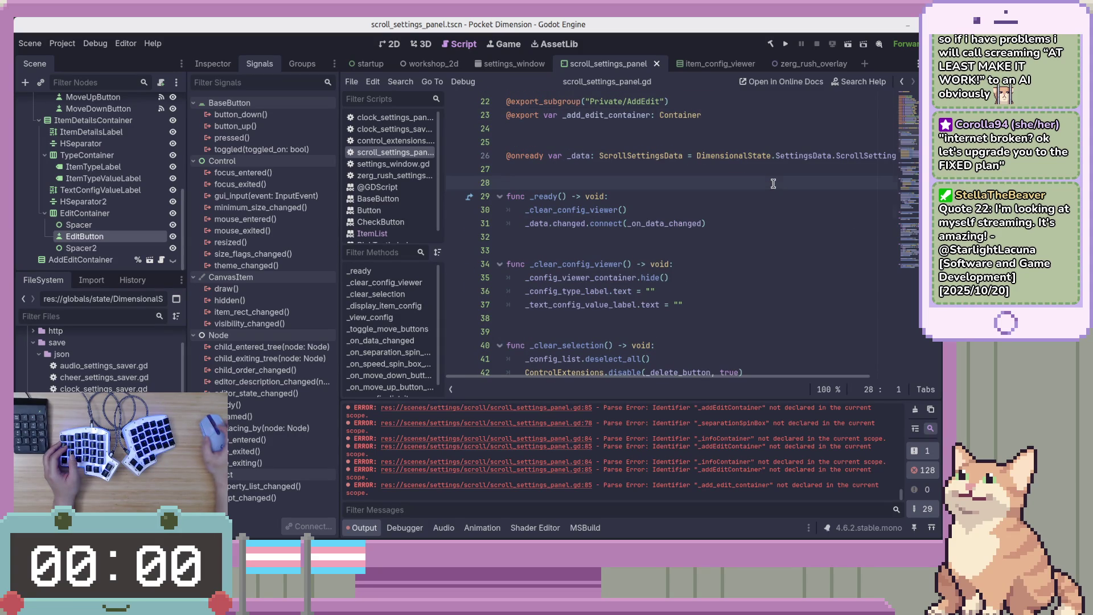
pyautogui.scroll(6, 773, 183)
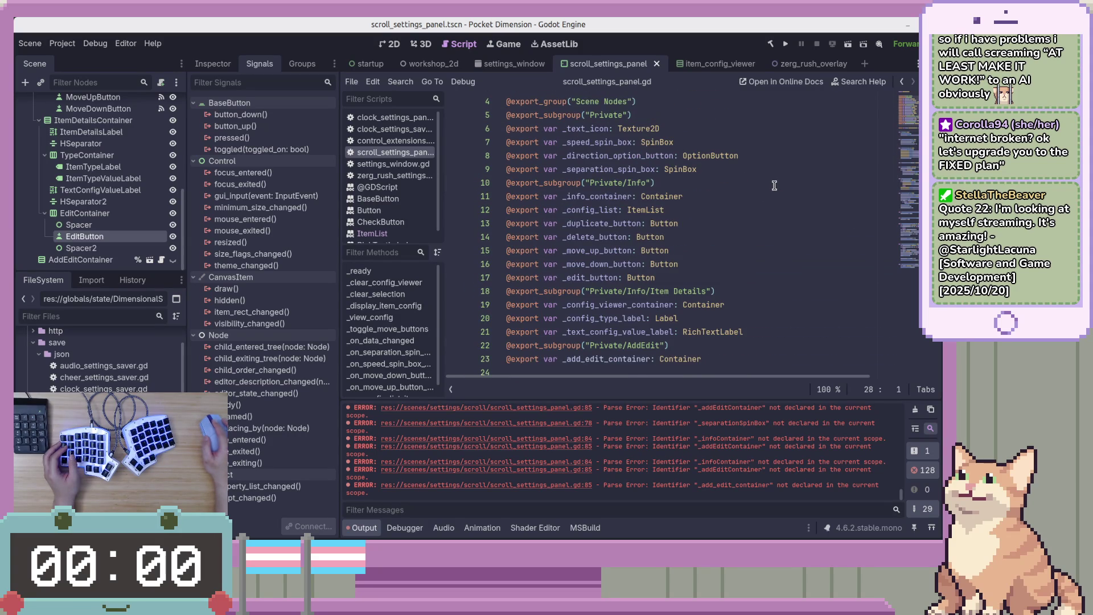
pyautogui.scroll(-4, 774, 185)
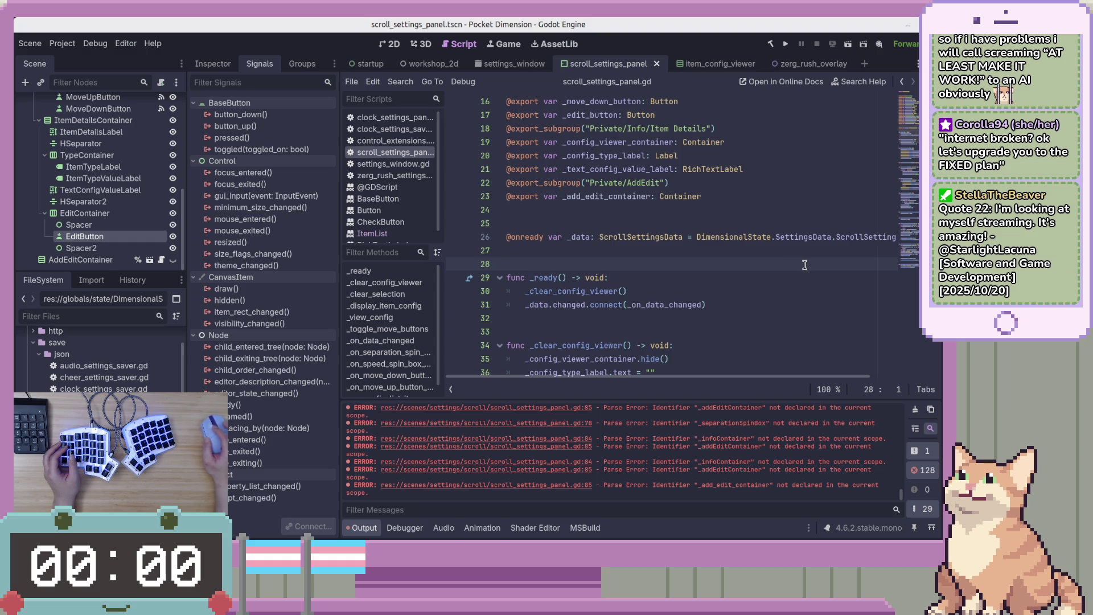
pyautogui.scroll(-2, 806, 266)
pyautogui.click(825, 128)
pyautogui.press('BackSpace')
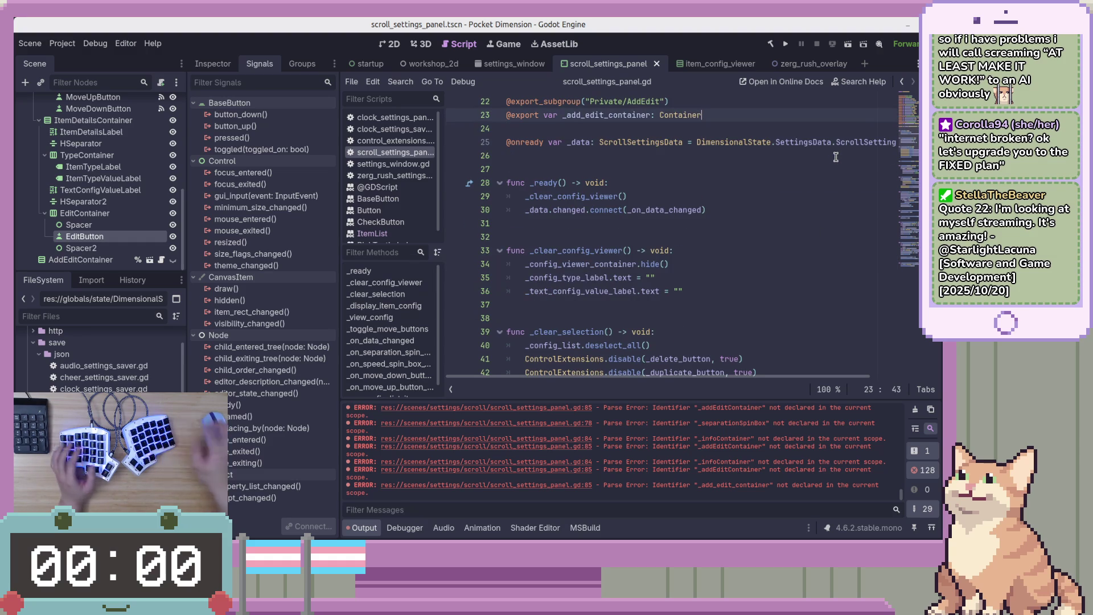
# Fold the _view_config and _toggle_move_buttons functions.
pyautogui.scroll(-9, 832, 157)
pyautogui.moveTo(916, 132); pyautogui.dragTo(917, 224)
pyautogui.scroll(12, 917, 224)
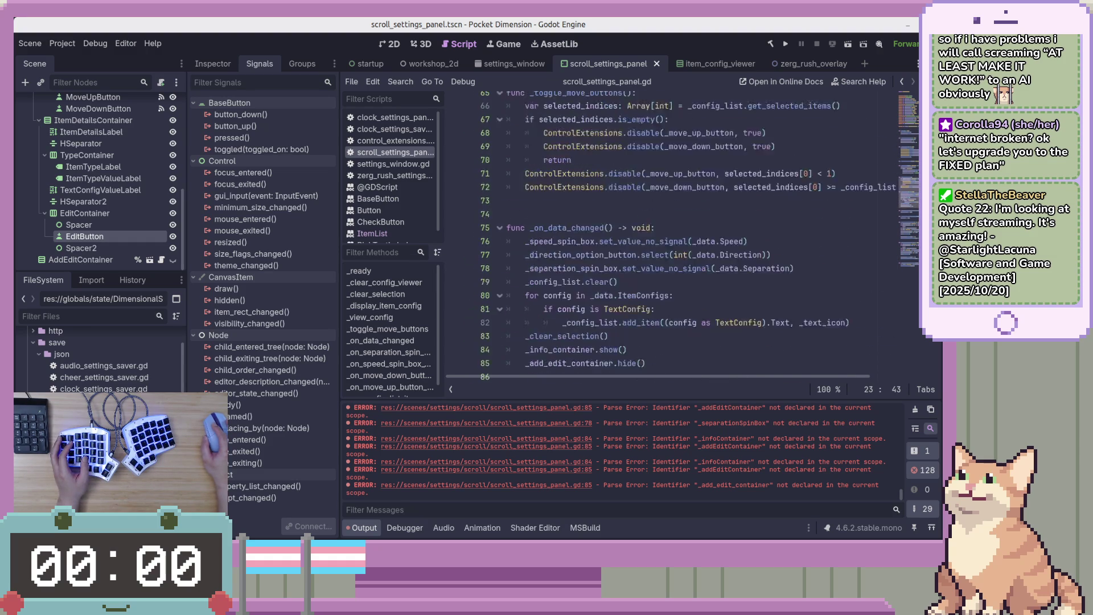
pyautogui.scroll(4, 511, 261)
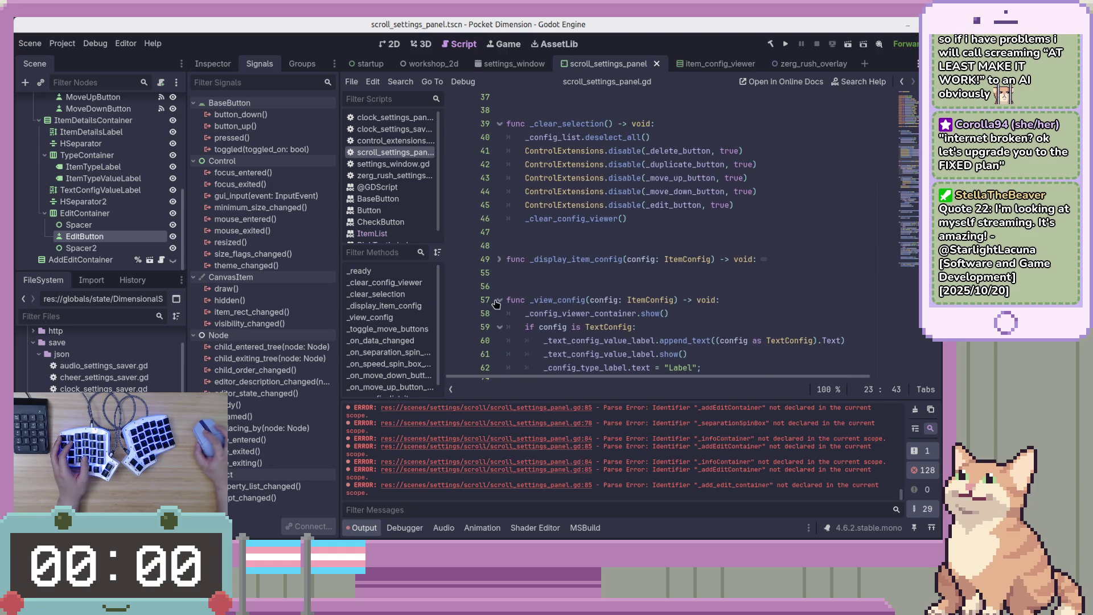
pyautogui.click(499, 300)
pyautogui.click(497, 341)
# Review _on_data_changed and _clear_selection, then return to OnDataChanged in ScrollSettingsPanel.cs.
pyautogui.scroll(-4, 554, 304)
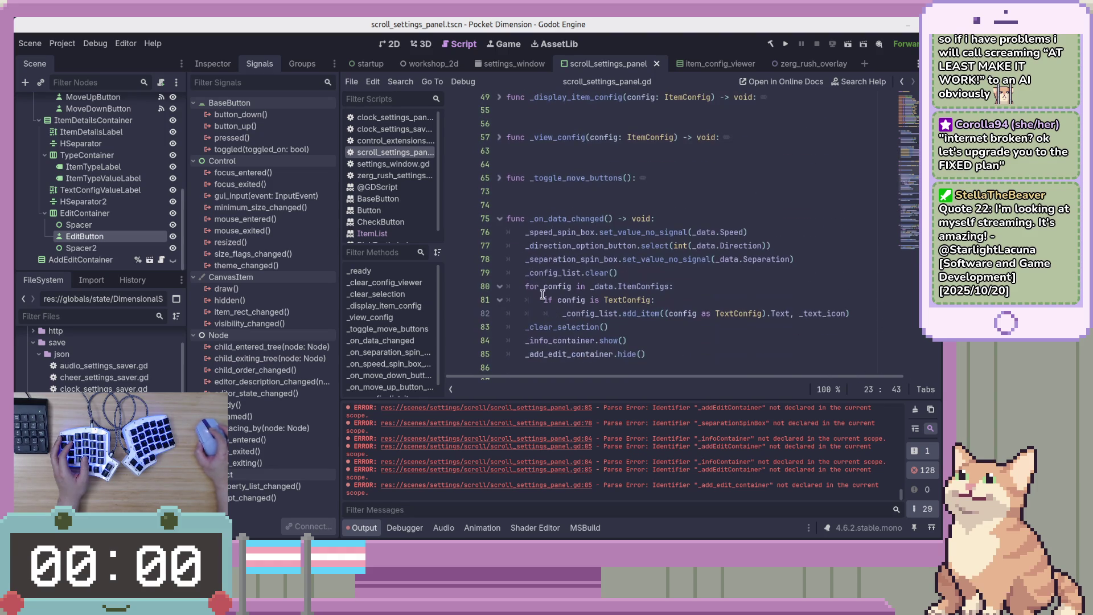
pyautogui.click(626, 354)
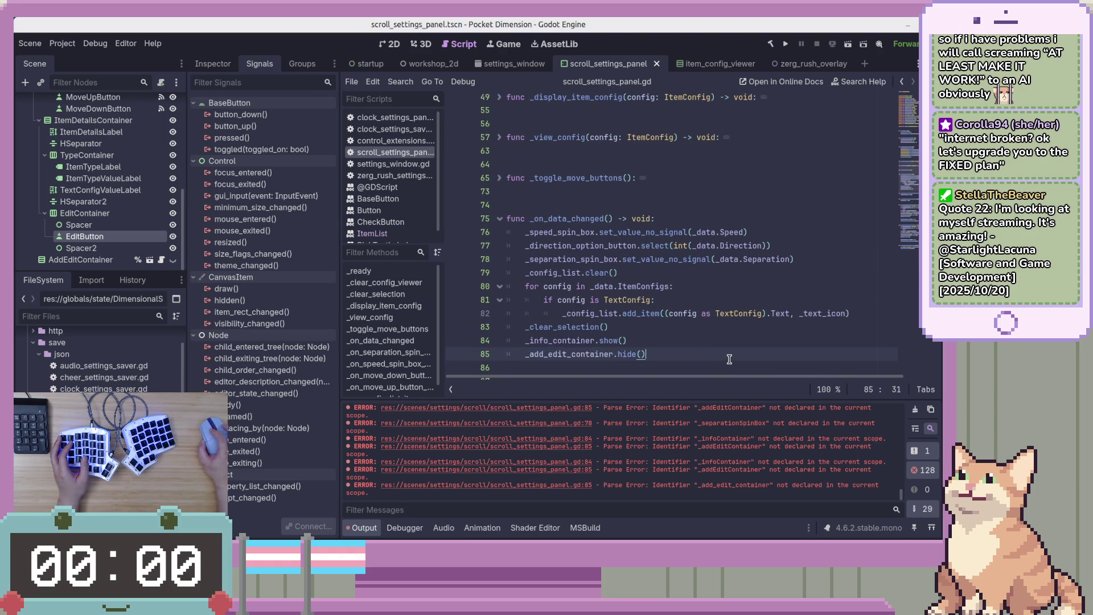
pyautogui.scroll(5, 729, 360)
pyautogui.click(756, 259)
pyautogui.scroll(8, 757, 303)
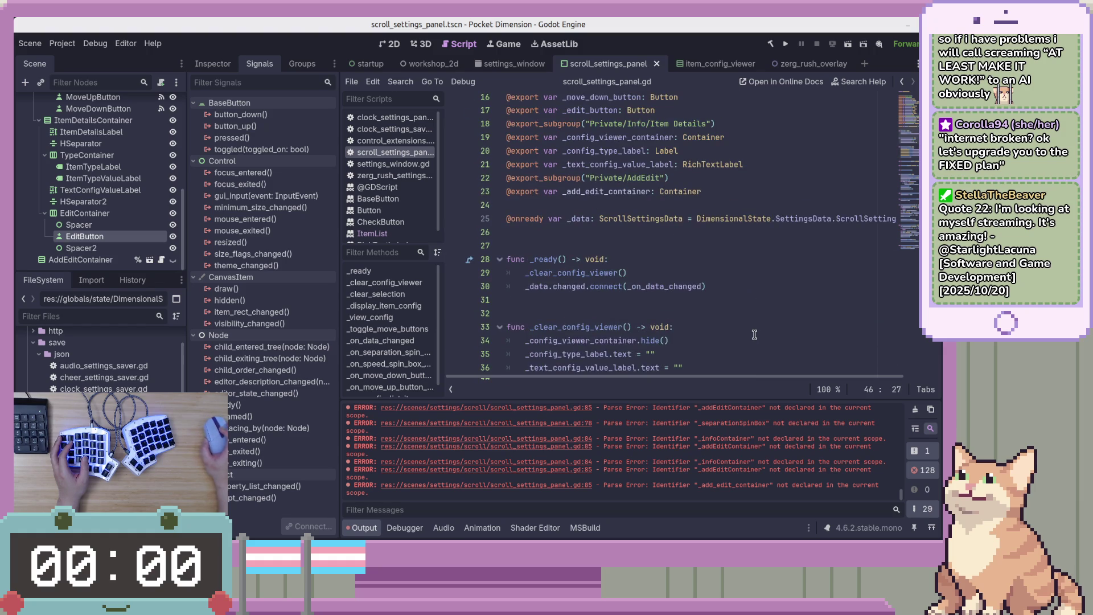
pyautogui.scroll(2, 598, 279)
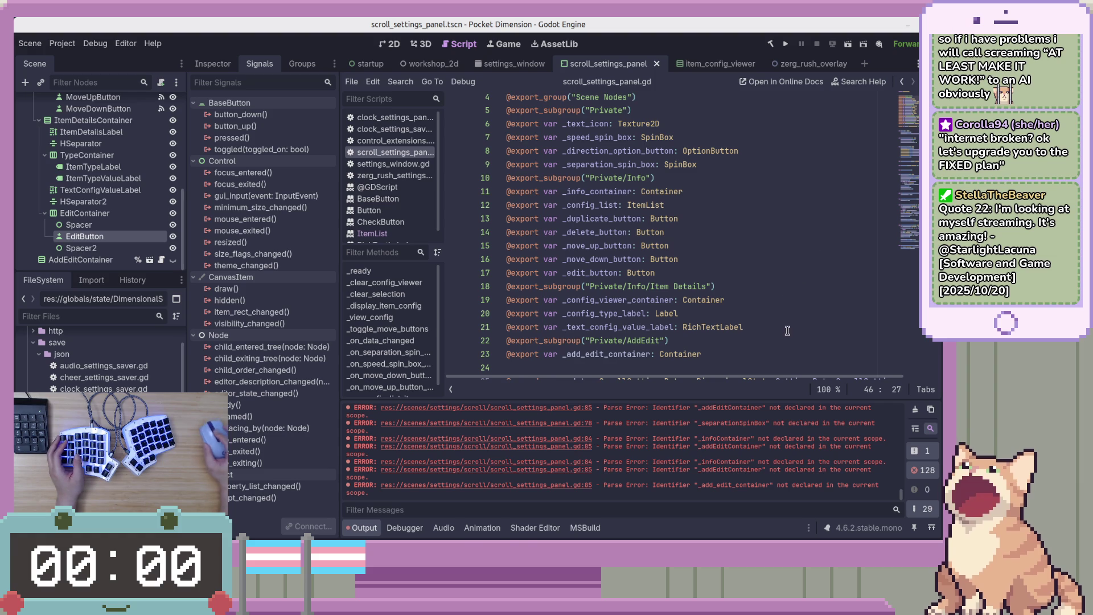
pyautogui.hotkey('alt', 'Tab')
pyautogui.press('Up')
pyautogui.press('Up')
pyautogui.press('Up')
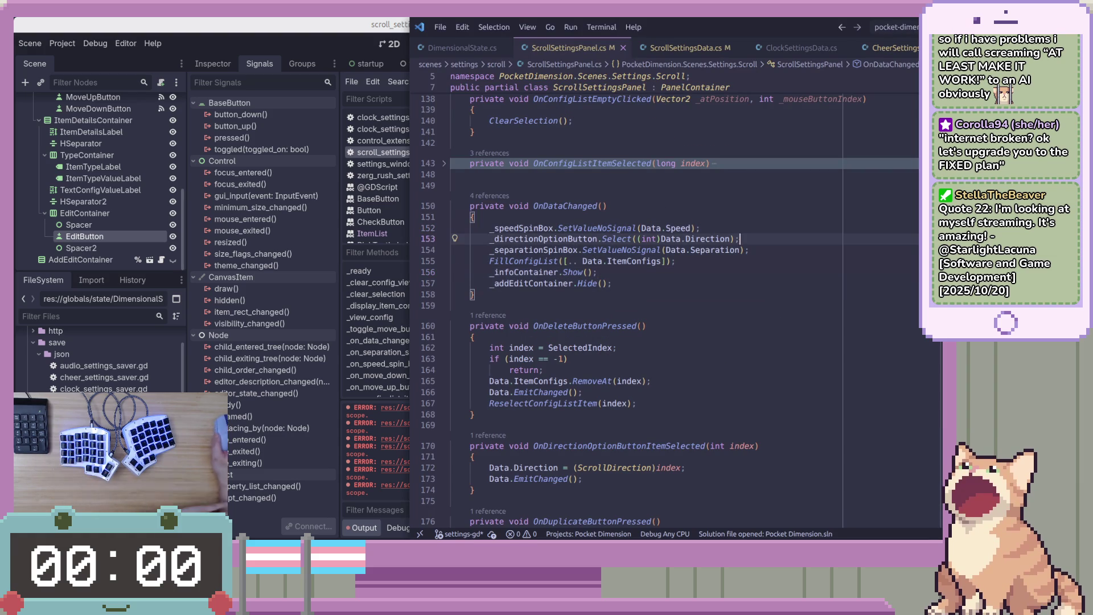
# Review the C# OnDataChanged method, highlighting its SetValueNoSignal calls.
pyautogui.click(705, 269)
pyautogui.click(560, 219)
pyautogui.click(614, 285)
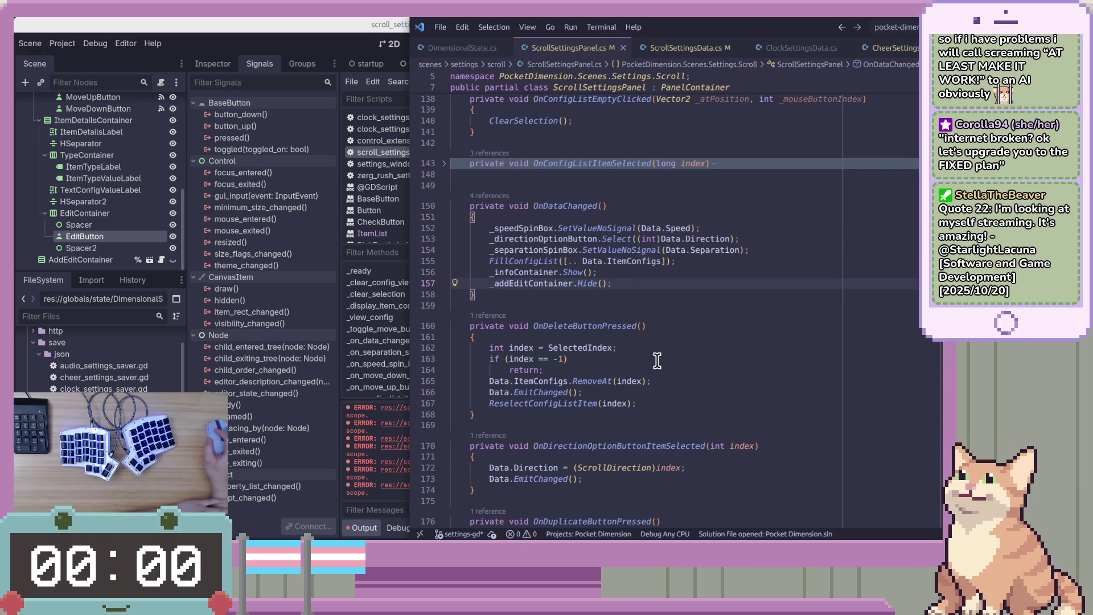
pyautogui.click(602, 249)
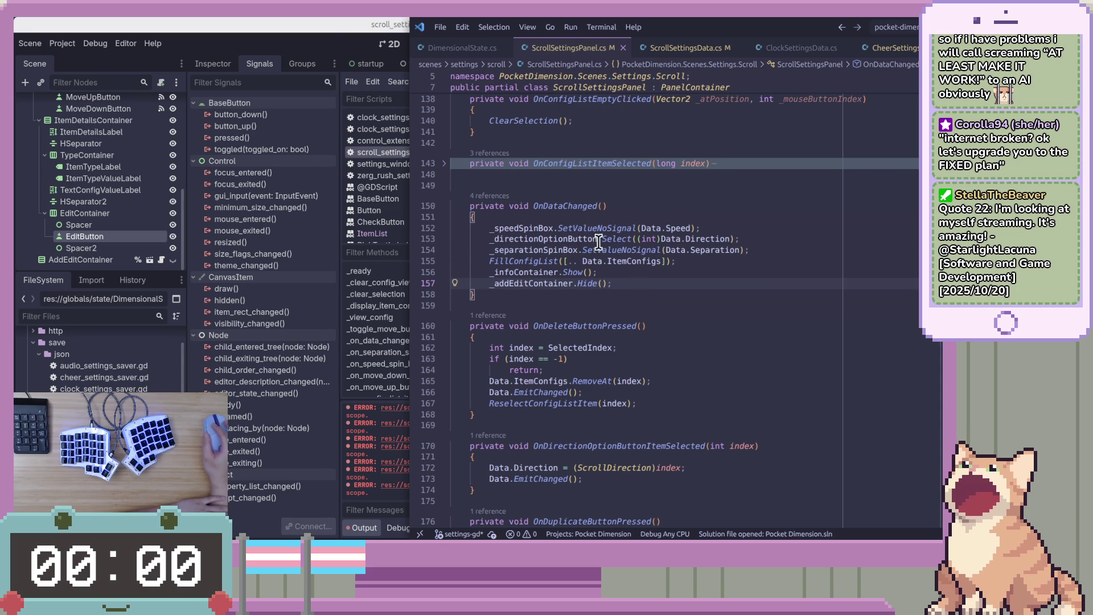
pyautogui.click(333, 38)
pyautogui.scroll(-20, 809, 209)
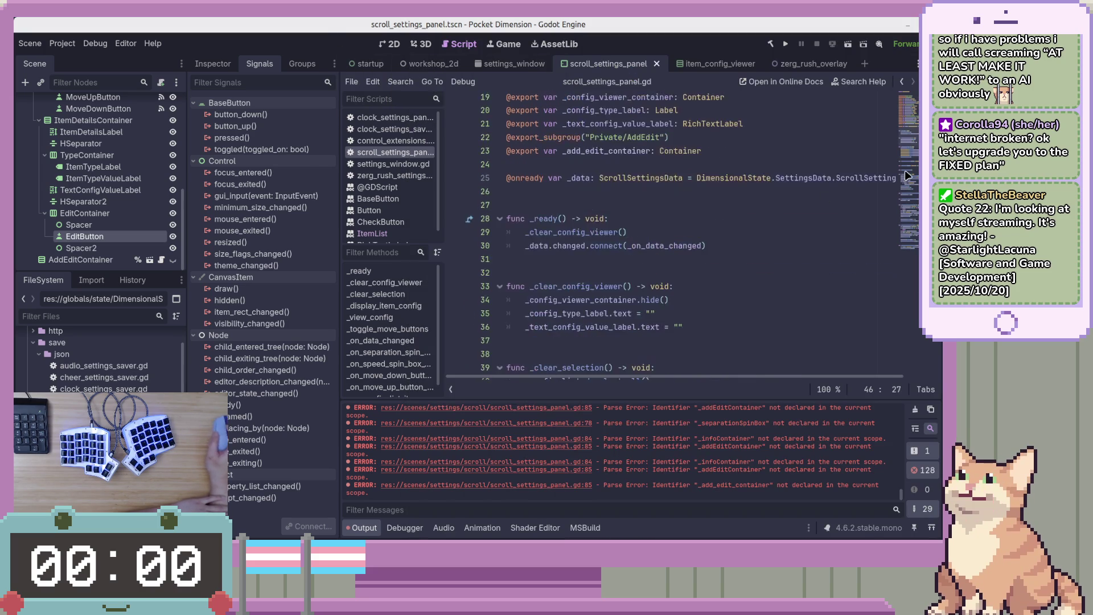
pyautogui.scroll(5, 809, 209)
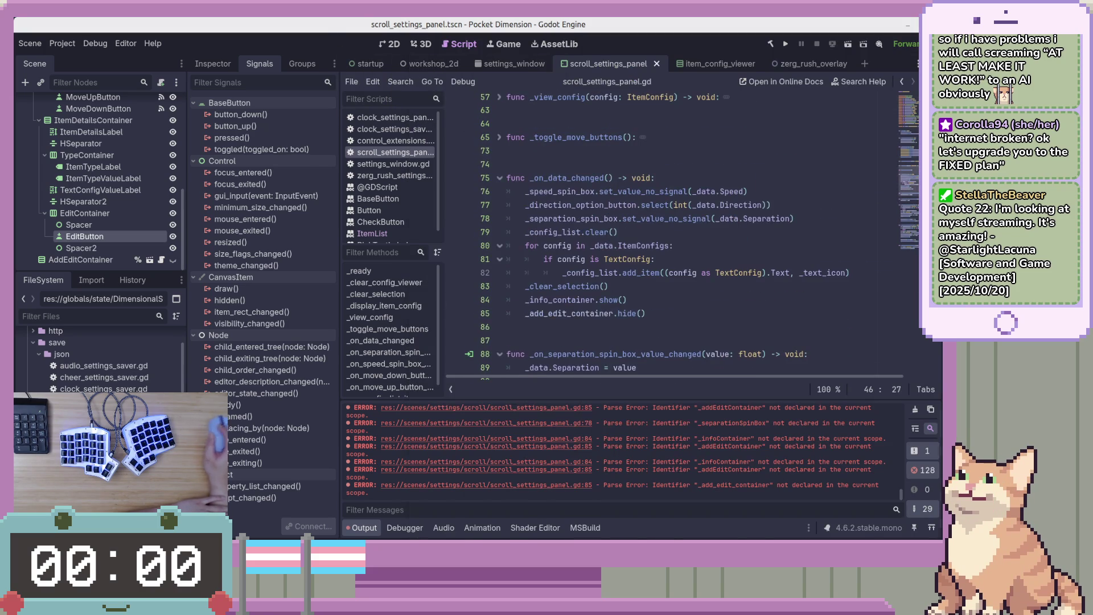
# Compare OnDataChanged line by line against the GDScript _on_data_changed port.
pyautogui.hotkey('alt', 'Tab')
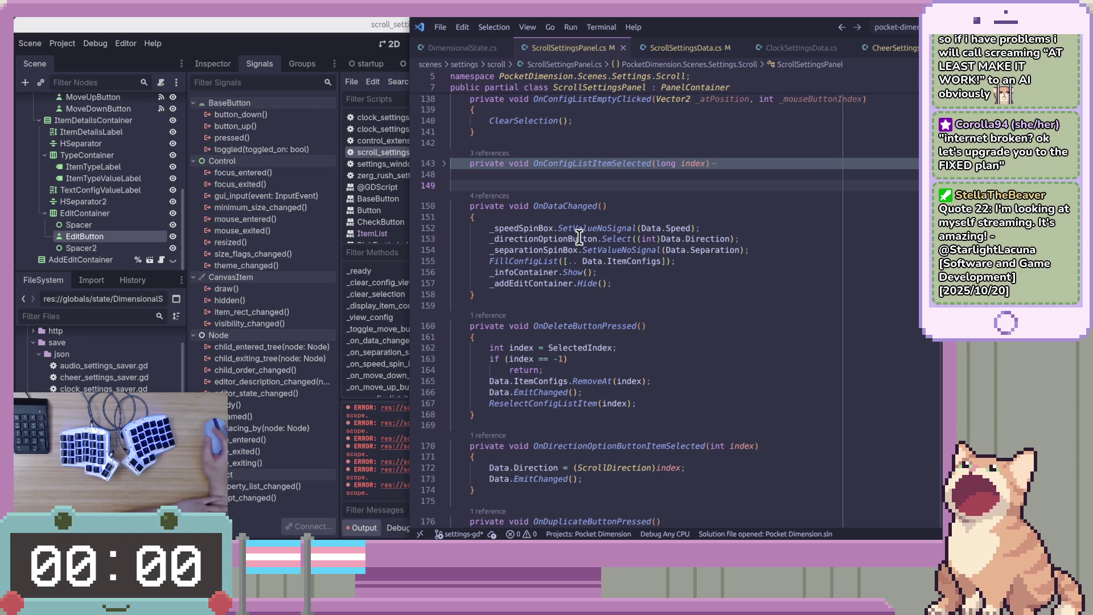
pyautogui.hotkey('alt', 'Tab')
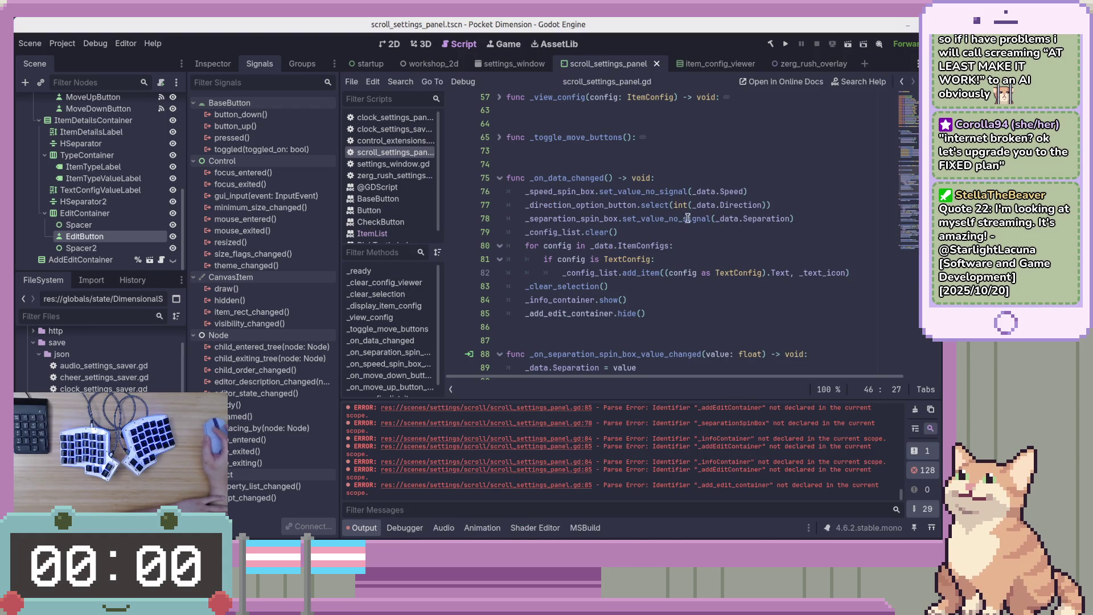
pyautogui.hotkey('alt', 'Tab')
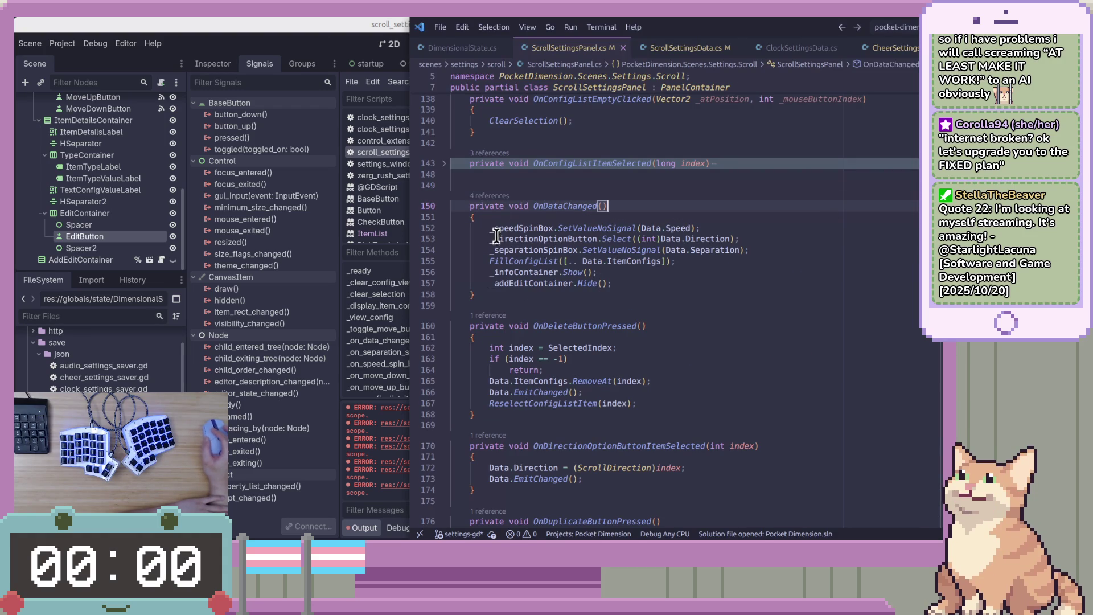
pyautogui.click(328, 46)
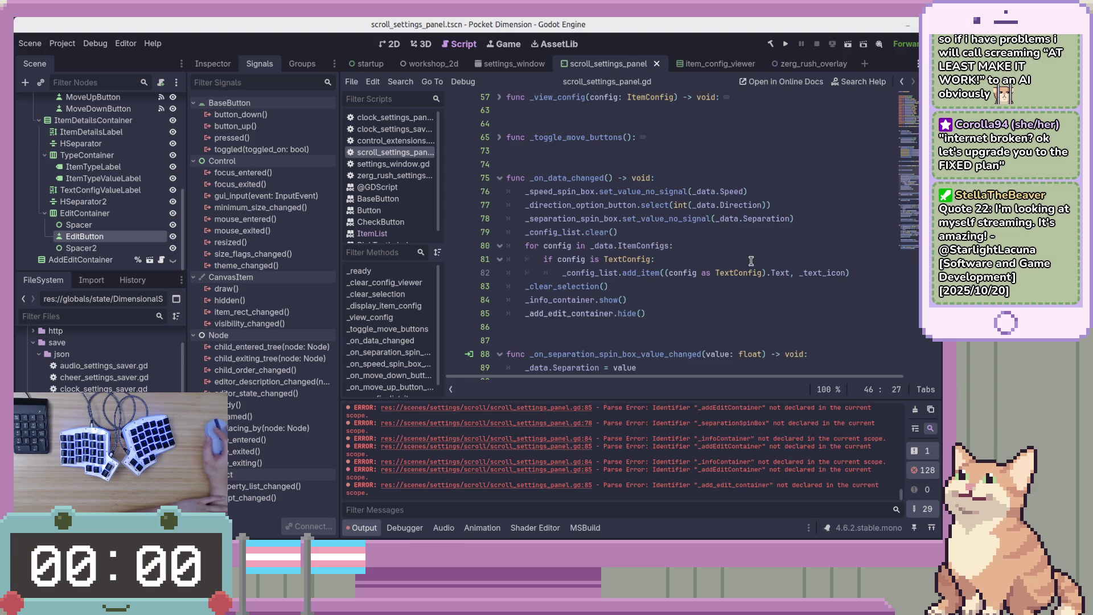
pyautogui.hotkey('alt', 'Tab')
pyautogui.click(677, 260)
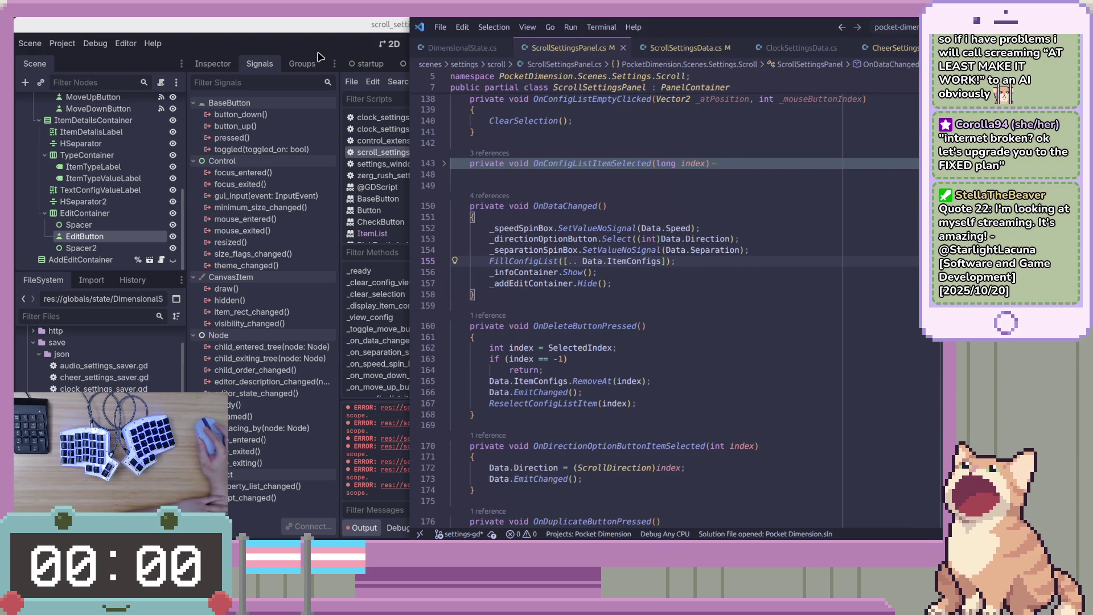
pyautogui.hotkey('alt', 'Tab')
pyautogui.hotkey('alt', 'Tab')
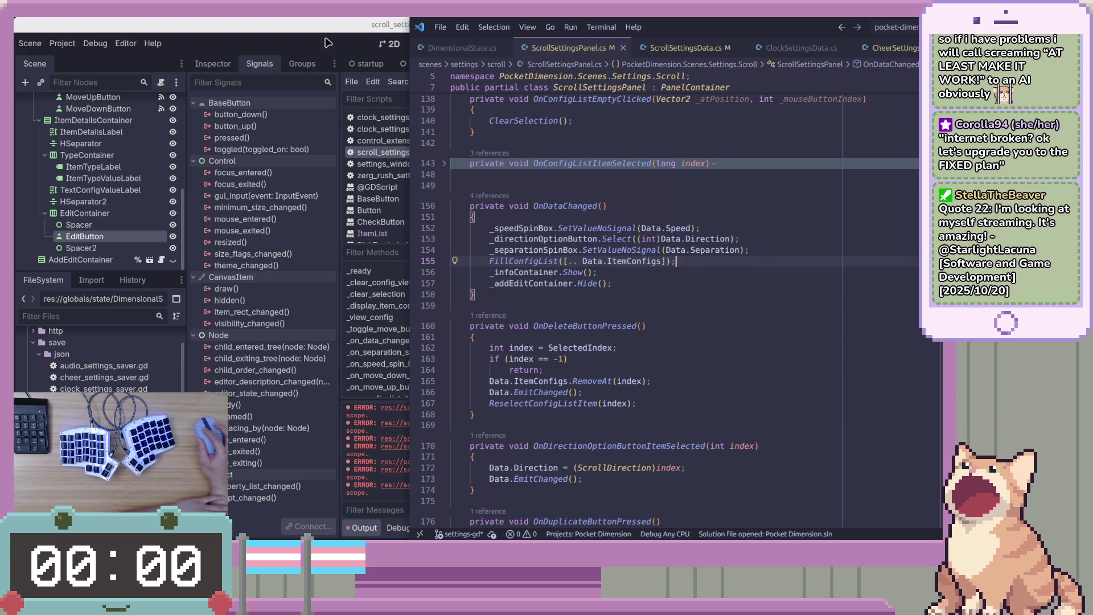
pyautogui.hotkey('alt', 'Tab')
pyautogui.hotkey('alt', 'Tab')
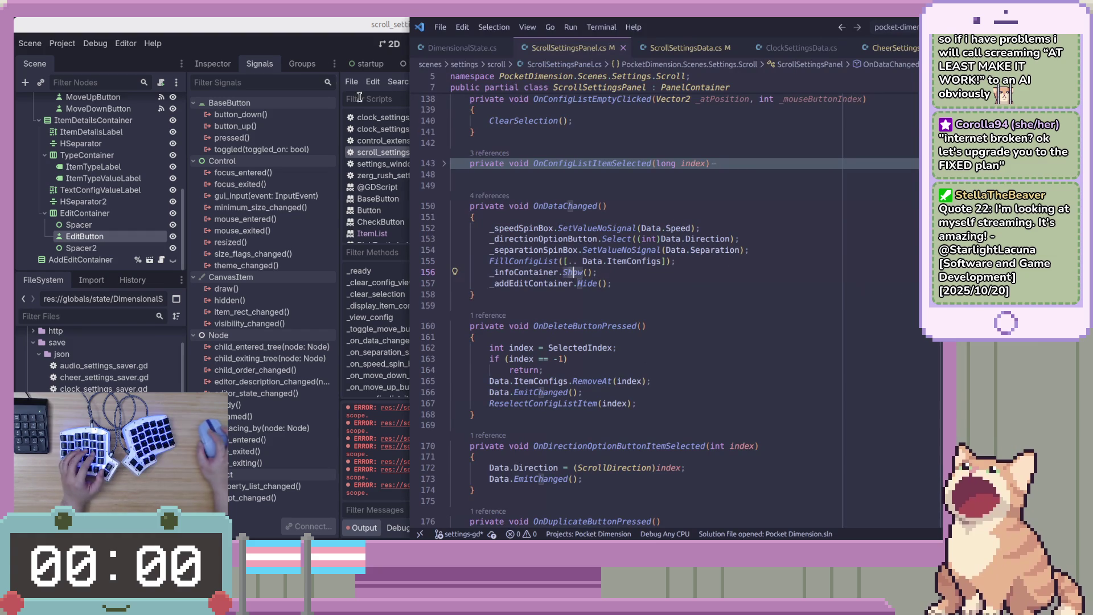
pyautogui.hotkey('alt', 'Tab')
pyautogui.click(619, 300)
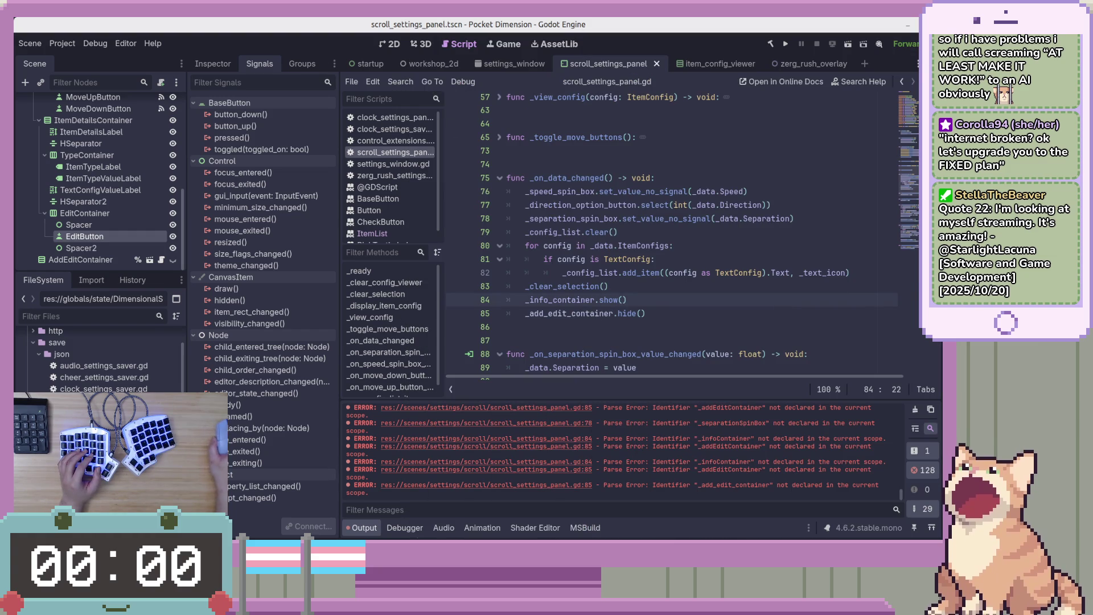
pyautogui.scroll(-2, 794, 287)
pyautogui.hotkey('alt', 'Tab')
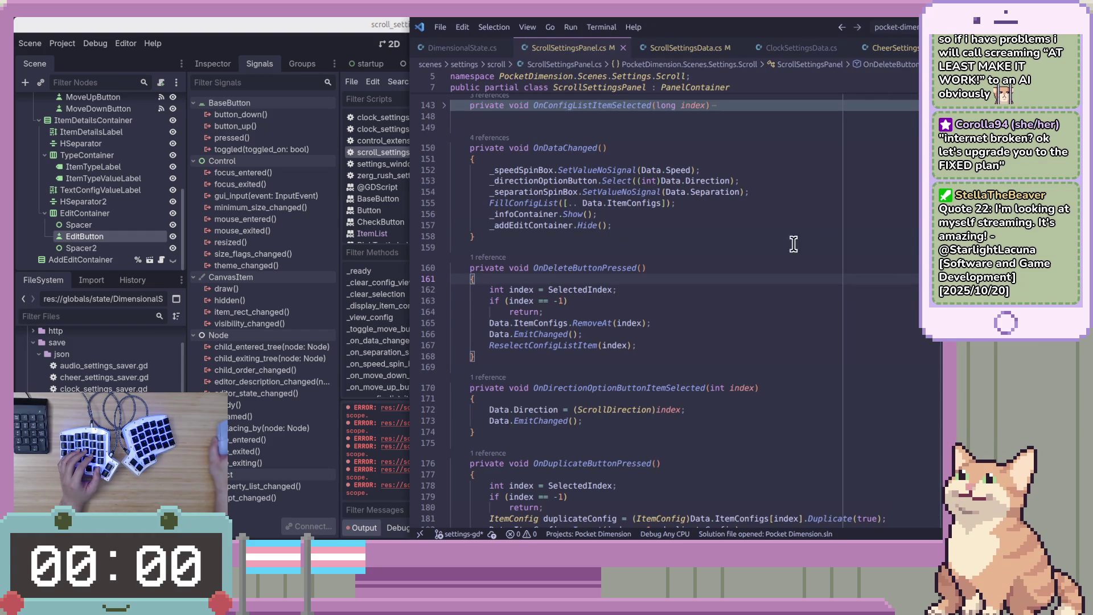
# Fold the ported OnDataChanged method and bring the Godot editor back.
pyautogui.click(444, 148)
pyautogui.click(715, 234)
pyautogui.scroll(6, 717, 245)
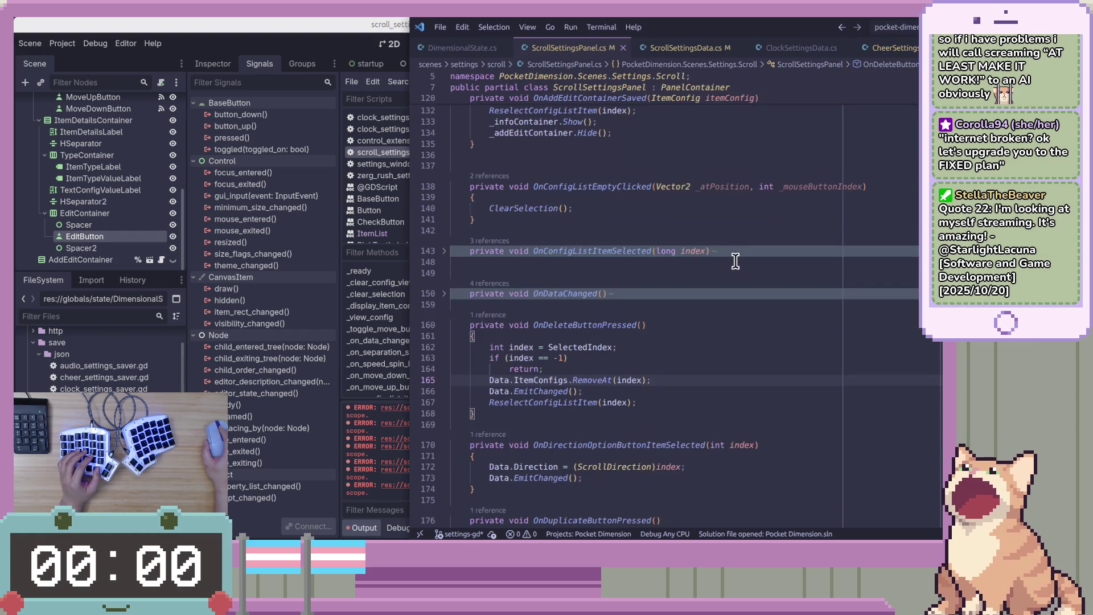
pyautogui.scroll(1, 769, 308)
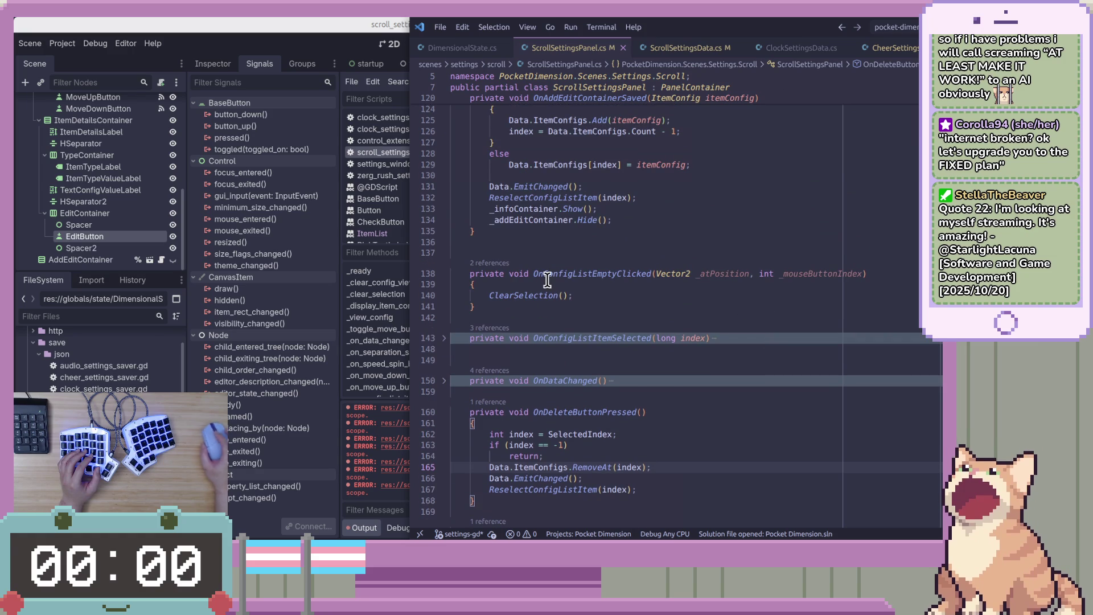
pyautogui.hotkey('alt', 'Tab')
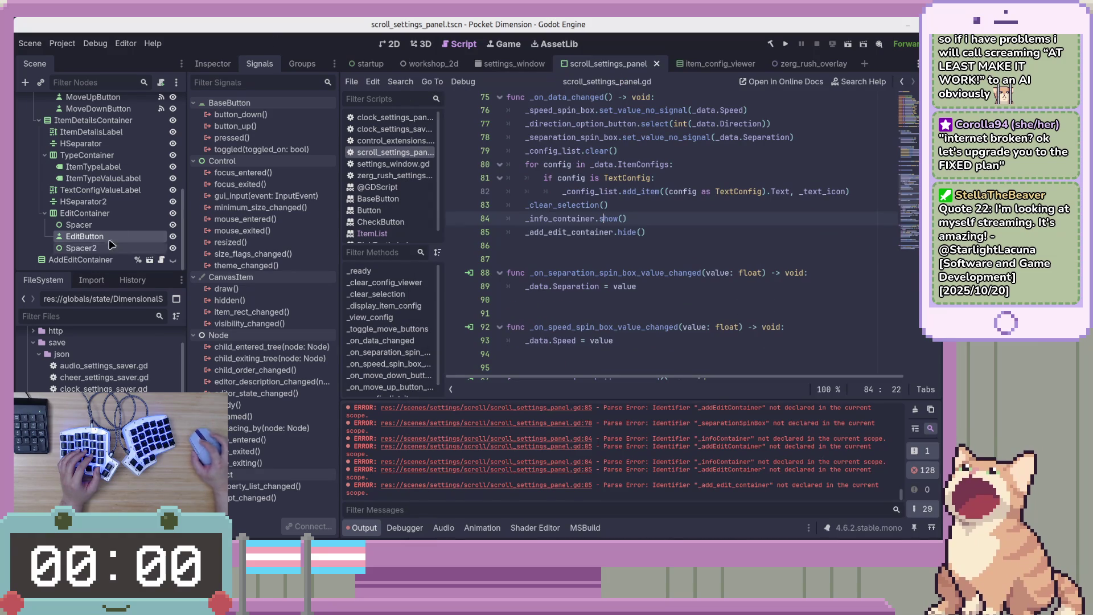
pyautogui.scroll(5, 97, 201)
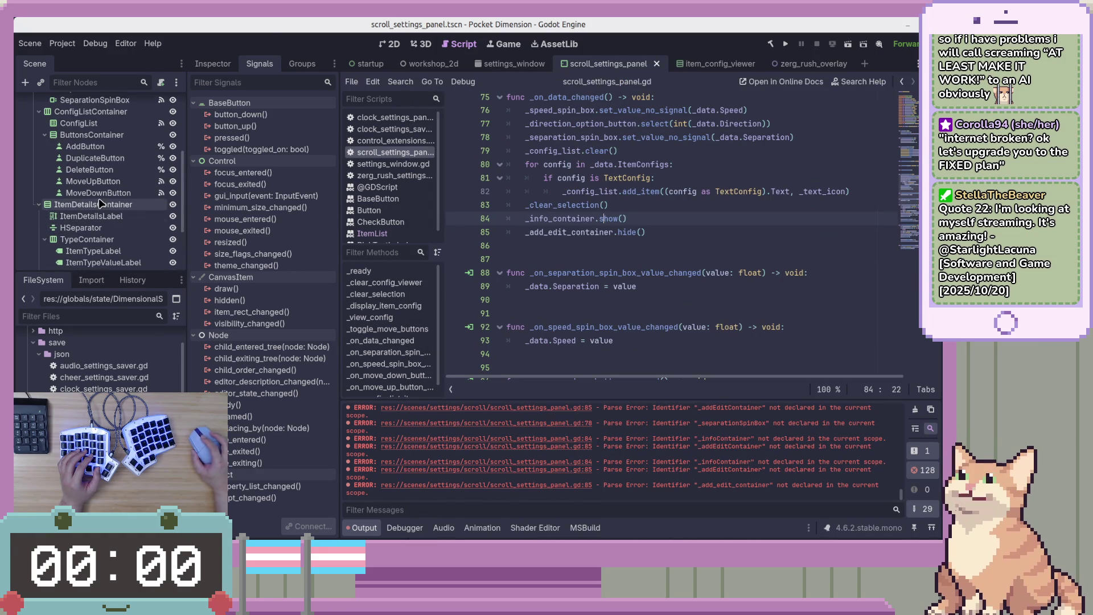
pyautogui.scroll(3, 111, 196)
# Connect ConfigList's empty_clicked signal to a new _on_config_list_empty_clicked handler.
pyautogui.click(111, 166)
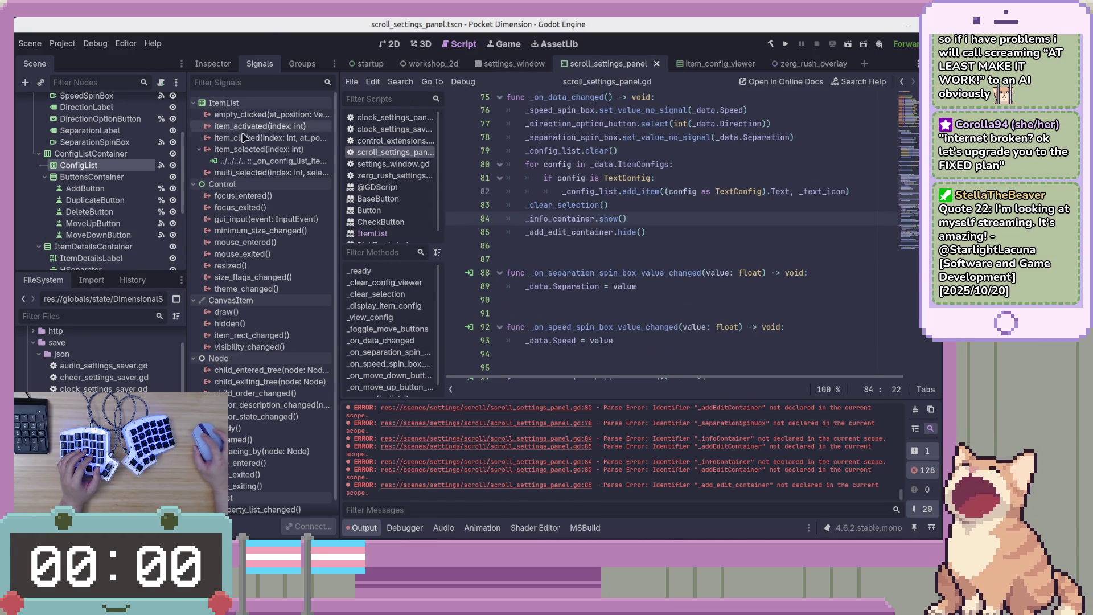
pyautogui.doubleClick(267, 115)
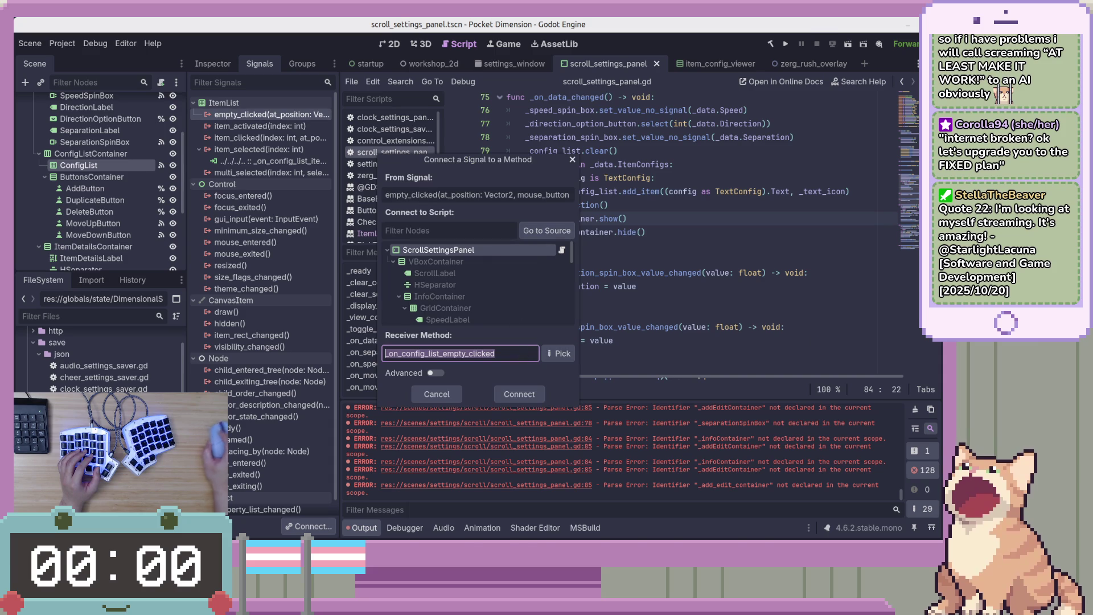
pyautogui.press('Return')
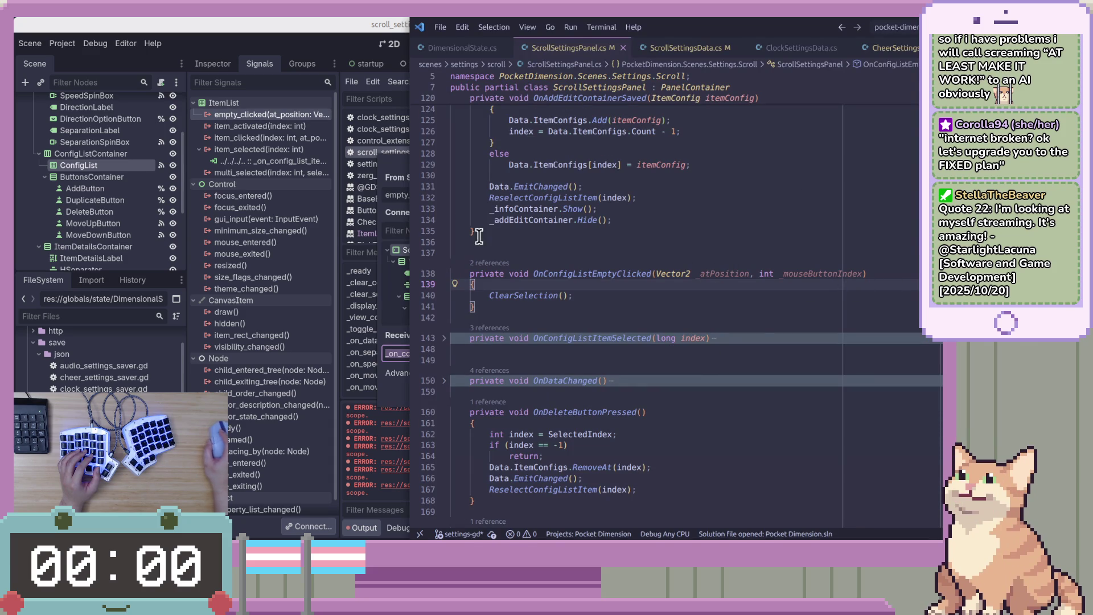
pyautogui.hotkey('alt', 'Tab')
pyautogui.press('Return')
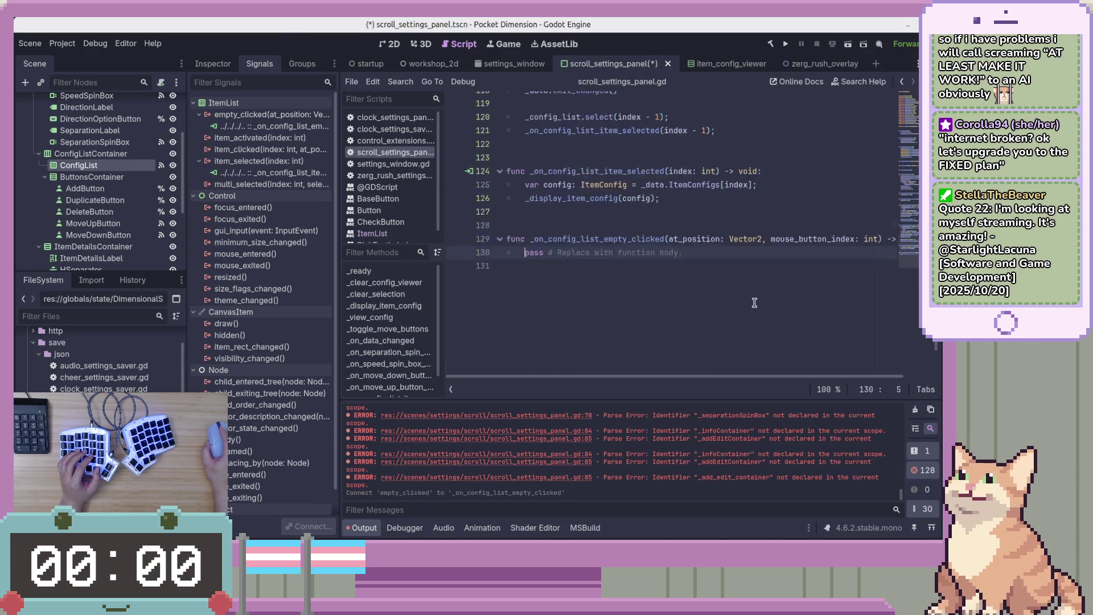
# Prefix the handler's parameters with underscores and remove the placeholder pass.
pyautogui.write('_')
pyautogui.click(776, 237)
pyautogui.write('_')
pyautogui.click(823, 255)
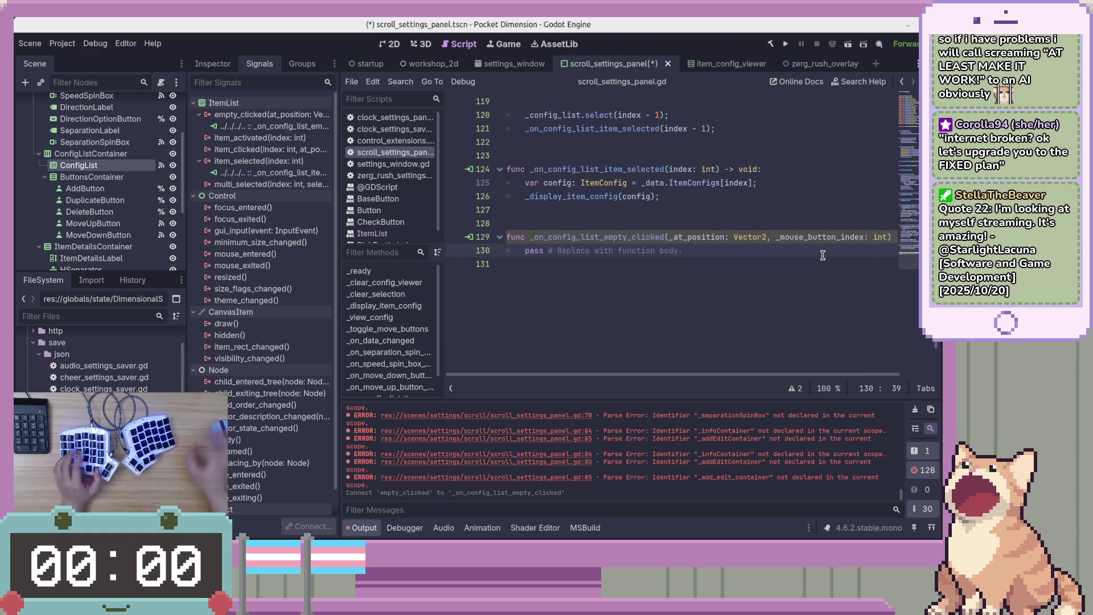
pyautogui.hotkey('shift', 'Home')
pyautogui.press('BackSpace')
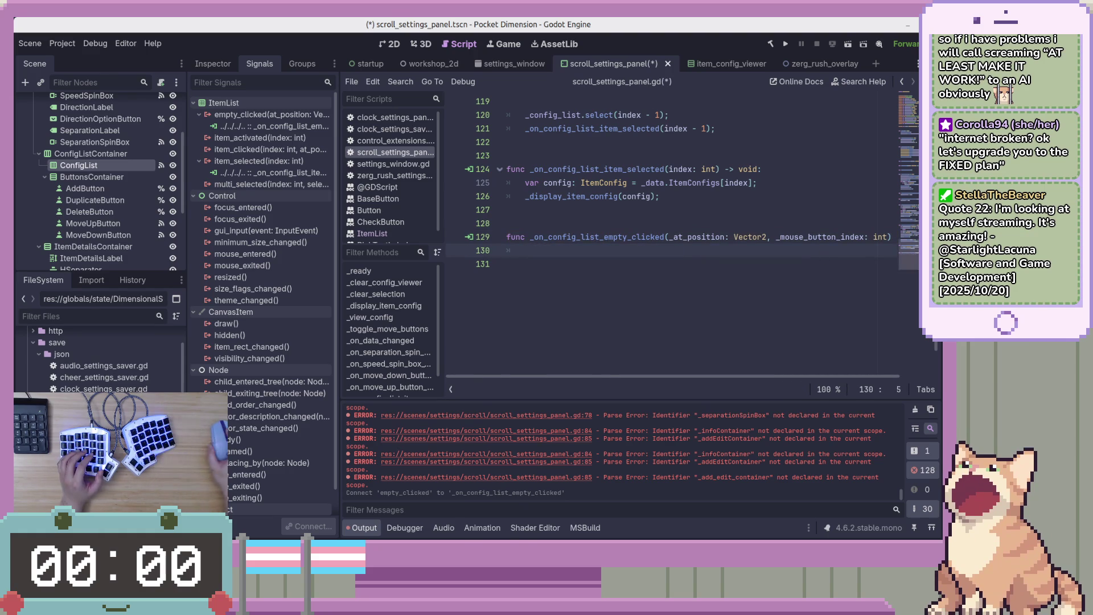
# Make the handler call _clear_selection() and save the script.
pyautogui.hotkey('alt', 'Tab')
pyautogui.click(632, 296)
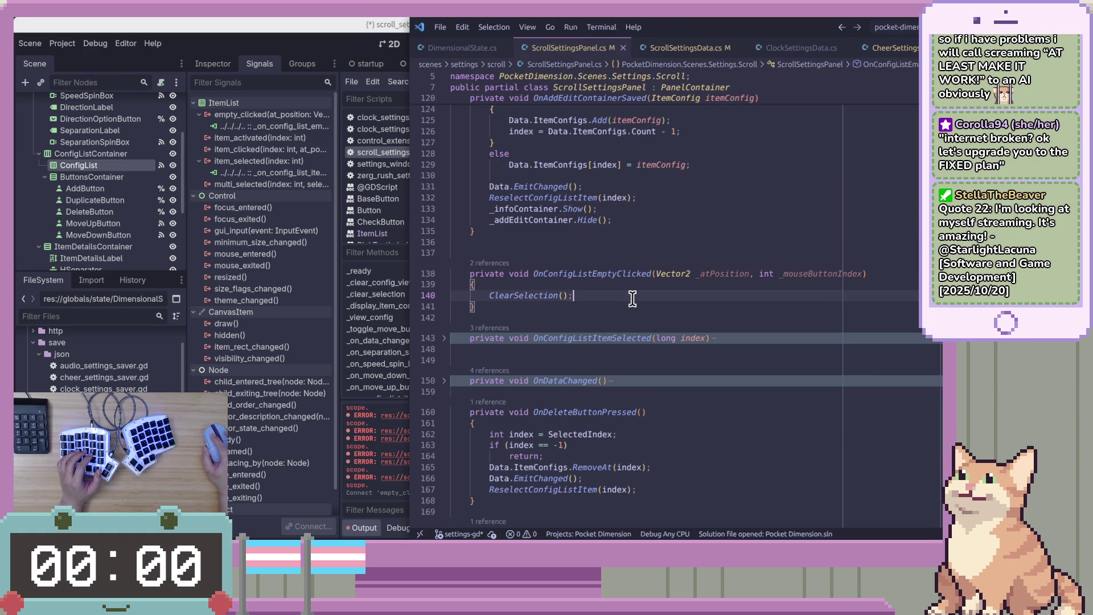
pyautogui.hotkey('alt', 'Tab')
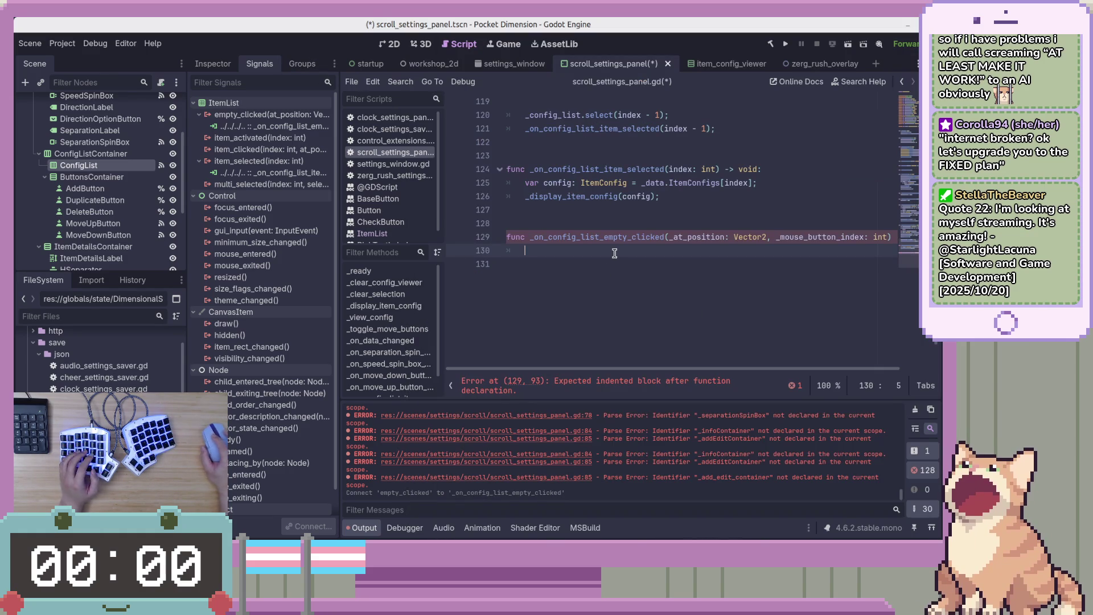
pyautogui.write('_clear_s')
pyautogui.press('Return')
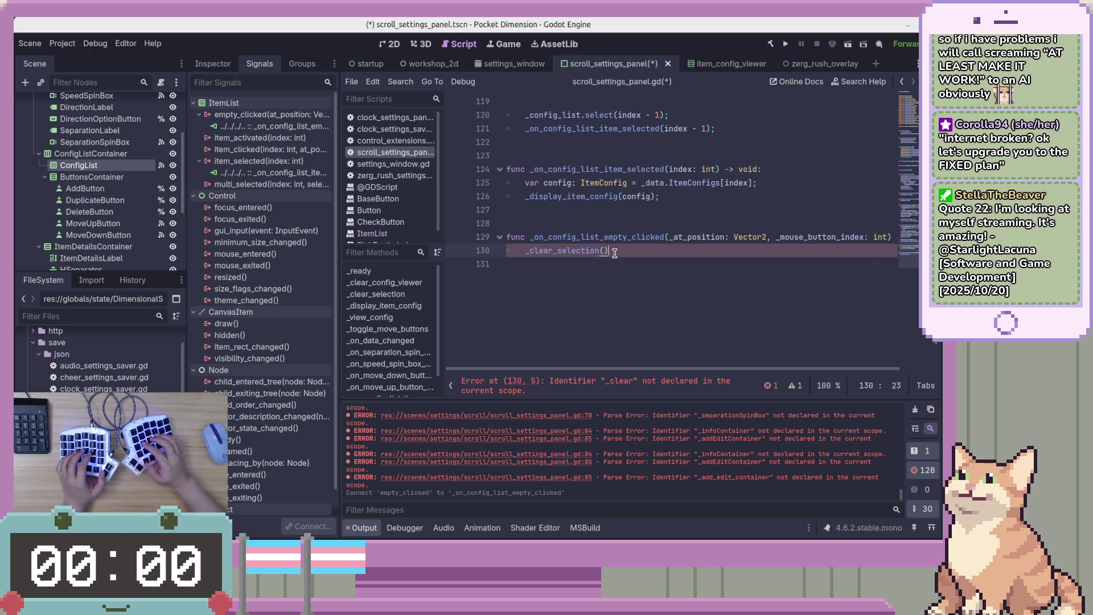
pyautogui.hotkey('ctrl', 's')
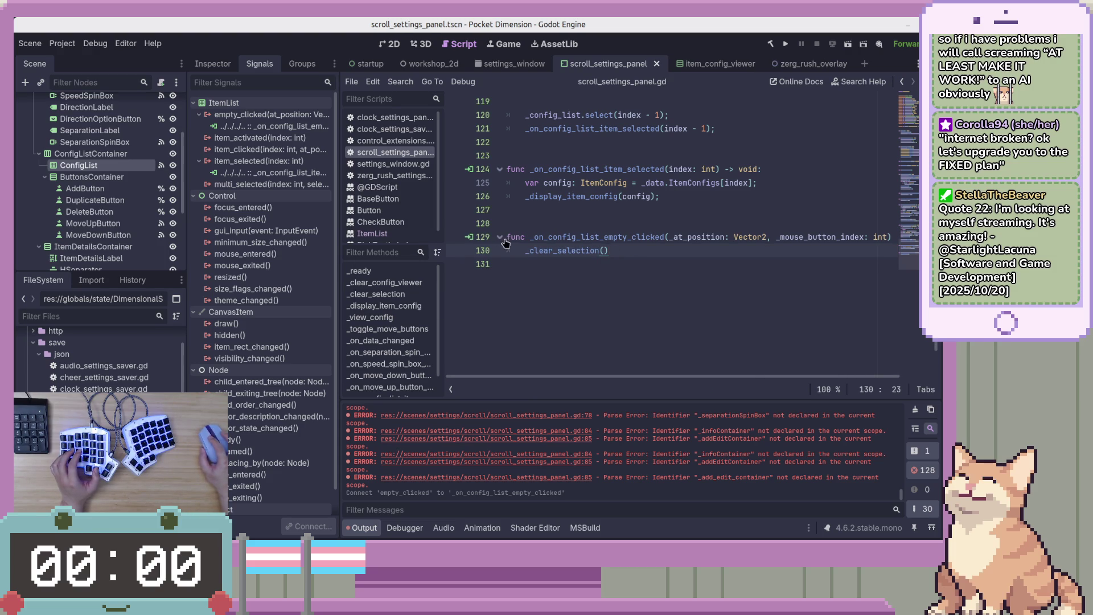
pyautogui.keyDown('shift'); pyautogui.click(507, 237); pyautogui.keyUp('shift')
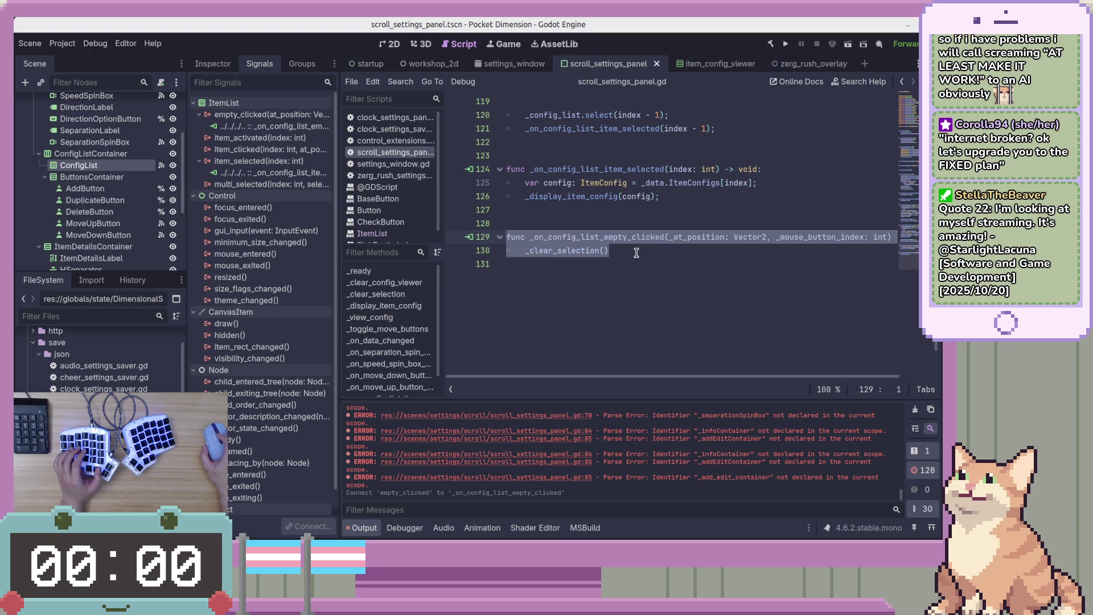
pyautogui.scroll(2, 637, 252)
pyautogui.hotkey('alt', 'Tab')
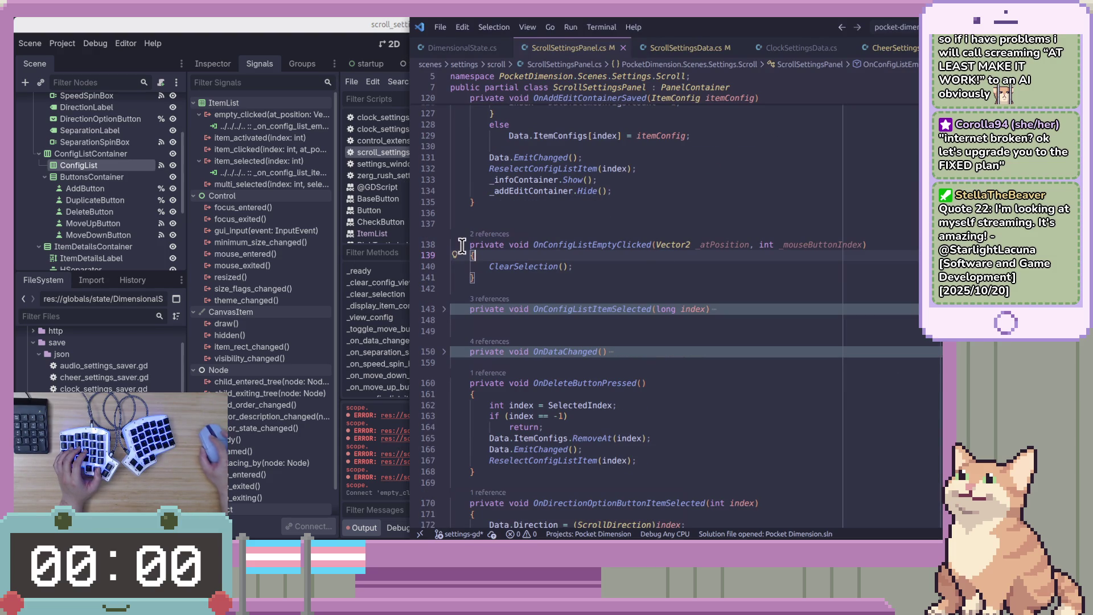
# Fold the ported OnConfigListEmptyClicked method and review the surrounding C# code.
pyautogui.click(445, 244)
pyautogui.scroll(7, 445, 245)
pyautogui.scroll(-3, 897, 313)
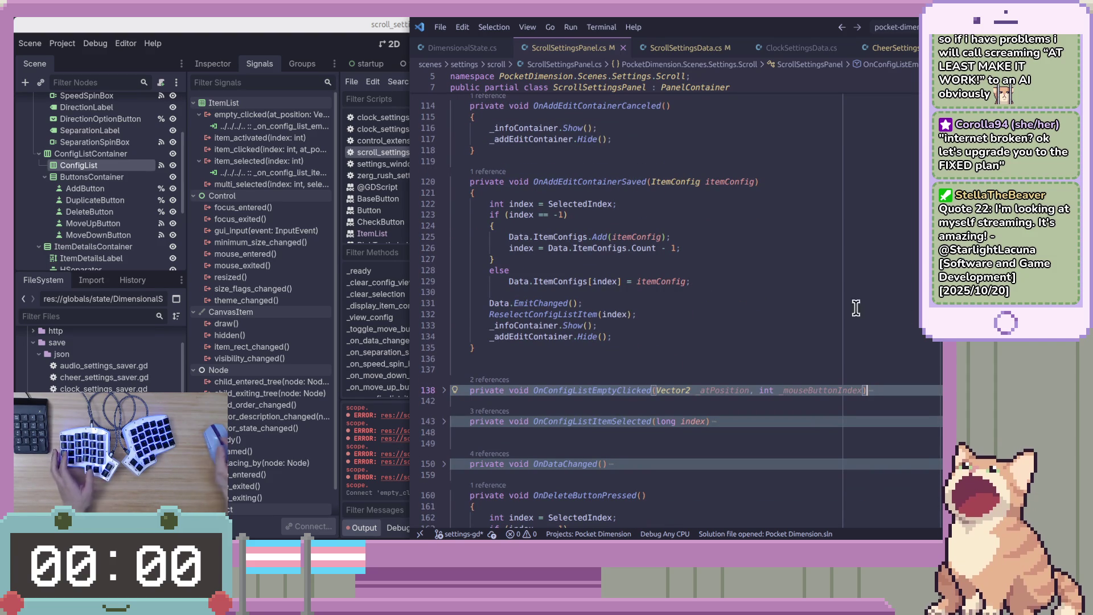
pyautogui.press('Up')
pyautogui.press('Up')
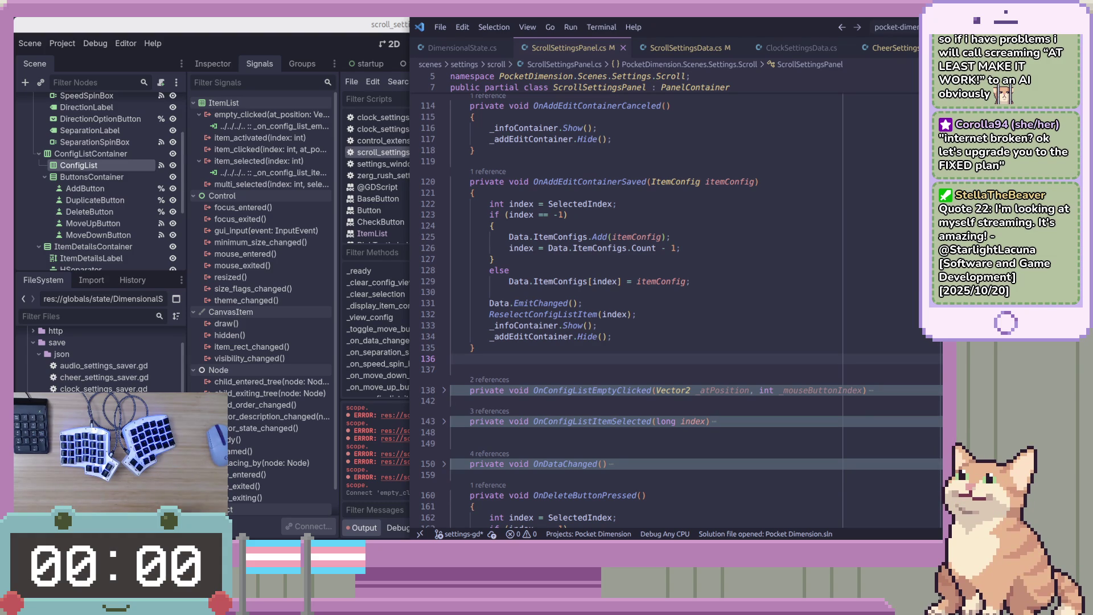
pyautogui.scroll(2, 626, 342)
pyautogui.click(596, 383)
pyautogui.click(612, 395)
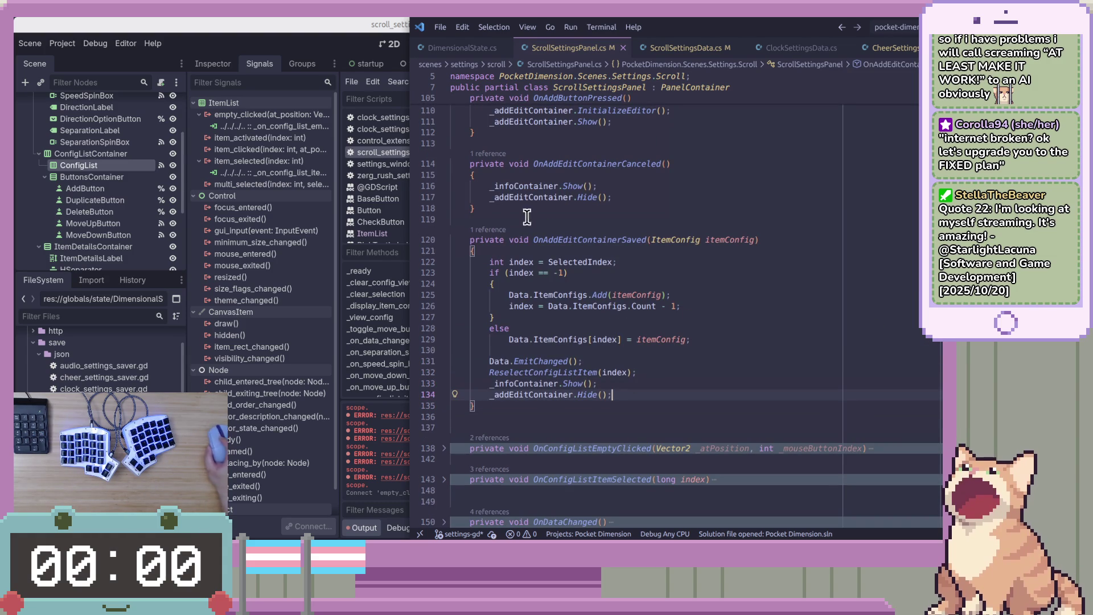
# Inspect OnAddButtonPressed and its references, then select AddButton in Godot.
pyautogui.scroll(4, 663, 350)
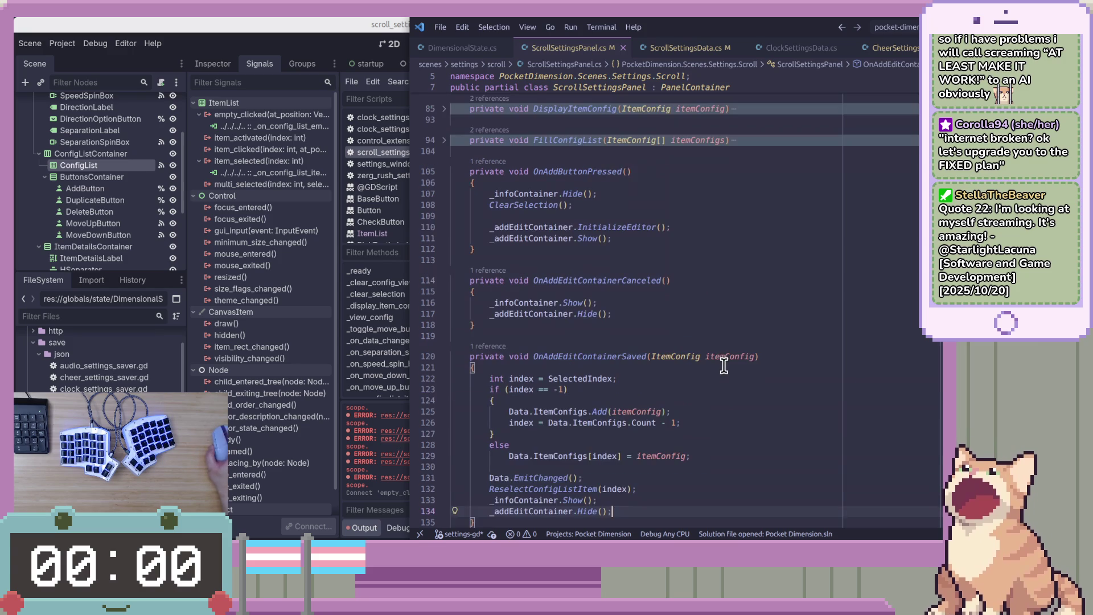
pyautogui.scroll(3, 689, 279)
pyautogui.click(684, 292)
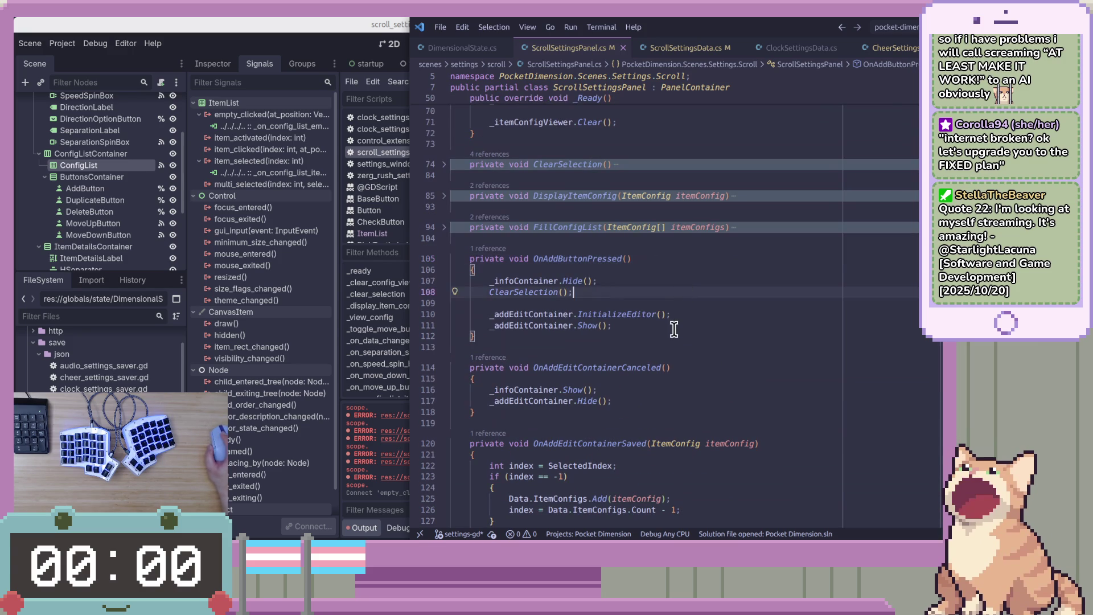
pyautogui.click(488, 248)
pyautogui.click(630, 239)
pyautogui.press('Escape')
pyautogui.click(872, 285)
pyautogui.click(855, 336)
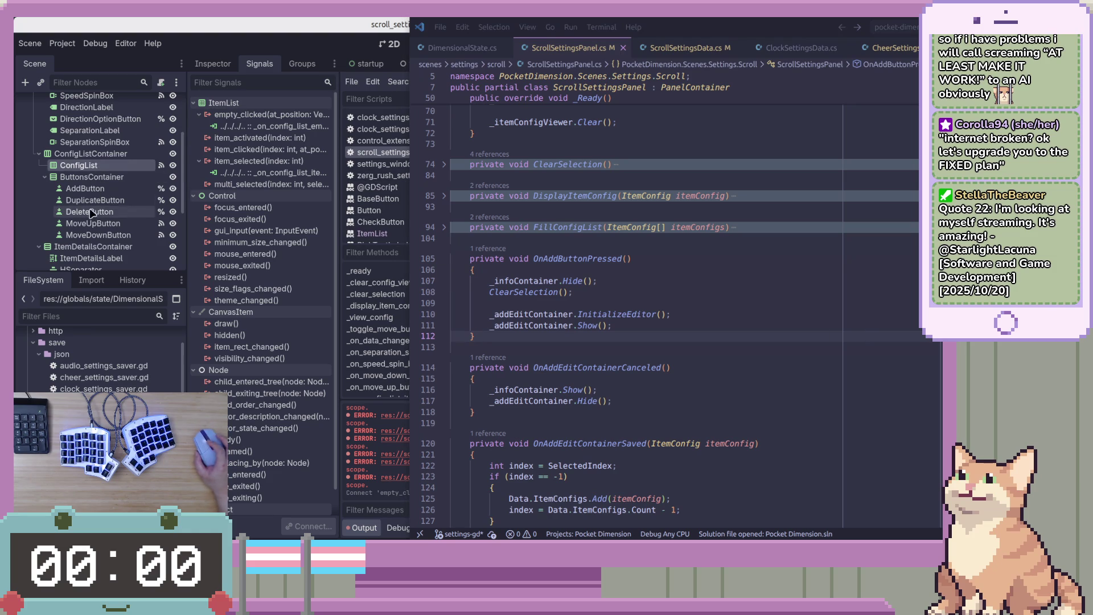
pyautogui.click(159, 189)
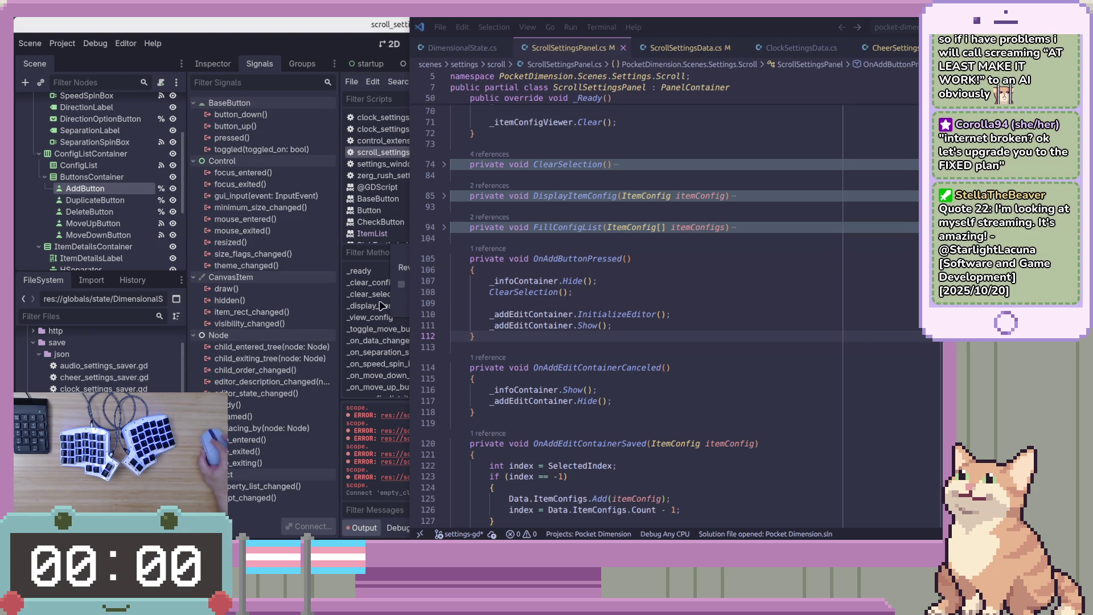
# Revoke AddButton's unique name and connect its pressed signal to _on_add_button_pressed.
pyautogui.click(322, 39)
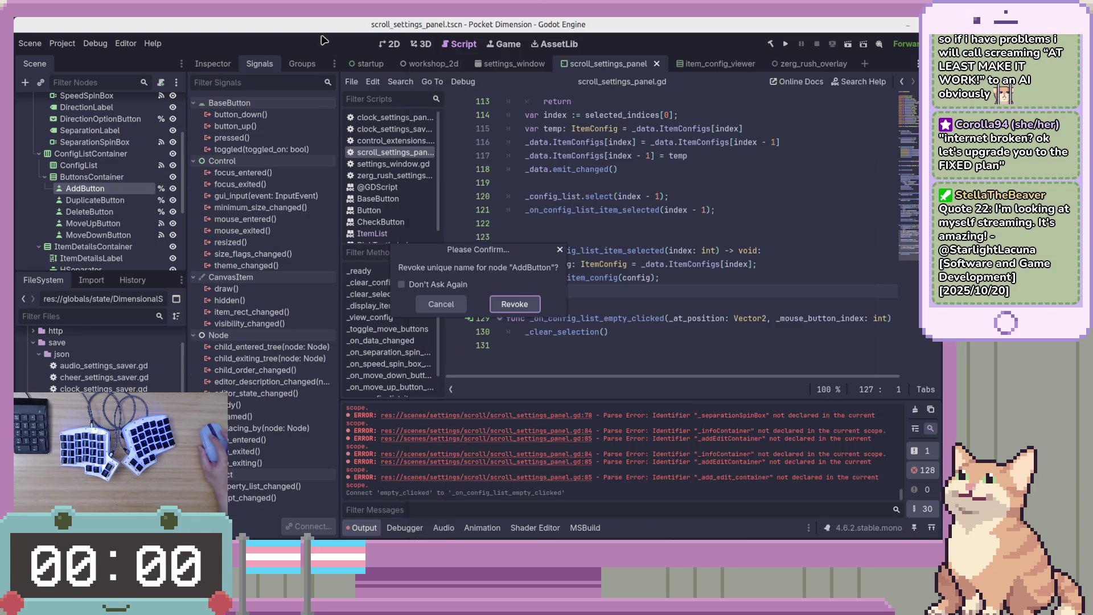
pyautogui.click(538, 305)
pyautogui.doubleClick(232, 138)
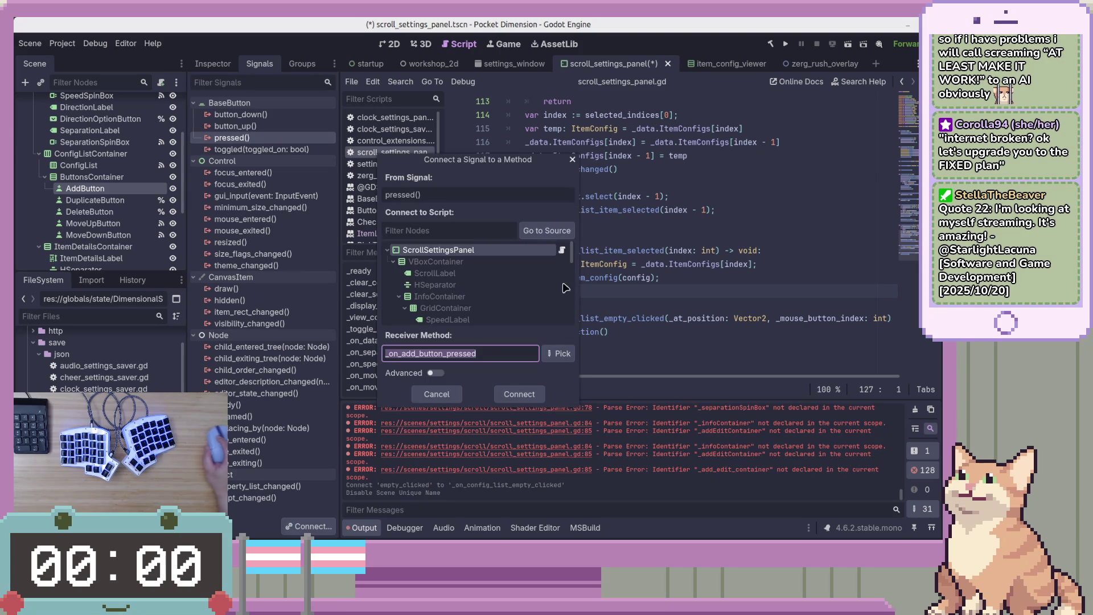
pyautogui.click(517, 393)
# Review the C# OnAddButtonPressed body and the ClearSelection definition.
pyautogui.hotkey('alt', 'Tab')
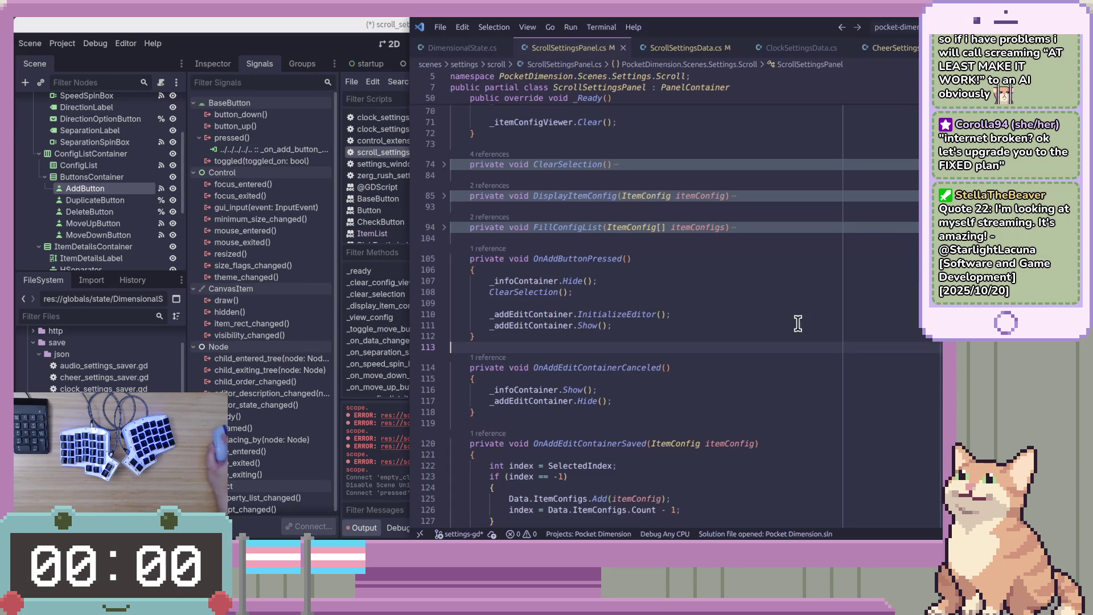
pyautogui.click(747, 292)
pyautogui.click(513, 280)
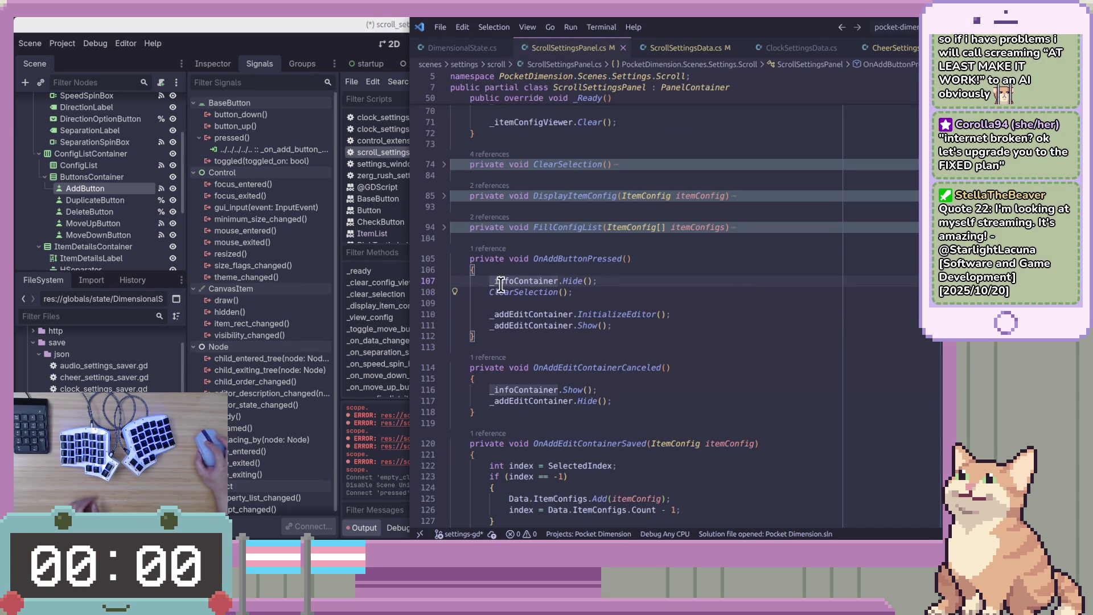
pyautogui.click(551, 292)
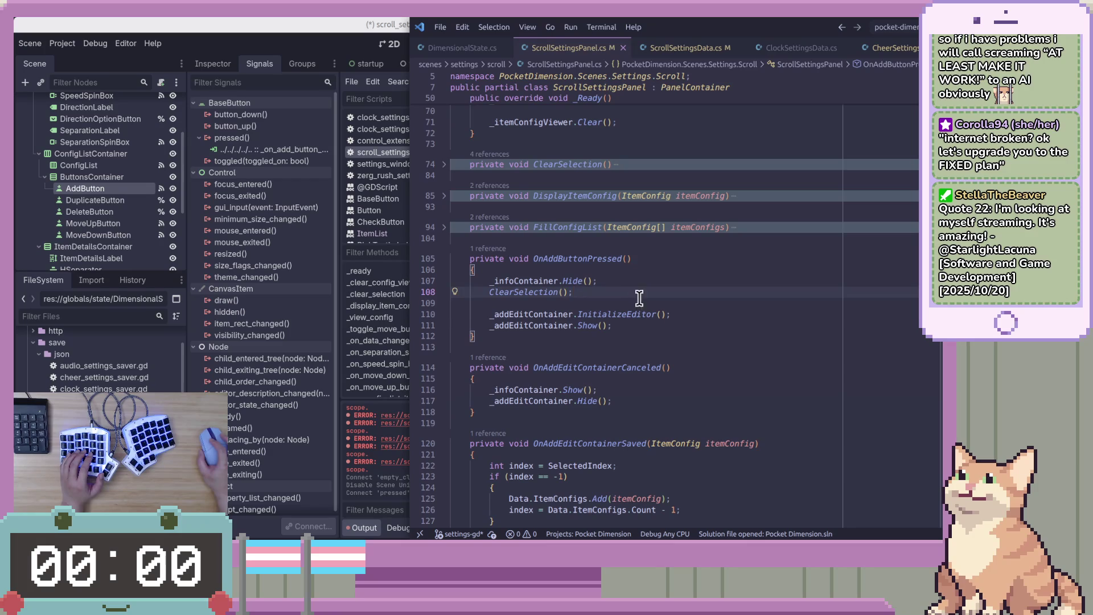
pyautogui.click(652, 315)
pyautogui.click(543, 291)
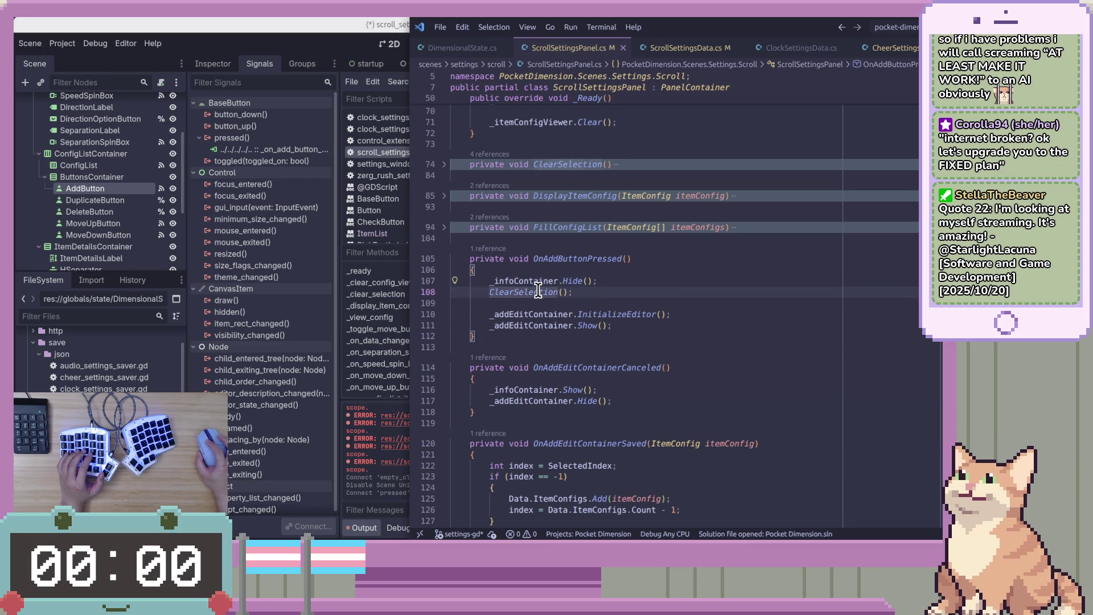
pyautogui.keyDown('ctrl'); pyautogui.click(519, 292); pyautogui.keyUp('ctrl')
pyautogui.click(445, 165)
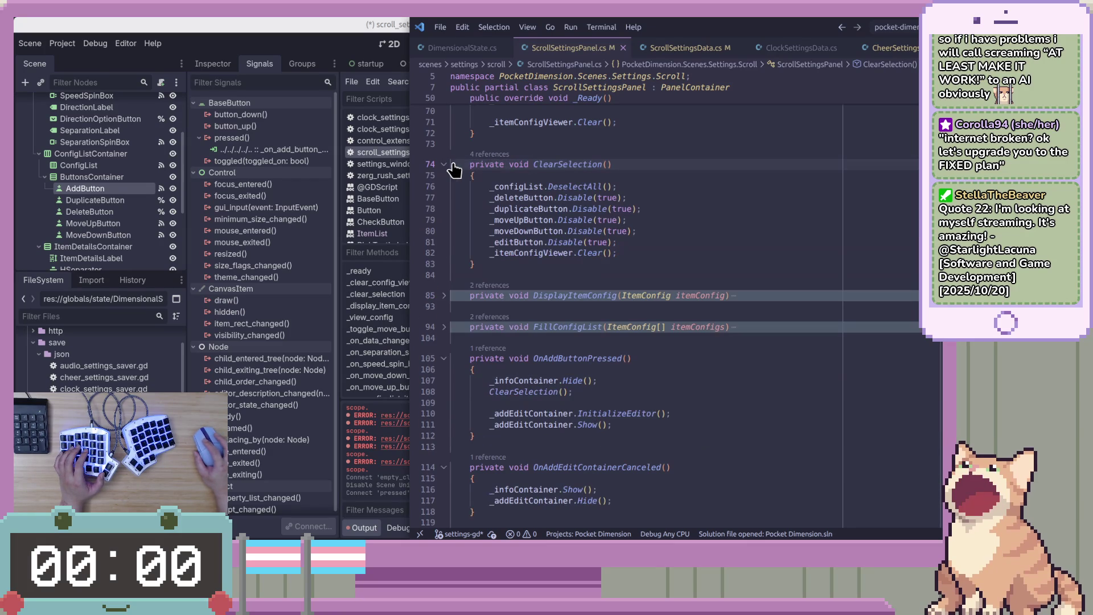
pyautogui.click(446, 166)
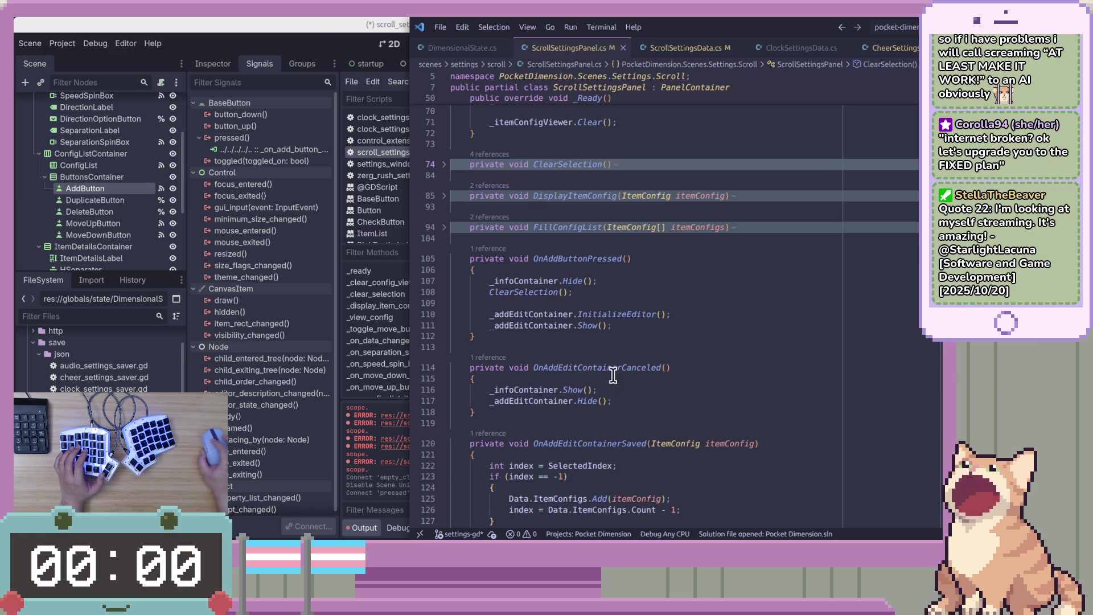
# Replace the handler's placeholder body with _info_container.hide().
pyautogui.hotkey('alt', 'Tab')
pyautogui.moveTo(759, 246); pyautogui.dragTo(531, 242)
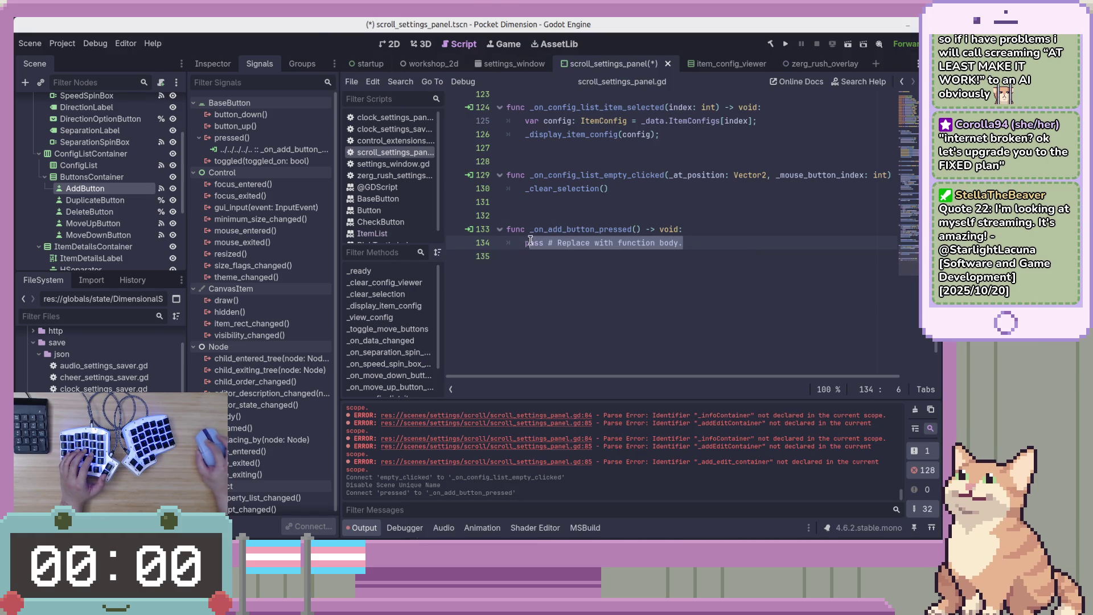
pyautogui.write('_info_containe')
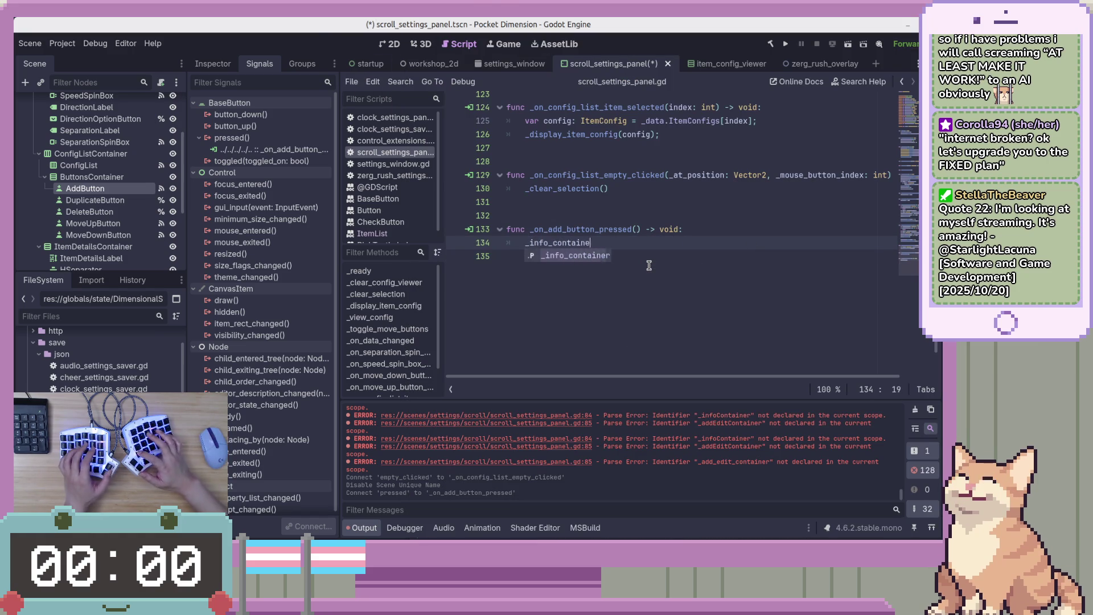
pyautogui.press('Tab')
pyautogui.write('.hide')
pyautogui.press('Tab')
pyautogui.press('Return')
# Add a _clear_selection() call, correcting the autocompleted name, and save.
pyautogui.write('_clear_')
pyautogui.press('Tab')
pyautogui.press('Home')
pyautogui.press('Right')
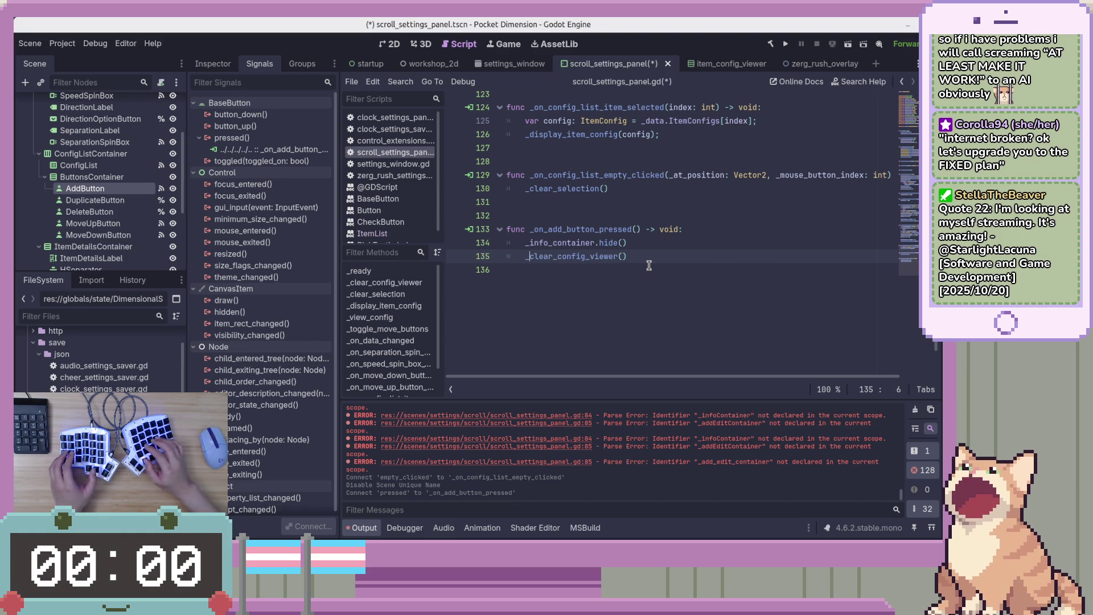
pyautogui.press('Right')
pyautogui.press('Right')
pyautogui.press('Right')
pyautogui.hotkey('ctrl', 'shift', 'Right')
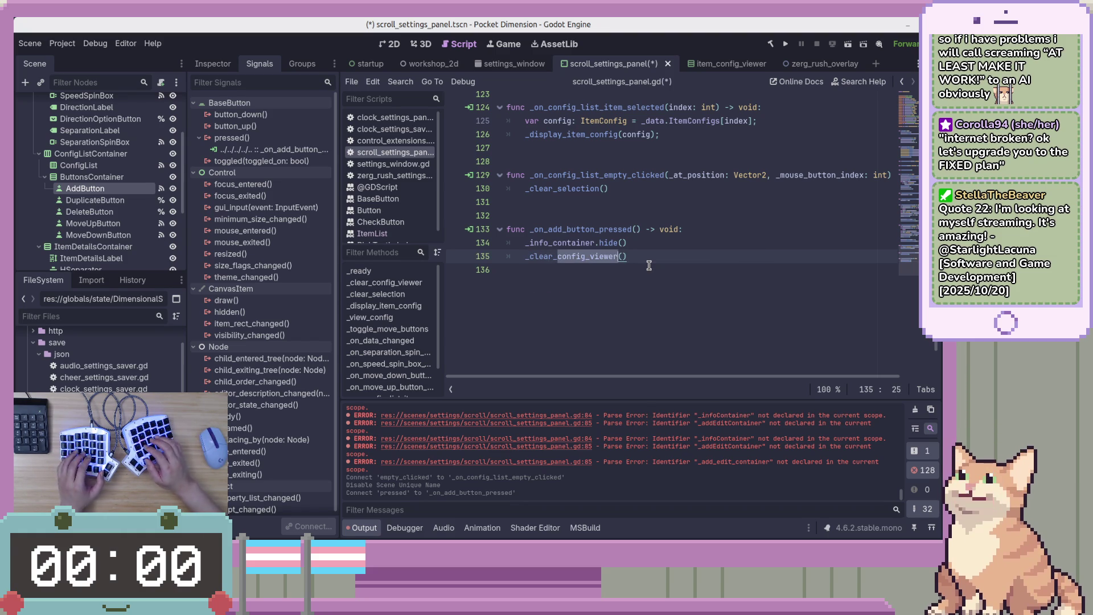
pyautogui.press('BackSpace')
pyautogui.write('selecti')
pyautogui.press('Return')
pyautogui.hotkey('ctrl', 's')
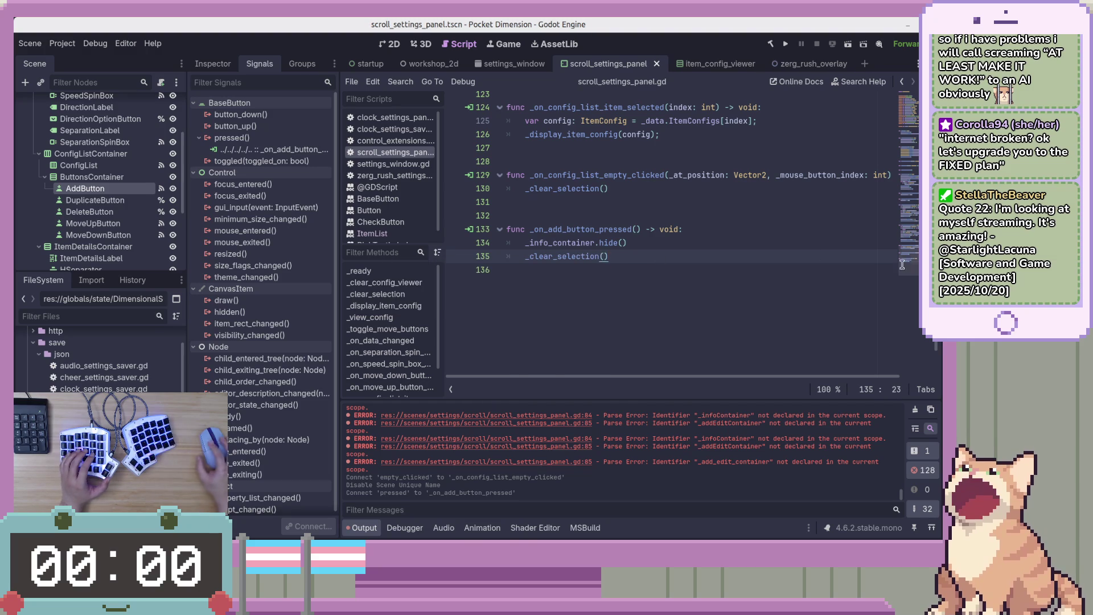
# Check the _addEditContainer calls in the C# OnAddButtonPressed method.
pyautogui.hotkey('alt', 'Tab')
pyautogui.click(631, 292)
pyautogui.click(545, 313)
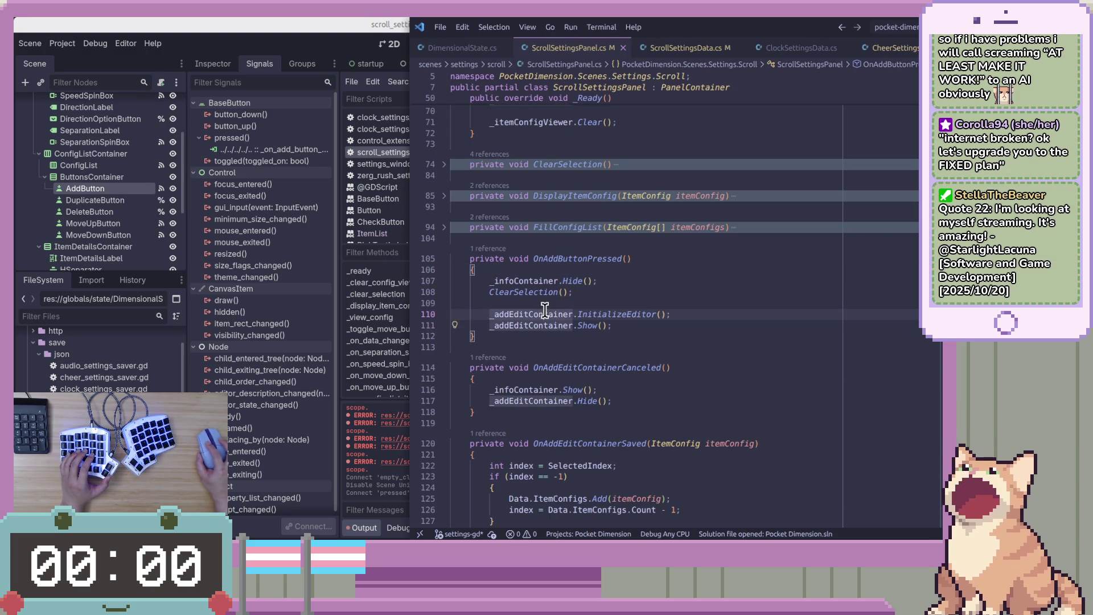
# Inspect the InitializeEditor call and open its definition in AddEditContainer.cs.
pyautogui.click(638, 310)
pyautogui.click(638, 324)
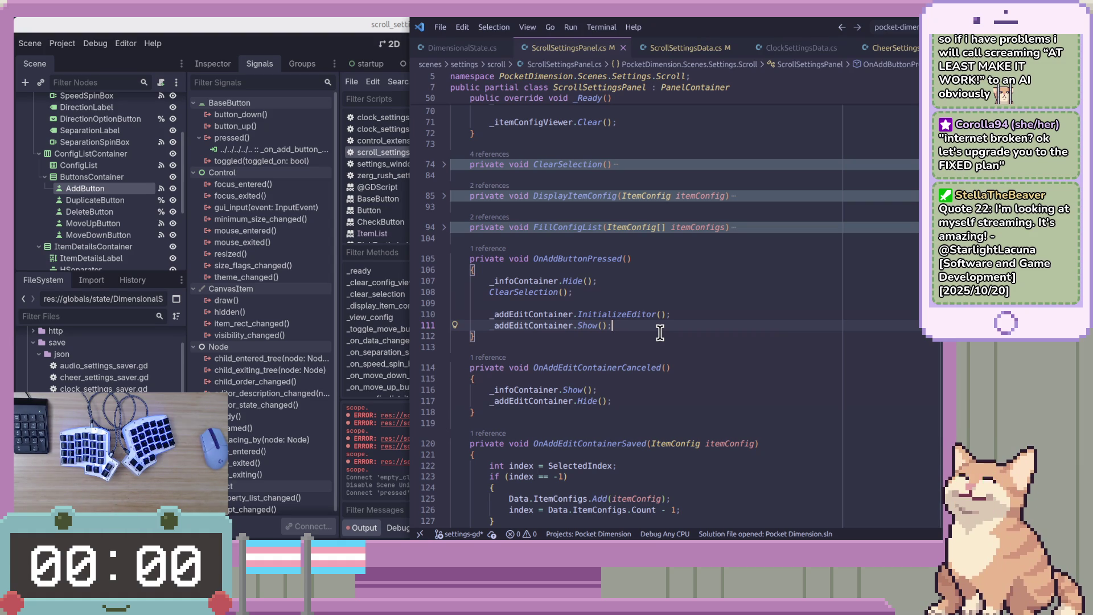
pyautogui.click(629, 315)
pyautogui.keyDown('ctrl'); pyautogui.click(629, 315); pyautogui.keyUp('ctrl')
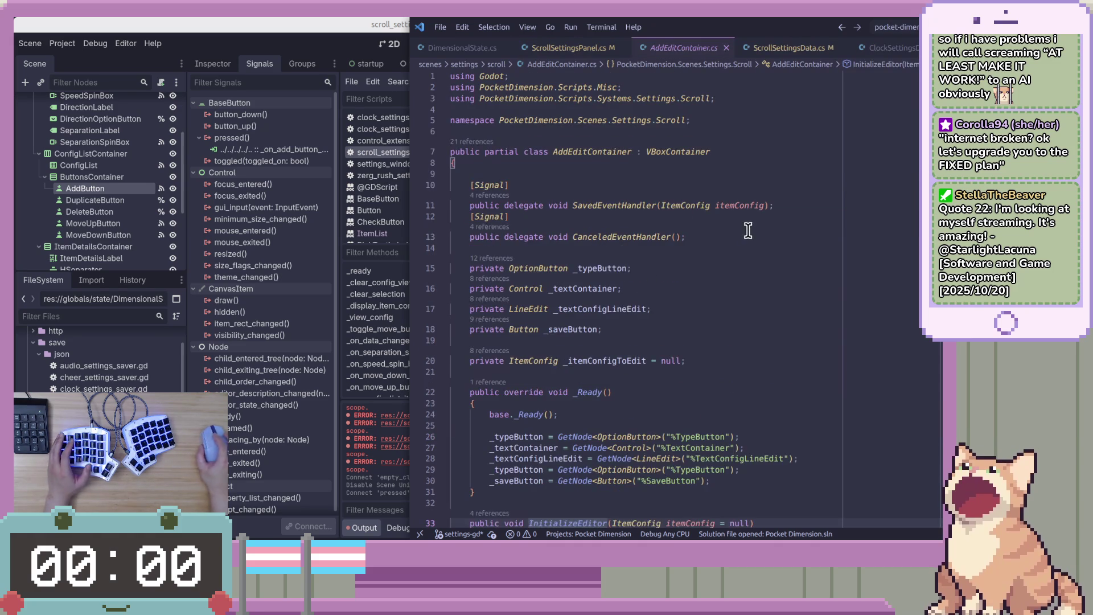
pyautogui.scroll(-20, 765, 235)
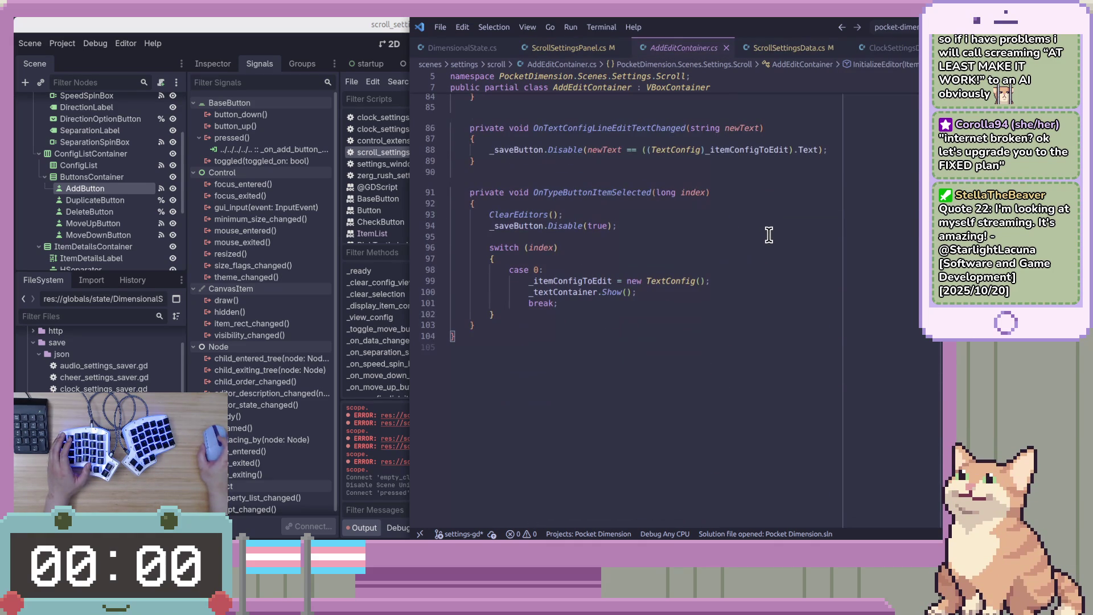
pyautogui.scroll(20, 767, 257)
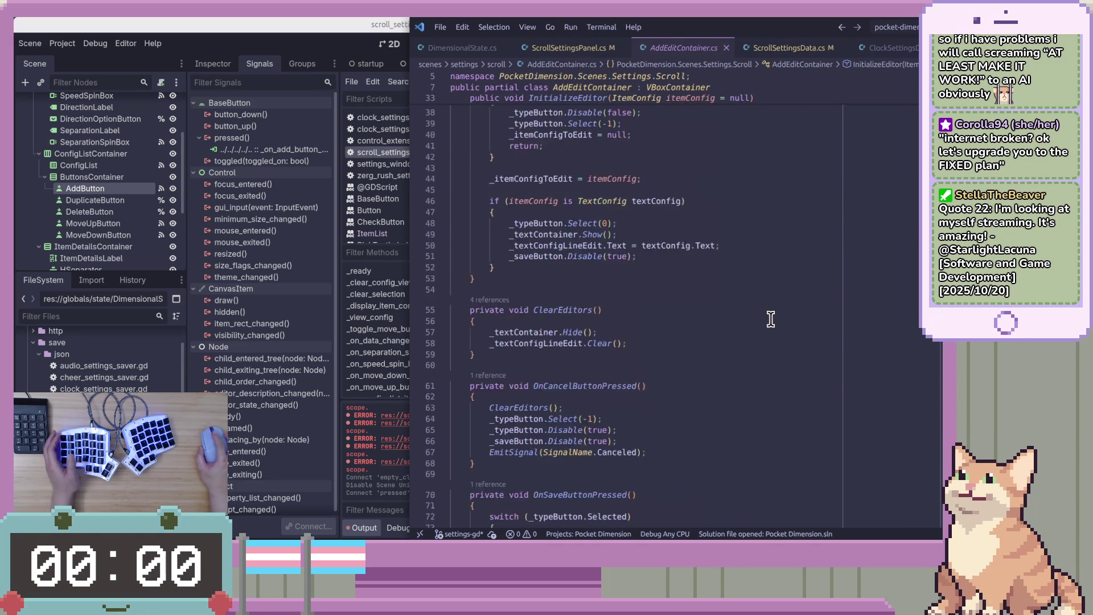
pyautogui.scroll(3, 772, 319)
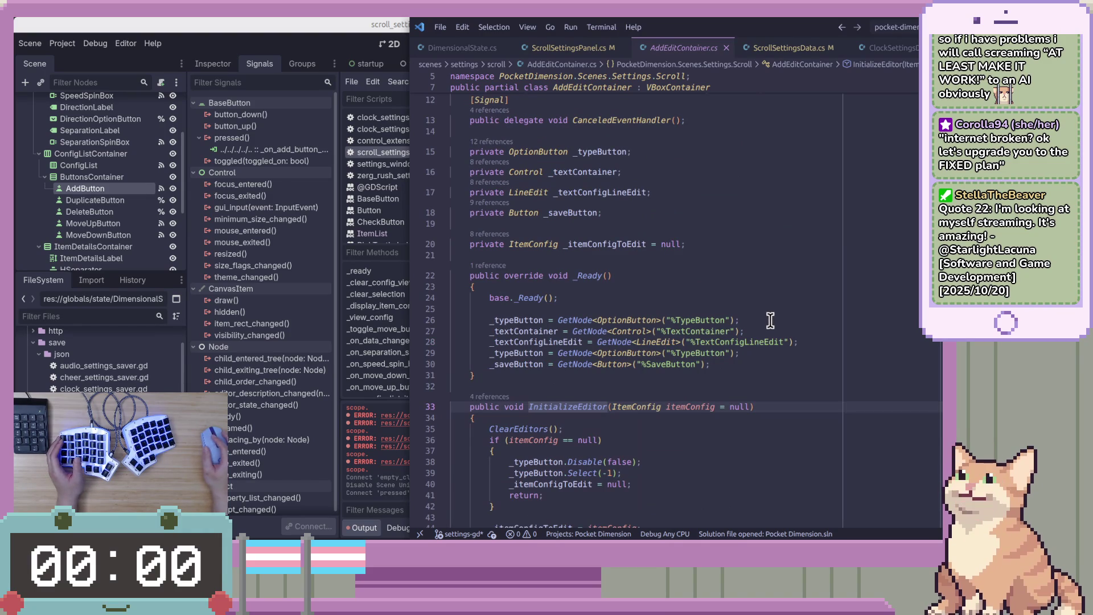
pyautogui.scroll(4, 812, 307)
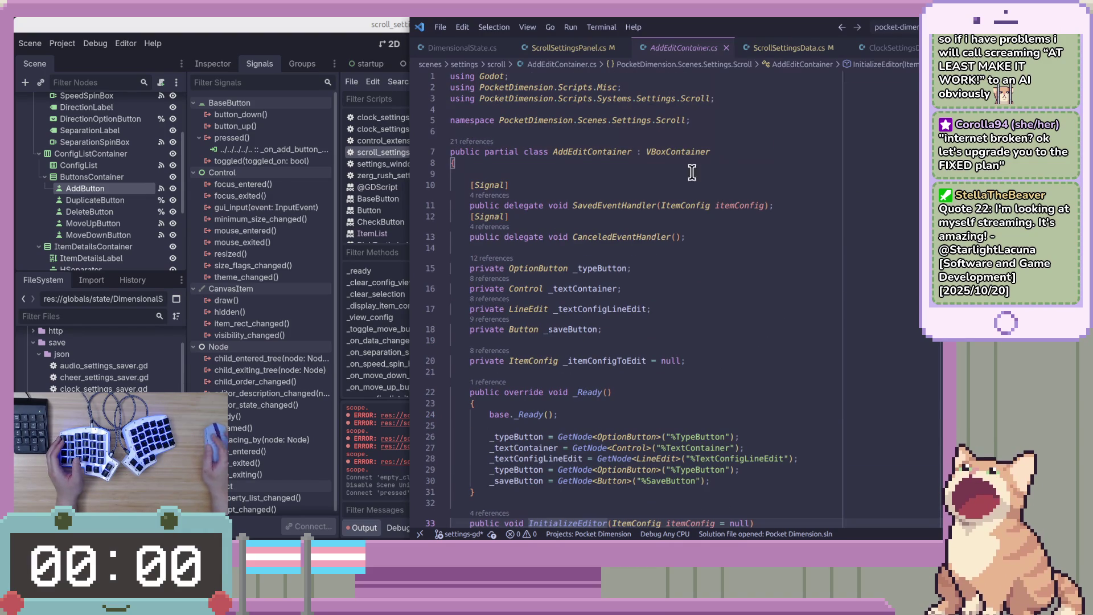
# Compare the Godot GDScript against the AddEditContainer class in the C# source.
pyautogui.hotkey('alt', 'Tab')
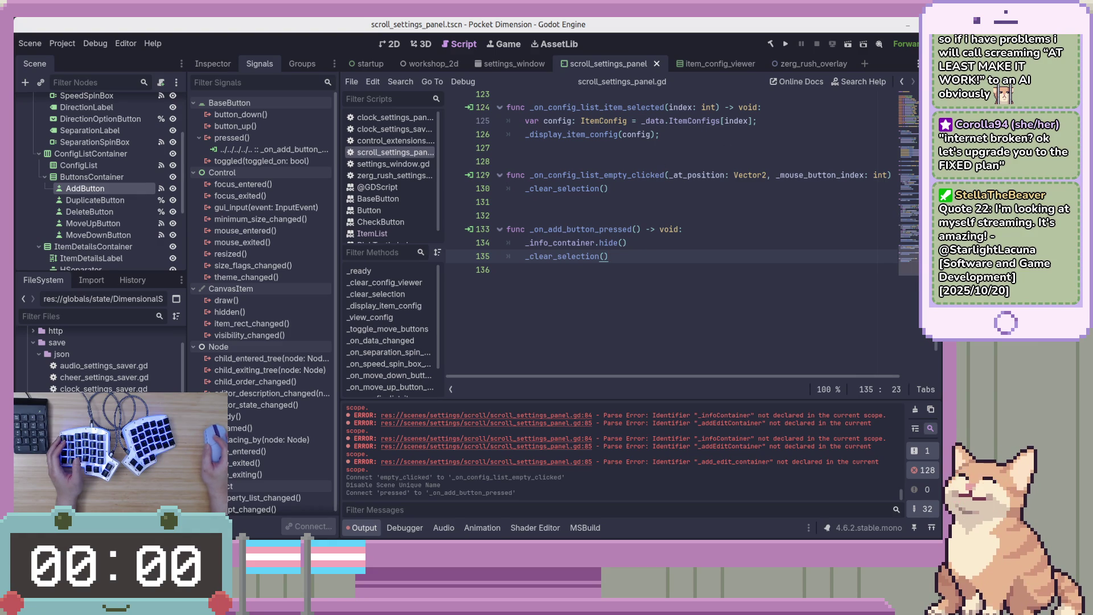
pyautogui.scroll(3, 684, 236)
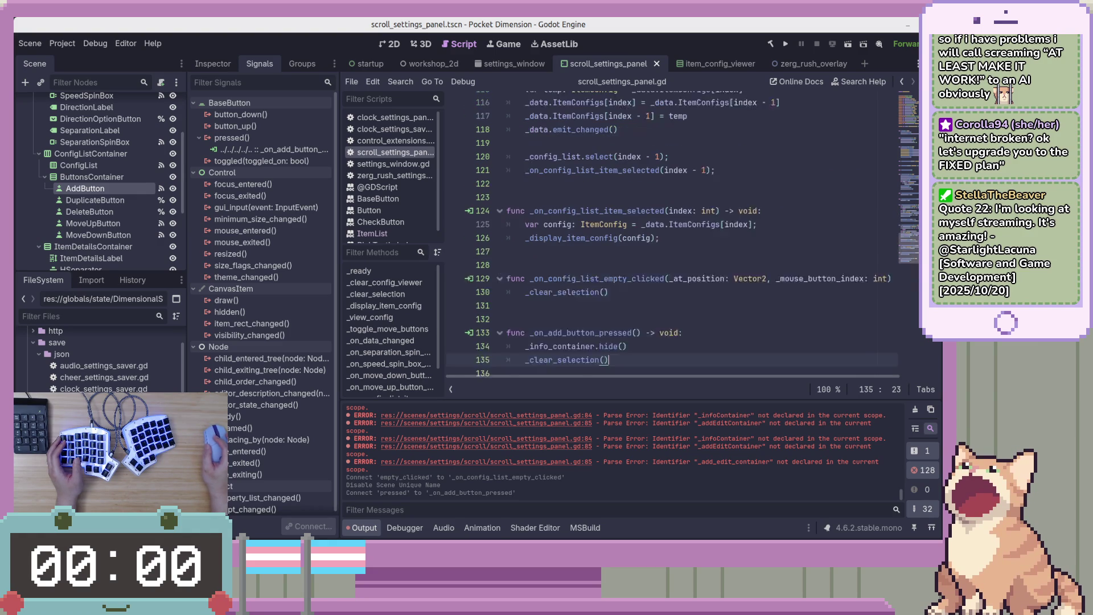
pyautogui.scroll(2, 684, 235)
pyautogui.click(740, 265)
pyautogui.scroll(4, 745, 321)
pyautogui.hotkey('alt', 'Tab')
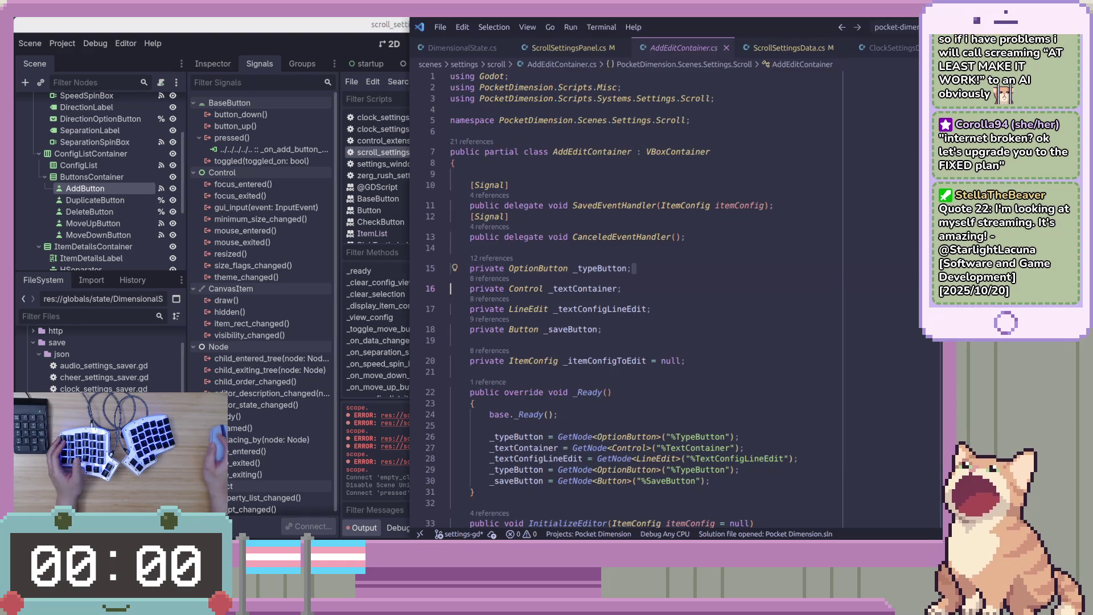
pyautogui.click(579, 153)
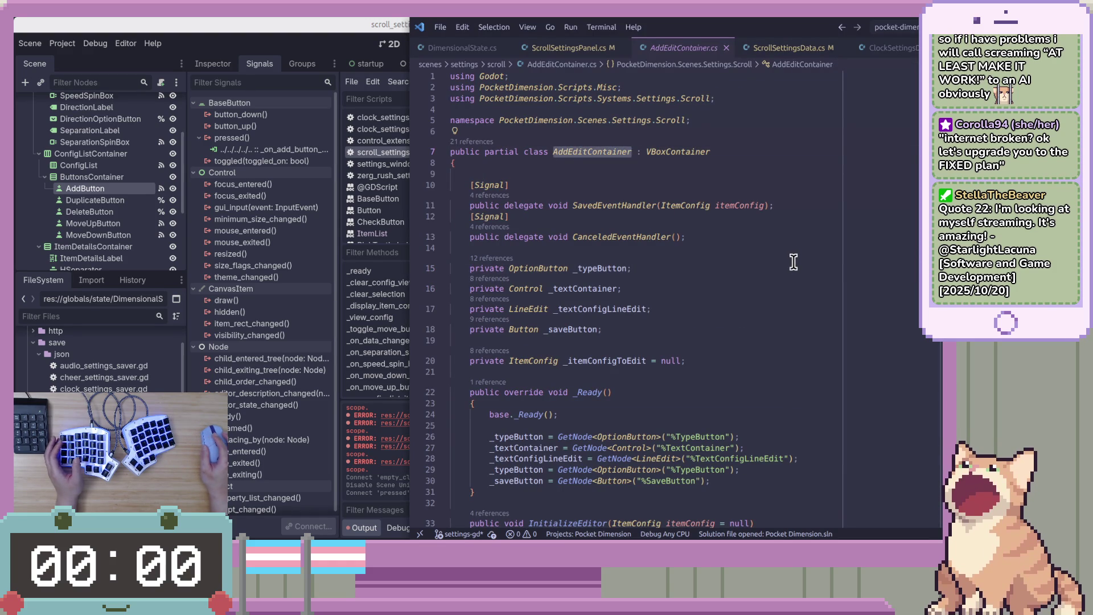
pyautogui.hotkey('alt', 'Tab')
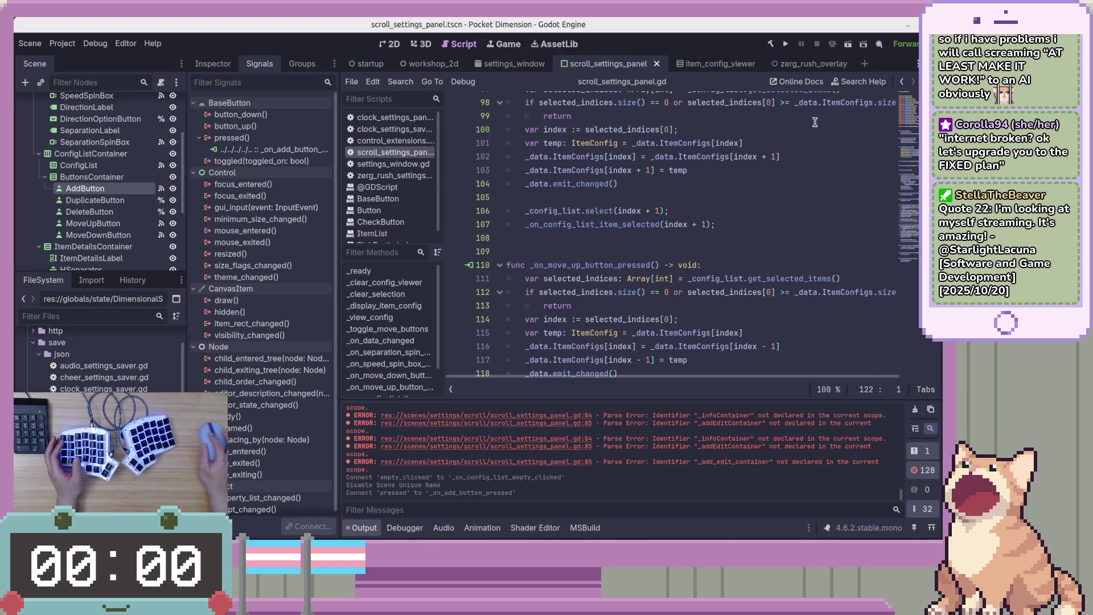
pyautogui.click(847, 192)
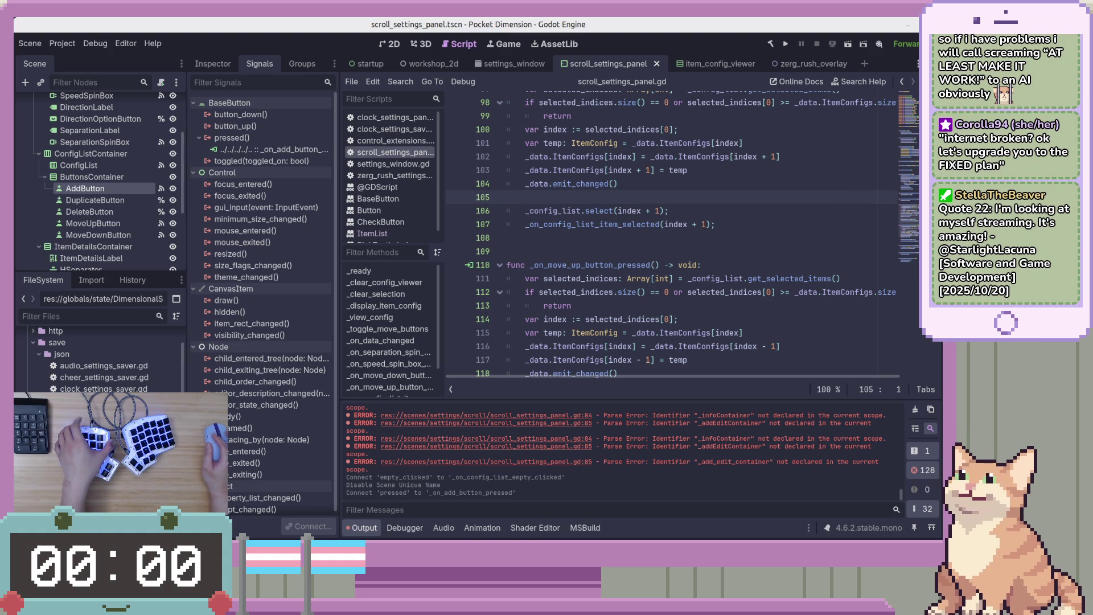
pyautogui.hotkey('alt', 'Tab')
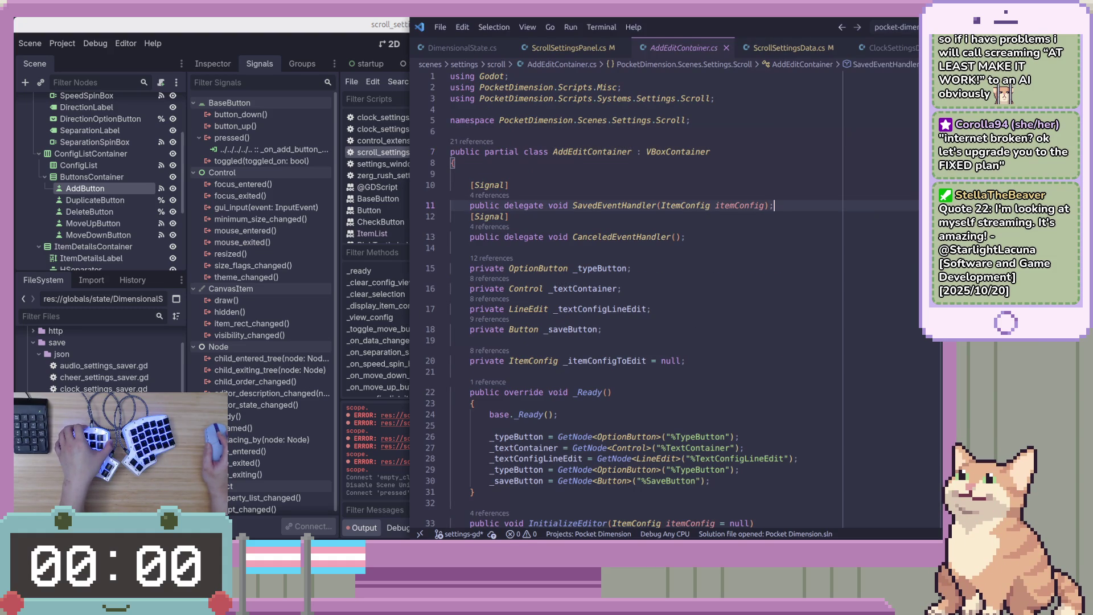
pyautogui.scroll(-12, 626, 296)
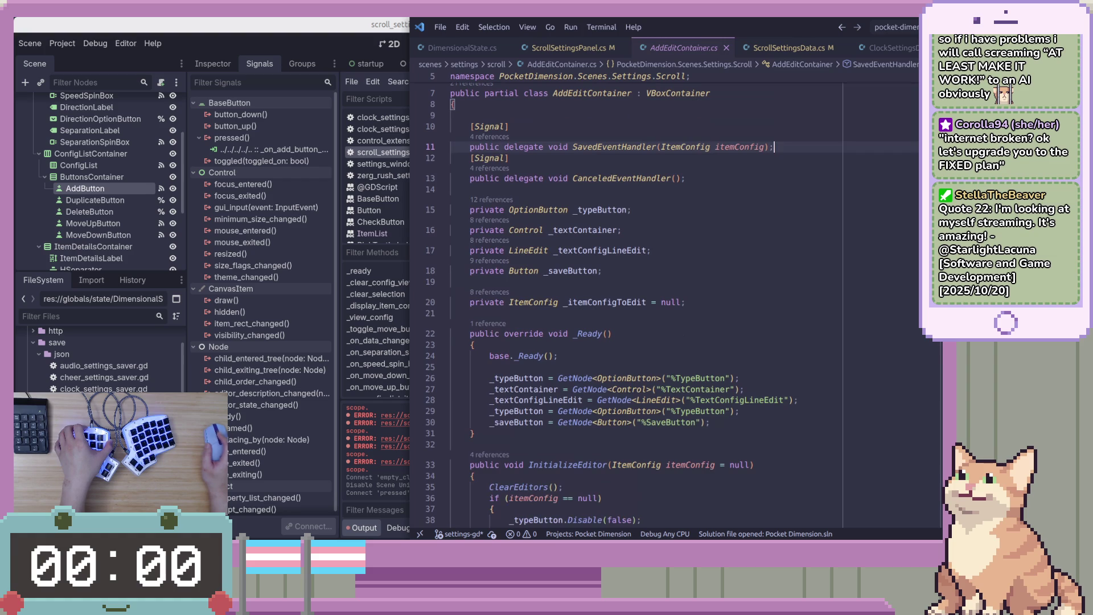
pyautogui.scroll(-3, 626, 296)
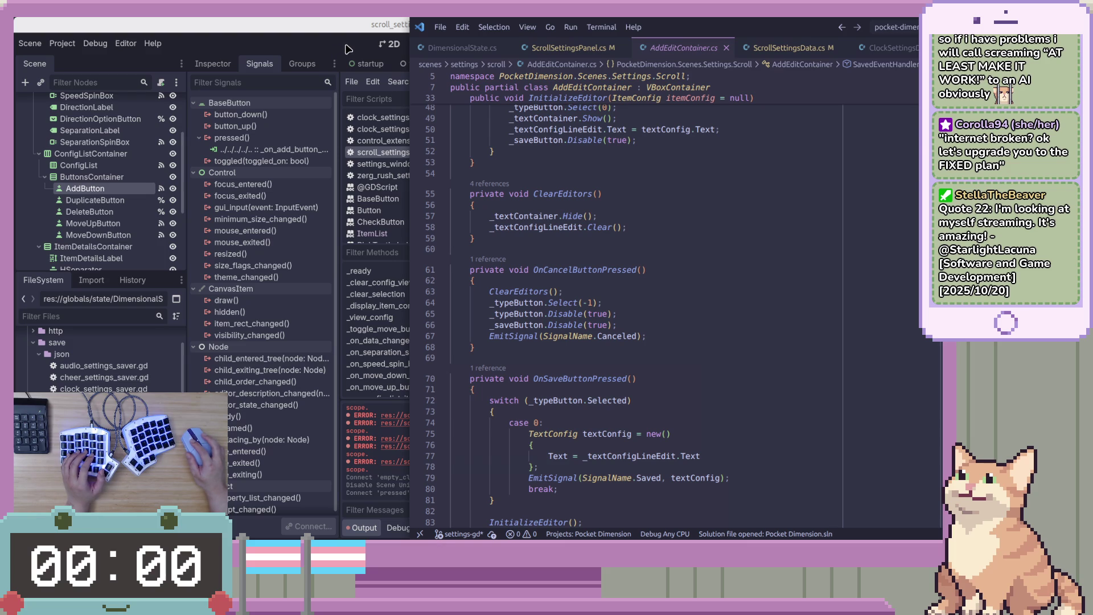
# Back in the Godot script editor, place the caret on blank line 132.
pyautogui.click(345, 49)
pyautogui.scroll(-5, 859, 276)
pyautogui.scroll(5, 859, 276)
pyautogui.click(710, 319)
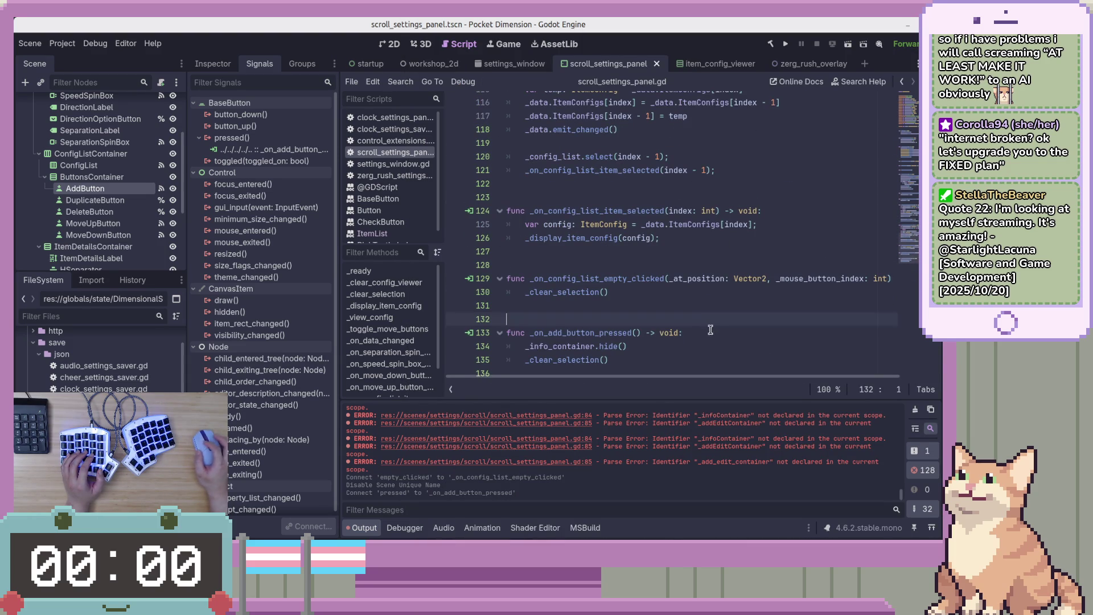
pyautogui.scroll(2, 716, 340)
# Check the OnCancelButtonPressed handler, then open the add_edit_container scene in Godot.
pyautogui.hotkey('alt', 'Tab')
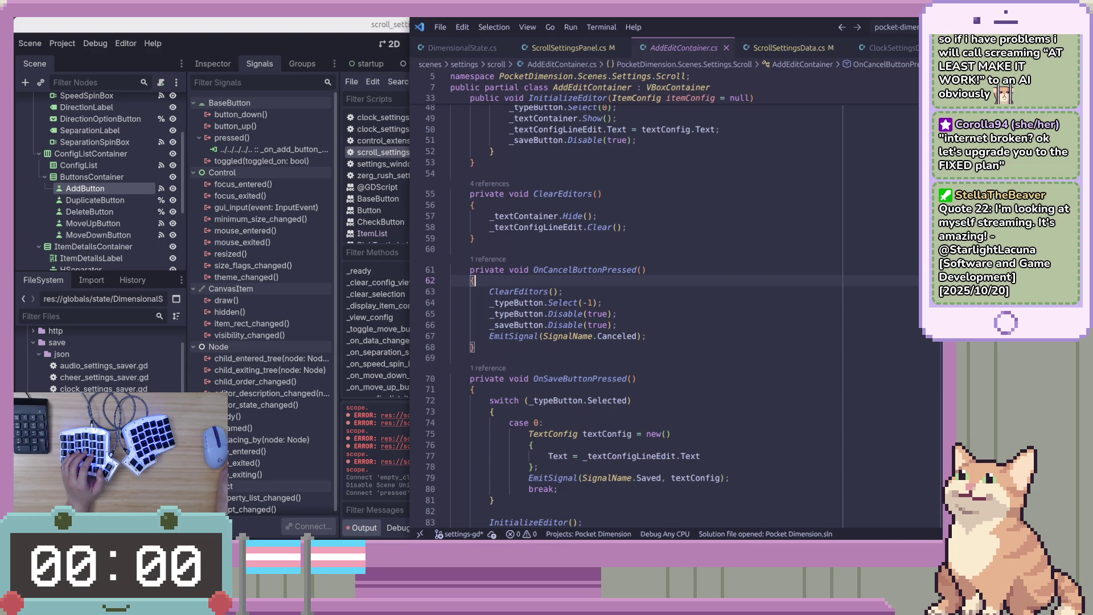
pyautogui.click(647, 270)
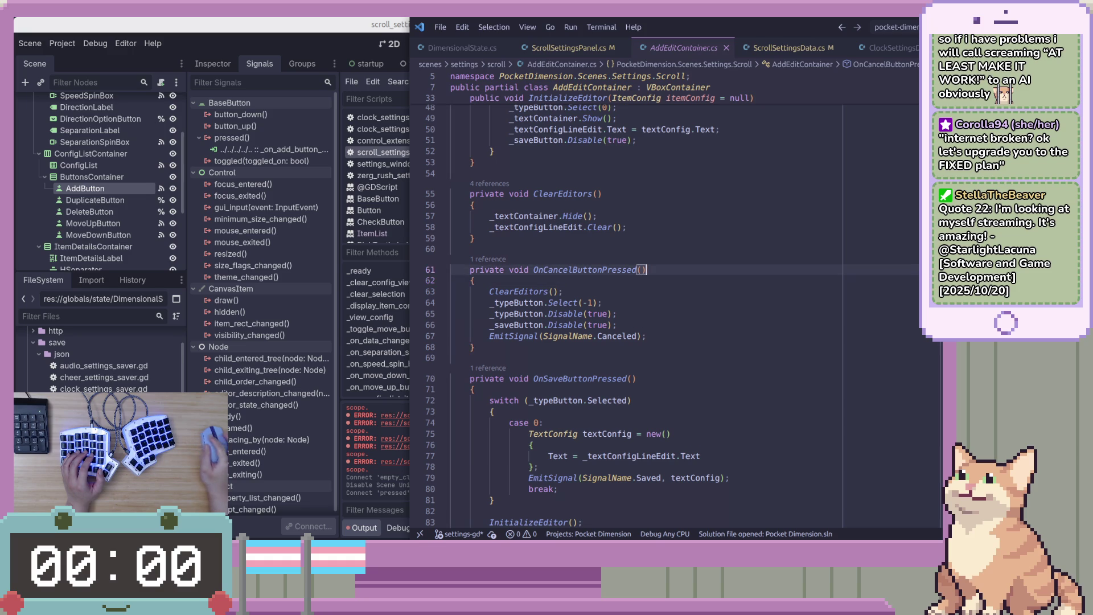
pyautogui.hotkey('alt', 'Tab')
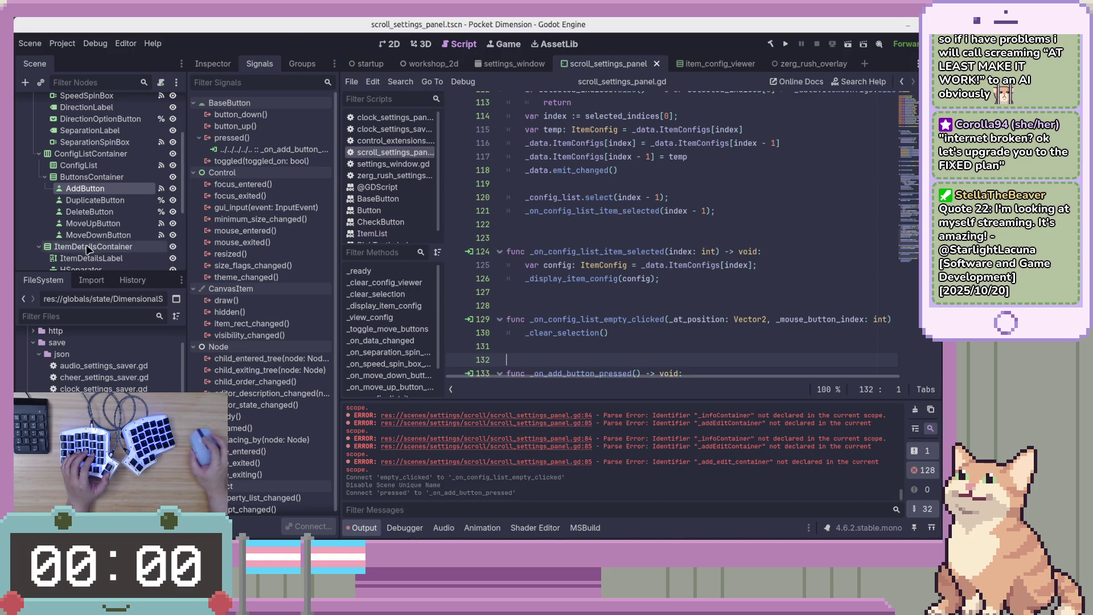
pyautogui.scroll(-3, 96, 251)
pyautogui.click(160, 261)
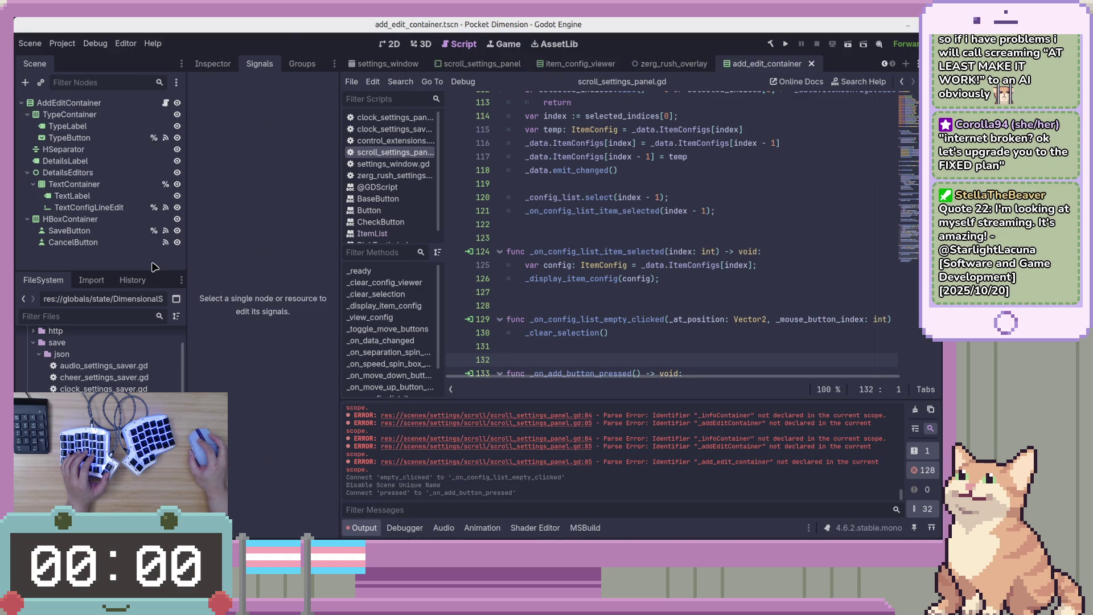
# Copy the AddEditContainer node from the add_edit_container scene.
pyautogui.click(85, 102)
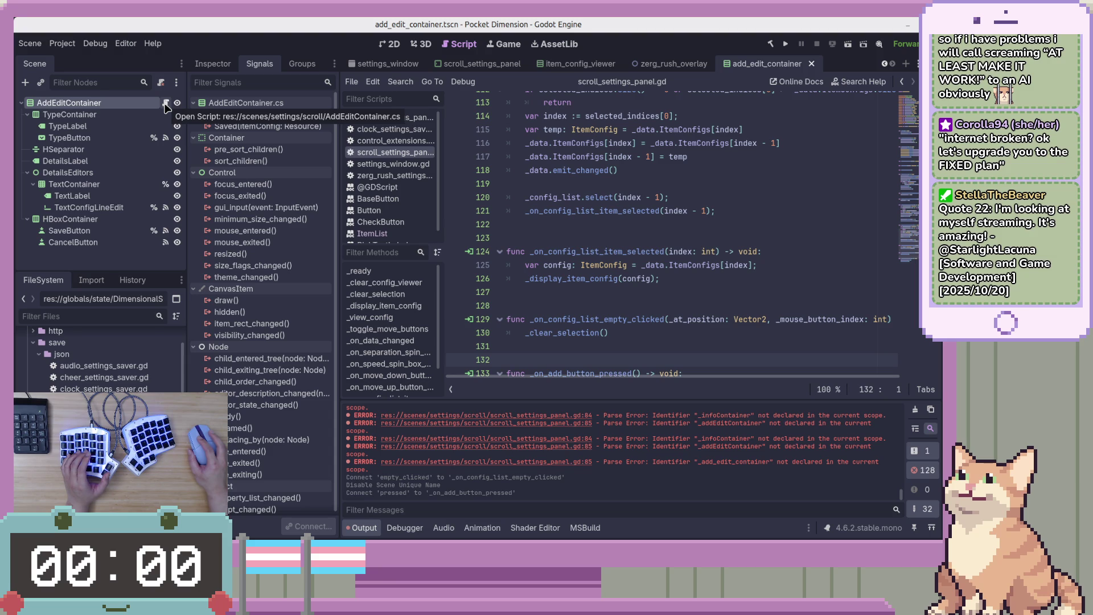
pyautogui.click(119, 116)
pyautogui.rightClick(121, 105)
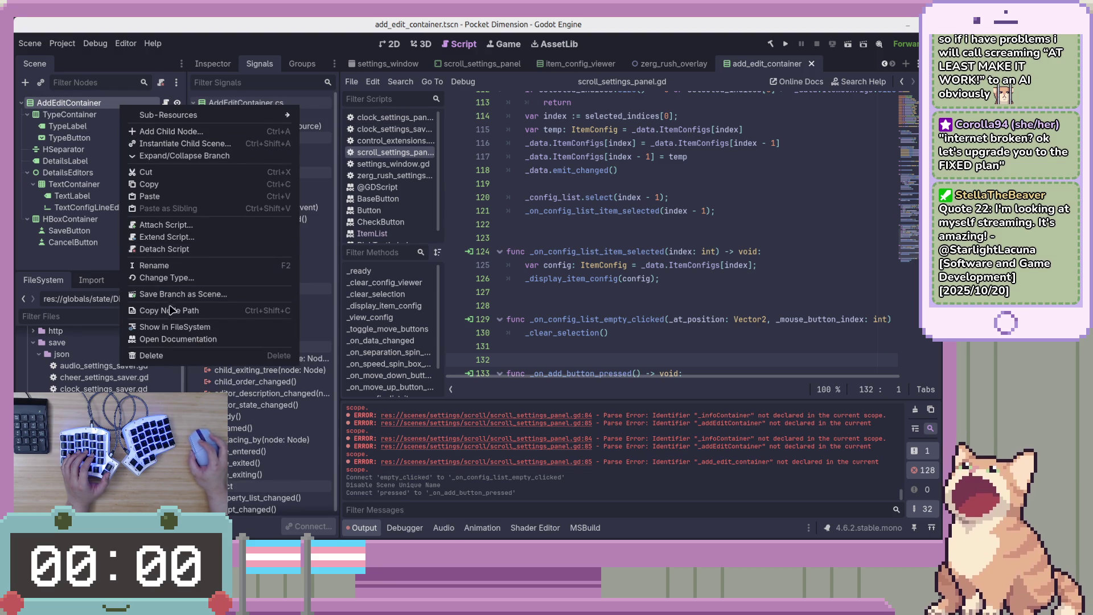
pyautogui.click(576, 65)
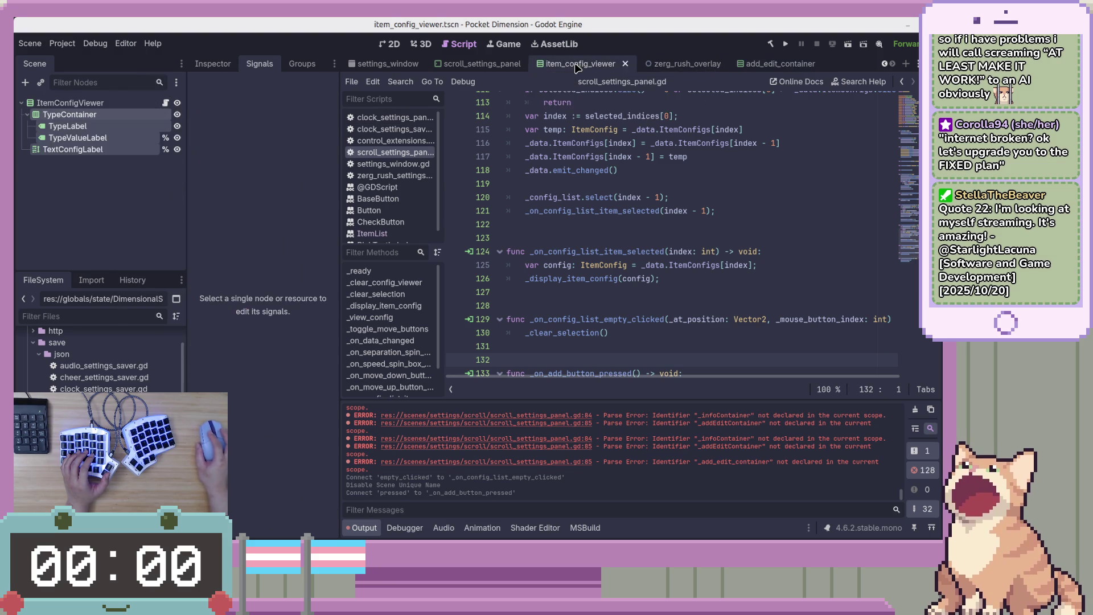
# Close the zerg_rush_overlay and item_config_viewer scenes, returning to the ScrollSettingsPanel root.
pyautogui.click(675, 64)
pyautogui.click(718, 66)
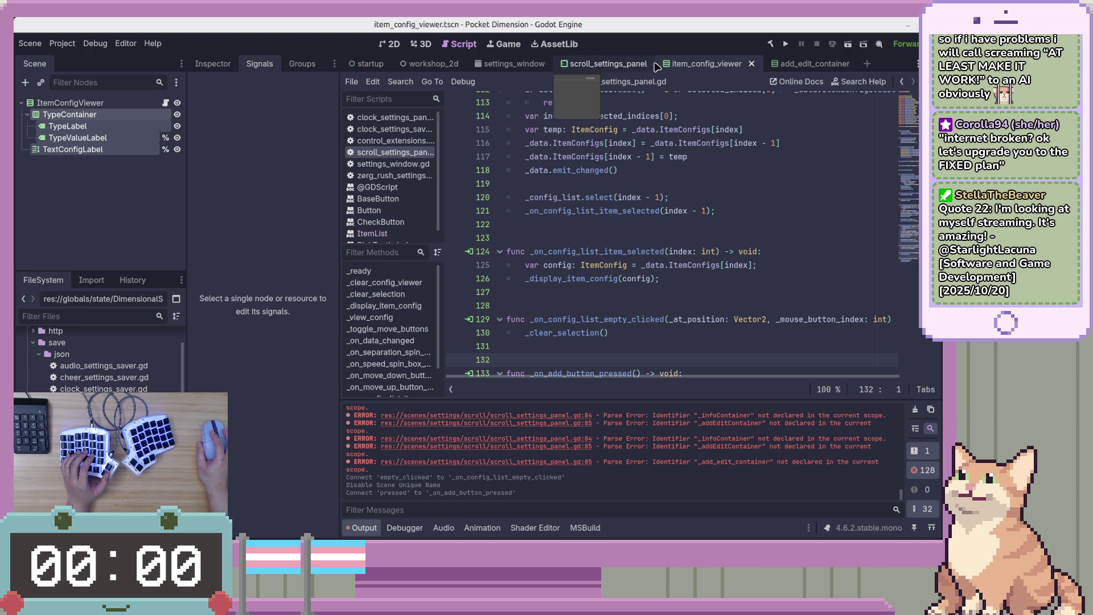
pyautogui.click(753, 64)
pyautogui.scroll(5, 97, 179)
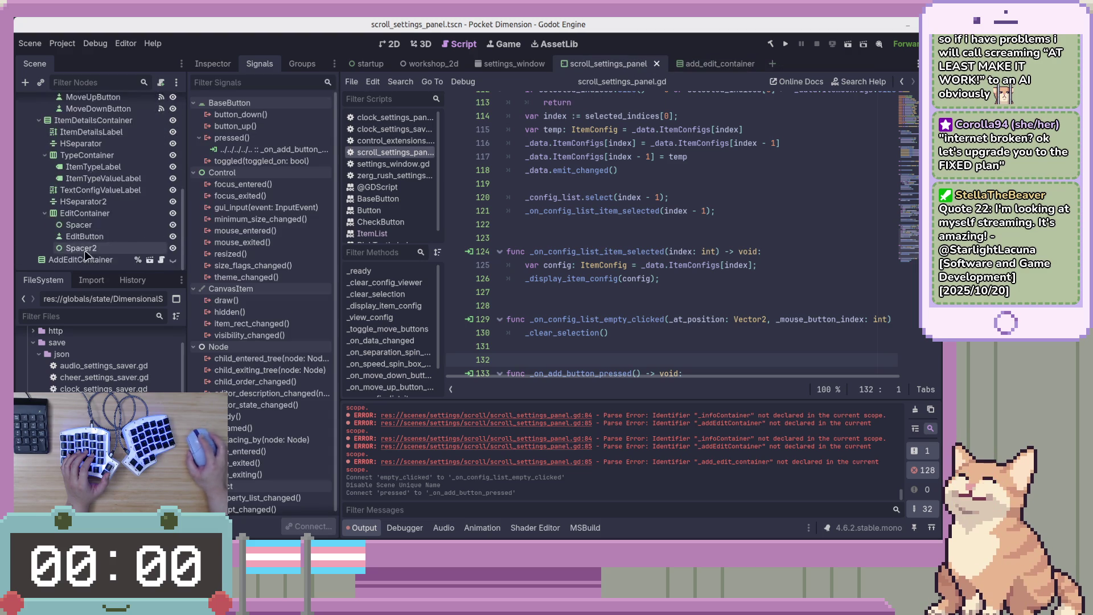
pyautogui.scroll(-6, 97, 180)
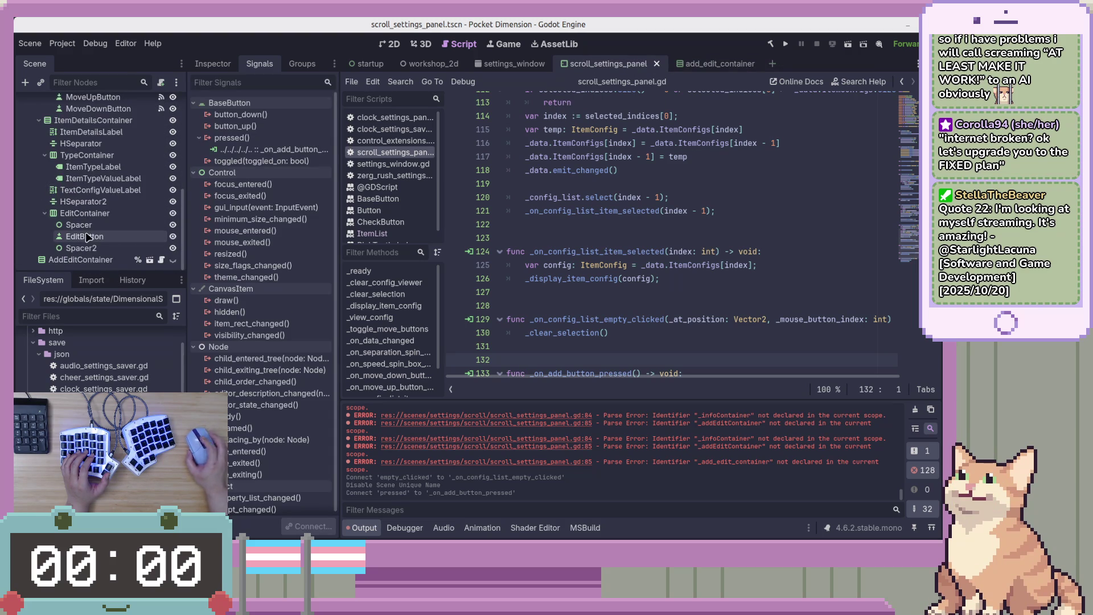
pyautogui.scroll(10, 87, 228)
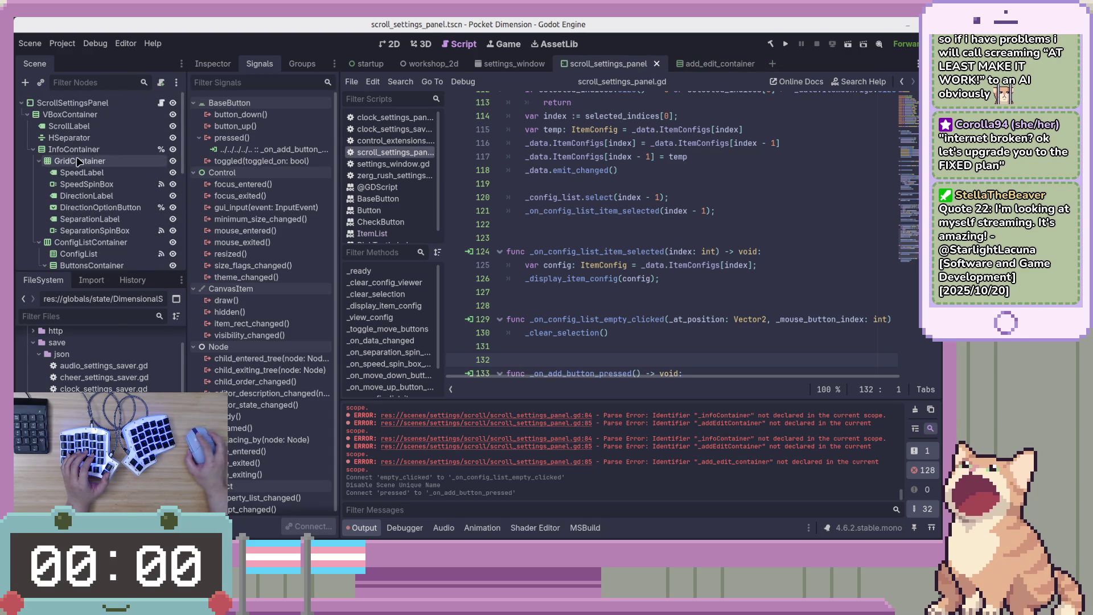
pyautogui.rightClick(90, 103)
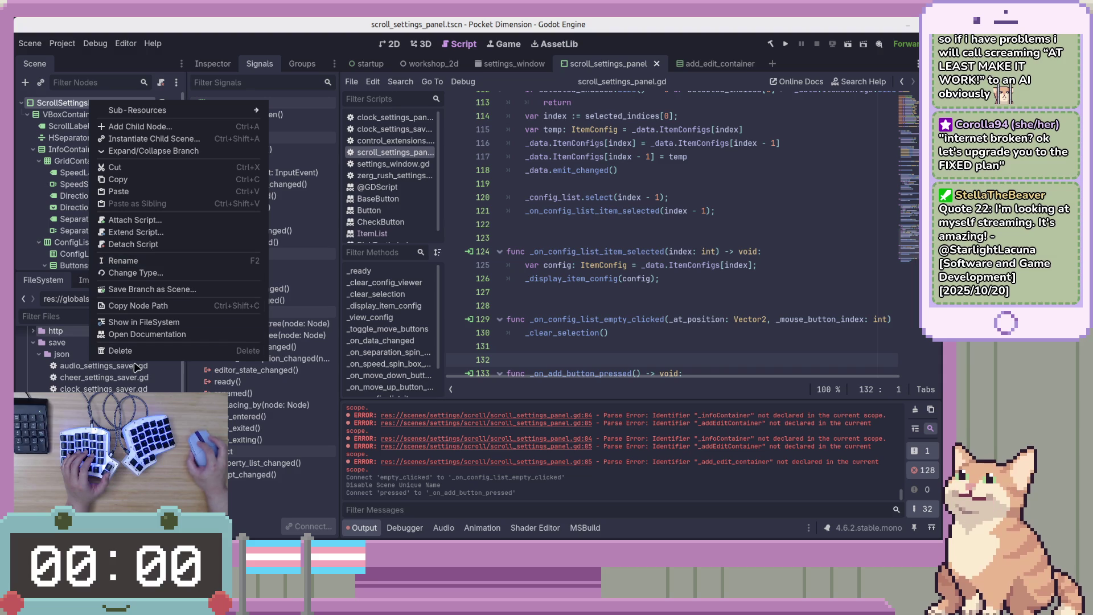
# Paste AddEditContainer under ScrollSettingsPanel, make it local, and drag it to a new parent.
pyautogui.click(131, 197)
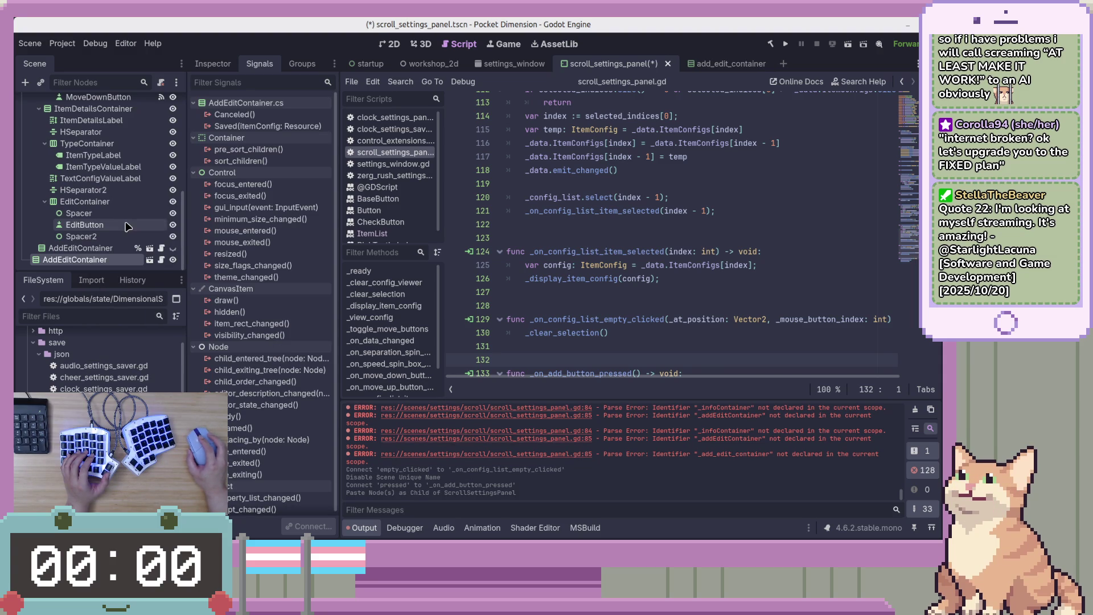
pyautogui.rightClick(138, 266)
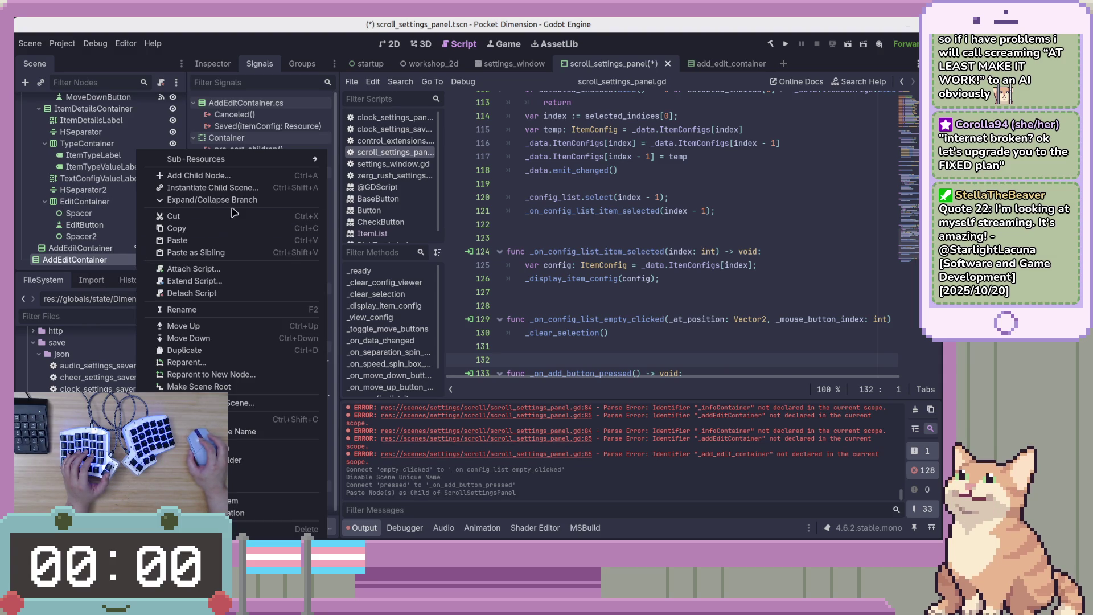
pyautogui.click(188, 484)
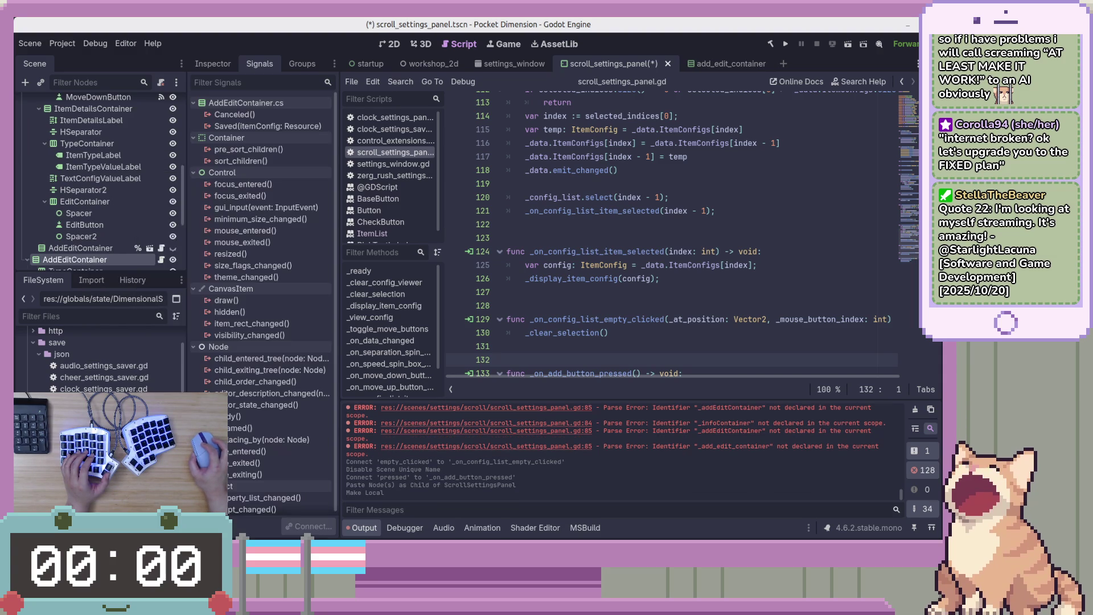
pyautogui.scroll(-3, 144, 239)
pyautogui.scroll(2, 142, 233)
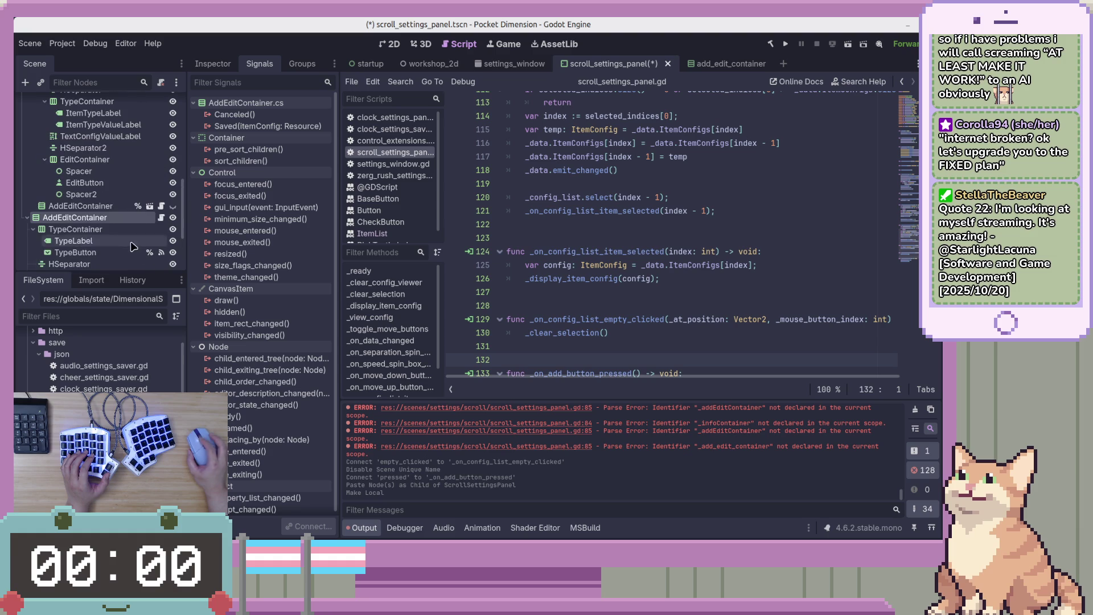
pyautogui.moveTo(80, 212); pyautogui.dragTo(79, 207)
# Delete the duplicate AddEditContainer node.
pyautogui.click(33, 205)
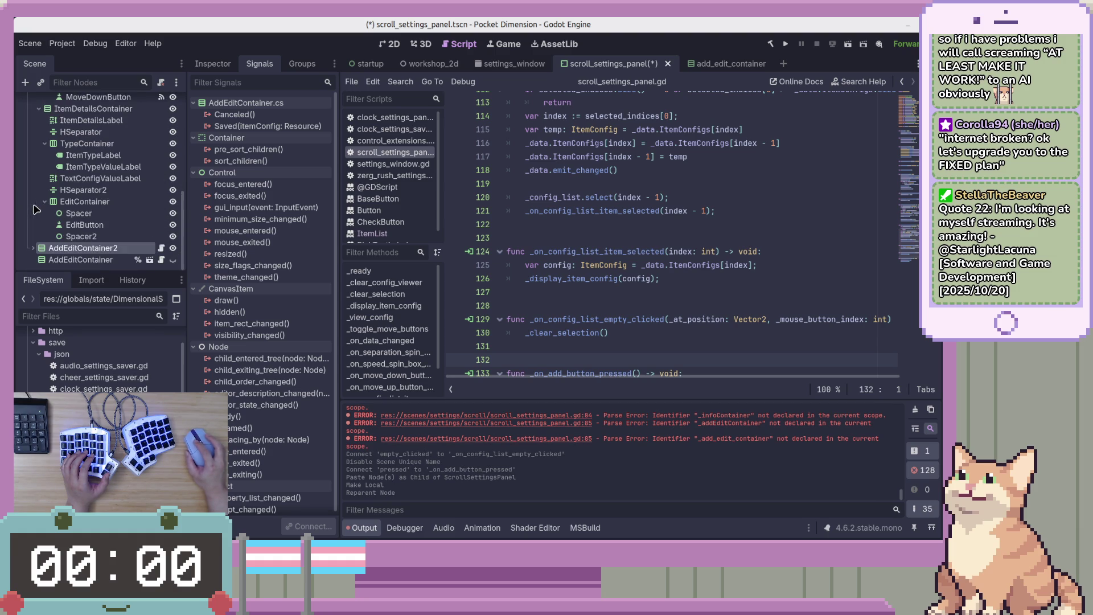
pyautogui.rightClick(67, 259)
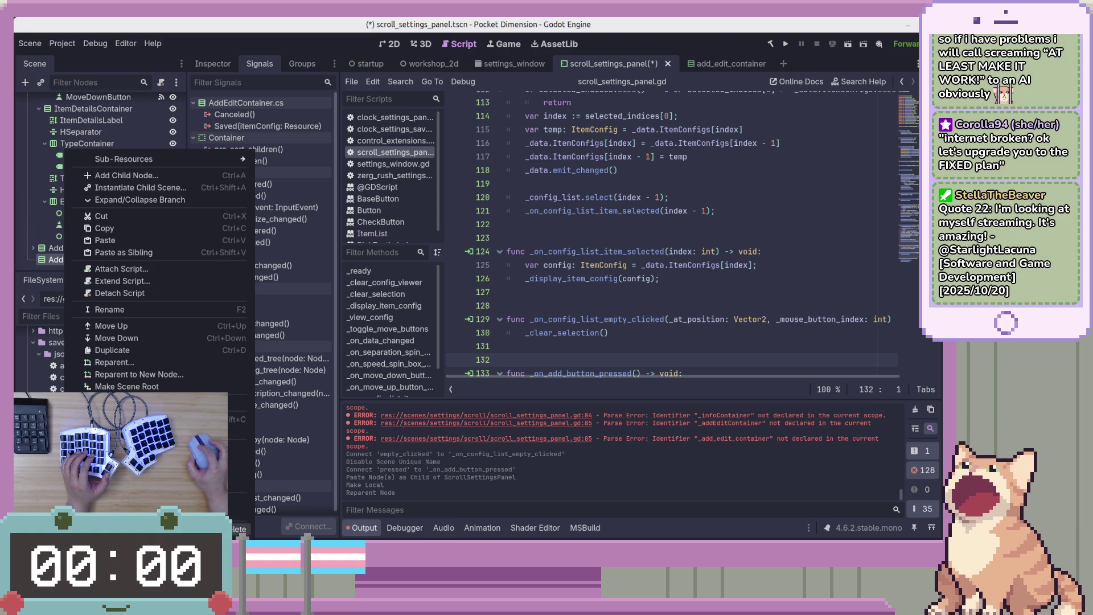
pyautogui.click(54, 260)
pyautogui.rightClick(60, 247)
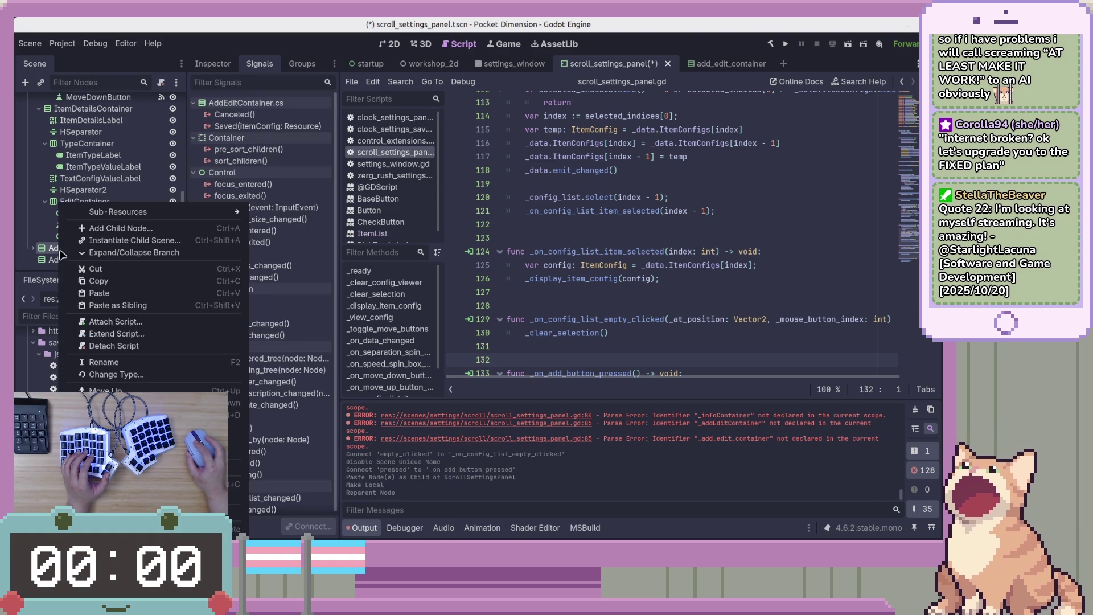
pyautogui.press('Delete')
pyautogui.press('Return')
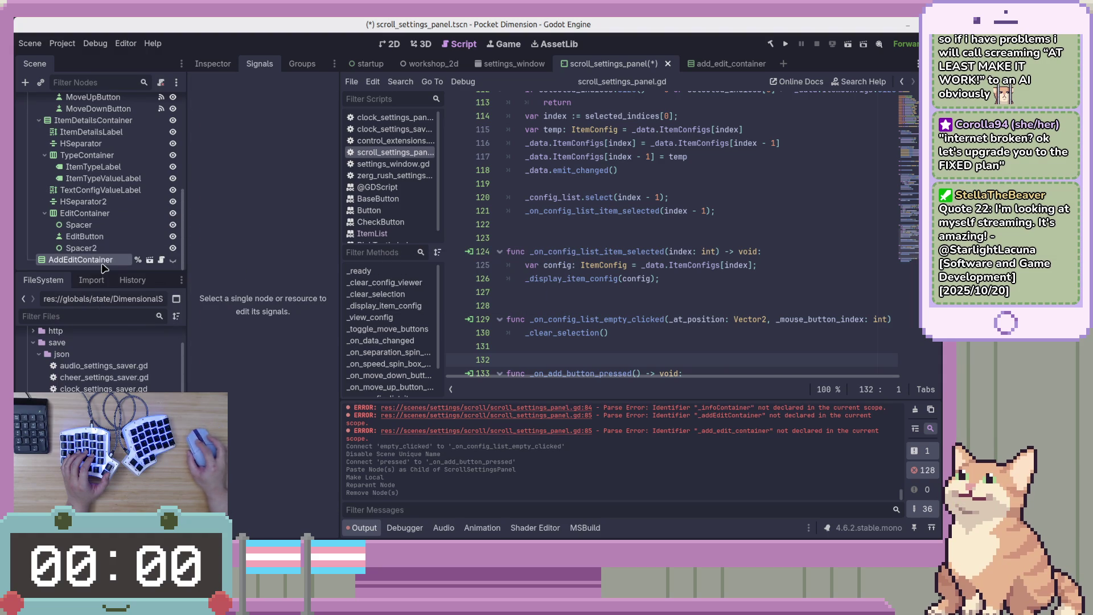
# Make the remaining AddEditContainer local, remove its unique name, and toggle its visibility.
pyautogui.rightClick(140, 263)
pyautogui.click(142, 350)
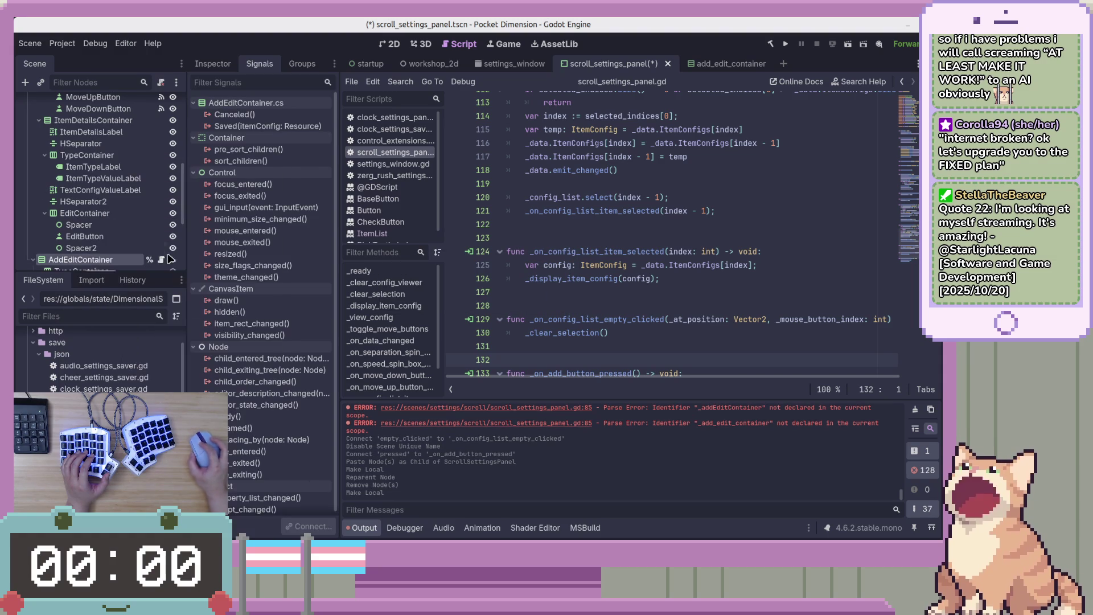
pyautogui.click(149, 261)
pyautogui.click(519, 308)
pyautogui.scroll(-3, 97, 217)
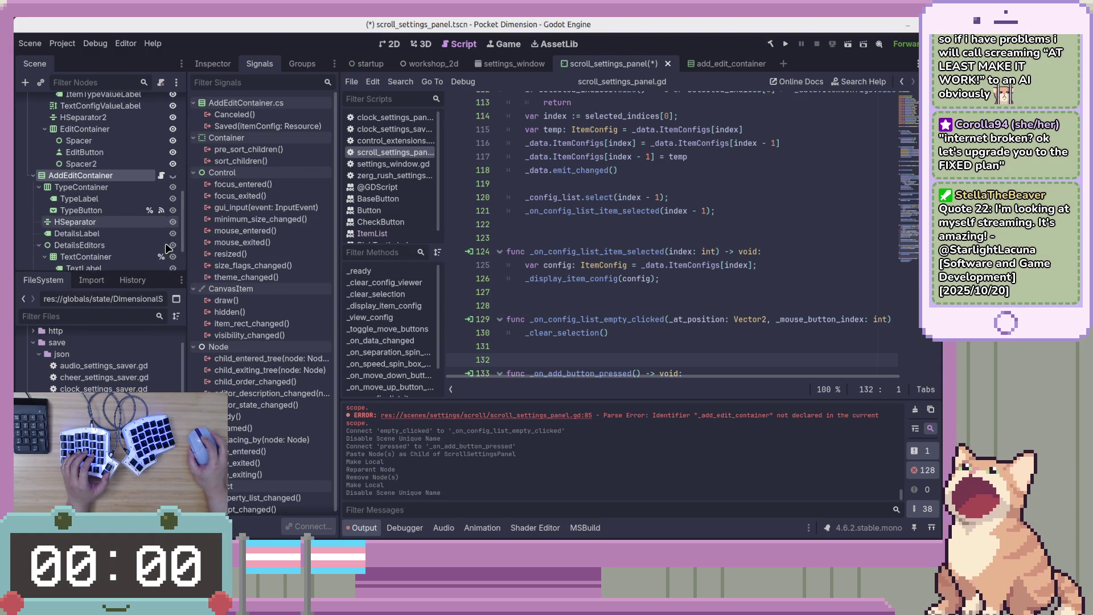
pyautogui.click(172, 176)
pyautogui.click(173, 176)
pyautogui.scroll(-3, 127, 237)
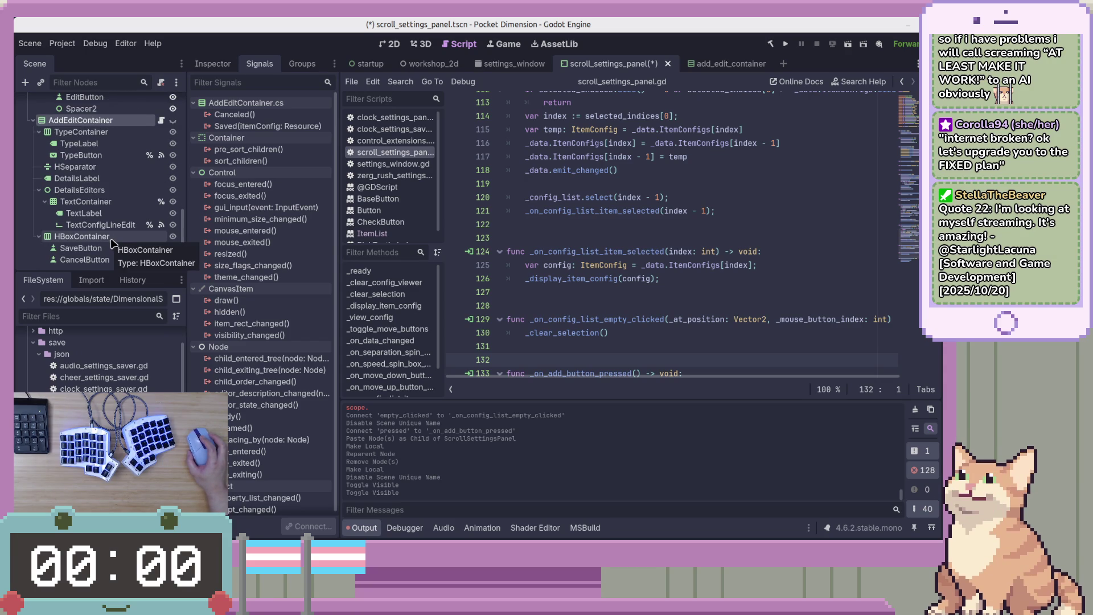
pyautogui.scroll(20, 664, 196)
pyautogui.scroll(6, 665, 196)
pyautogui.click(689, 254)
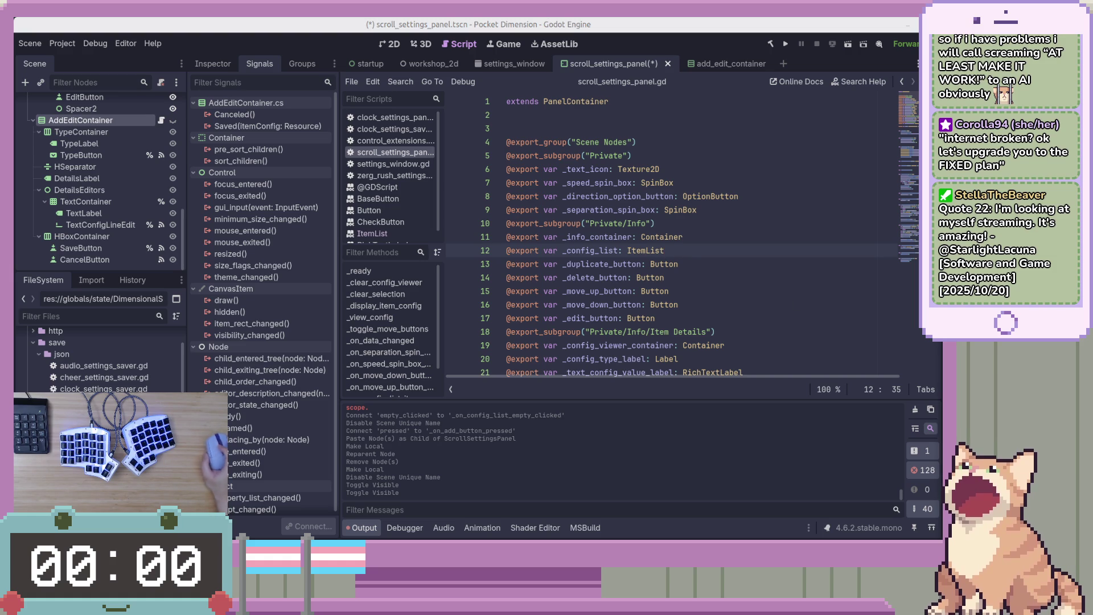
pyautogui.click(756, 292)
pyautogui.click(782, 315)
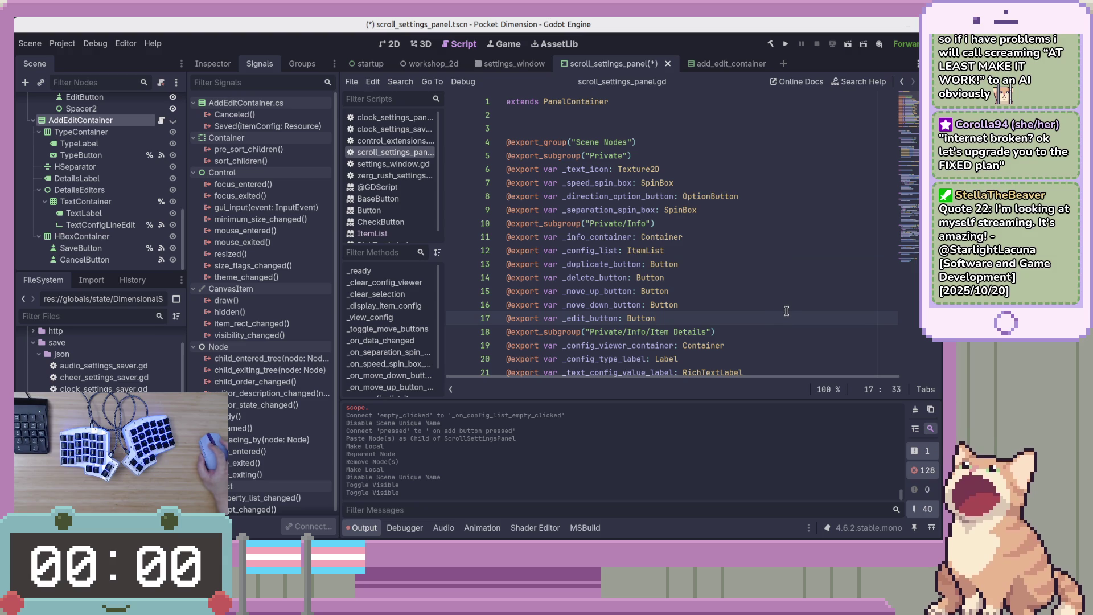
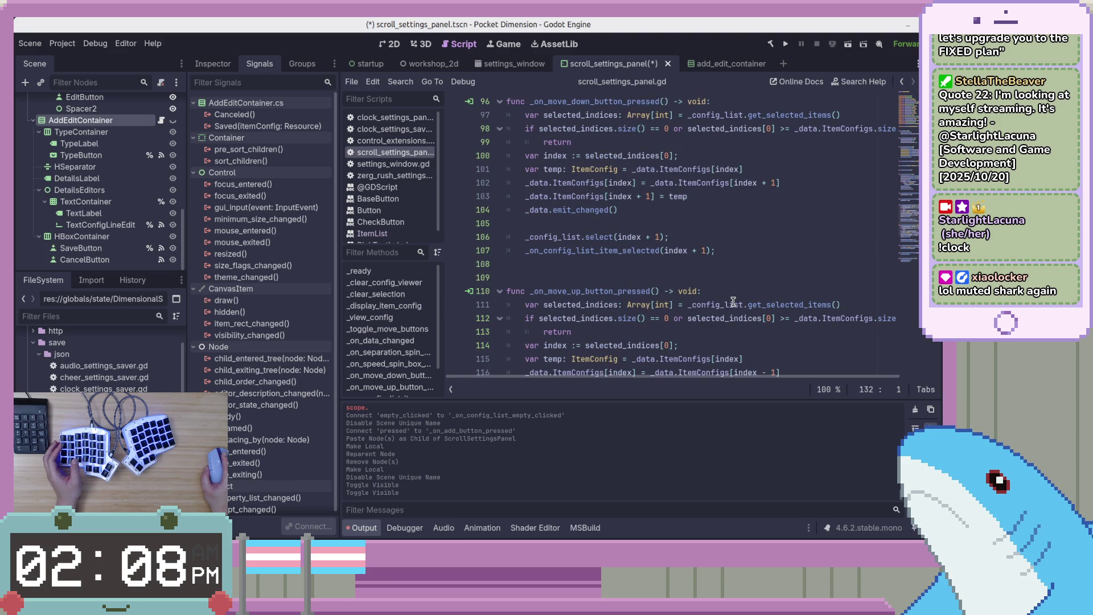
# At the end of the script, type the '#region AddEditContainer' header line.
pyautogui.scroll(-5, 733, 302)
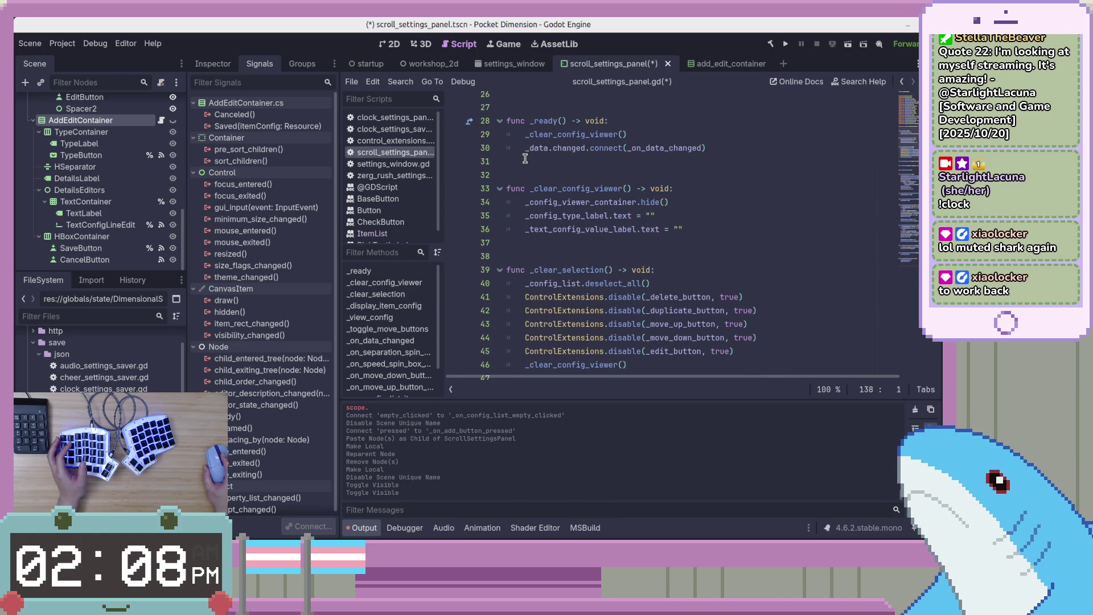
pyautogui.scroll(-3, 526, 160)
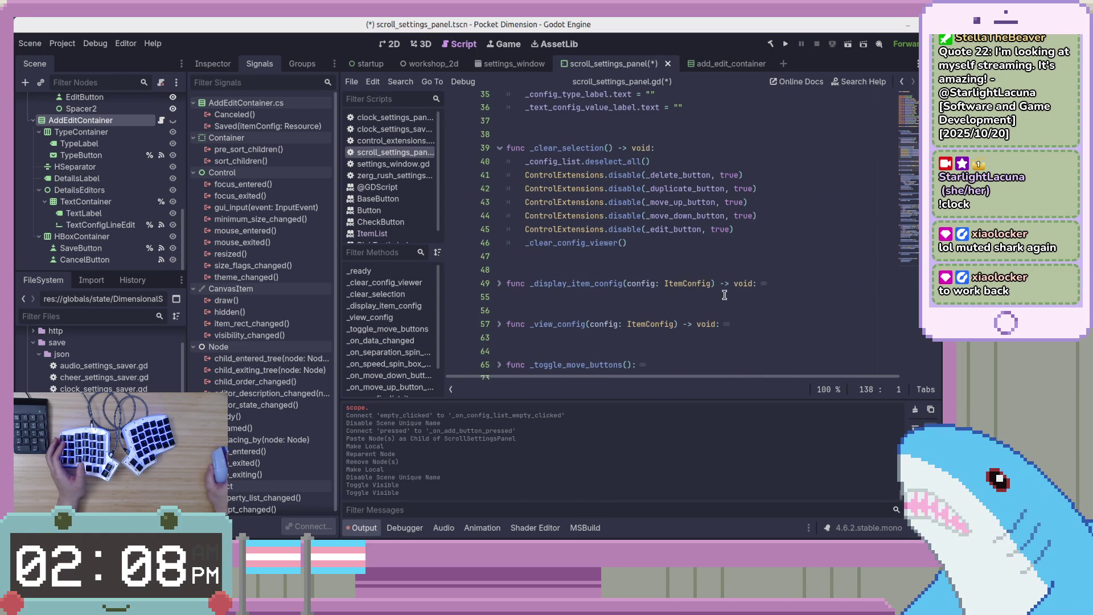
pyautogui.scroll(-8, 747, 332)
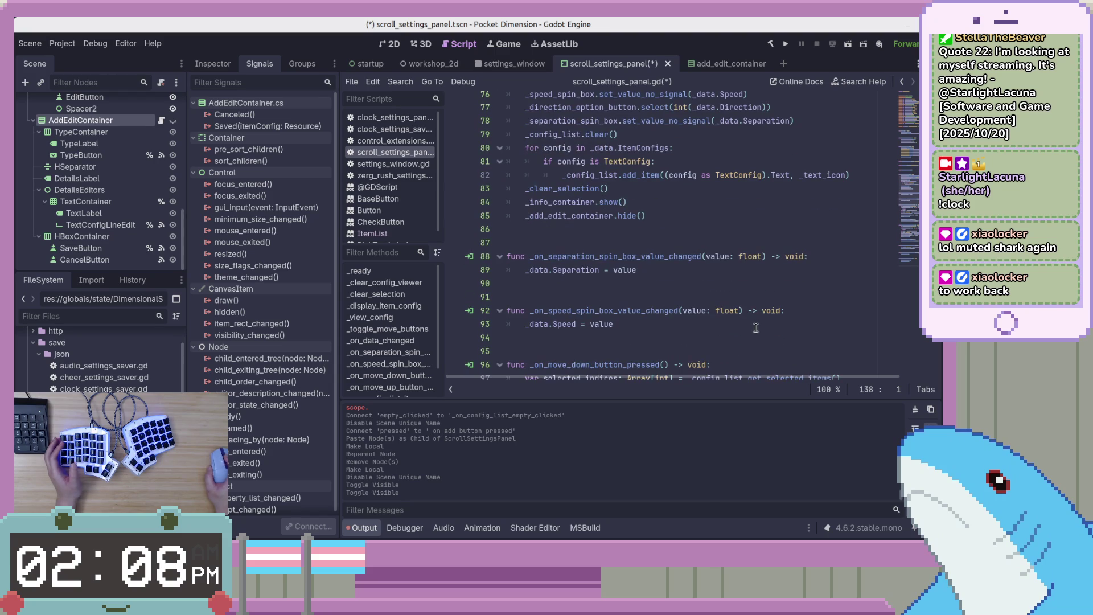
pyautogui.scroll(-5, 756, 328)
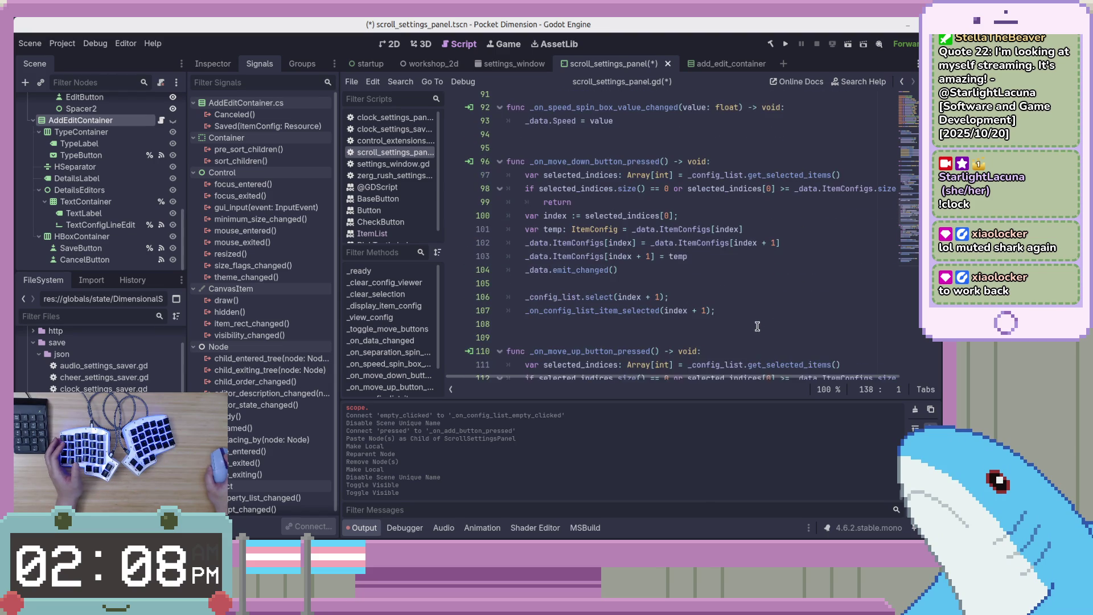
pyautogui.scroll(-11, 757, 326)
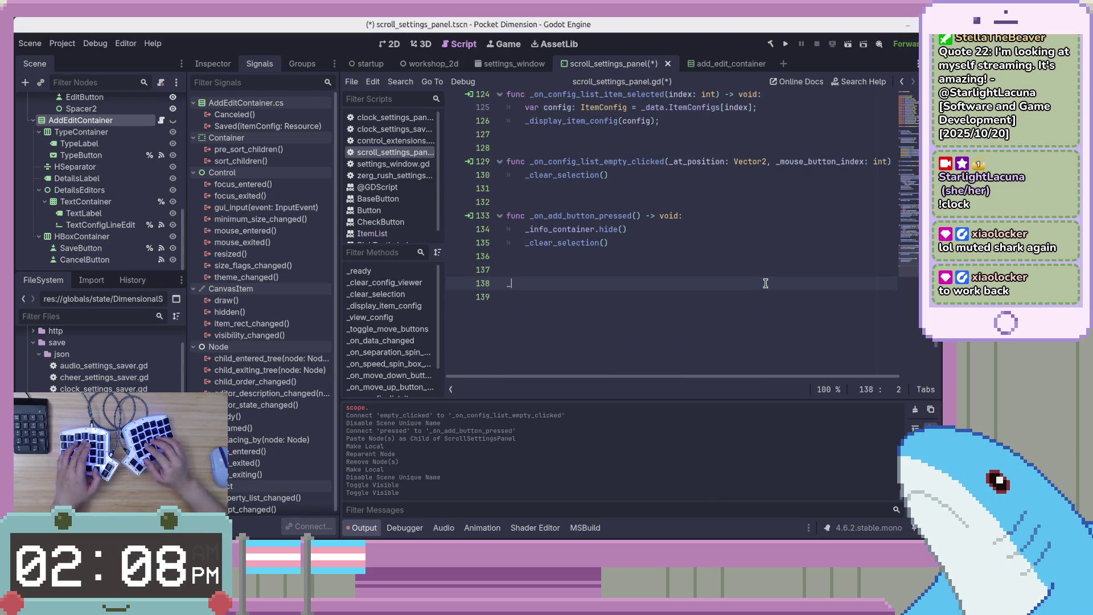
pyautogui.write('#')
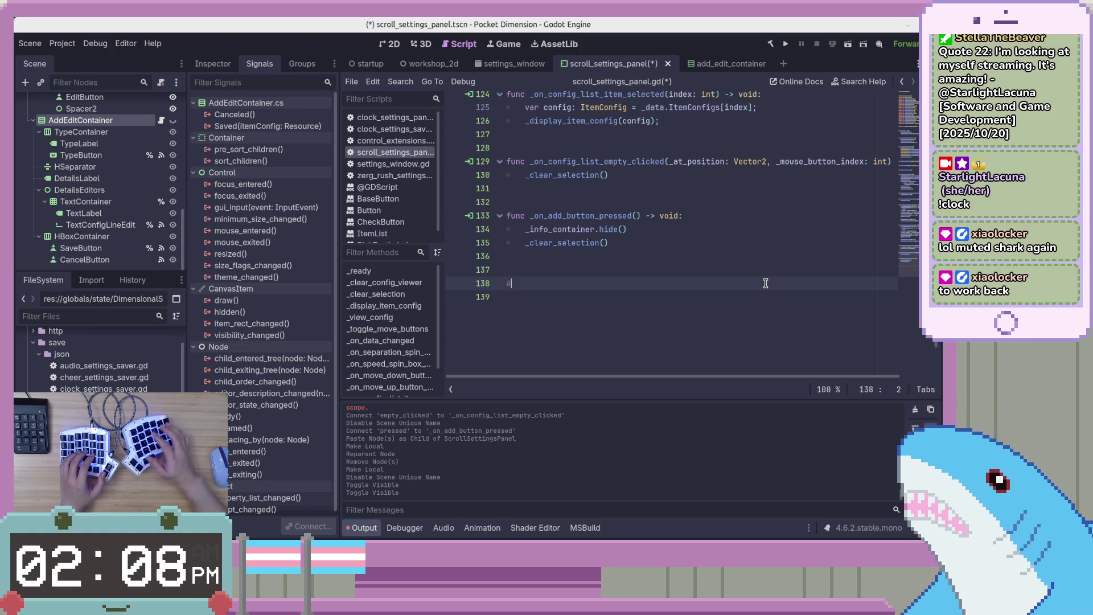
pyautogui.write('region')
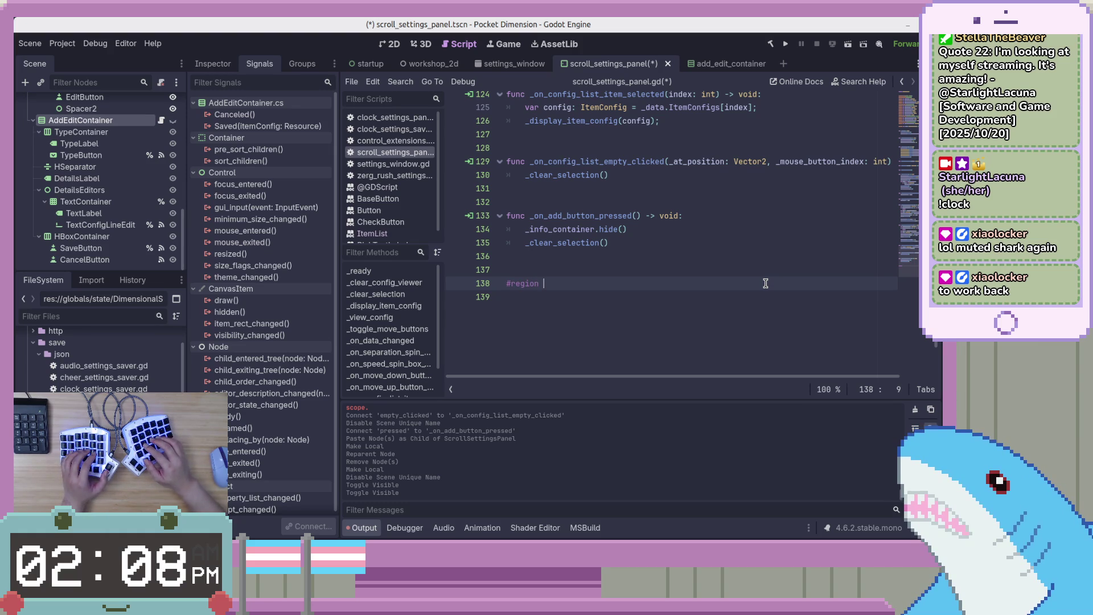
pyautogui.write('c')
pyautogui.press('BackSpace')
pyautogui.write('Add/')
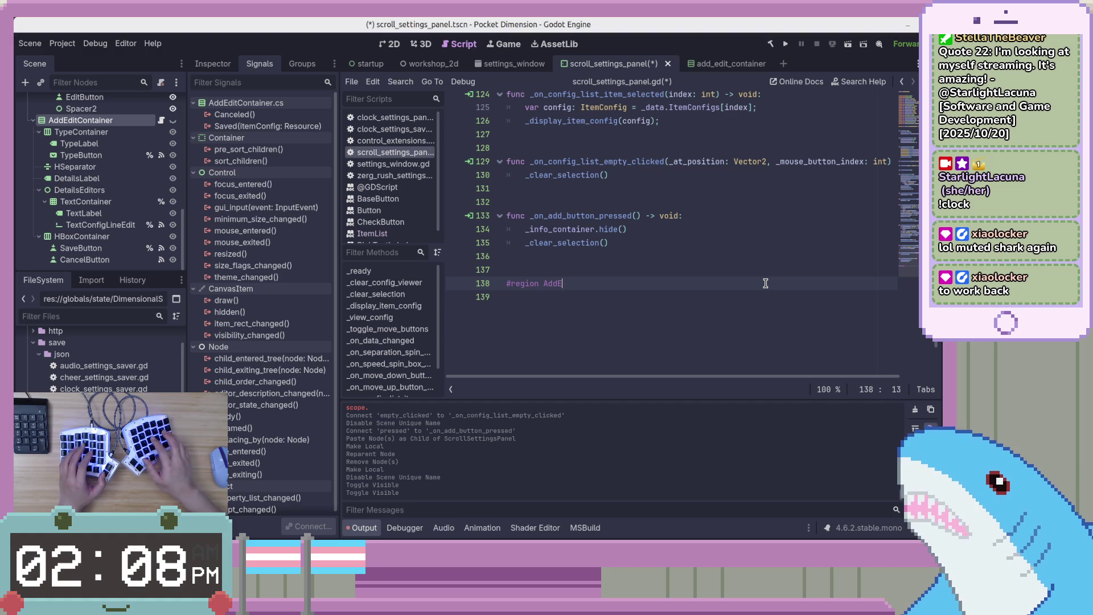
pyautogui.press('BackSpace')
pyautogui.write('EditC')
pyautogui.write('ontainer')
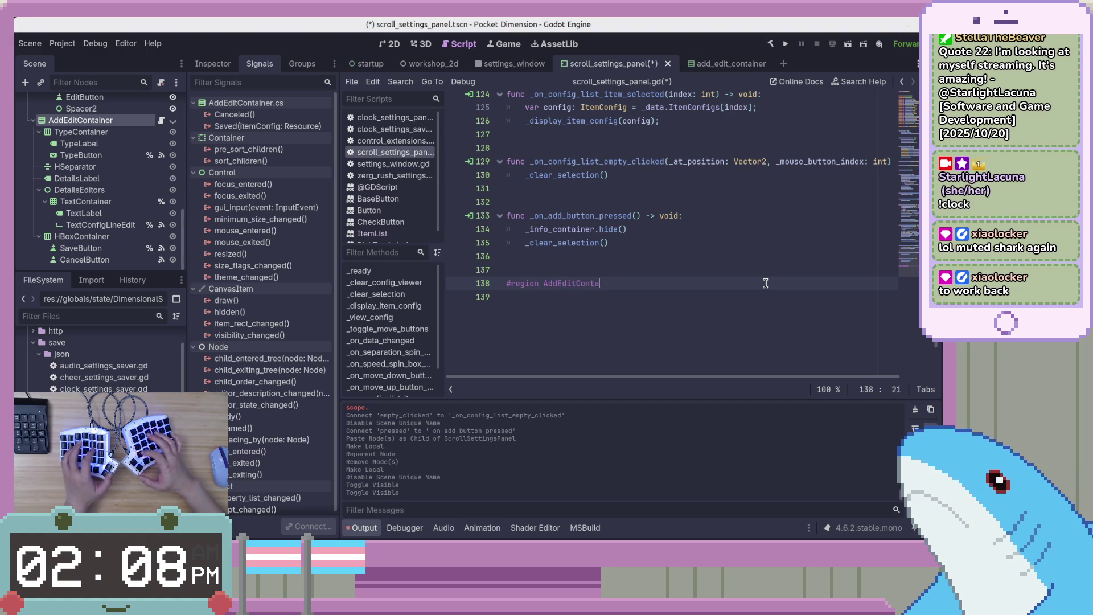
pyautogui.press('Return')
# Leave an empty line below the header and close the block with '#endregion'.
pyautogui.write('@')
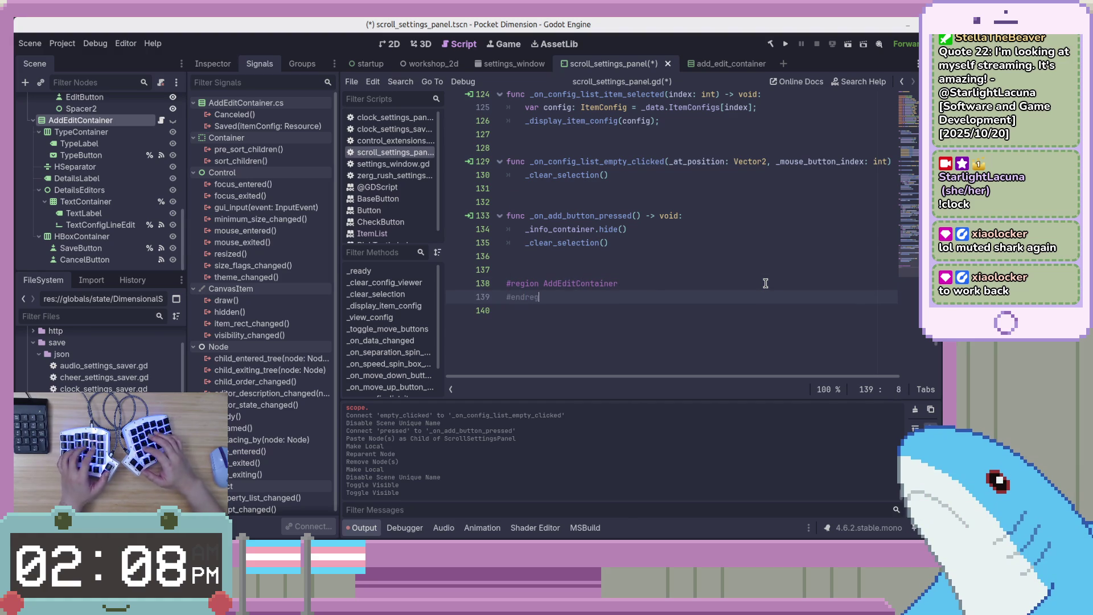
pyautogui.hotkey('ctrl', 'shift', 'Return')
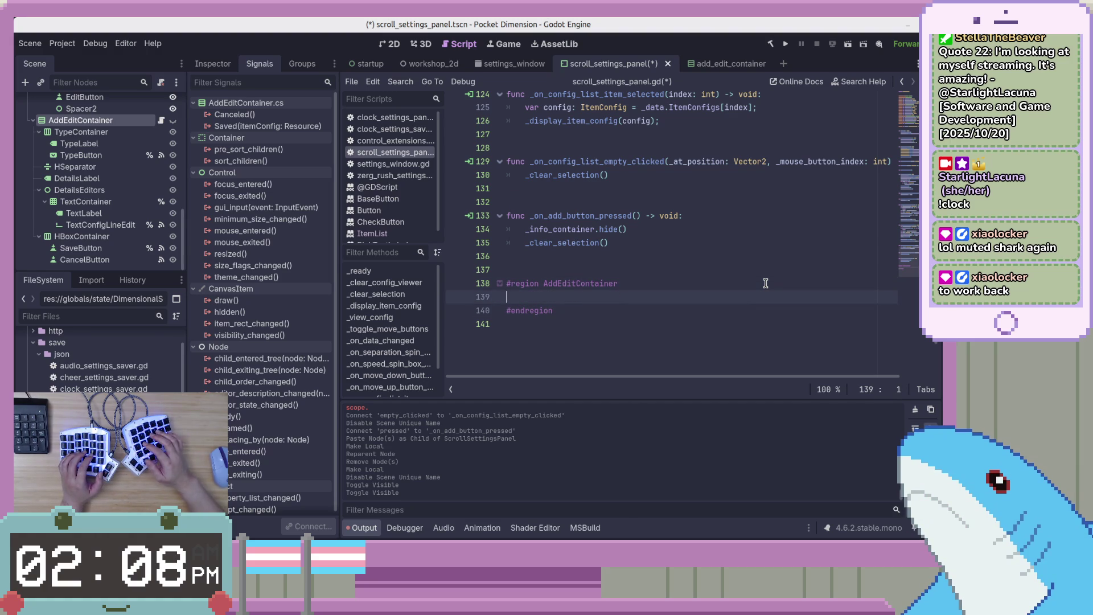
pyautogui.scroll(-4, 765, 283)
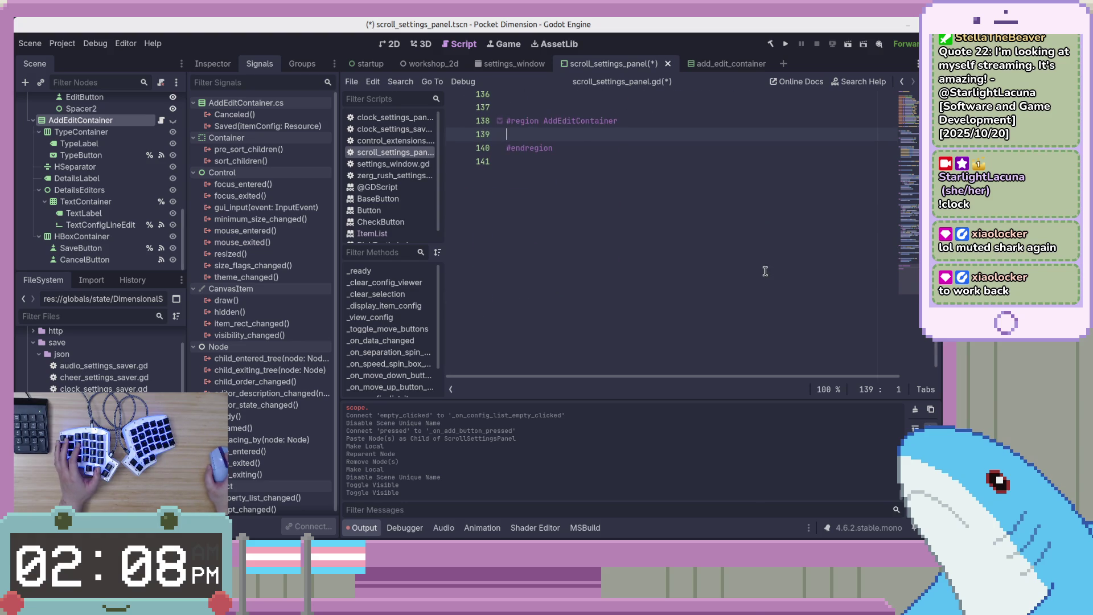
pyautogui.scroll(5, 767, 269)
pyautogui.scroll(-3, 767, 269)
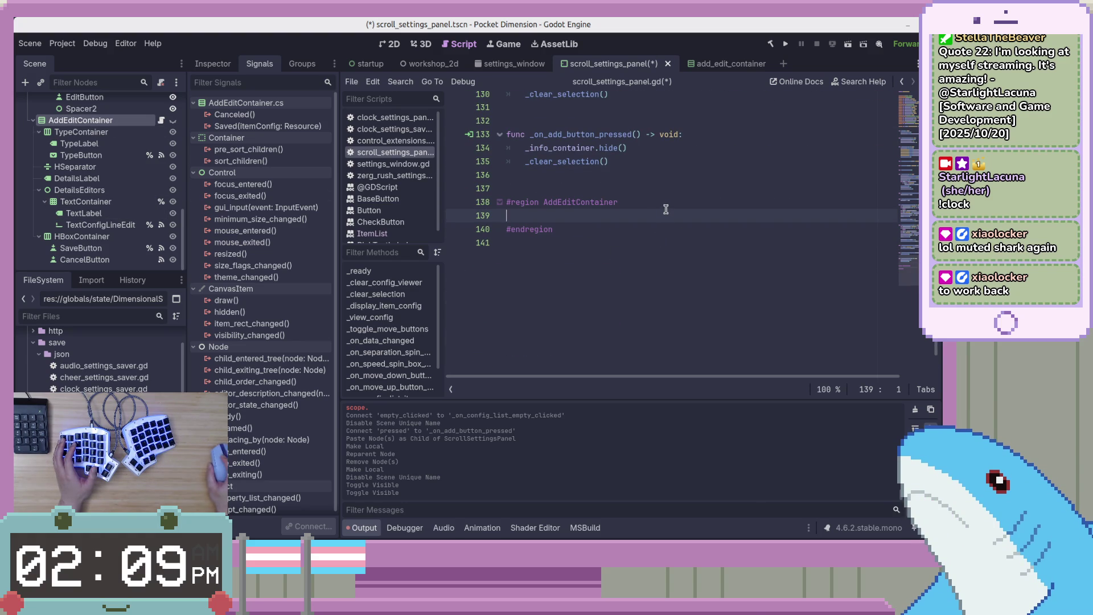
pyautogui.moveTo(911, 273)
pyautogui.mouseDown()
pyautogui.moveTo(916, 109)
pyautogui.moveTo(917, 132)
pyautogui.mouseUp()
pyautogui.click(786, 230)
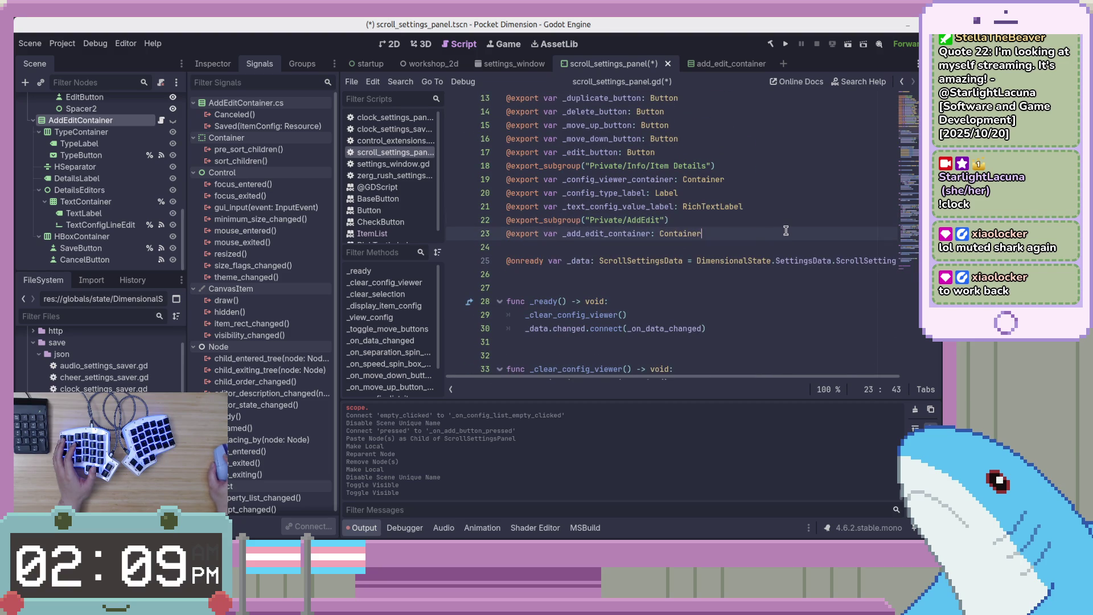
pyautogui.press('Return')
pyautogui.write('@export var')
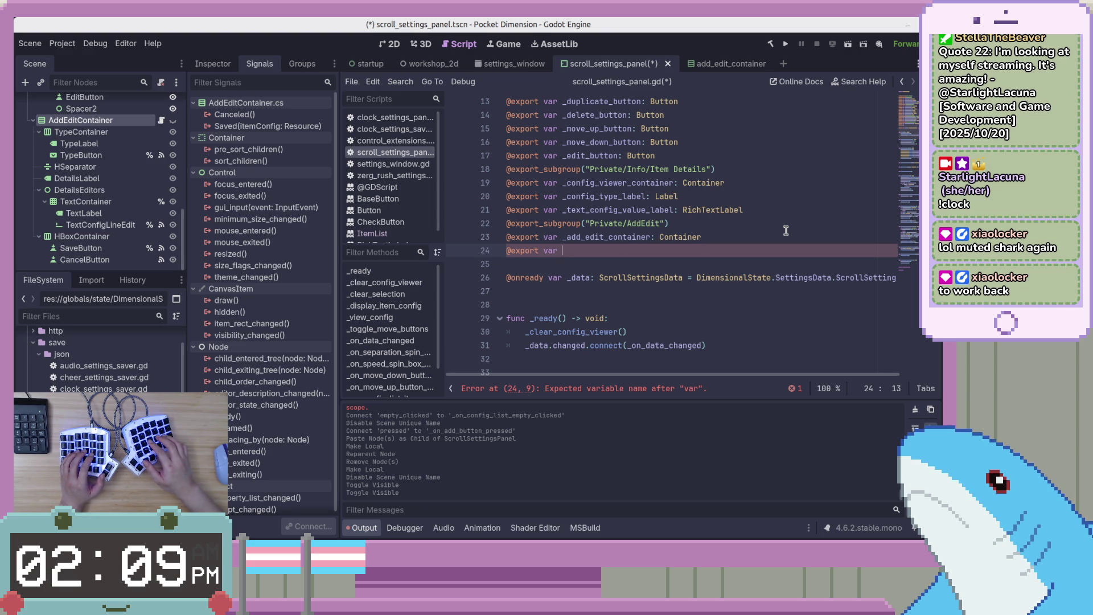
pyautogui.write('_')
# Add the "_add_edit_" prefix to the AddEdit subgroup on line 22 and save.
pyautogui.press('Up')
pyautogui.press('Up')
pyautogui.press('End')
pyautogui.press('Left')
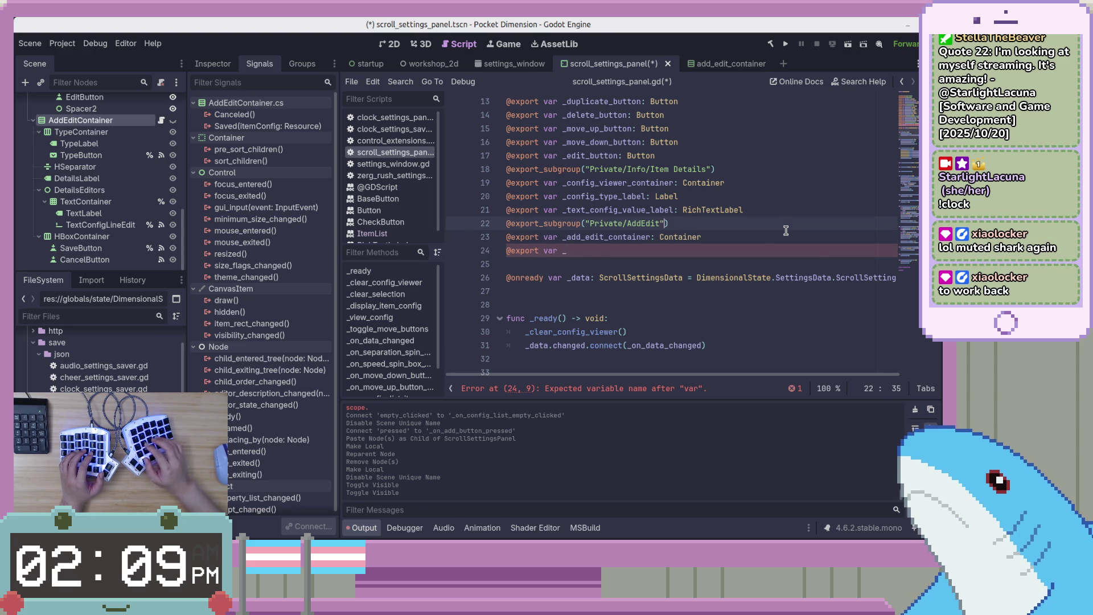
pyautogui.write('"_')
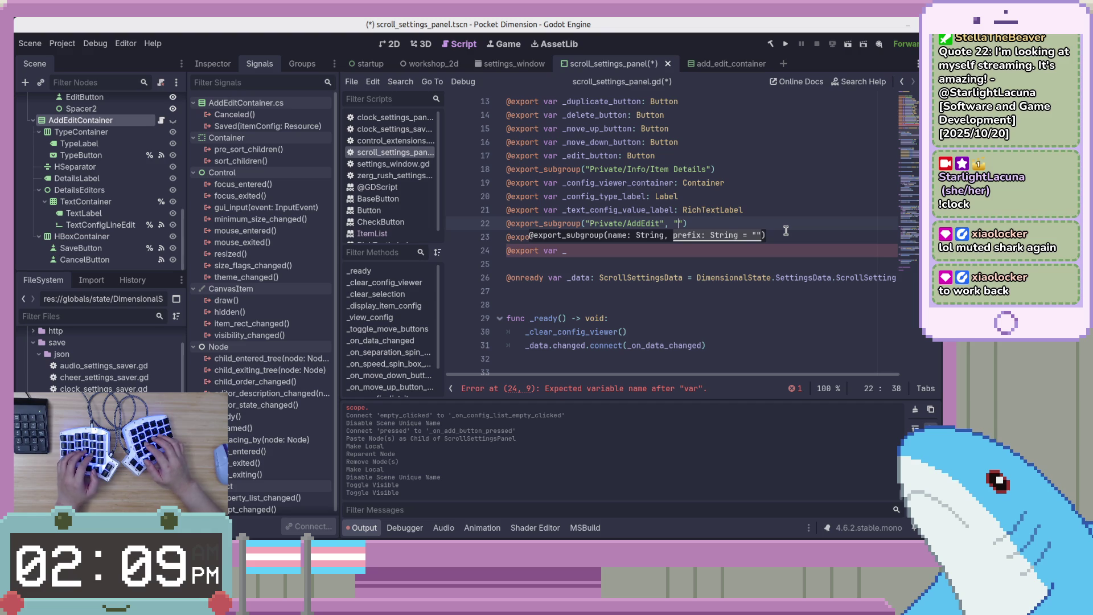
pyautogui.write('add_')
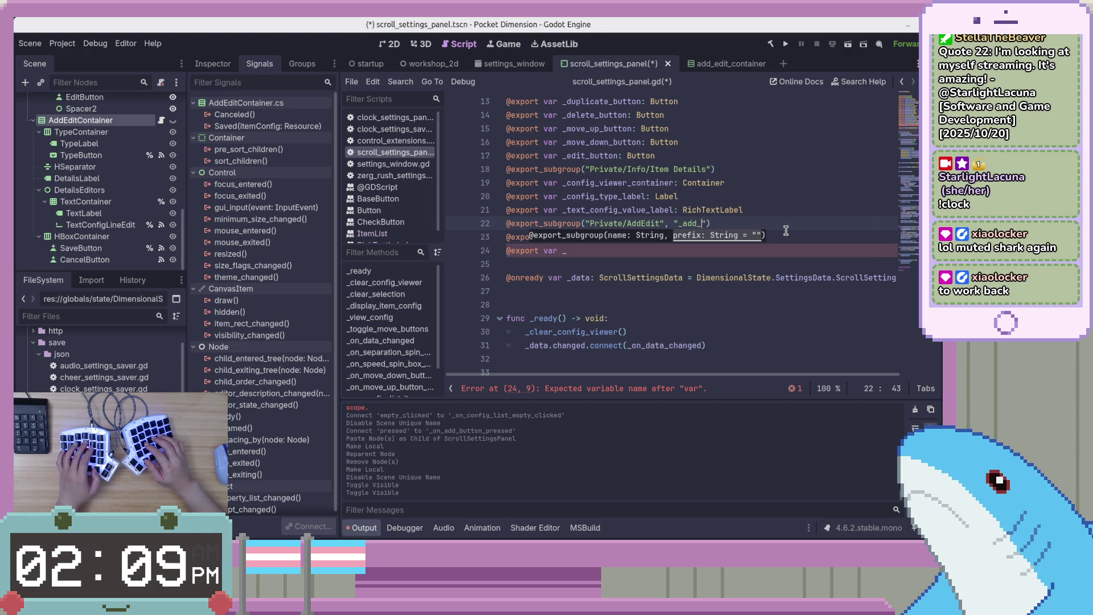
pyautogui.write('edit")')
pyautogui.hotkey('ctrl', 's')
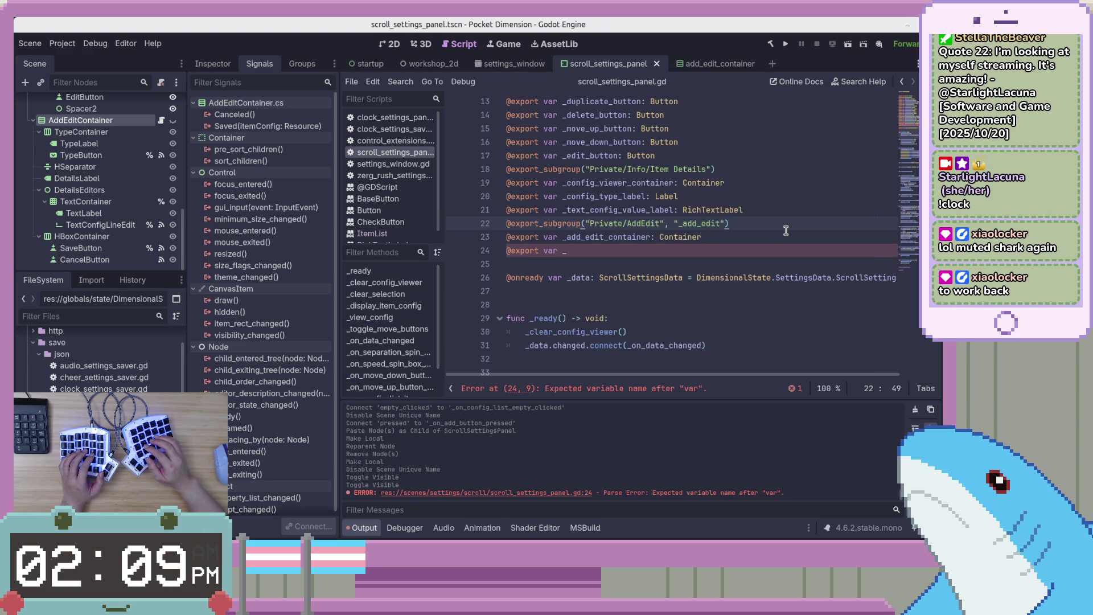
pyautogui.press('Left')
pyautogui.press('Left')
pyautogui.write('_')
pyautogui.press('End')
pyautogui.hotkey('ctrl', 's')
pyautogui.press('Down')
pyautogui.press('Down')
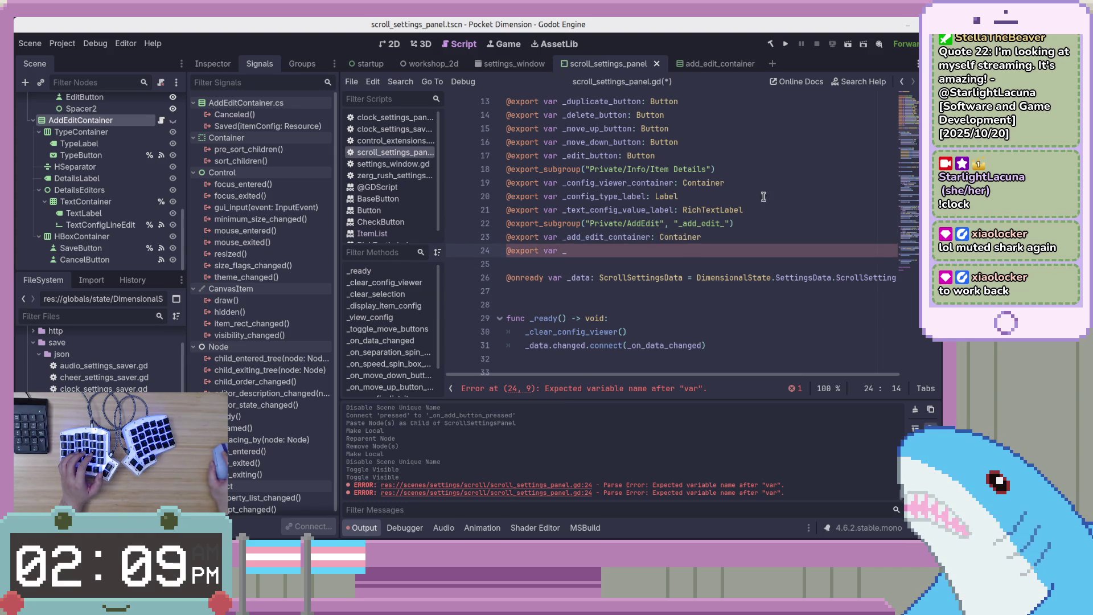
pyautogui.click(764, 220)
pyautogui.moveTo(730, 223); pyautogui.dragTo(671, 223)
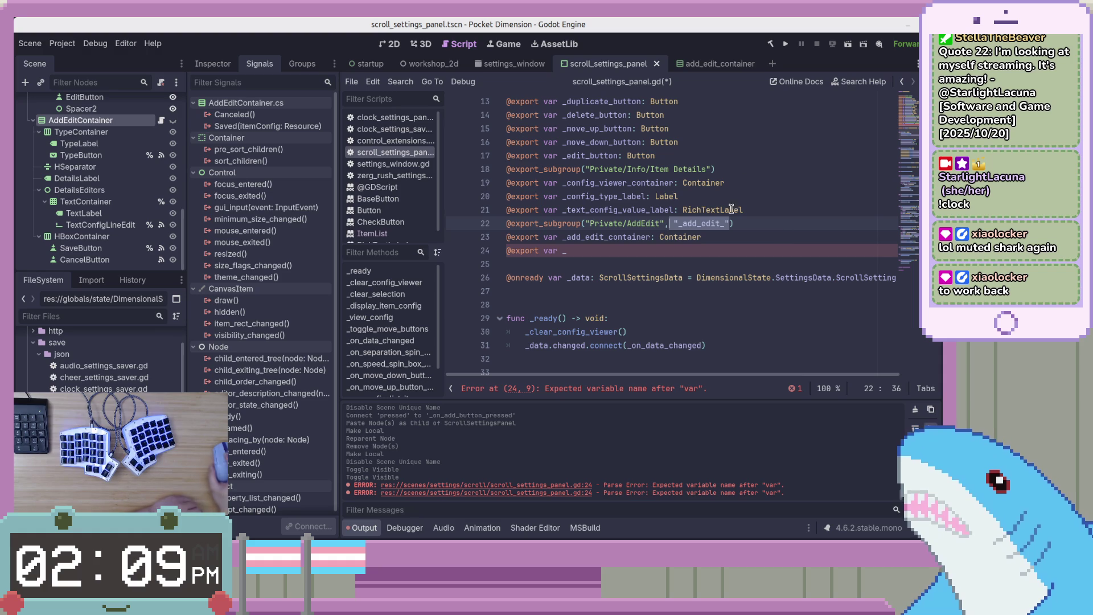
pyautogui.click(728, 244)
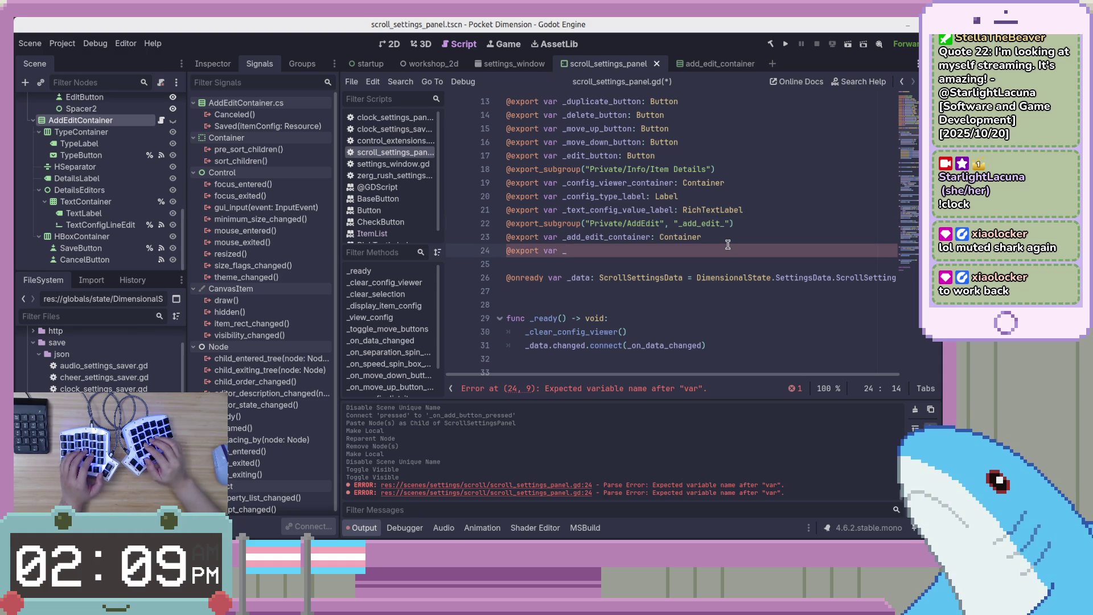
pyautogui.press('BackSpace')
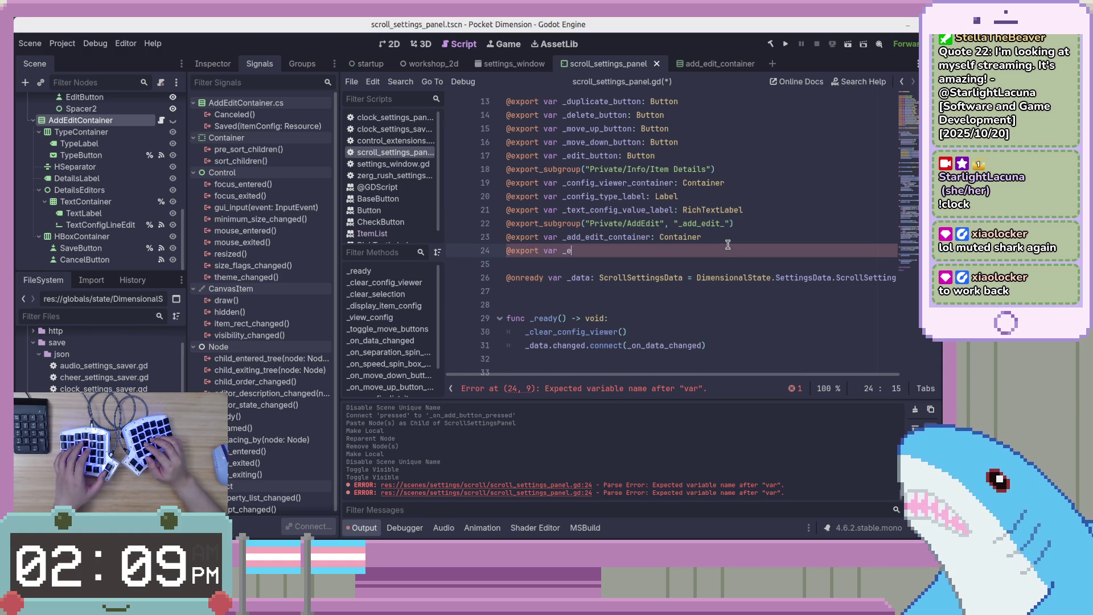
pyautogui.press('BackSpace')
pyautogui.write('d')
pyautogui.press('BackSpace')
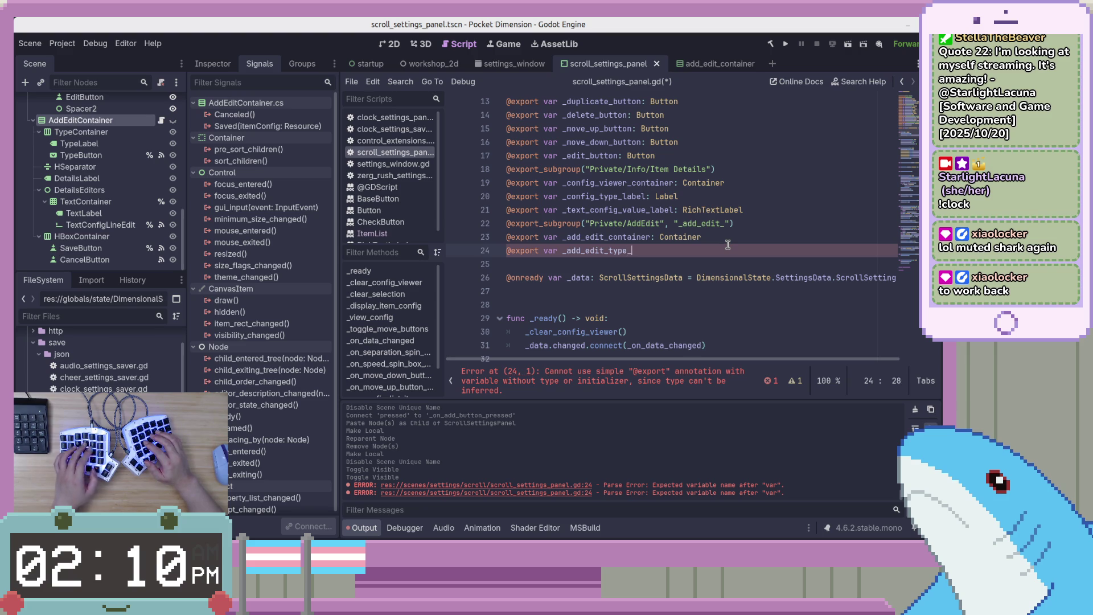
pyautogui.press('BackSpace')
pyautogui.write(': Opt')
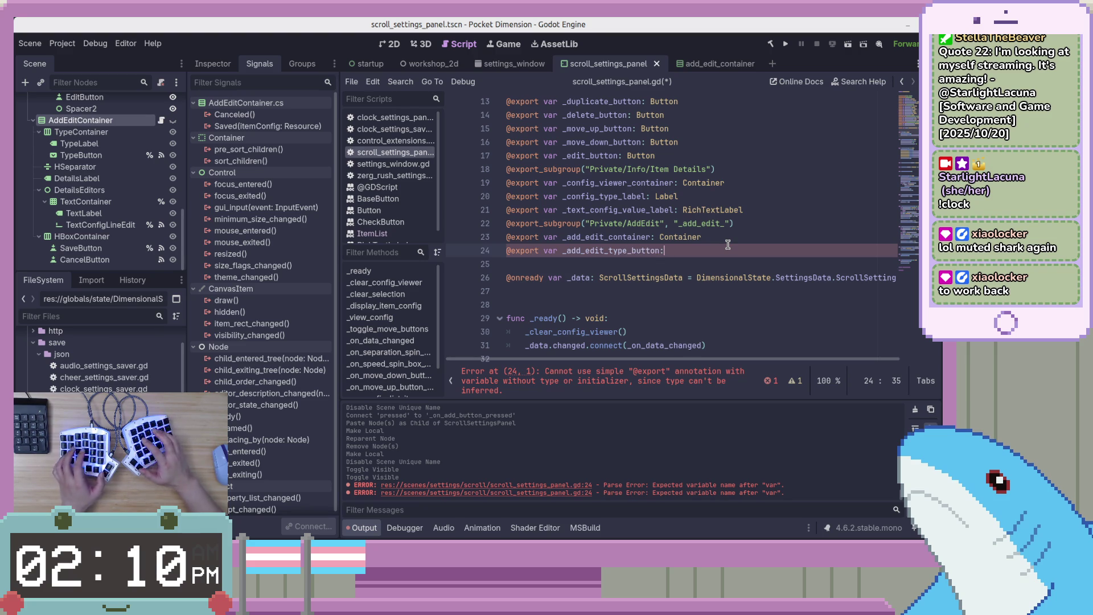
pyautogui.write('ionB')
pyautogui.press('Return')
pyautogui.hotkey('ctrl', 's')
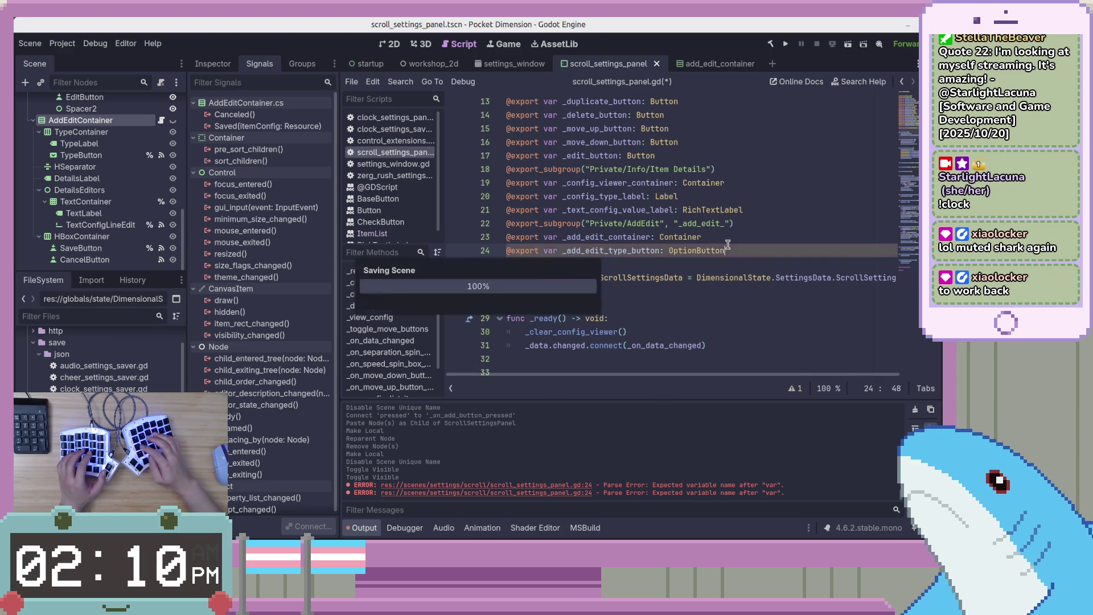
pyautogui.press('Return')
pyautogui.write('@export ')
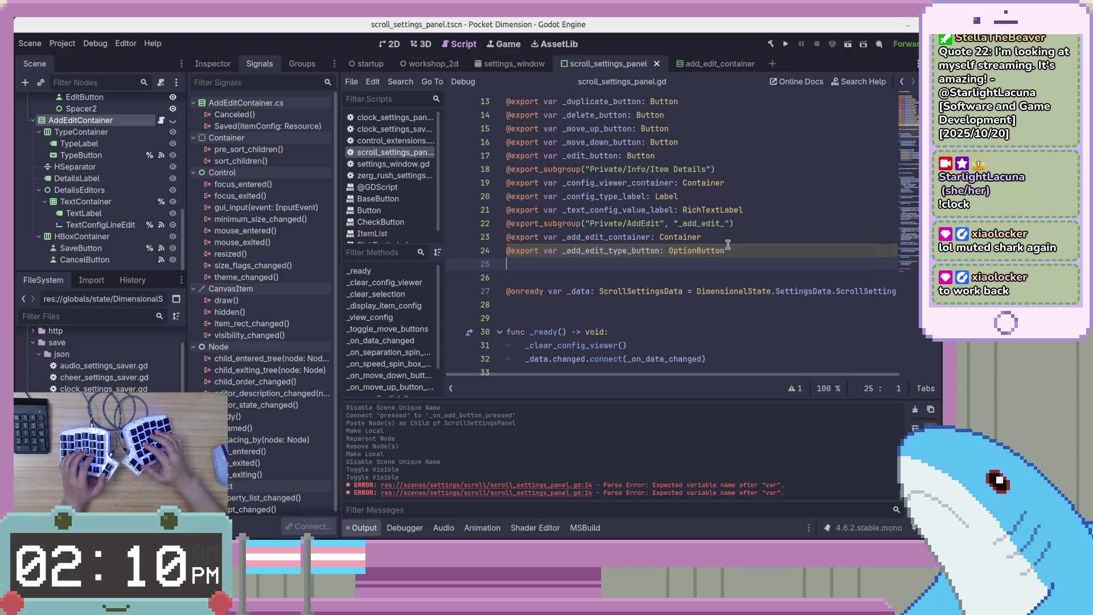
pyautogui.write('var')
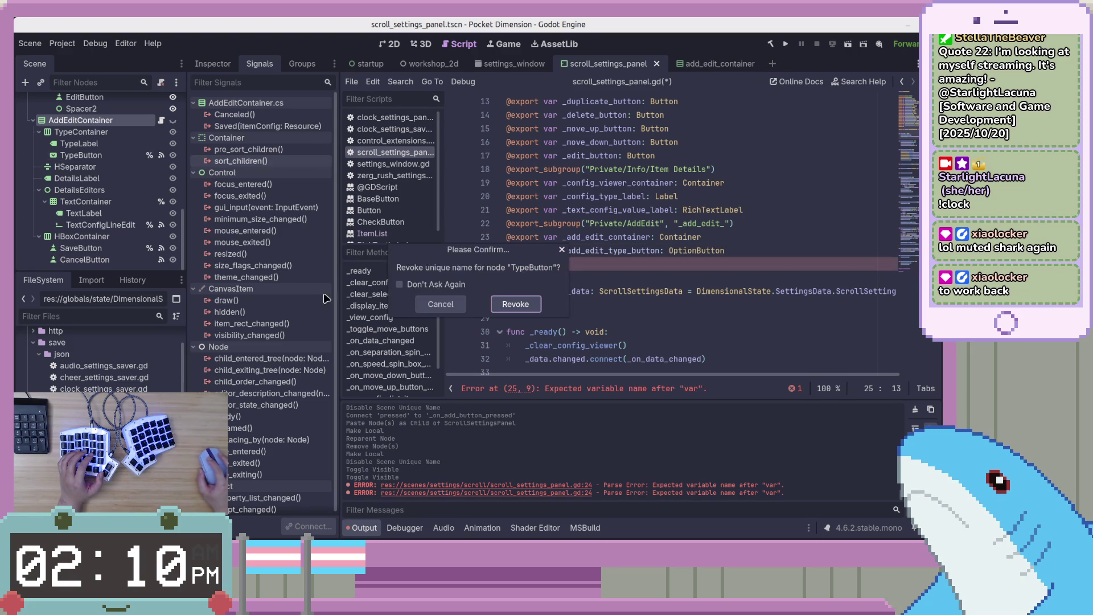
# Finish line 25 as _add_edit_text_config_container: Container and save.
pyautogui.press('Escape')
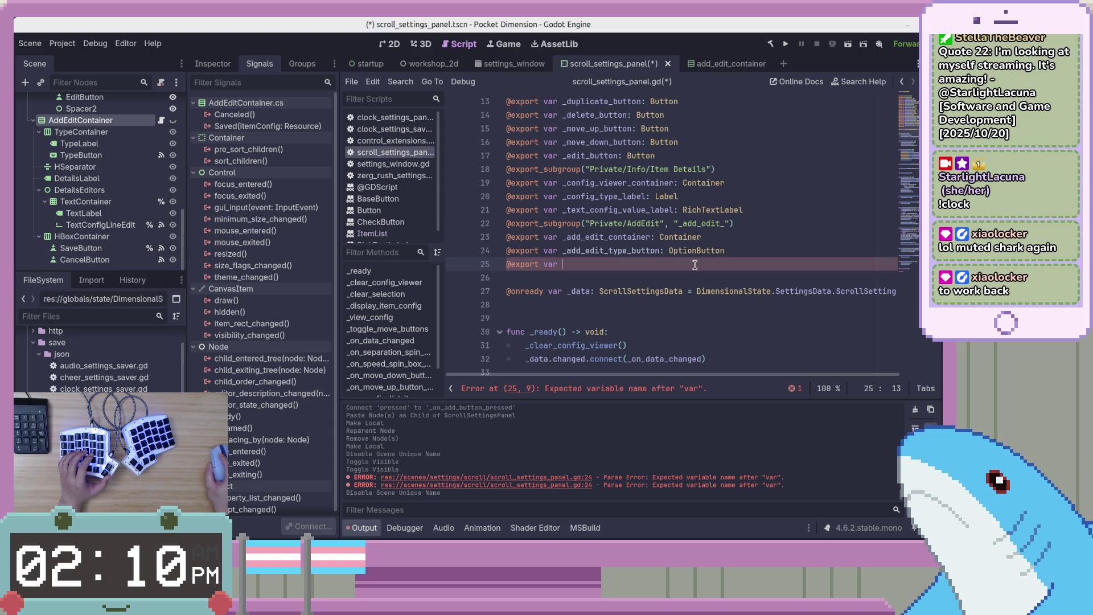
pyautogui.write('_add_e')
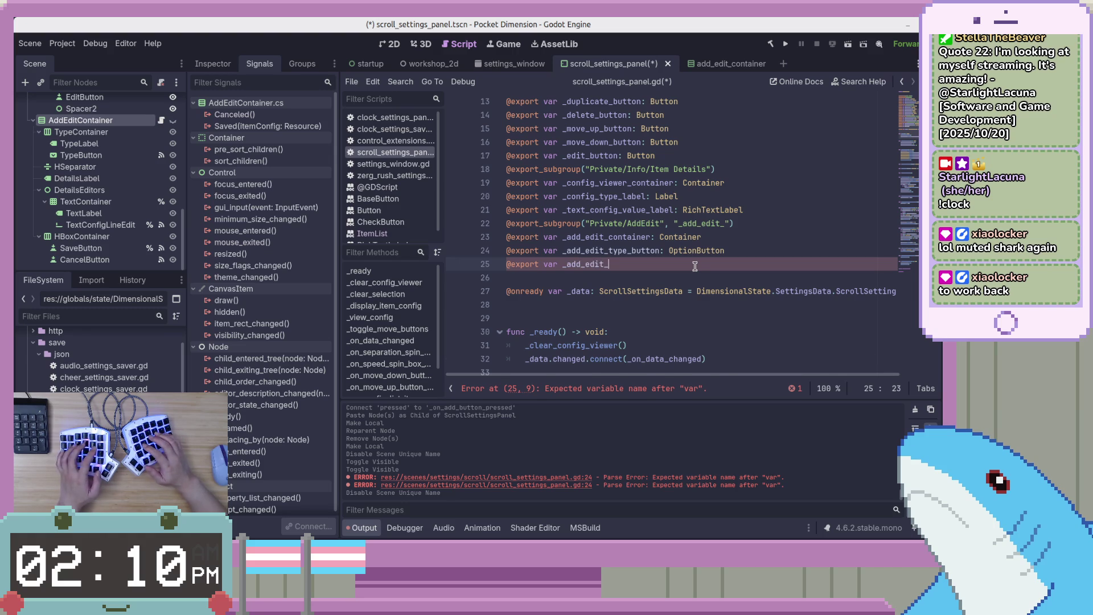
pyautogui.write('dit_text_c')
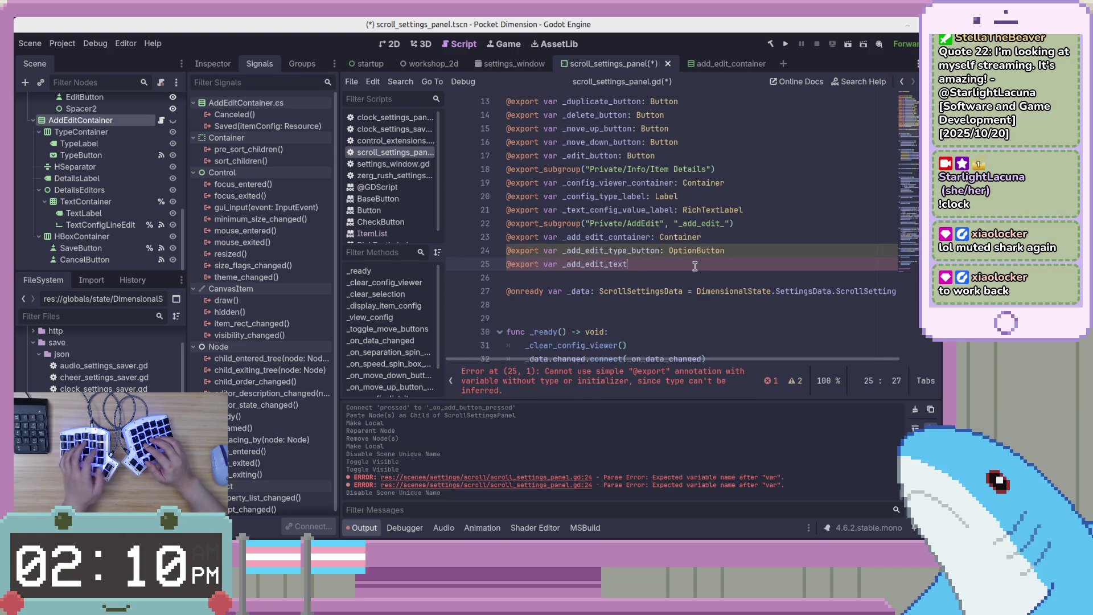
pyautogui.write('onfig_')
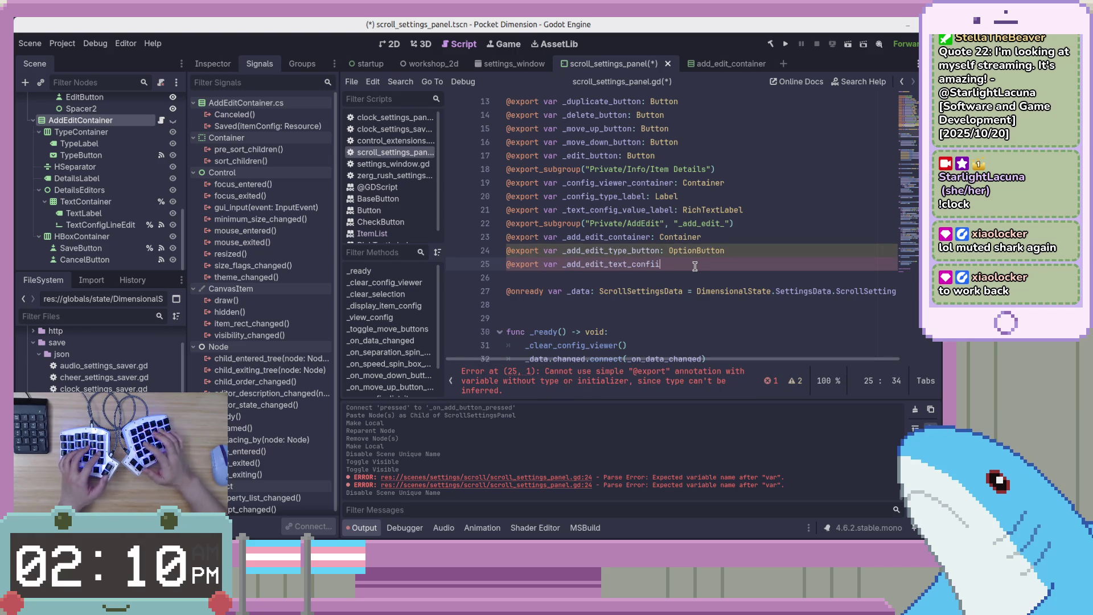
pyautogui.write('container: ')
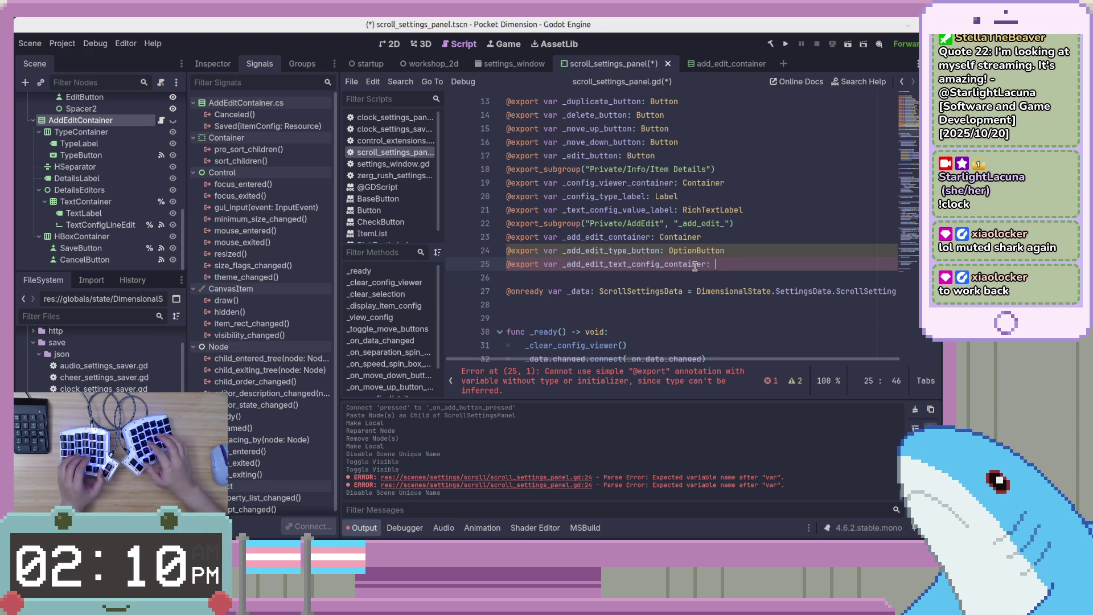
pyautogui.write('Container')
pyautogui.hotkey('ctrl', 's')
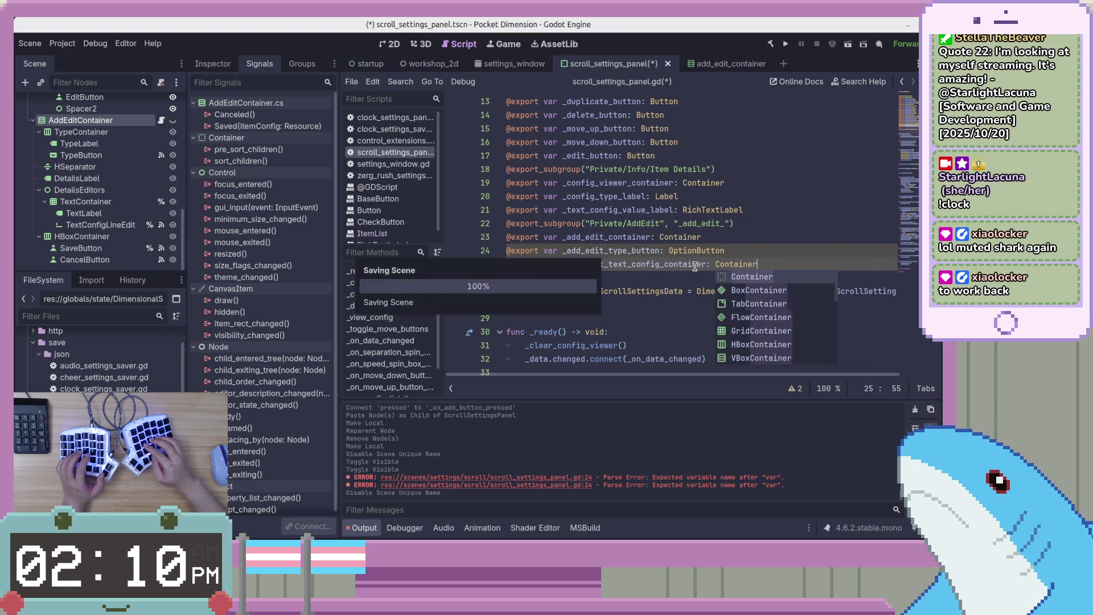
pyautogui.click(705, 237)
# Revoke TextContainer's scene-unique name in the Scene dock.
pyautogui.click(162, 201)
pyautogui.press('Return')
pyautogui.press('Down')
pyautogui.press('Down')
pyautogui.press('End')
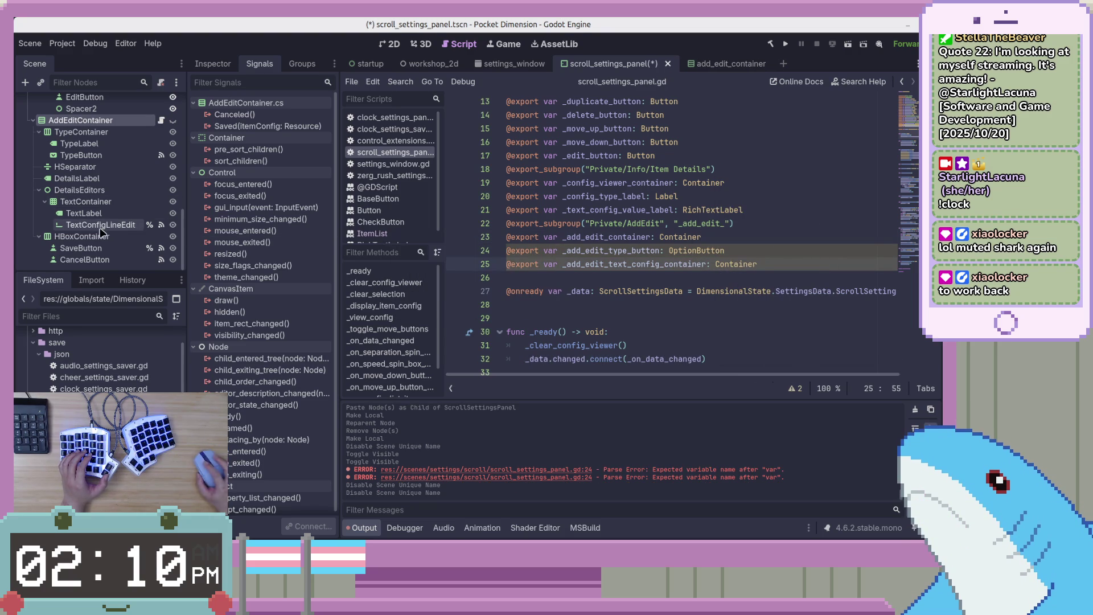
# Revoke TextConfigLineEdit's scene-unique name.
pyautogui.click(119, 225)
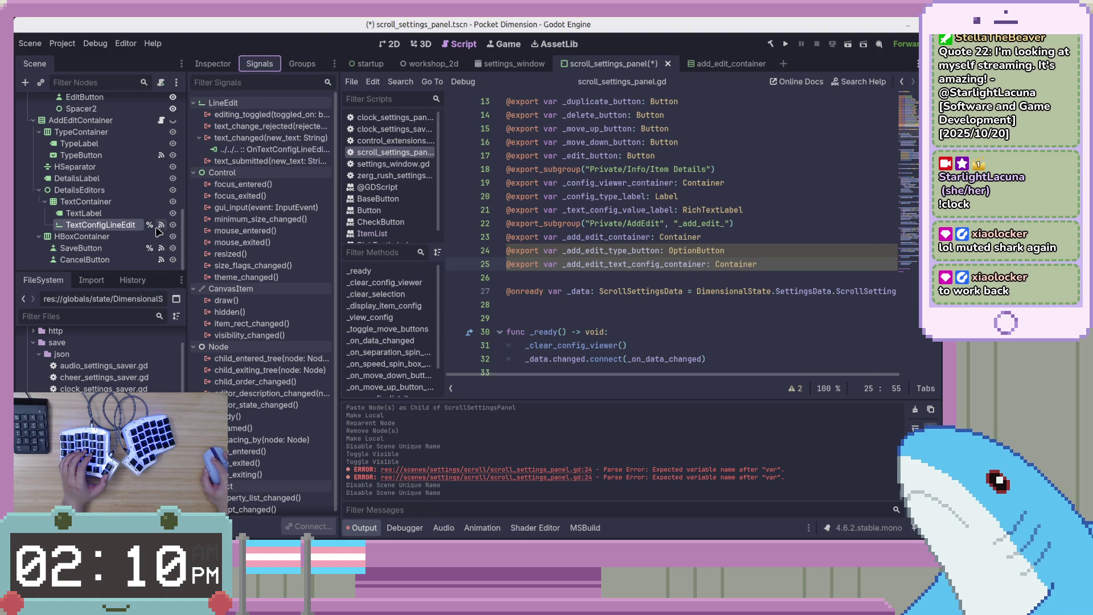
pyautogui.click(150, 225)
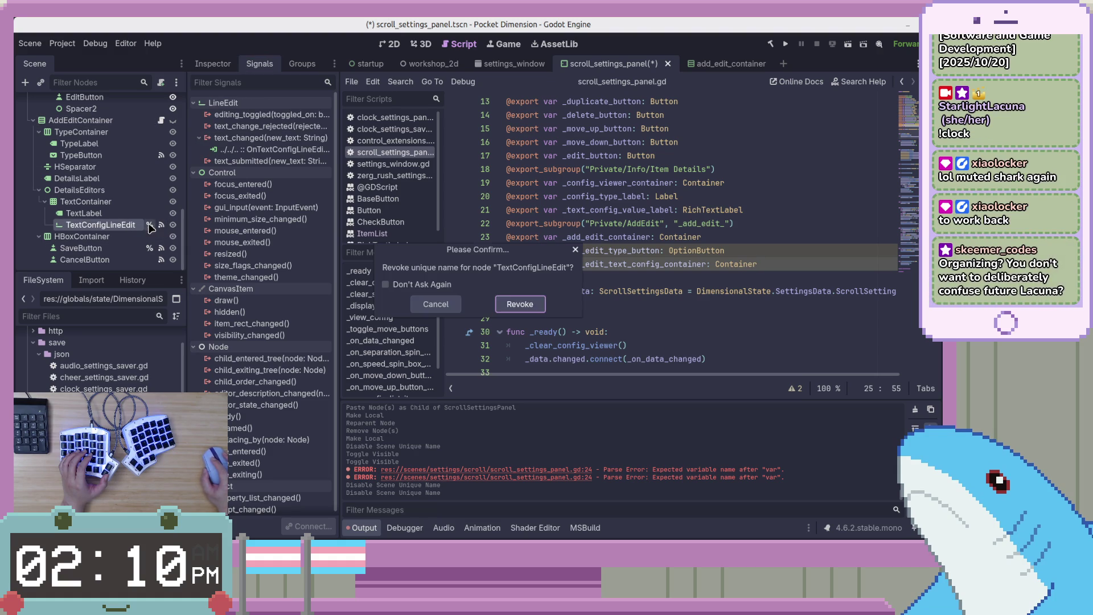
pyautogui.click(511, 302)
pyautogui.press('Return')
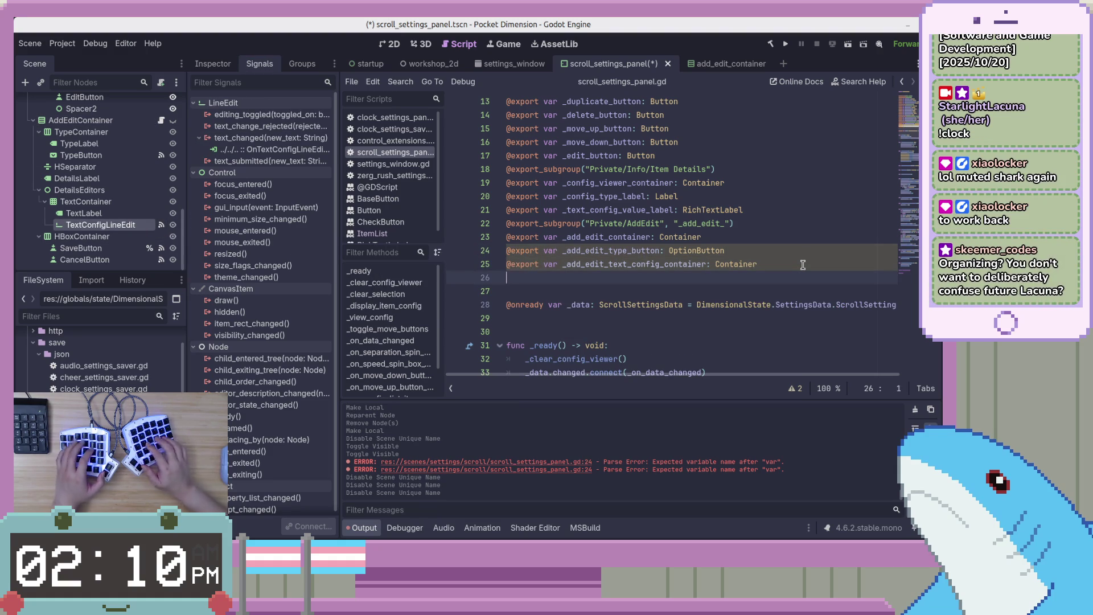
pyautogui.write('@export var _add_ed')
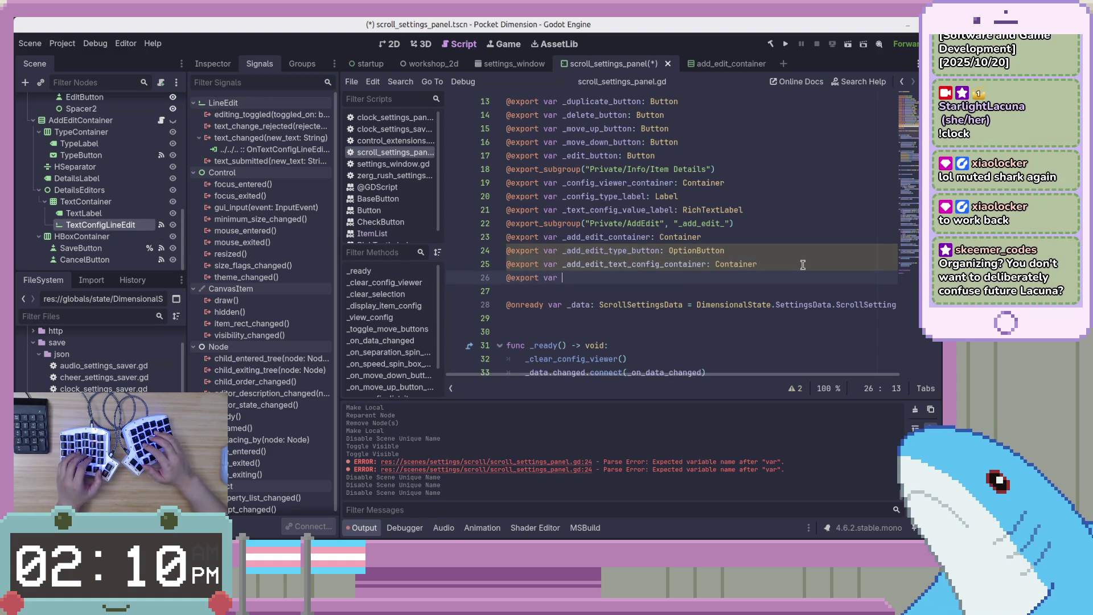
pyautogui.write('it_text_config_')
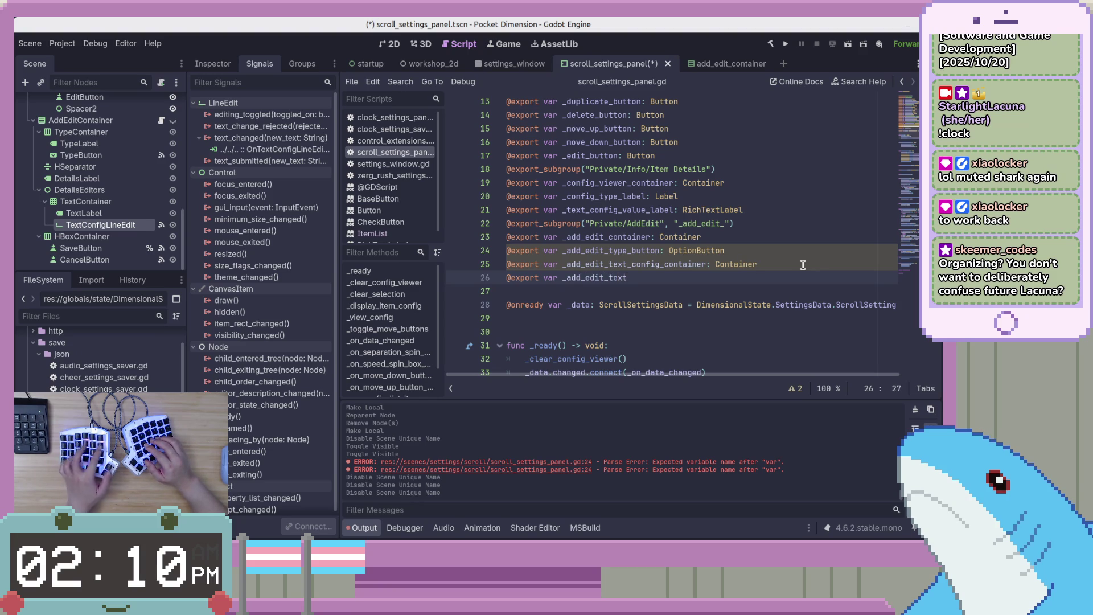
pyautogui.write('line_edi')
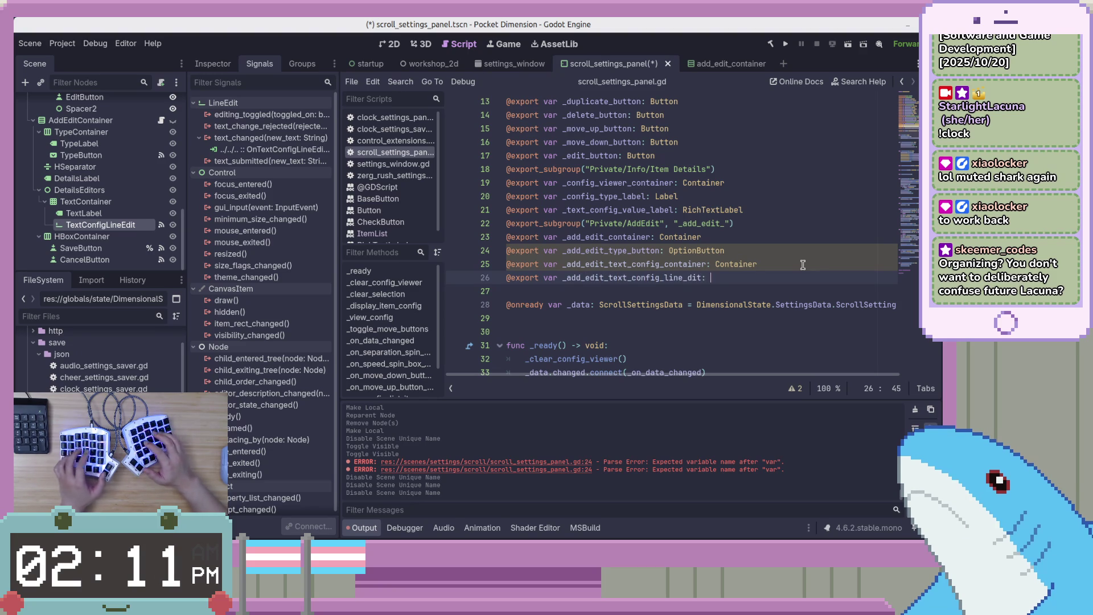
pyautogui.write('t:')
pyautogui.press('Left')
pyautogui.press('Left')
pyautogui.press('Left')
pyautogui.write('edit: ')
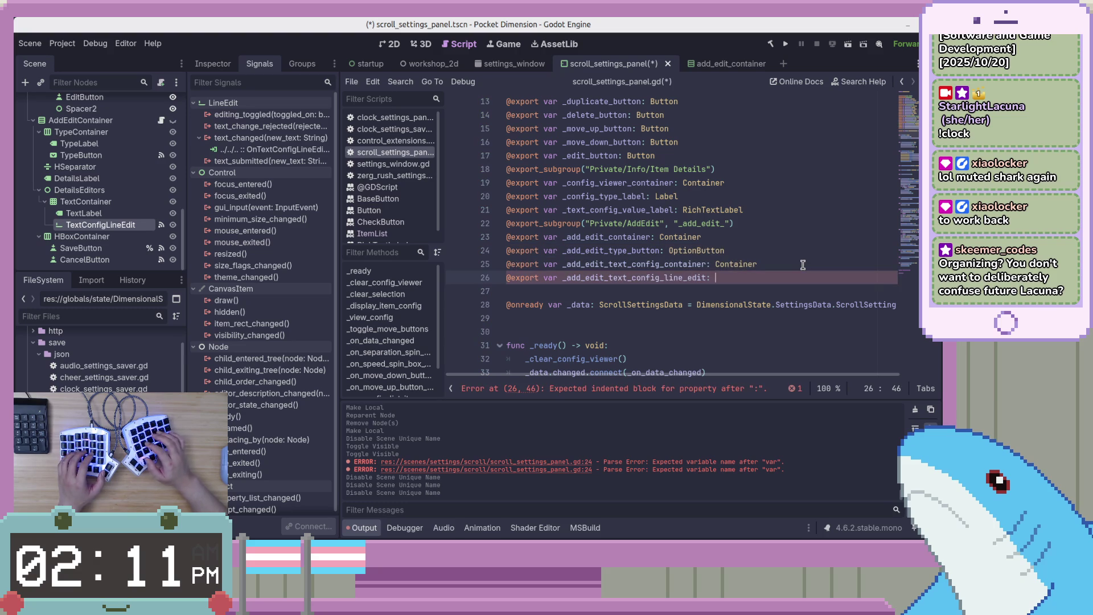
pyautogui.write('LineEdit')
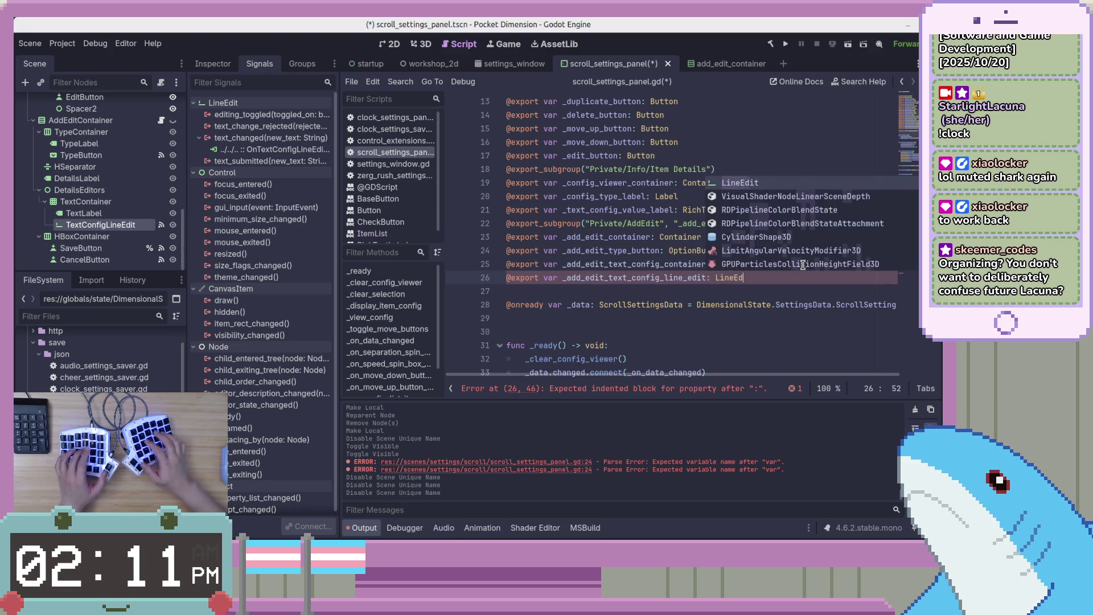
pyautogui.hotkey('ctrl', 's')
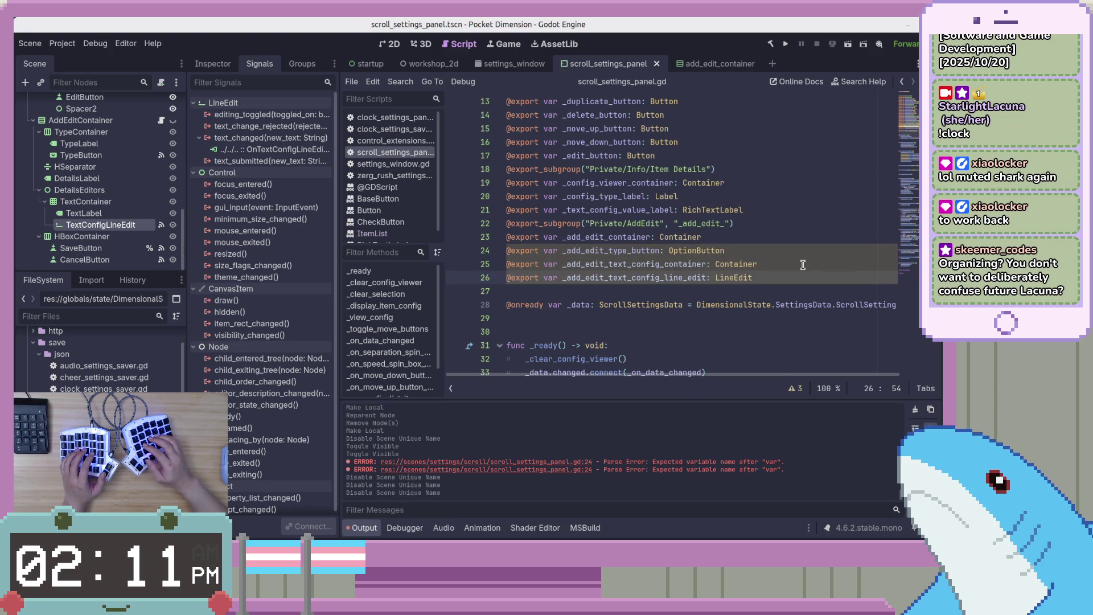
# Revoke SaveButton's scene-unique name.
pyautogui.scroll(-2, 768, 270)
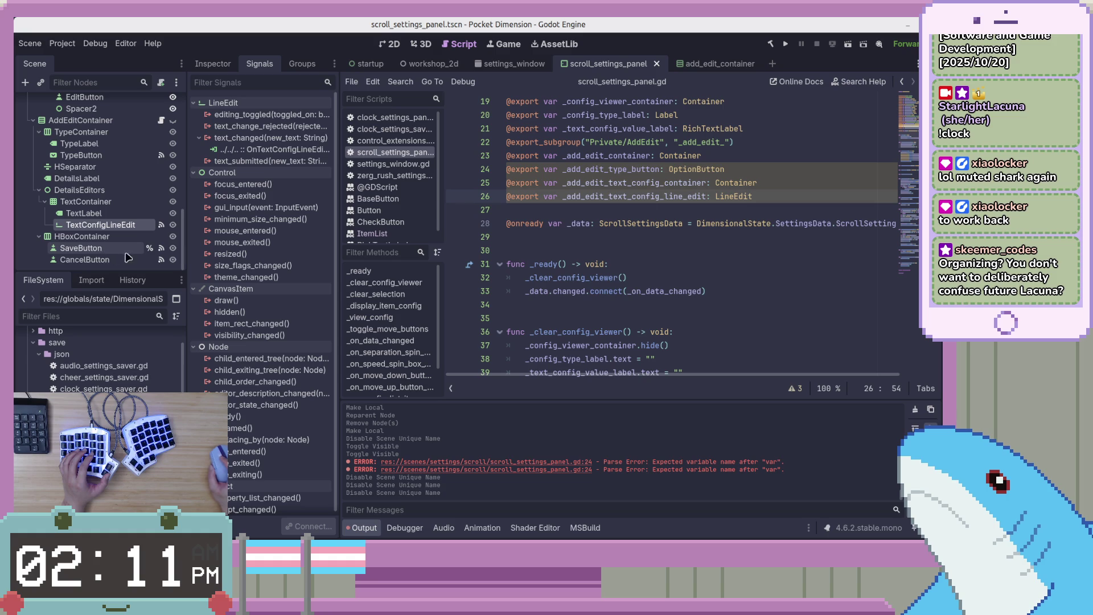
pyautogui.click(148, 249)
pyautogui.click(517, 305)
# Add the _add_edit_save_button: Button export on line 27.
pyautogui.click(827, 141)
pyautogui.click(798, 195)
pyautogui.press('Return')
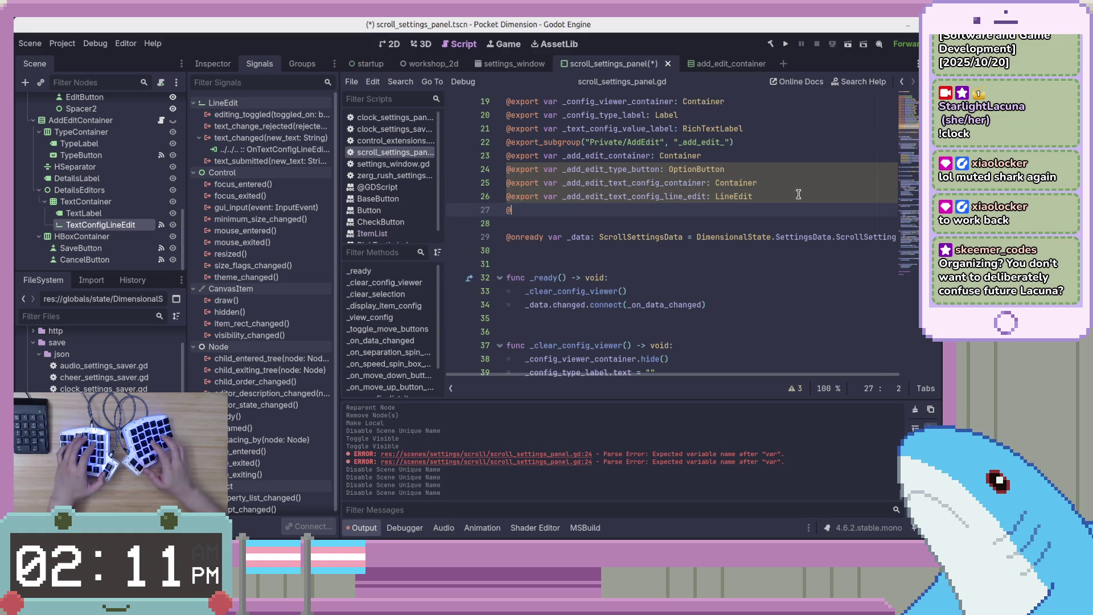
pyautogui.write('@export var _add_edit_save')
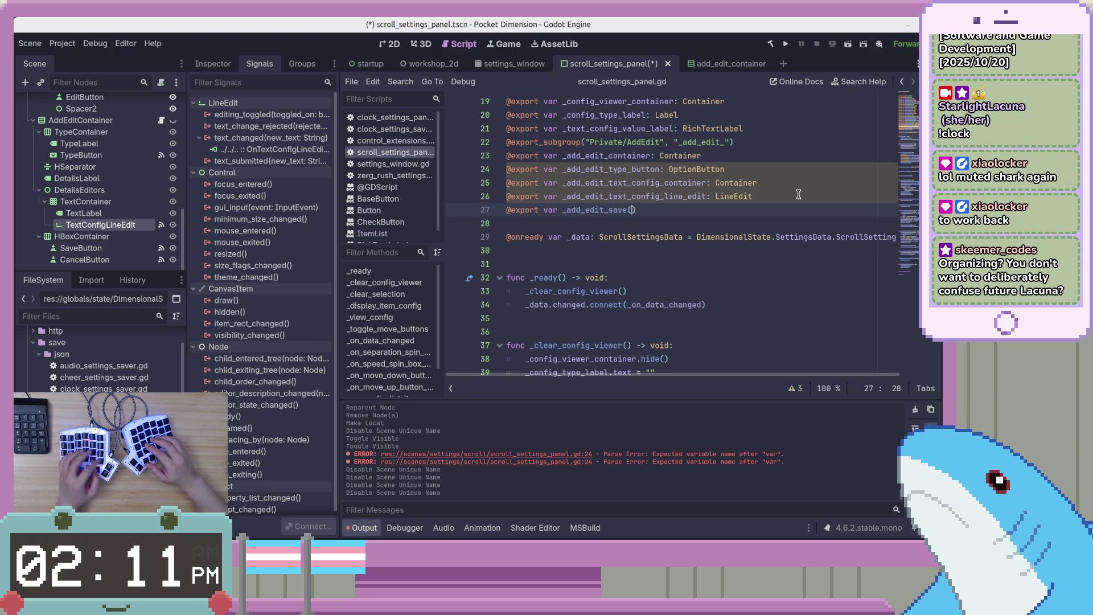
pyautogui.press('BackSpace')
pyautogui.write('_button: Button')
# Add the _add_edit_cancel_button: Button export on line 28 and save.
pyautogui.press('Return')
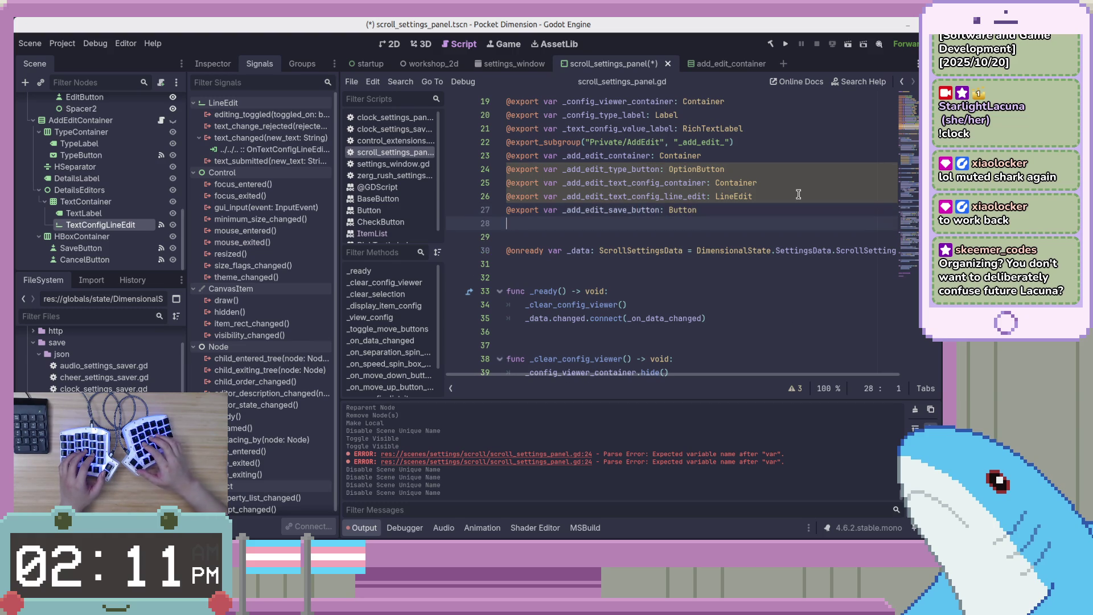
pyautogui.write('export ')
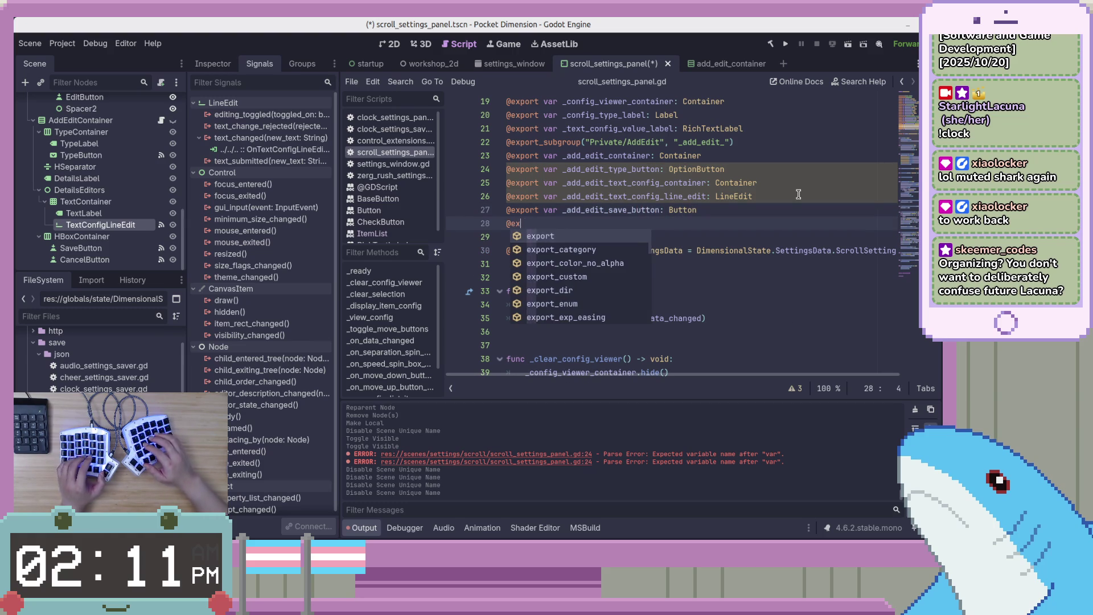
pyautogui.write('var _add_edit_')
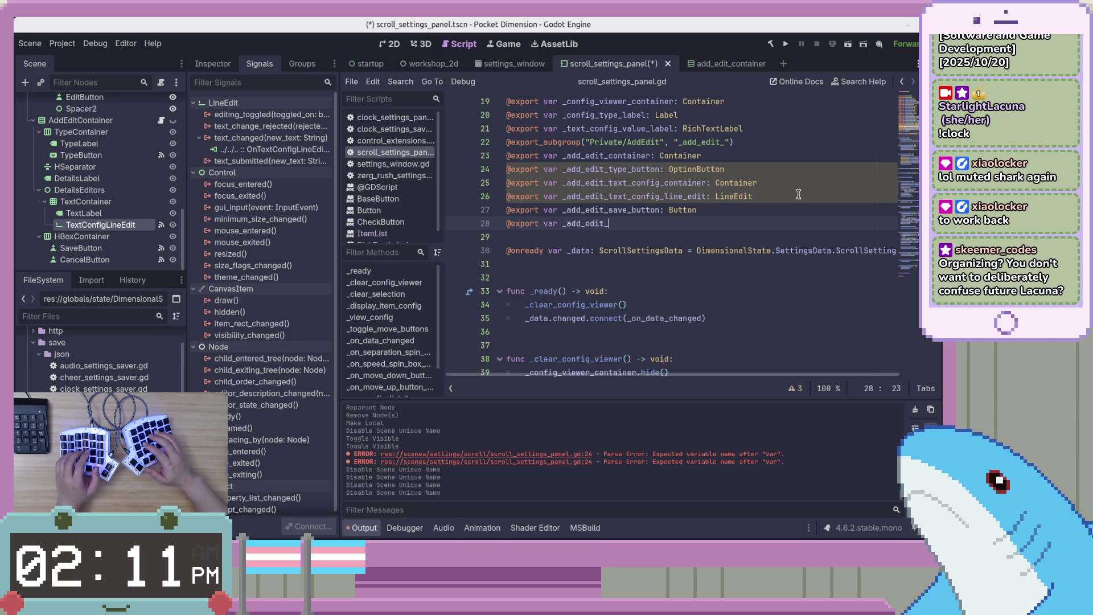
pyautogui.write('el_bu')
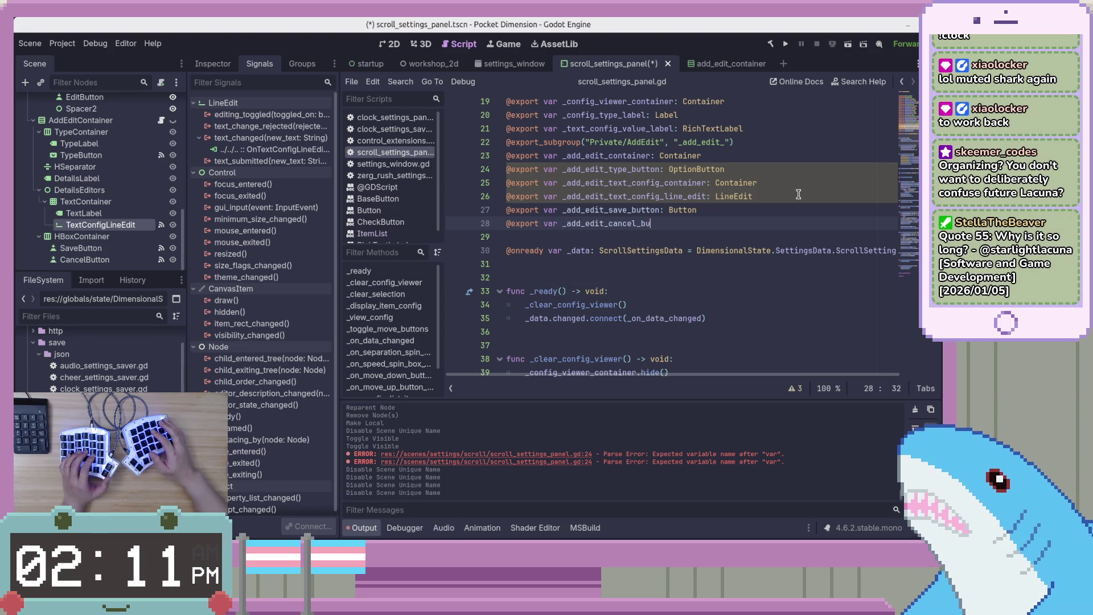
pyautogui.write('e')
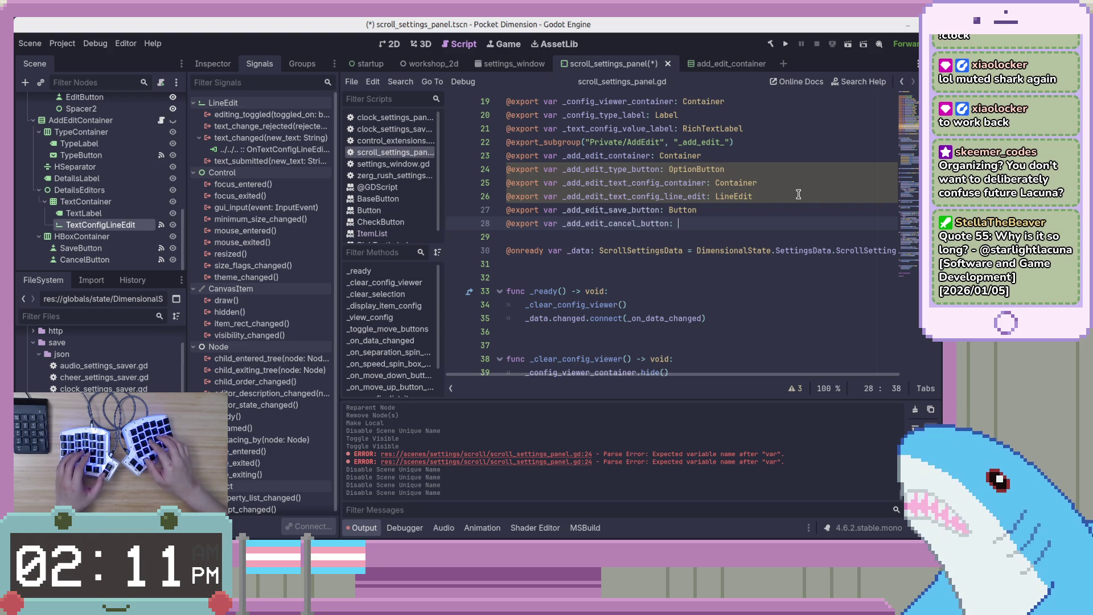
pyautogui.write('utton')
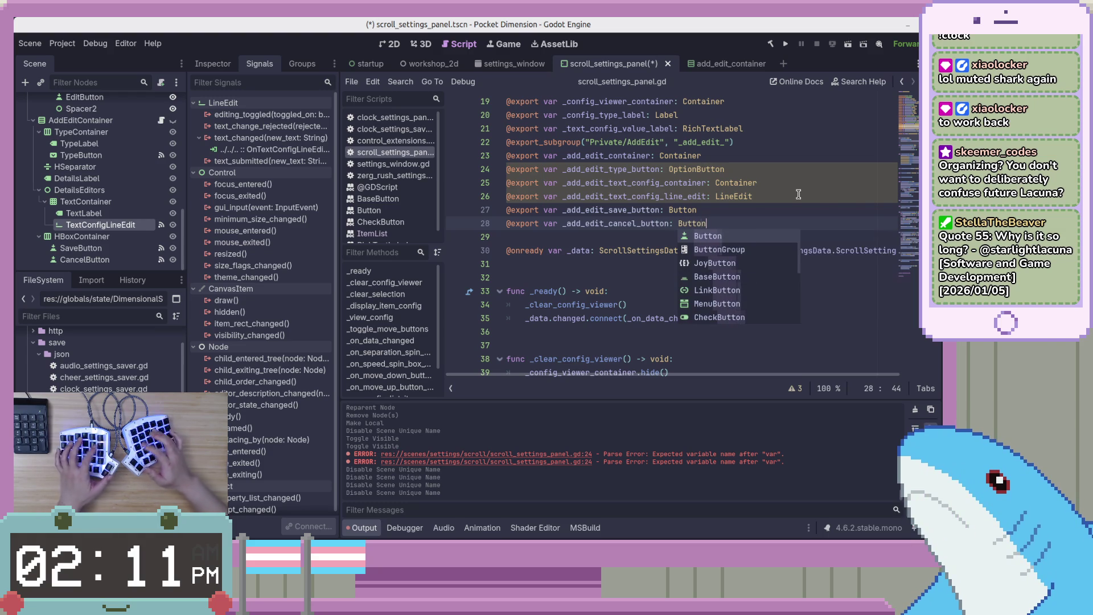
pyautogui.hotkey('ctrl', 's')
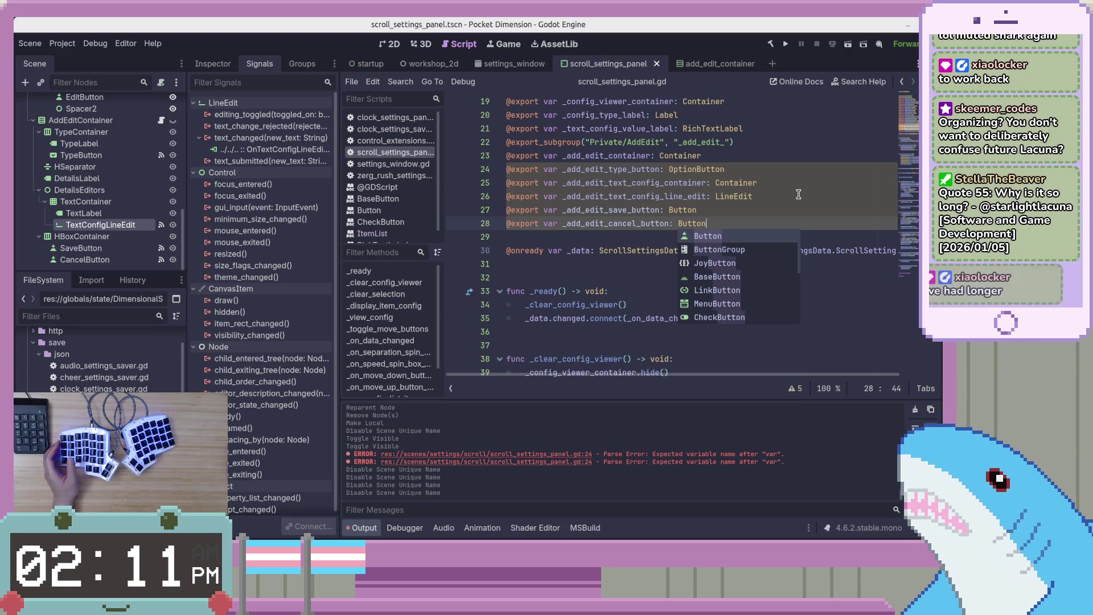
pyautogui.click(798, 194)
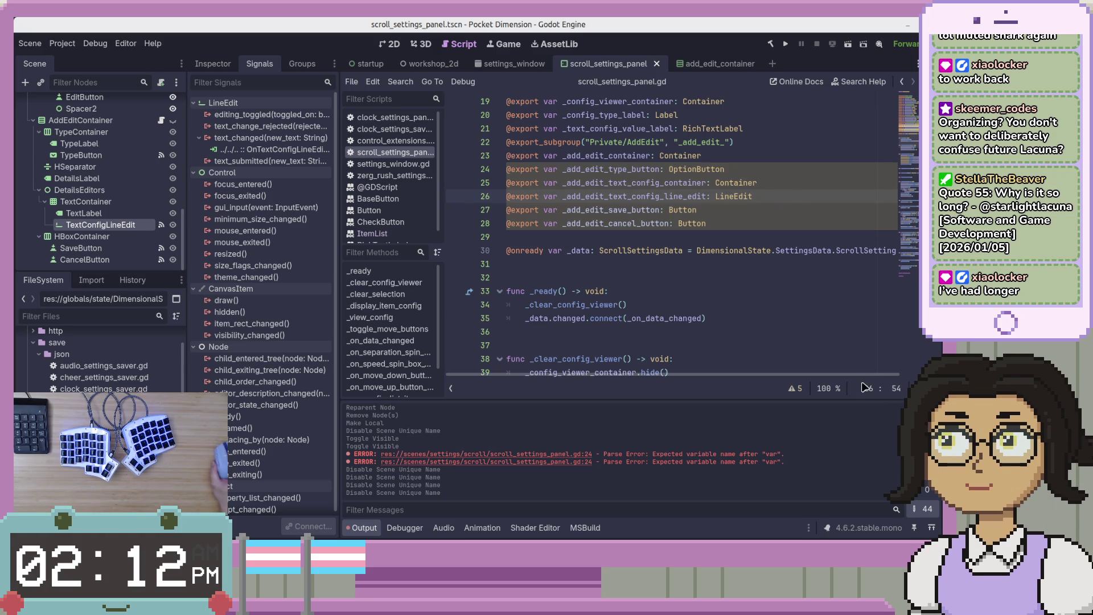
pyautogui.click(813, 249)
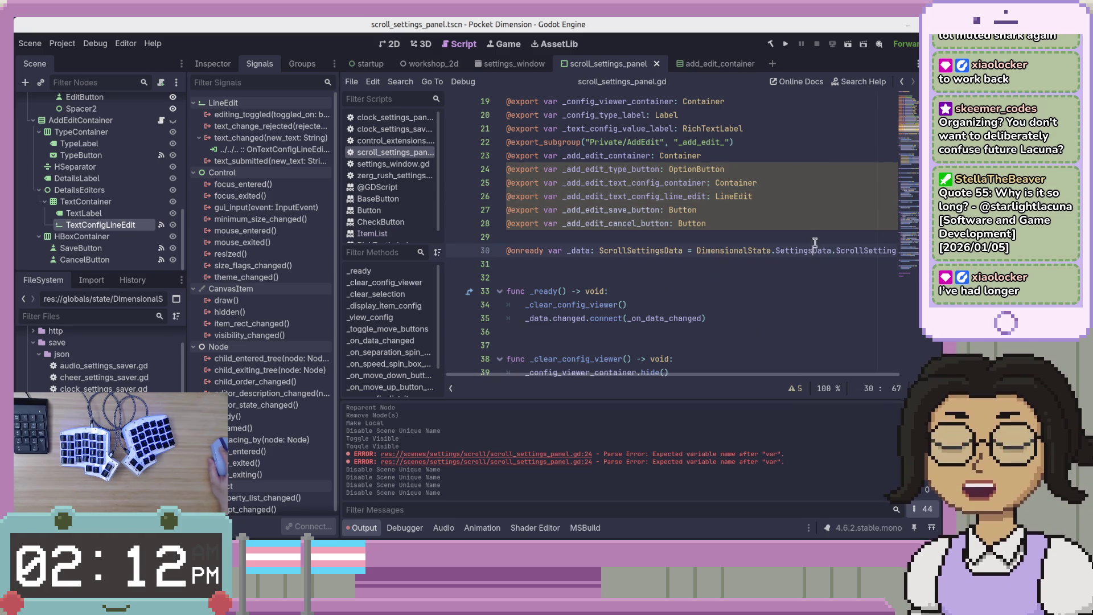
# Scroll back up to the exported variables, undo a stray edit, and return to line 26.
pyautogui.moveTo(910, 155); pyautogui.dragTo(910, 288)
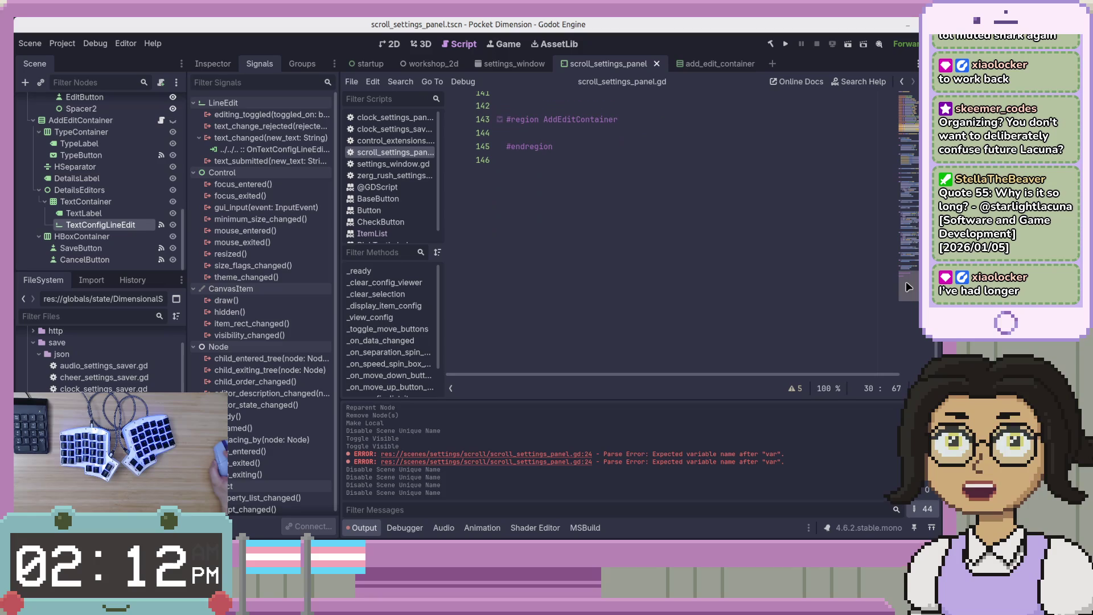
pyautogui.click(650, 232)
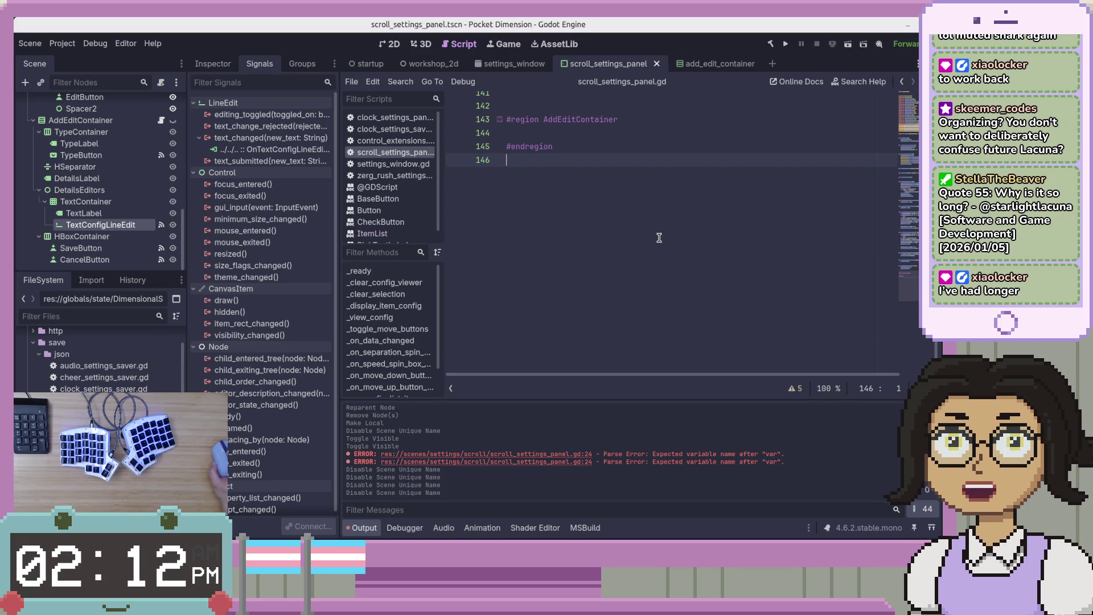
pyautogui.scroll(2, 674, 215)
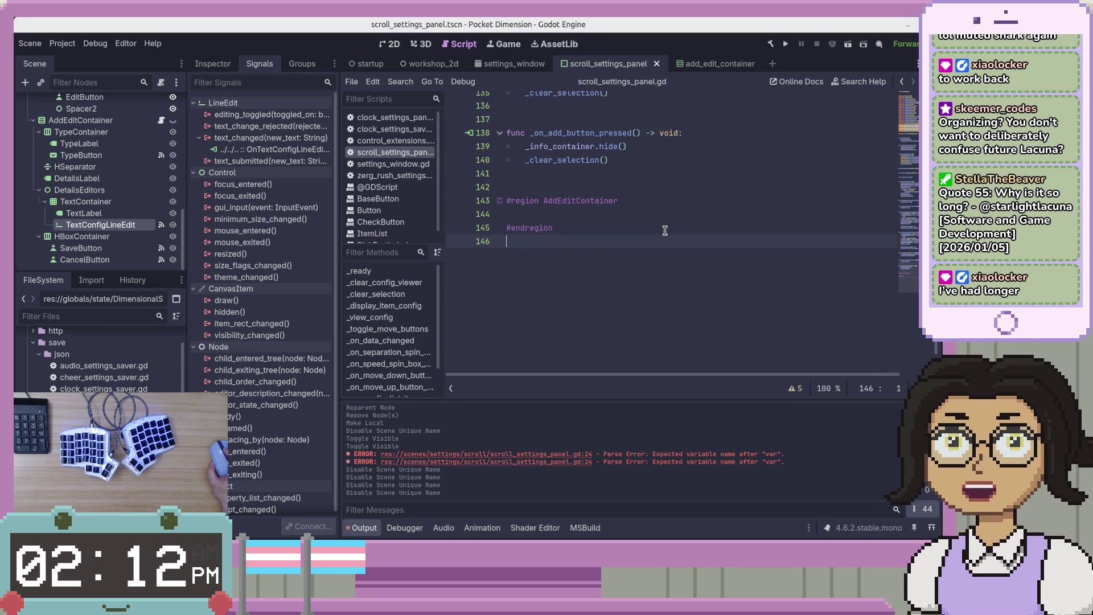
pyautogui.scroll(3, 665, 230)
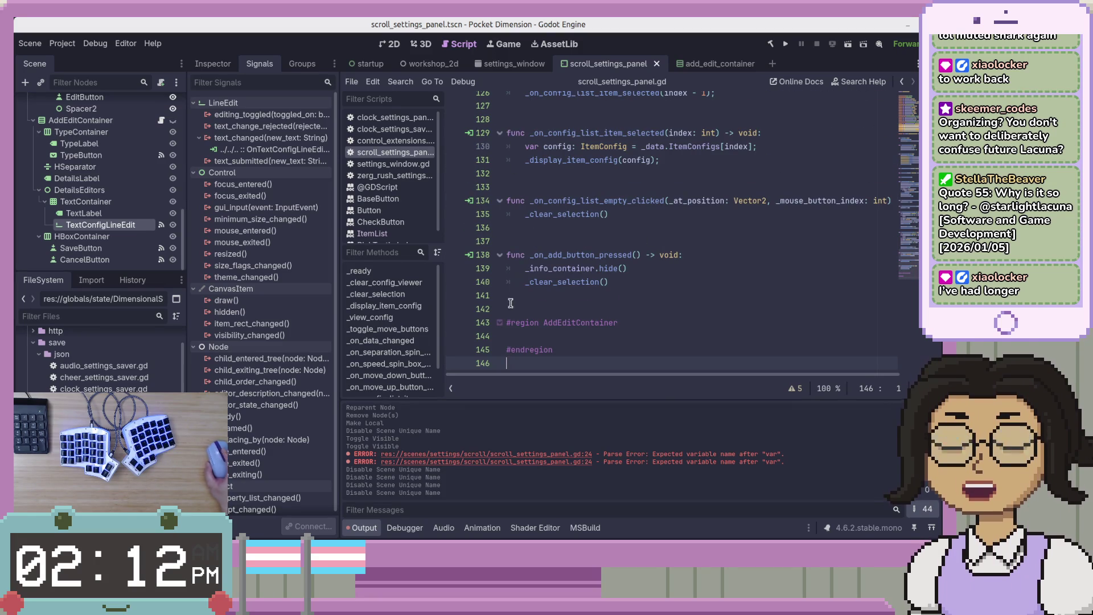
pyautogui.scroll(1, 661, 322)
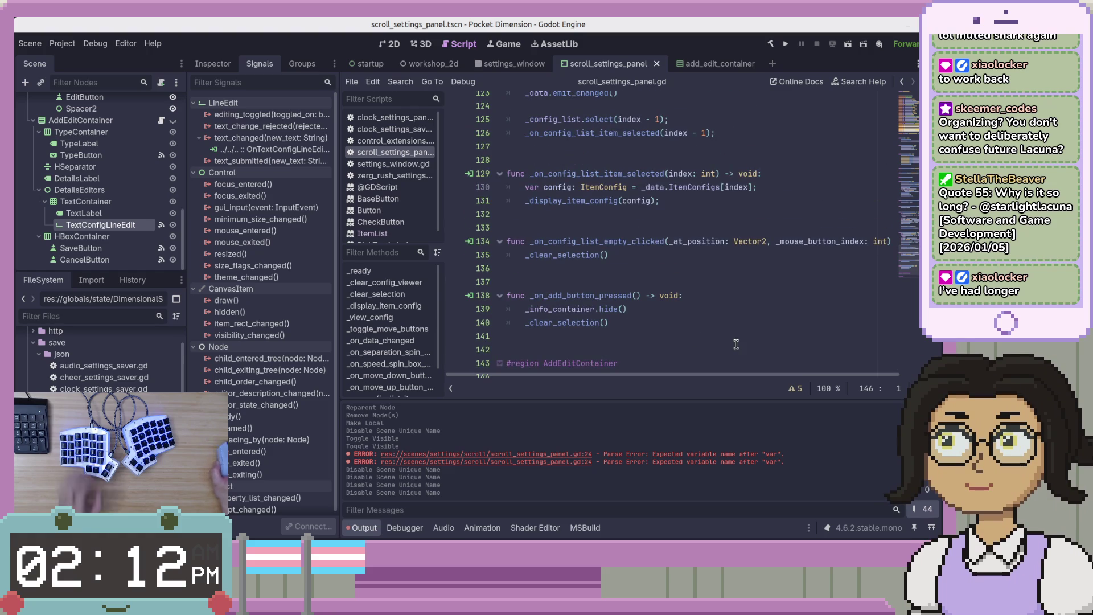
pyautogui.scroll(3, 797, 319)
pyautogui.click(827, 295)
pyautogui.scroll(10, 829, 295)
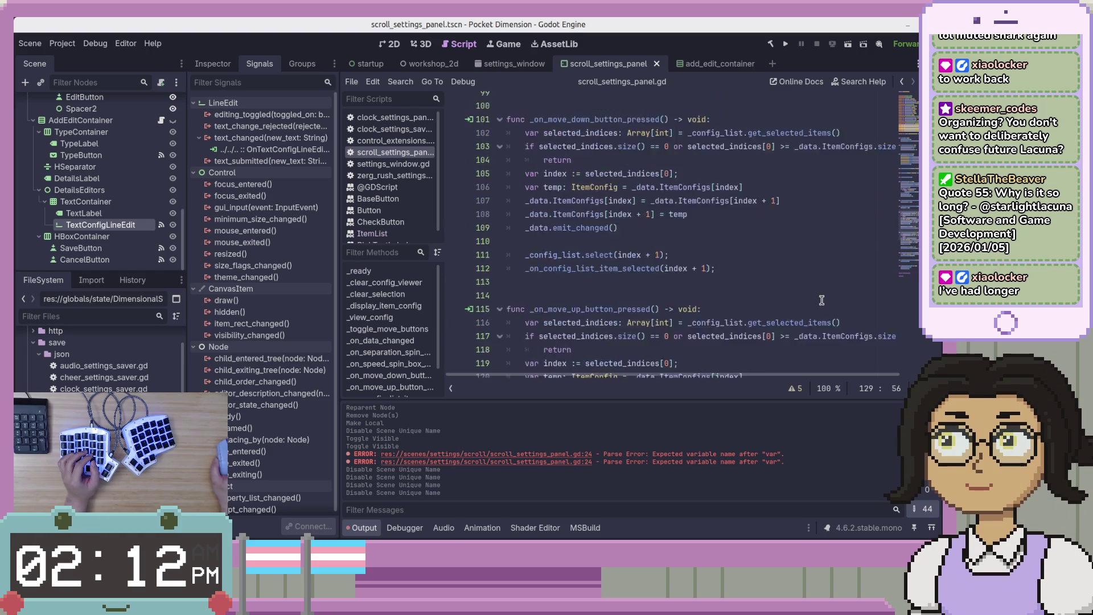
pyautogui.hotkey('ctrl', 'z')
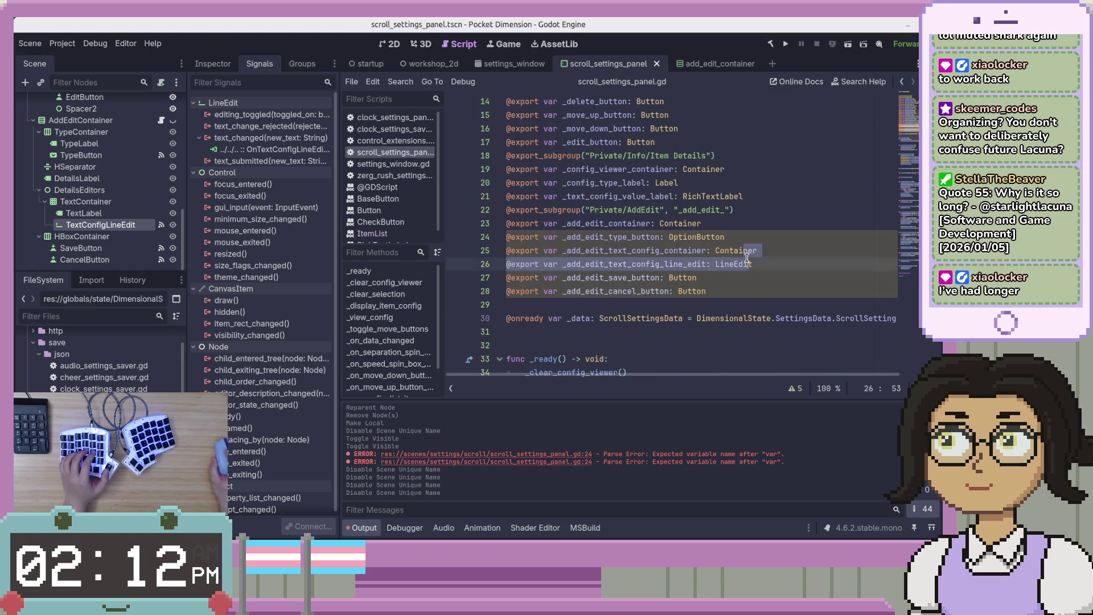
pyautogui.press('End')
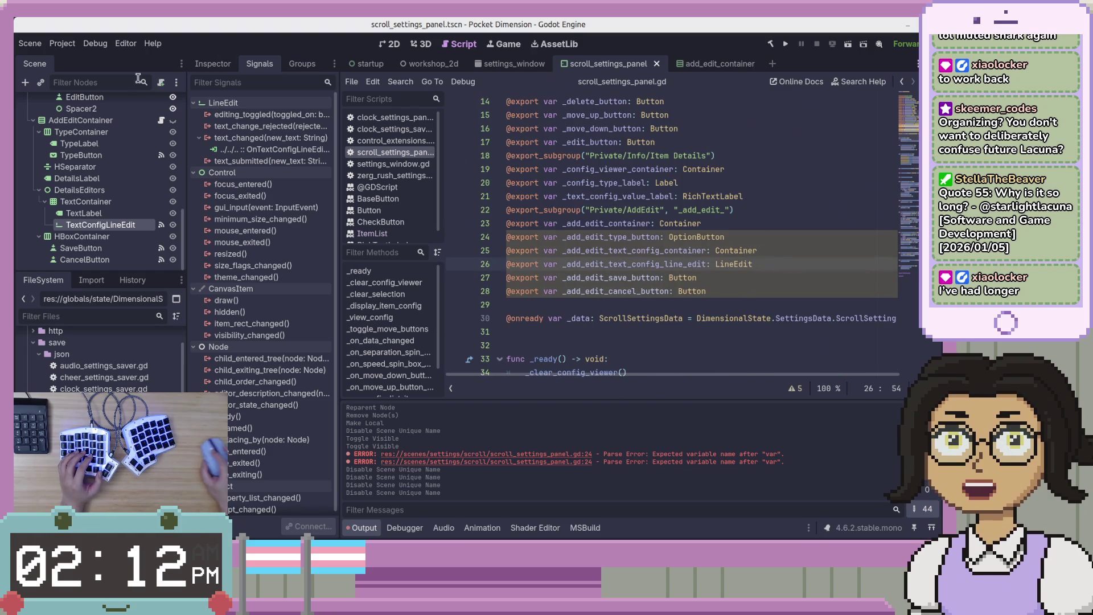
pyautogui.scroll(5, 105, 154)
pyautogui.scroll(10, 105, 154)
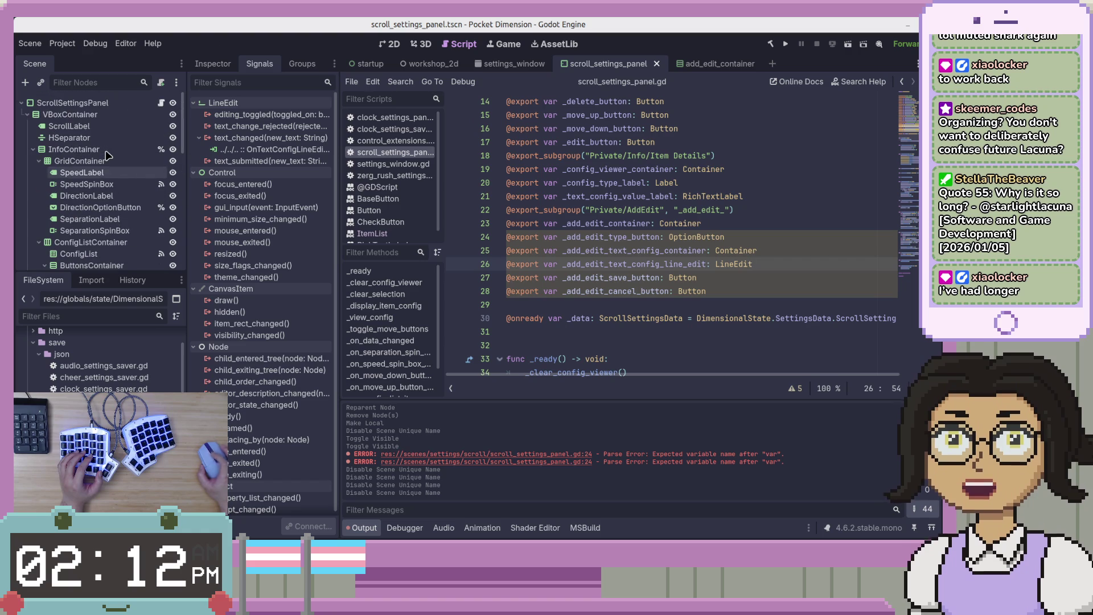
# Show the root node's Inspector with Scene Nodes > Private > Add Edit expanded and widened.
pyautogui.click(112, 104)
pyautogui.click(220, 66)
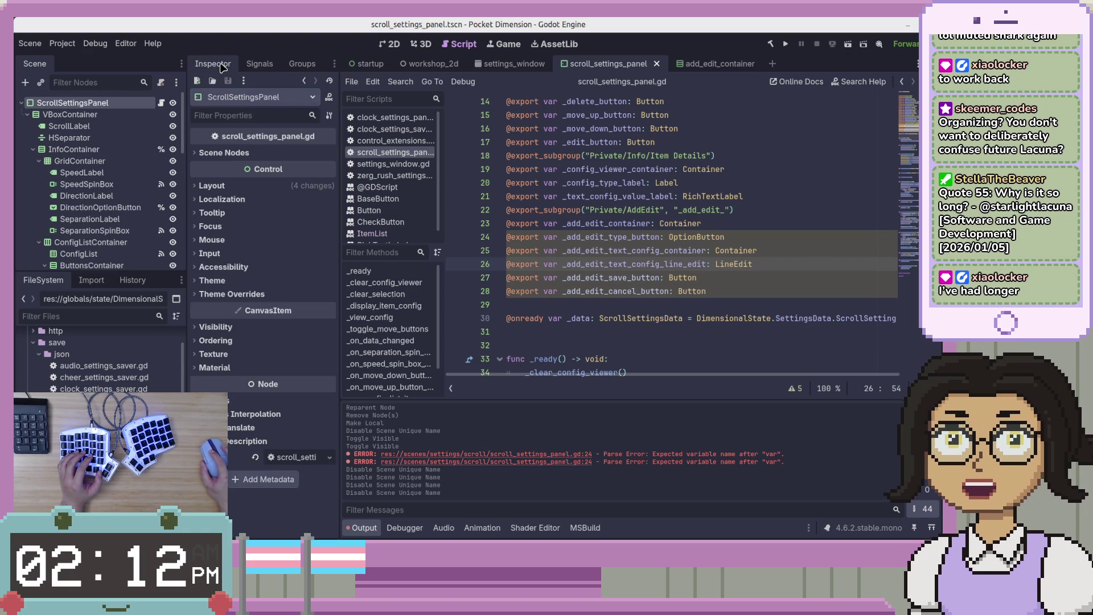
pyautogui.click(201, 154)
pyautogui.click(218, 165)
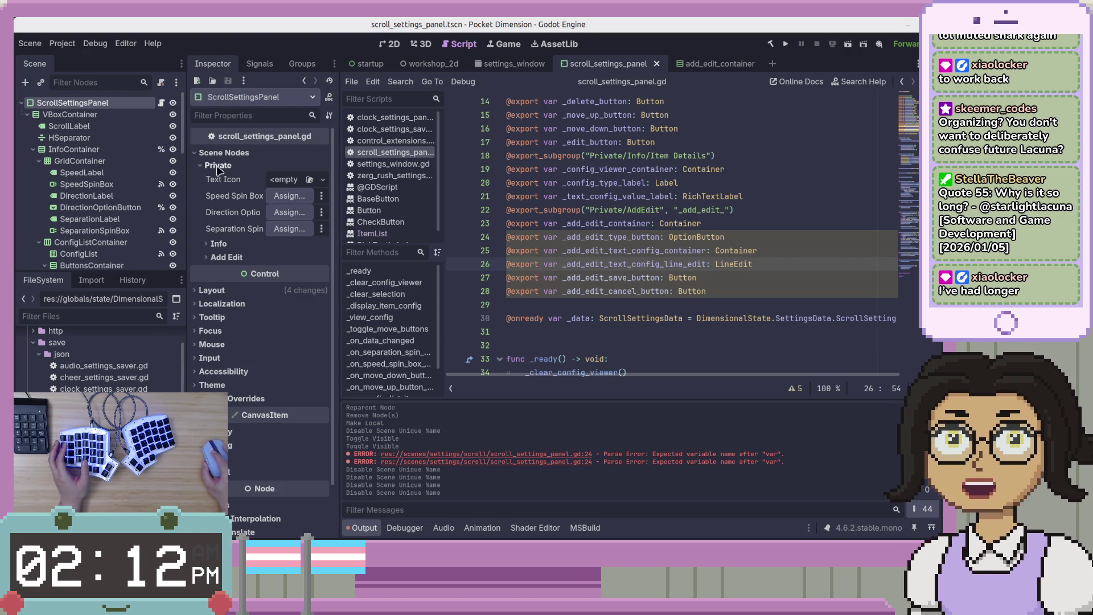
pyautogui.click(225, 259)
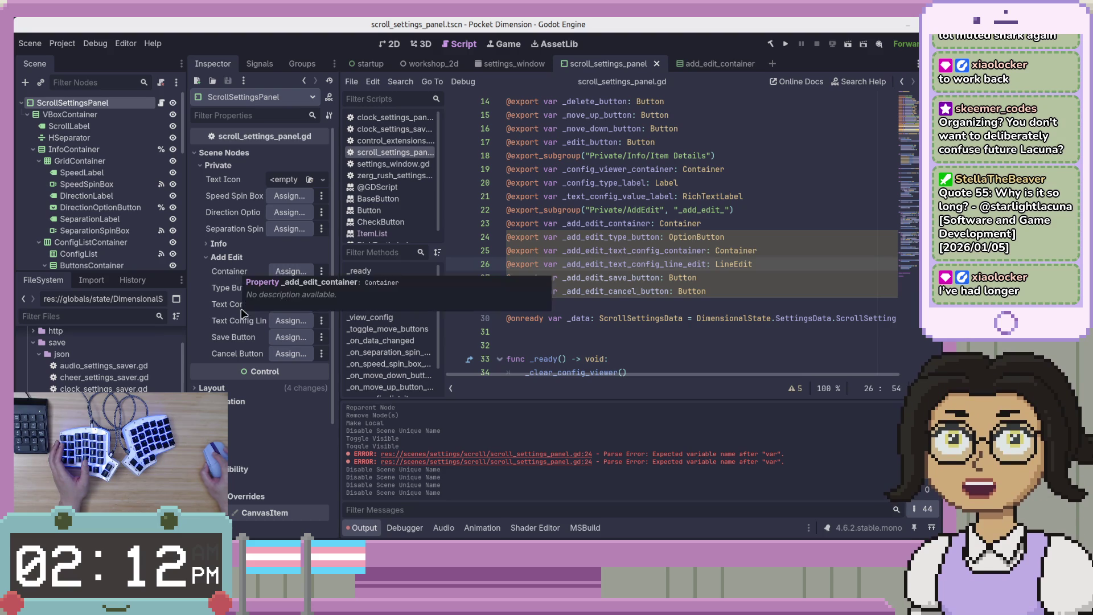
pyautogui.moveTo(339, 301); pyautogui.dragTo(427, 296)
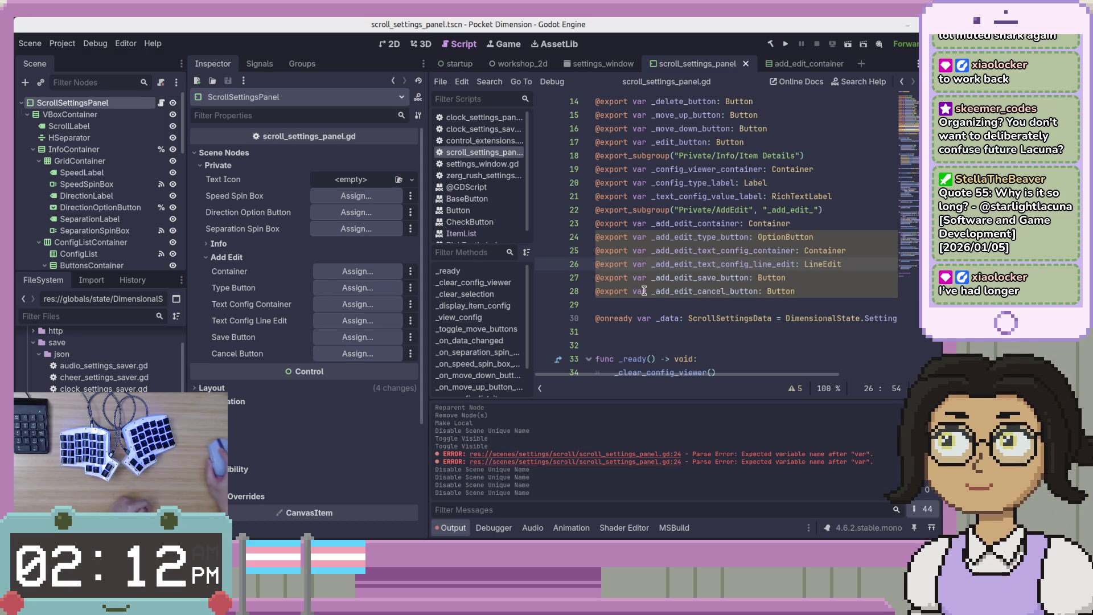
# Expand the Info and Item Details export subgroups in the Inspector.
pyautogui.moveTo(819, 292); pyautogui.dragTo(824, 296)
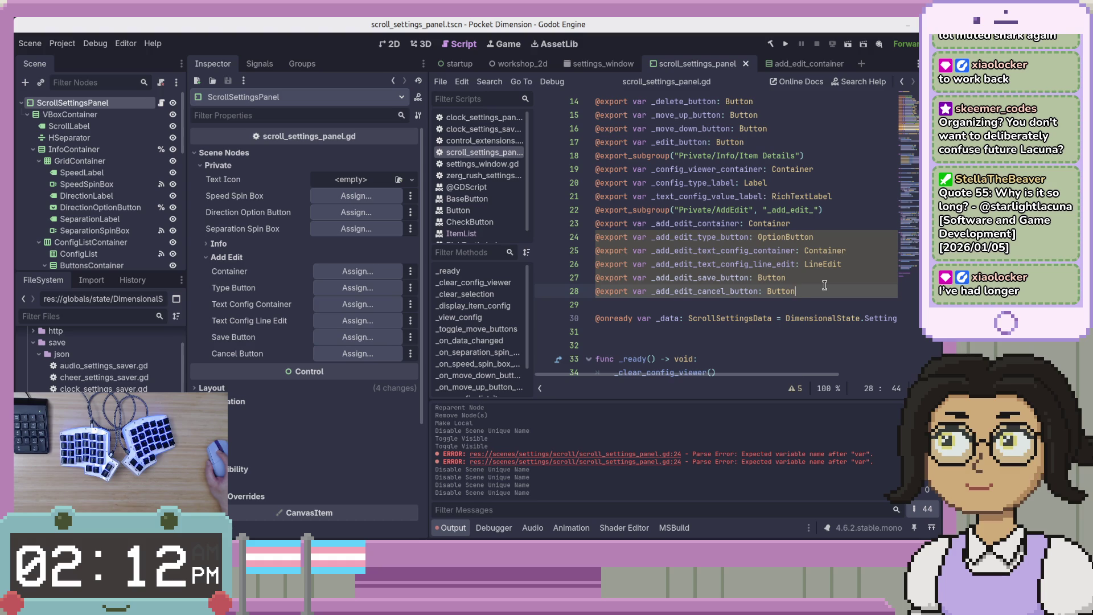
pyautogui.click(226, 248)
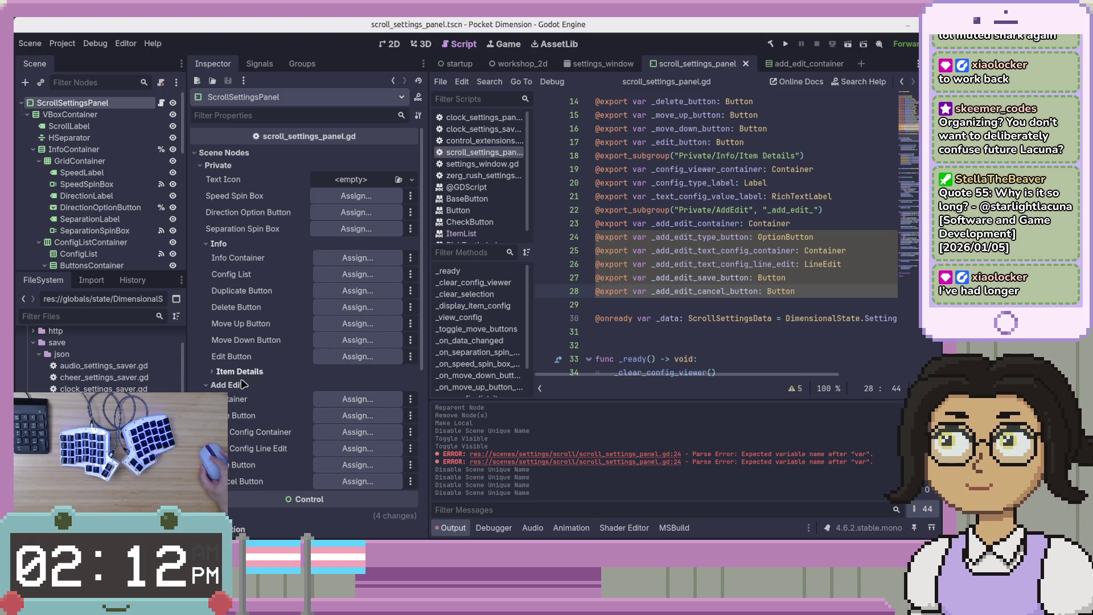
pyautogui.click(215, 373)
pyautogui.click(214, 372)
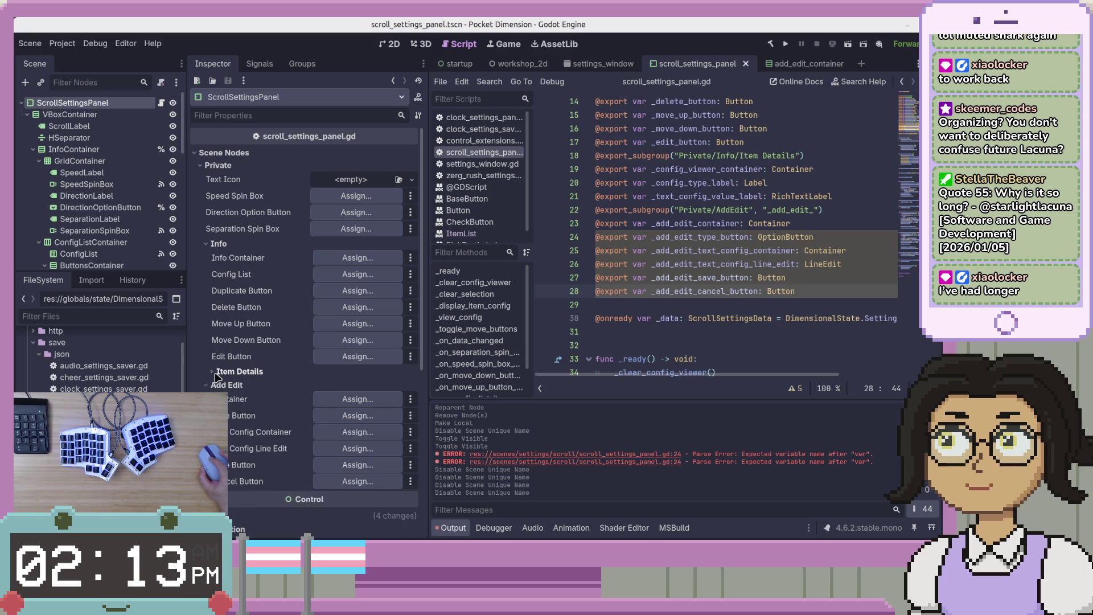
pyautogui.click(216, 374)
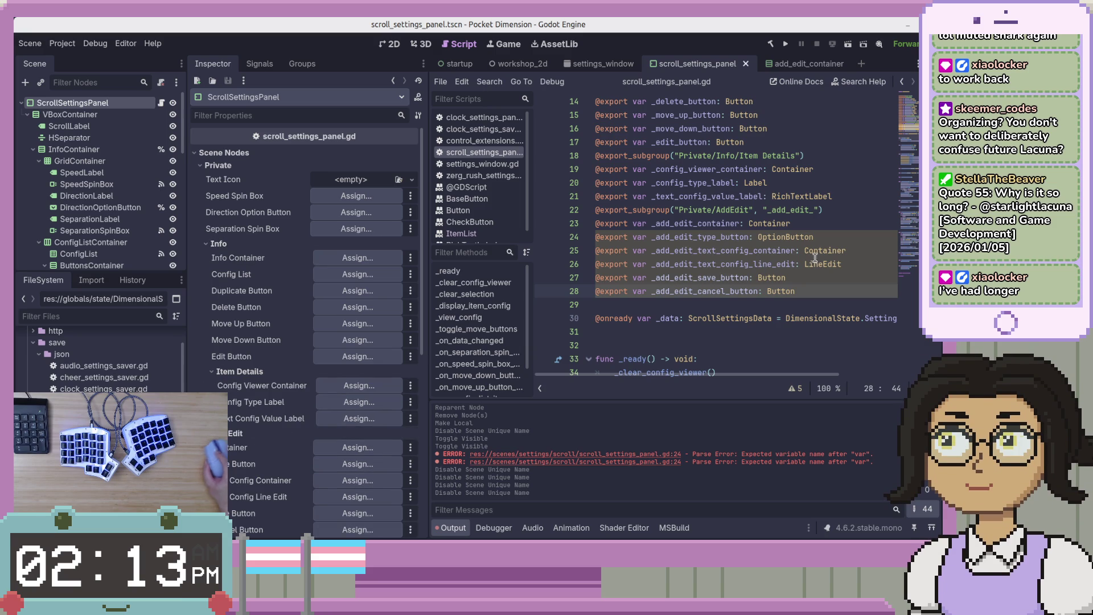
# Check the _add_edit_ prefix on line 22 and move to the end of line 28.
pyautogui.click(799, 211)
pyautogui.doubleClick(799, 211)
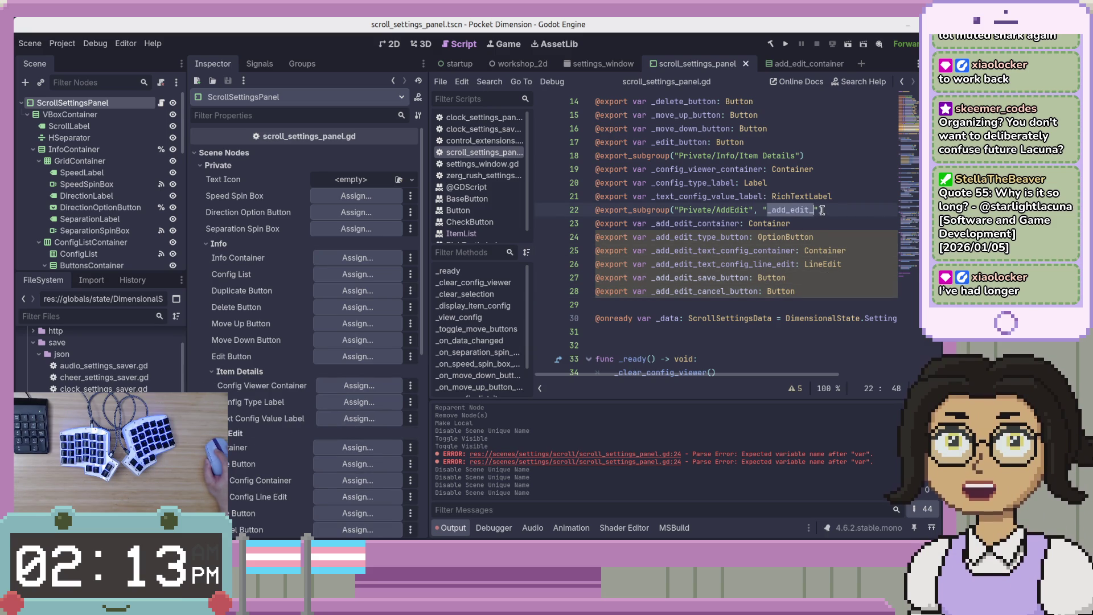
pyautogui.click(825, 210)
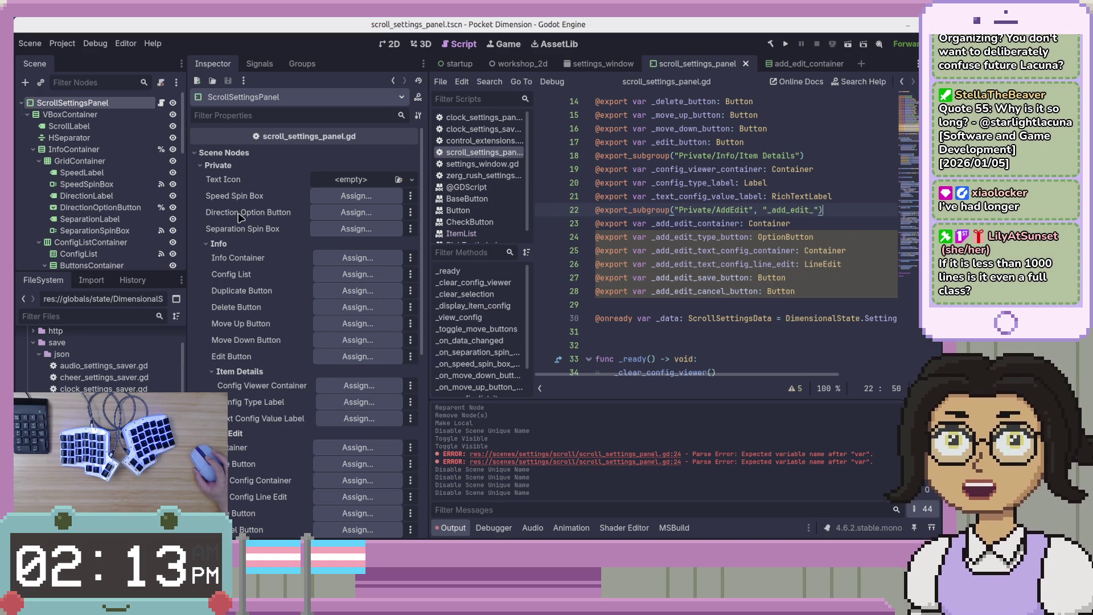
pyautogui.scroll(-4, 255, 340)
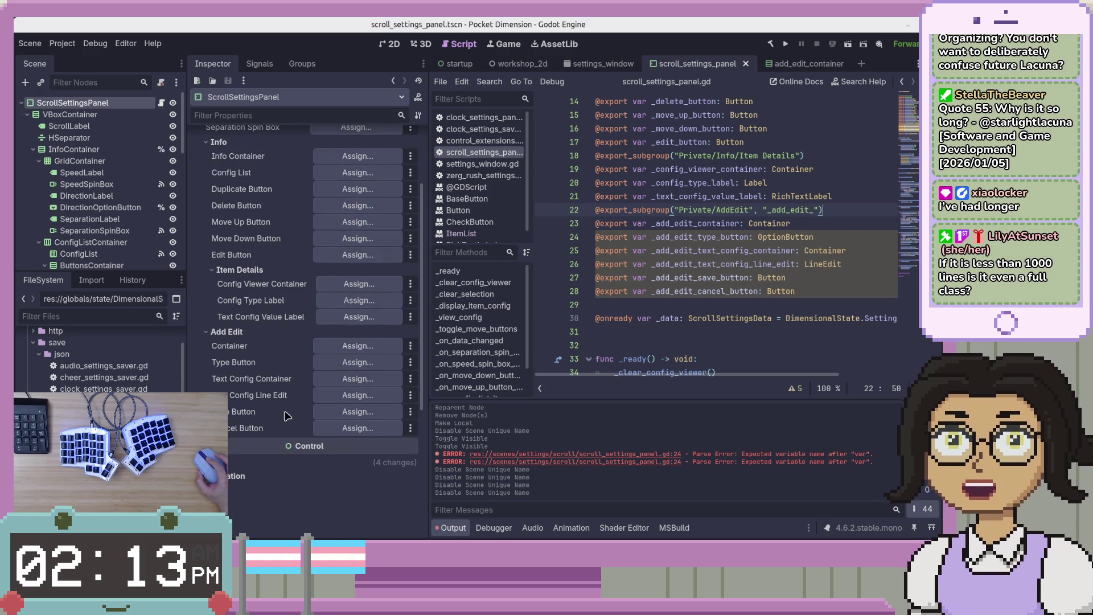
pyautogui.click(804, 291)
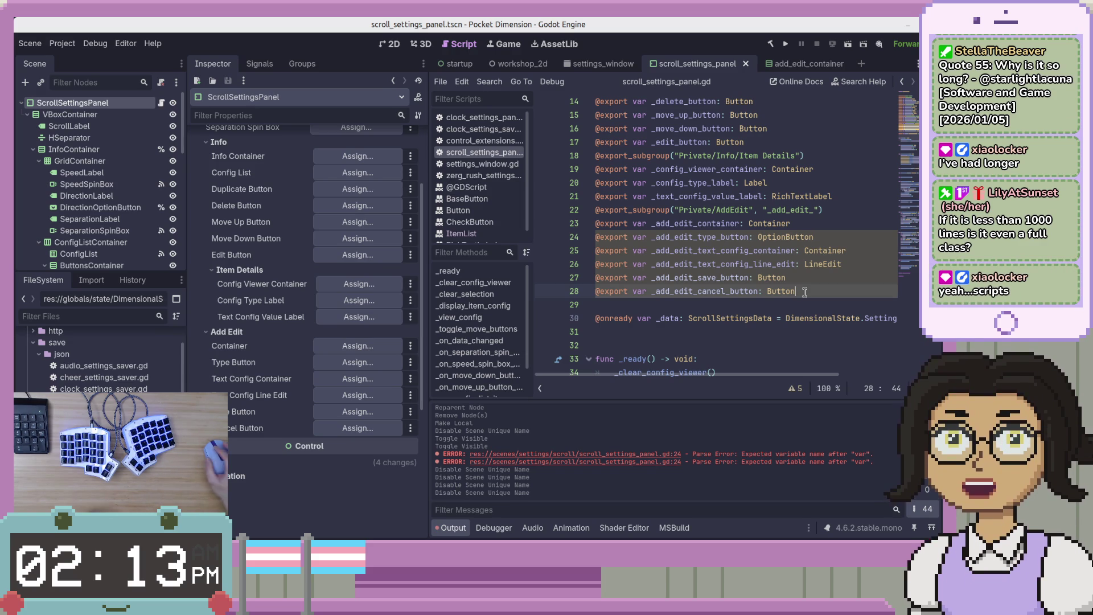
pyautogui.click(792, 275)
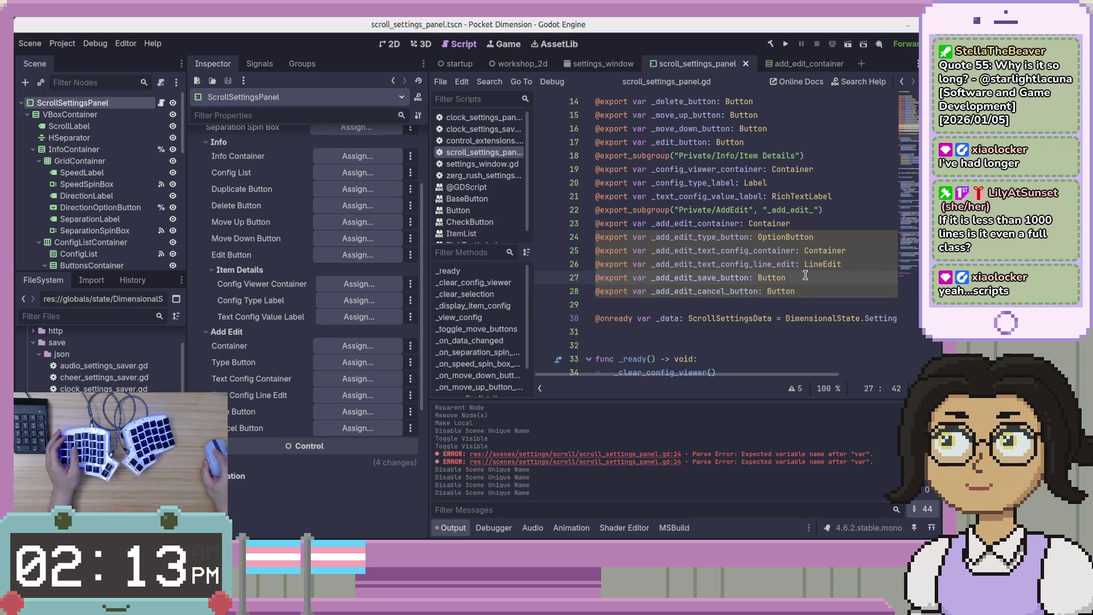
pyautogui.click(814, 291)
pyautogui.moveTo(900, 134); pyautogui.dragTo(918, 253)
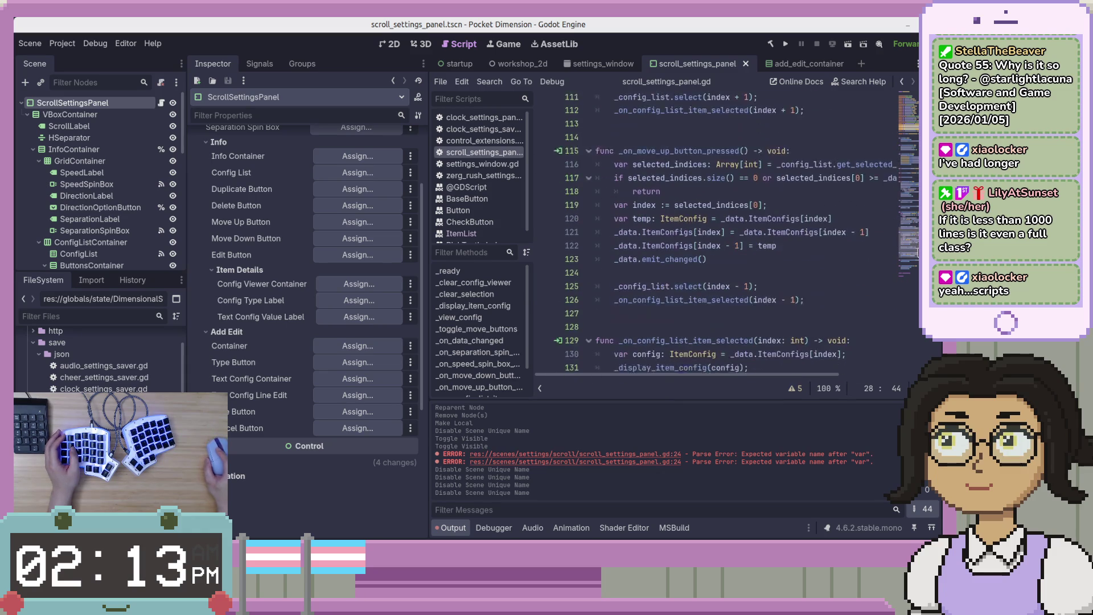
pyautogui.scroll(-4, 918, 253)
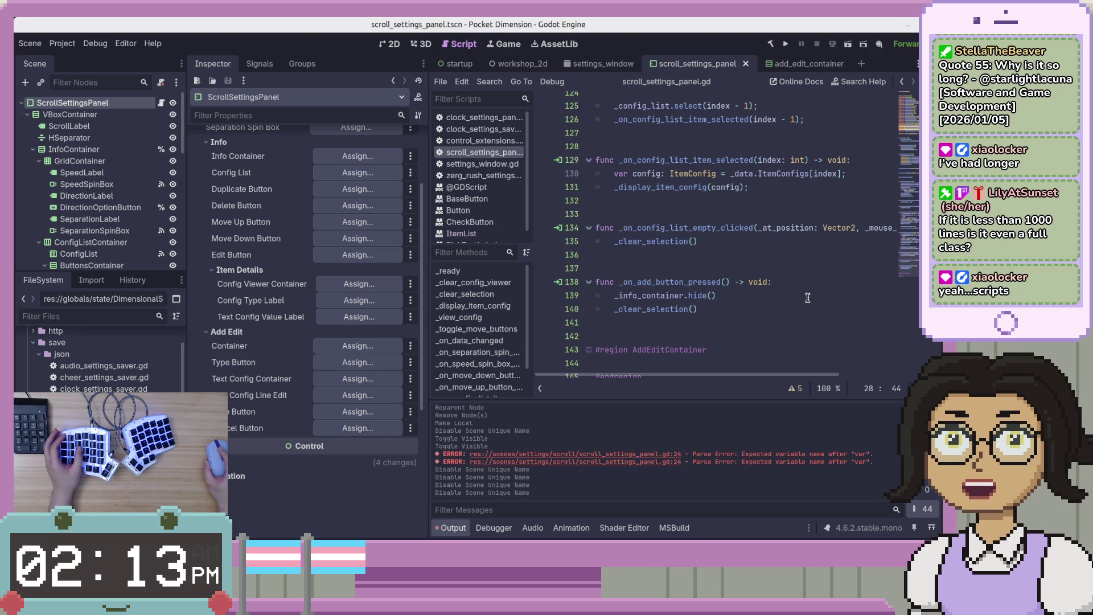
pyautogui.scroll(-2, 808, 297)
pyautogui.scroll(3, 807, 298)
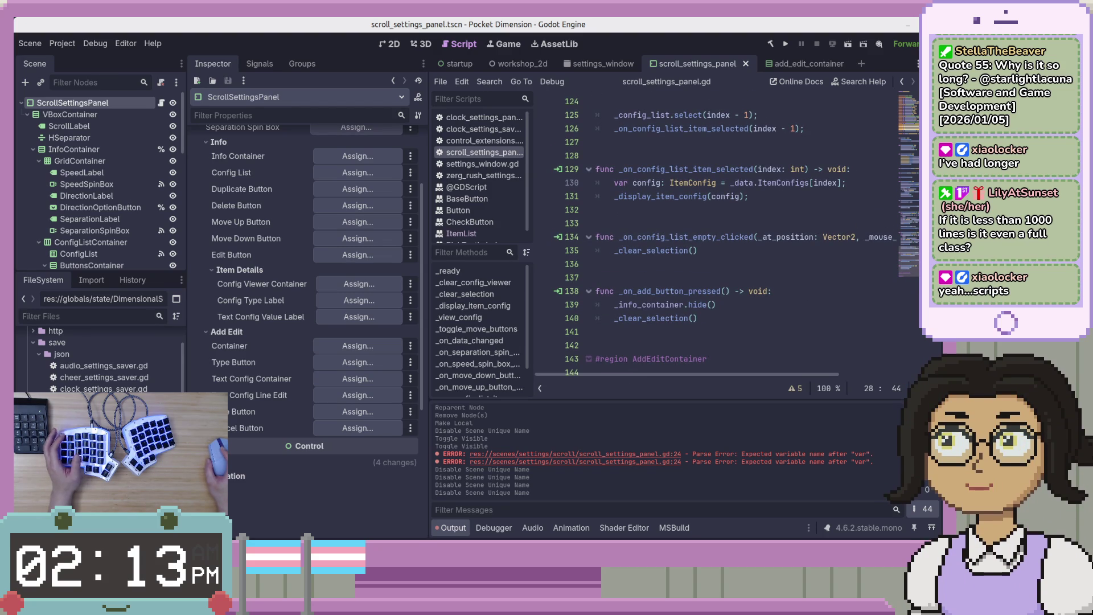
pyautogui.click(811, 294)
pyautogui.click(834, 322)
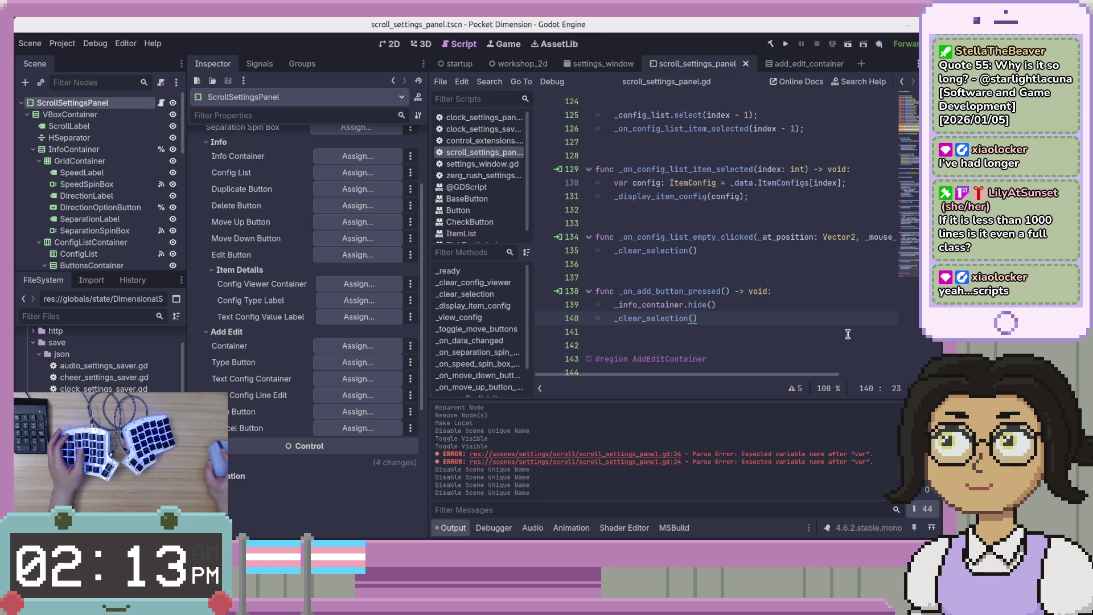
pyautogui.scroll(-2, 851, 330)
pyautogui.scroll(2, 850, 329)
pyautogui.click(854, 279)
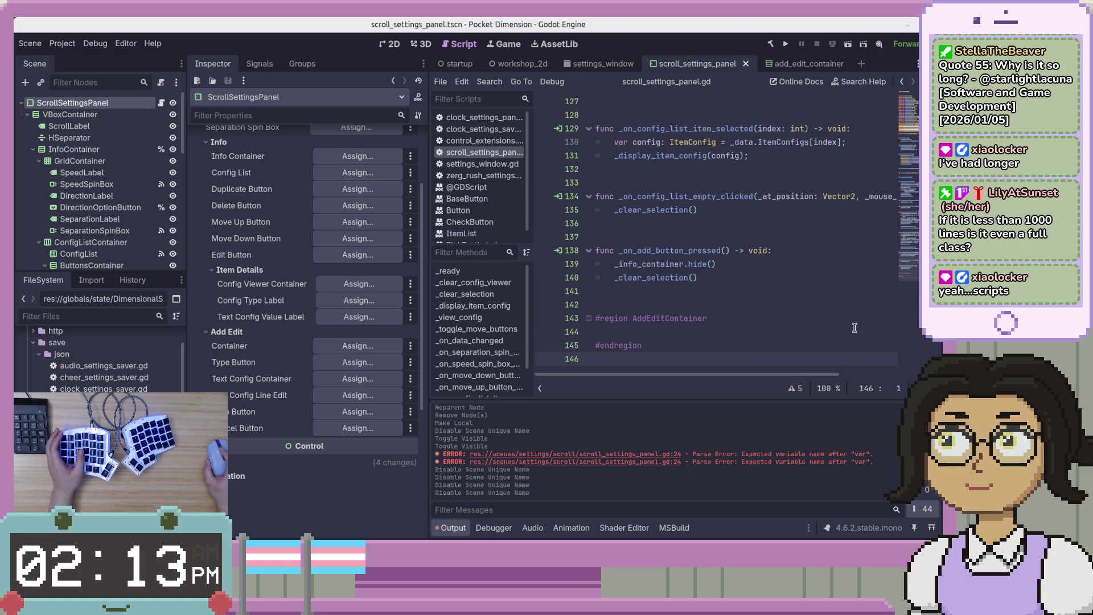
pyautogui.click(861, 303)
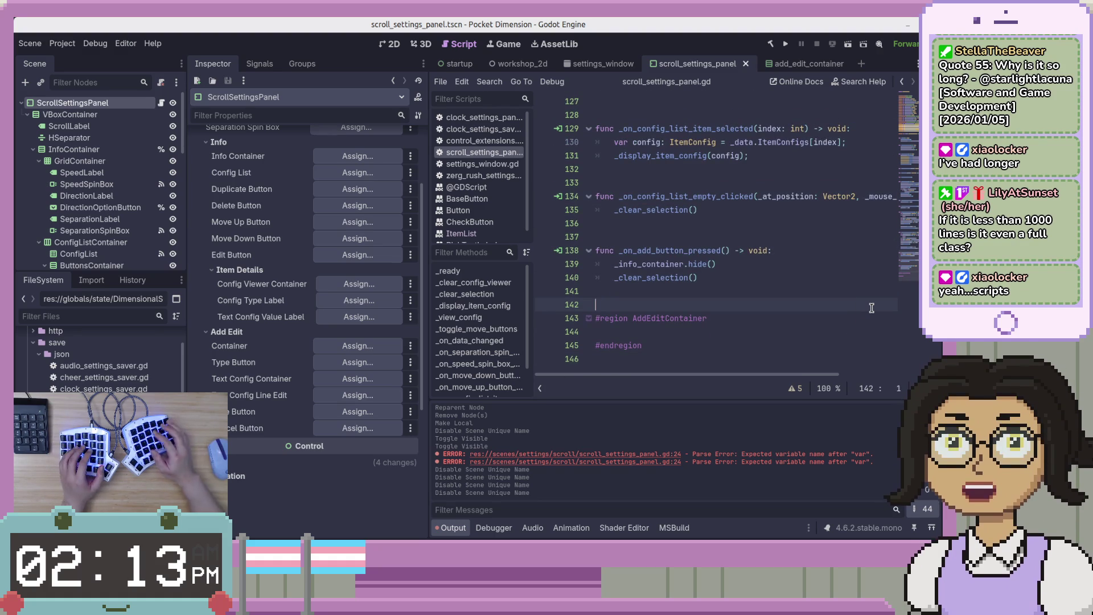
pyautogui.press('Down')
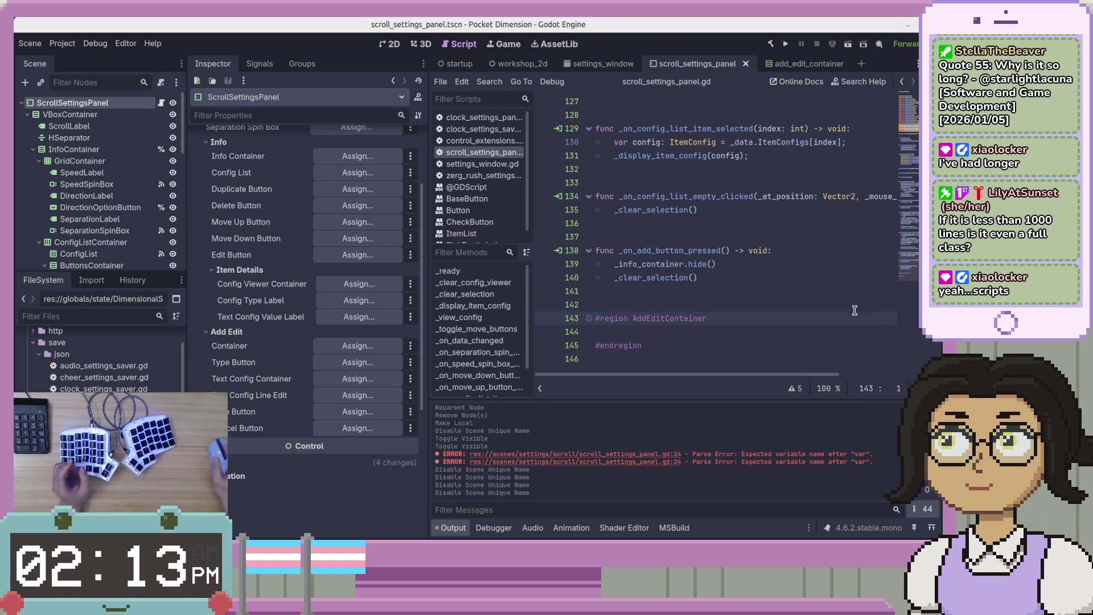
pyautogui.scroll(3, 793, 321)
pyautogui.scroll(9, 793, 321)
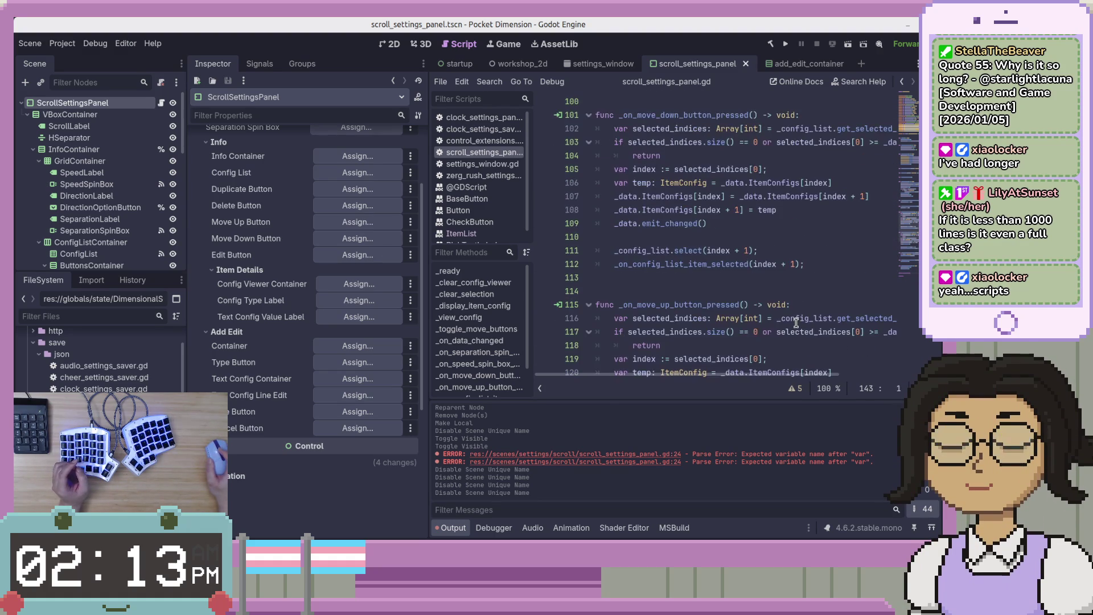
pyautogui.hotkey('ctrl', 'z')
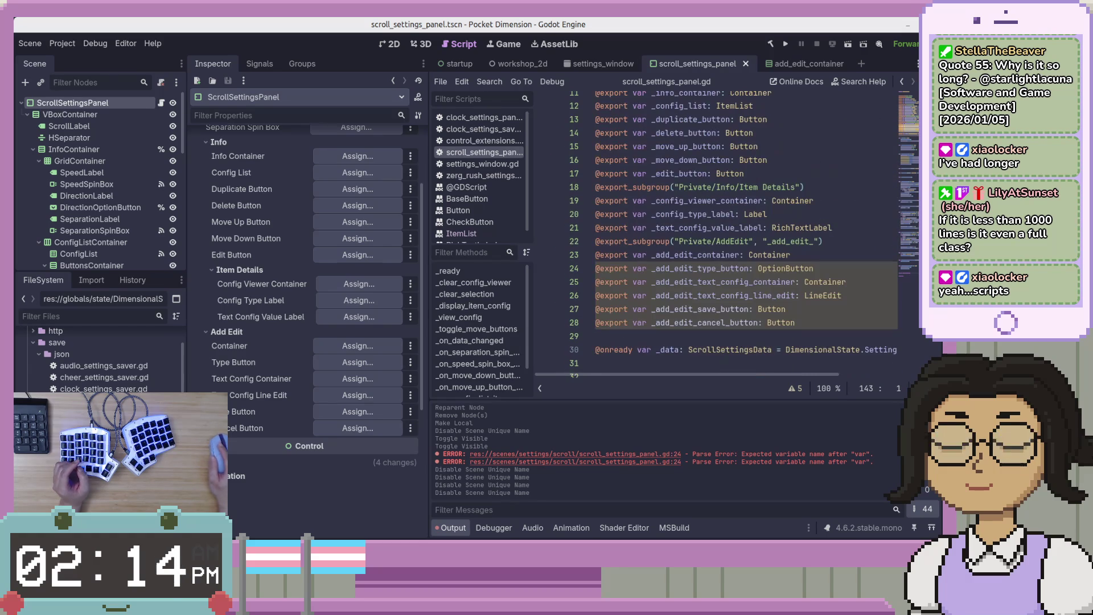
pyautogui.click(832, 310)
pyautogui.click(834, 322)
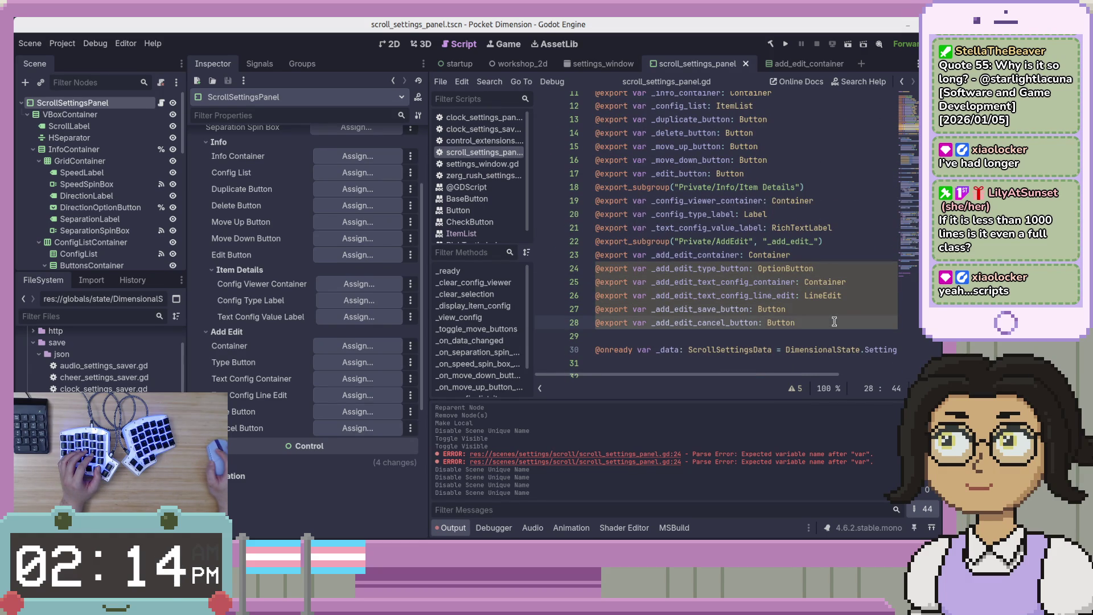
pyautogui.click(845, 255)
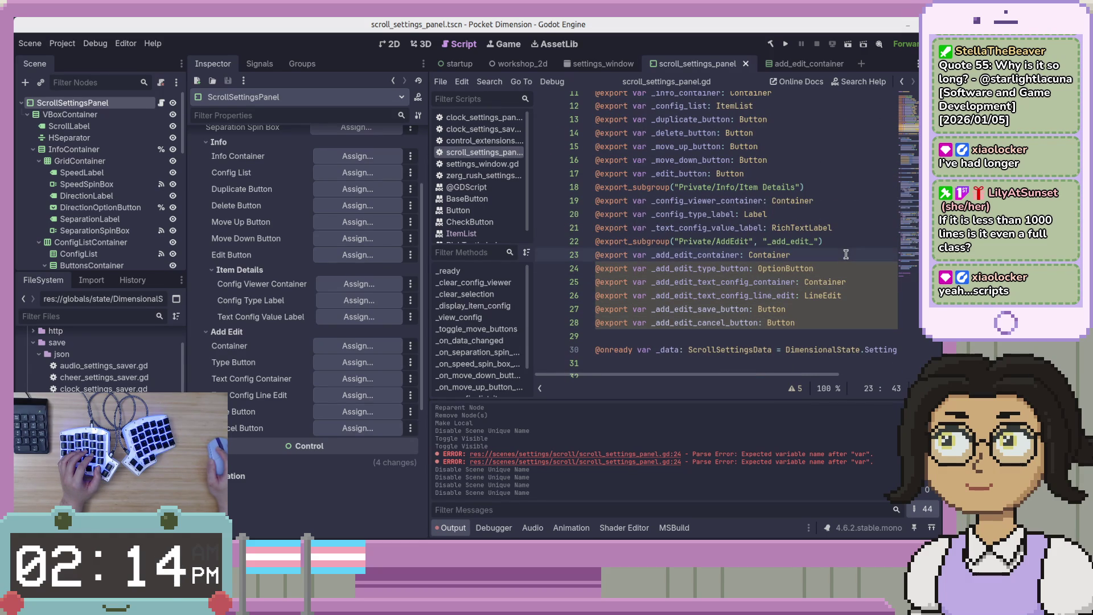
pyautogui.click(853, 325)
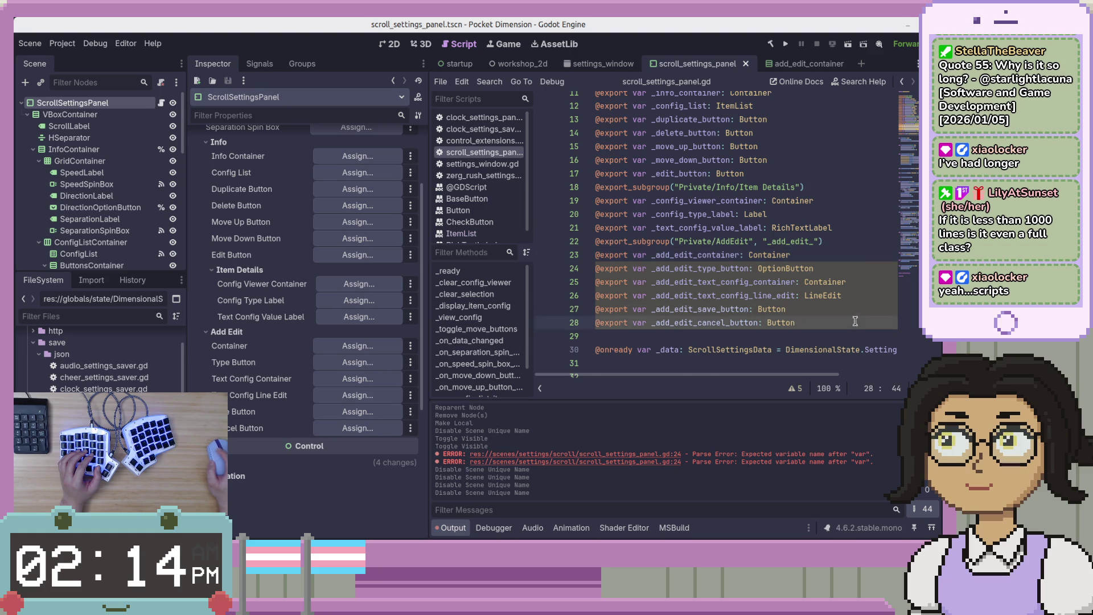
pyautogui.scroll(3, 855, 321)
pyautogui.click(829, 313)
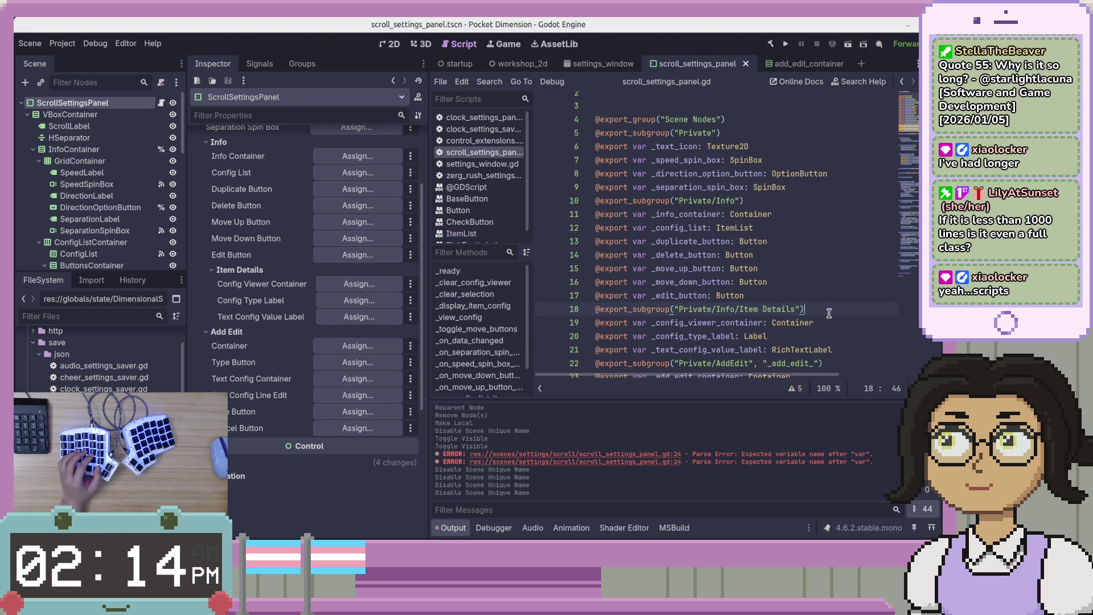
# Add the "_info" prefix argument to the Info export subgroup on line 10.
pyautogui.click(780, 251)
pyautogui.press('Up')
pyautogui.press('Up')
pyautogui.hotkey('ctrl', 'Left')
pyautogui.hotkey('ctrl', 'Left')
pyautogui.hotkey('ctrl', 'Left')
pyautogui.press('Right')
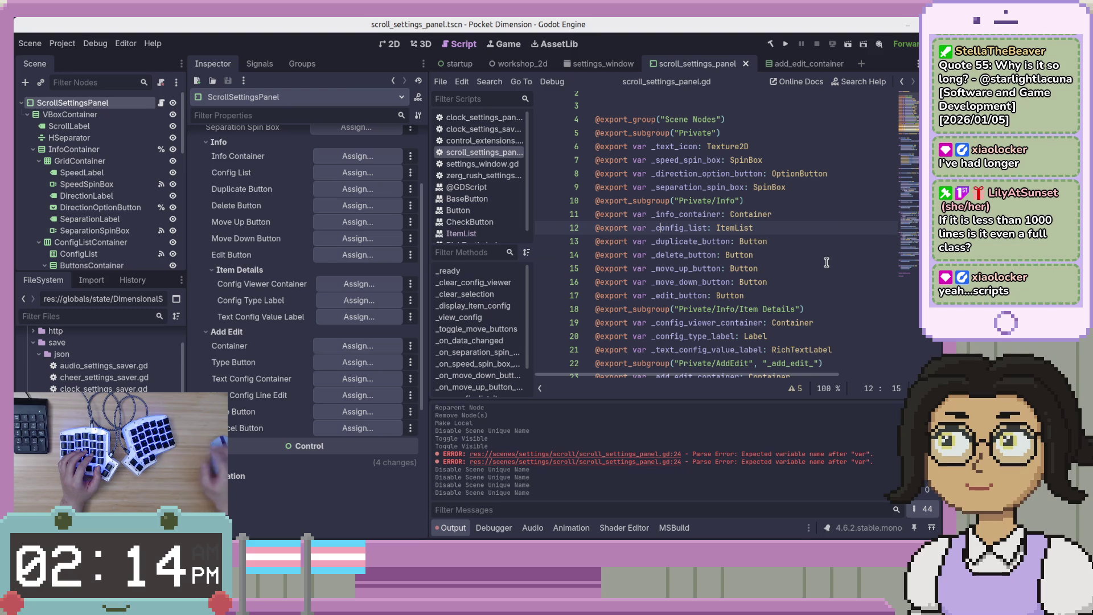
pyautogui.write('_')
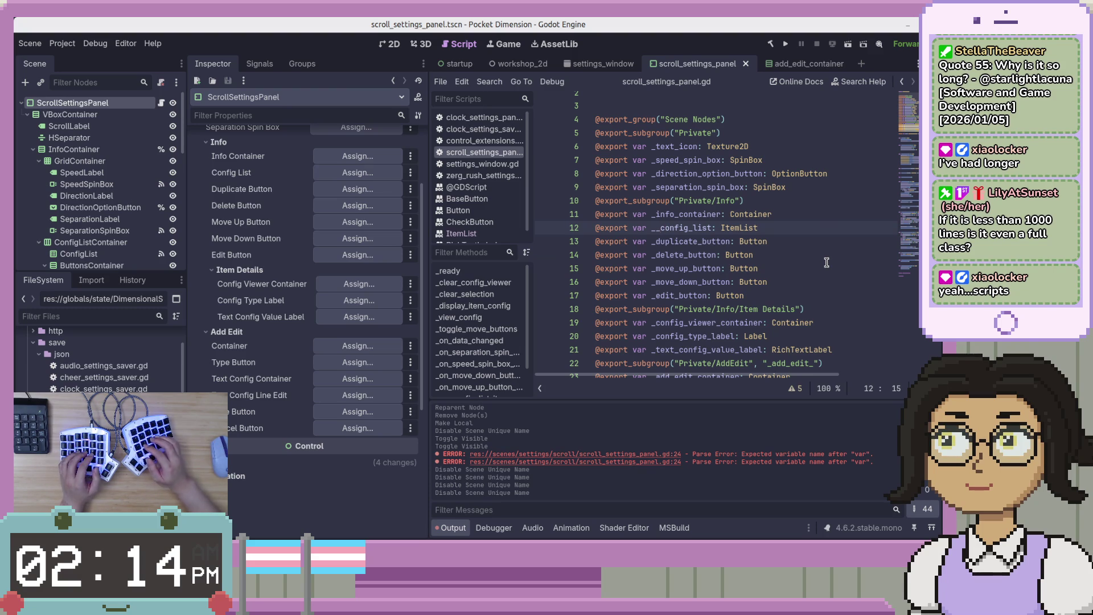
pyautogui.press('BackSpace')
pyautogui.press('Up')
pyautogui.press('Up')
pyautogui.press('End')
pyautogui.press('Left')
pyautogui.press('Left')
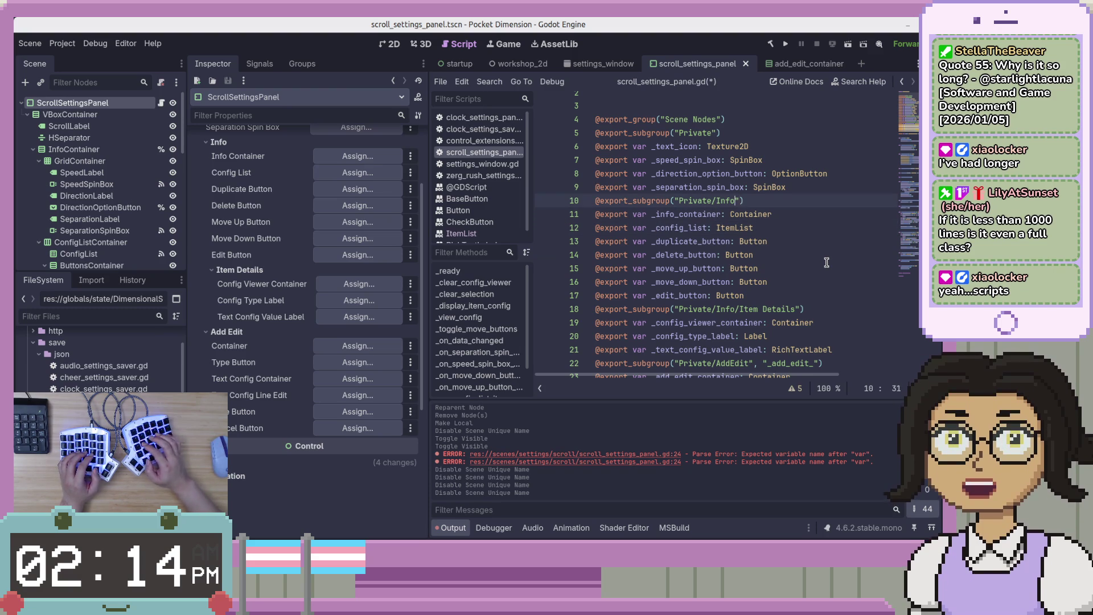
pyautogui.write('", ')
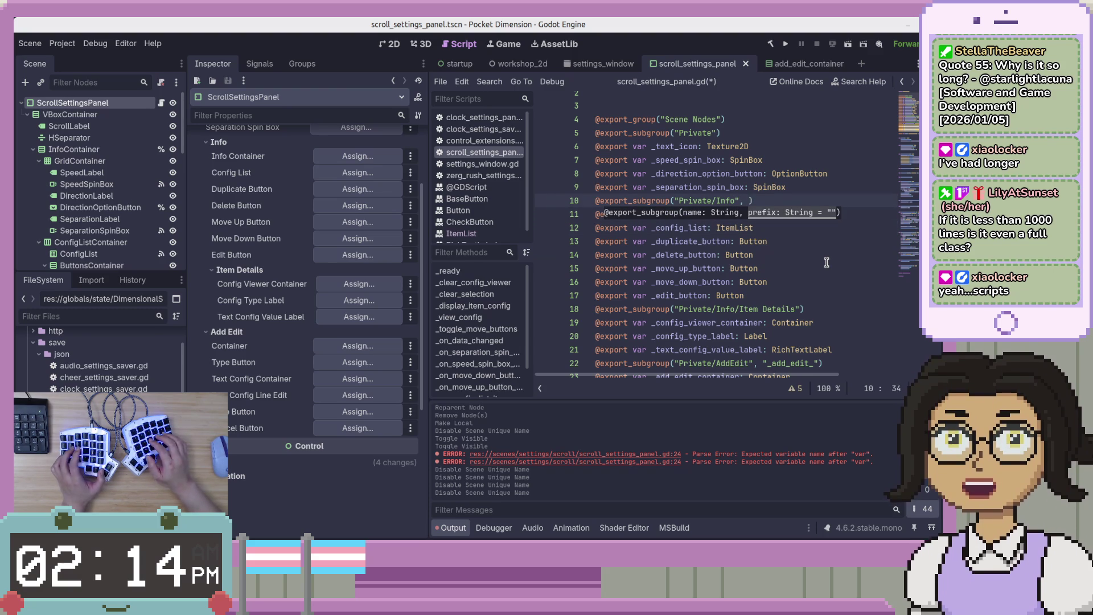
pyautogui.write('"_info')
# Insert info_ into the config list, duplicate, move up and move down button names.
pyautogui.press('Down')
pyautogui.press('Down')
pyautogui.press('Down')
pyautogui.press('Up')
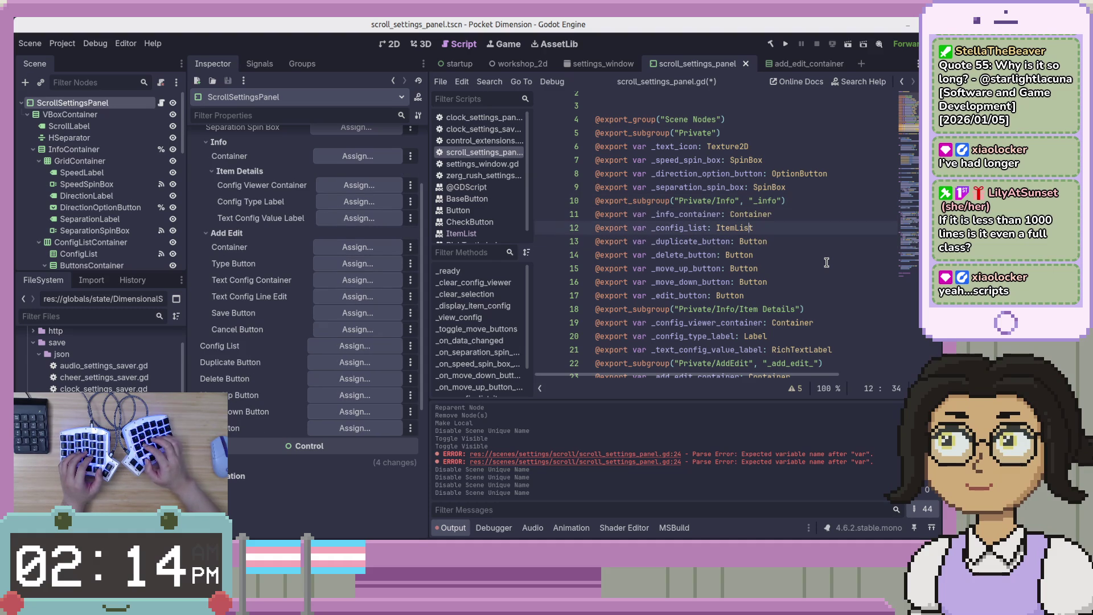
pyautogui.write('info_')
pyautogui.press('Down')
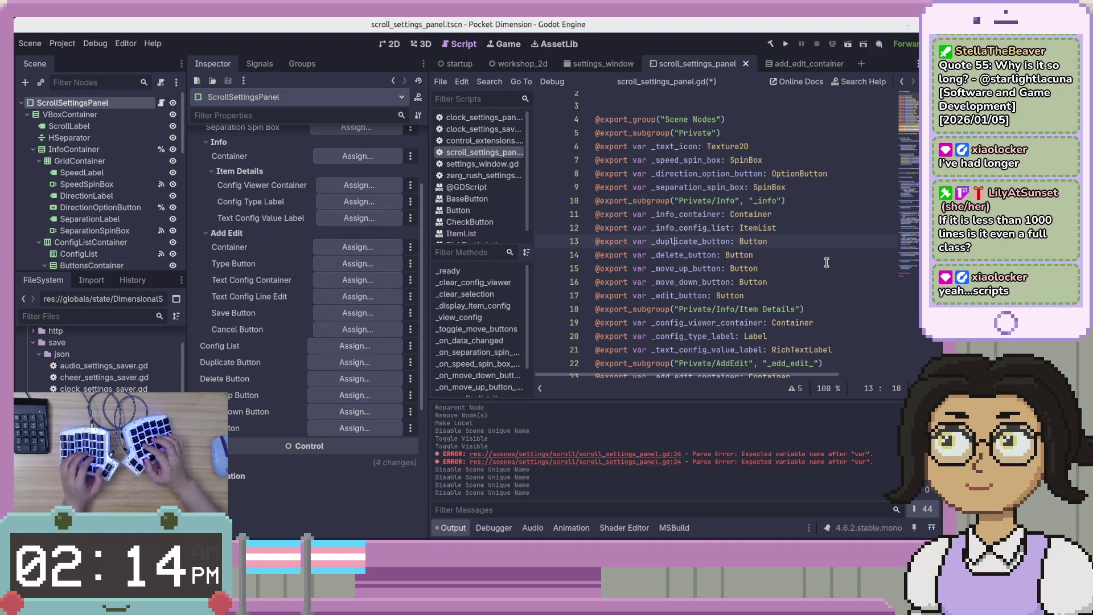
pyautogui.press('Left')
pyautogui.press('Left')
pyautogui.press('Left')
pyautogui.write('inf')
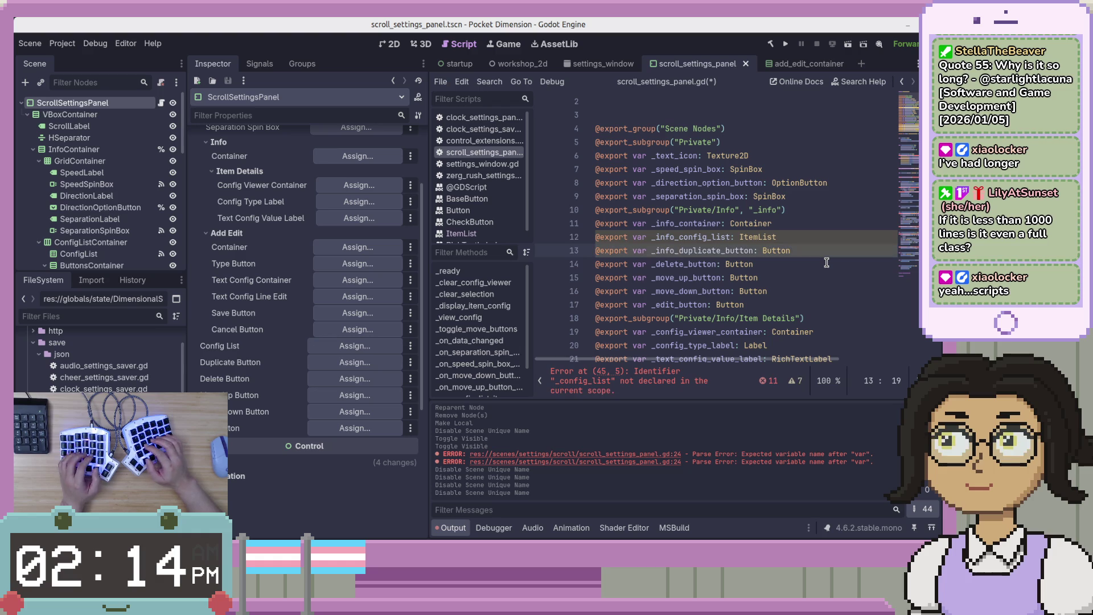
pyautogui.press('Down')
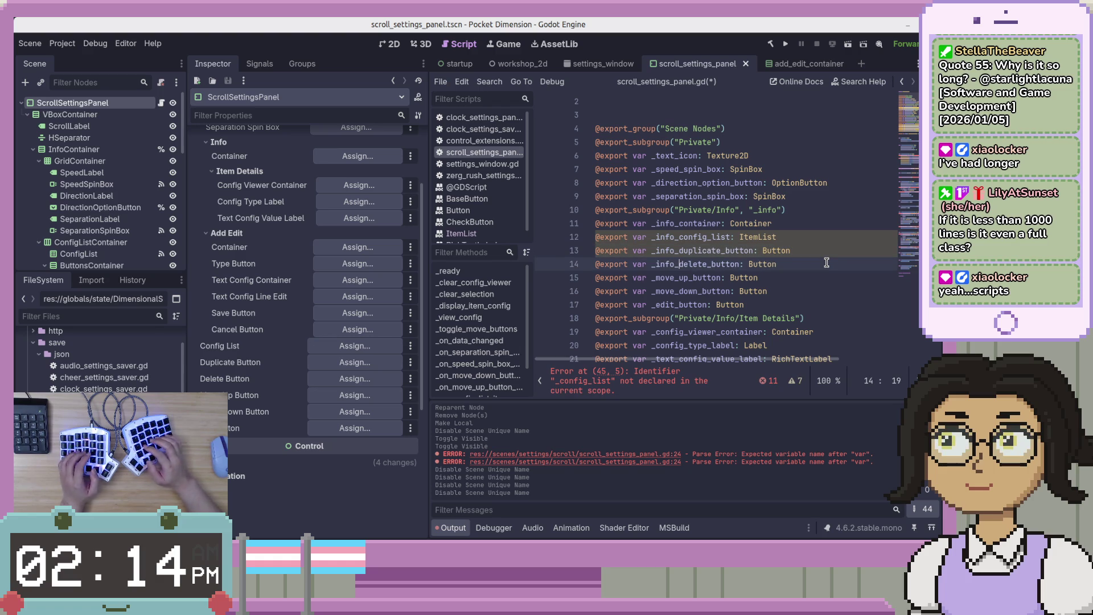
pyautogui.press('Down')
pyautogui.press('Left')
pyautogui.press('Left')
pyautogui.press('Left')
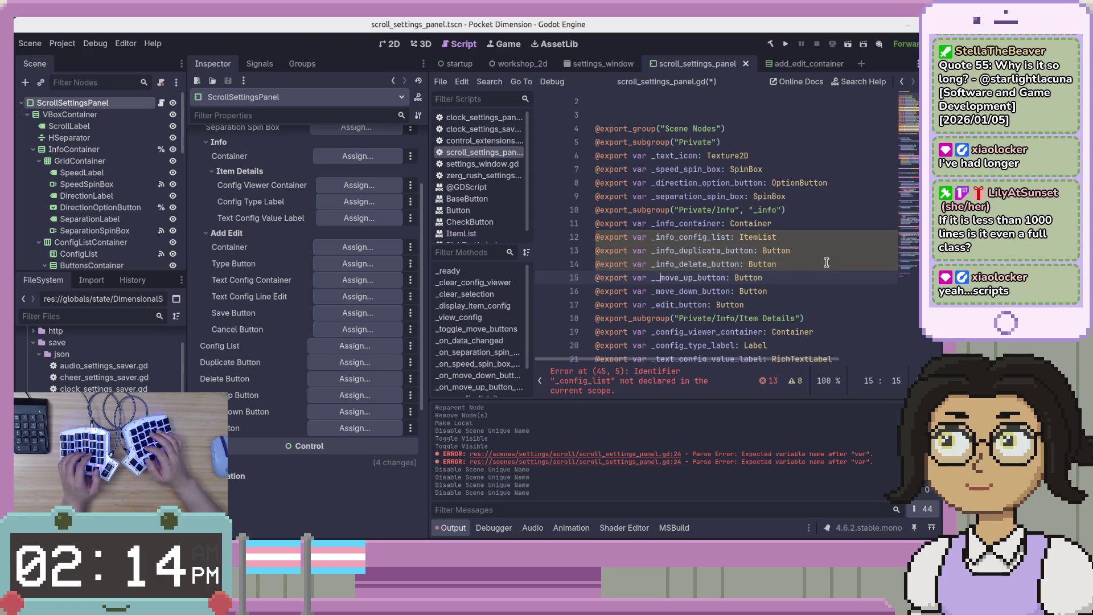
pyautogui.write('nfo')
pyautogui.press('Down')
pyautogui.press('Left')
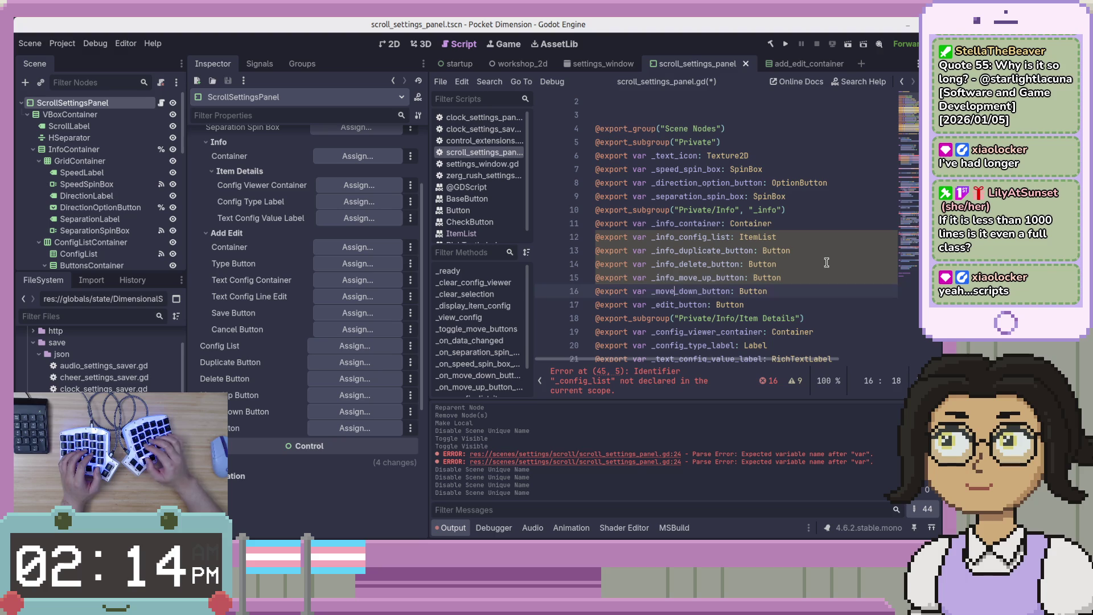
pyautogui.write('nfo')
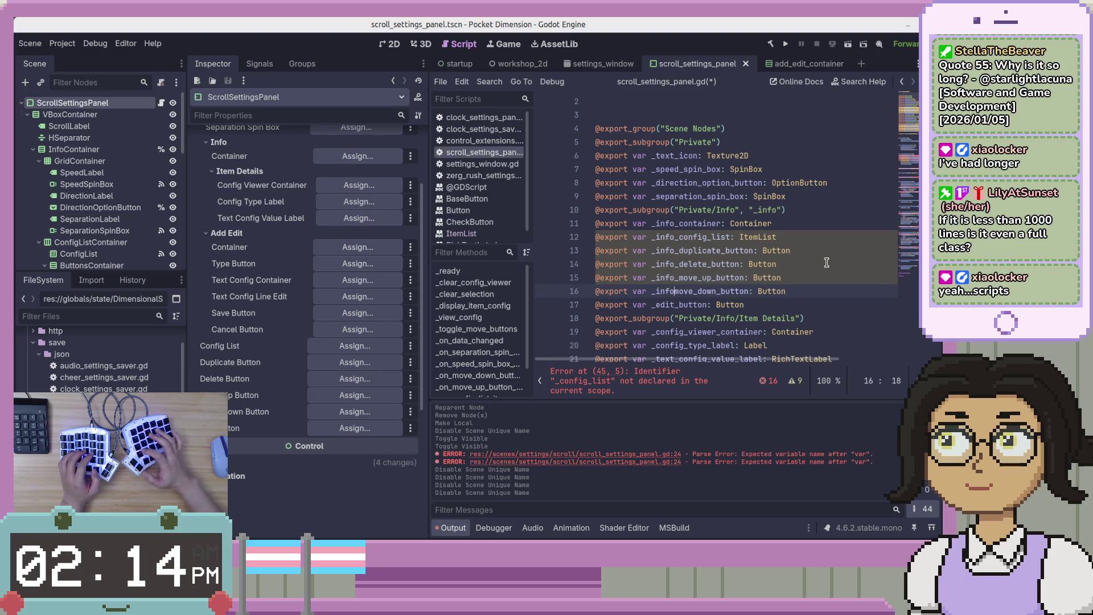
# Restore the swapped move button lines, rename the edit button to _info_edit_button, and save.
pyautogui.press('Down')
pyautogui.press('Up')
pyautogui.press('Up')
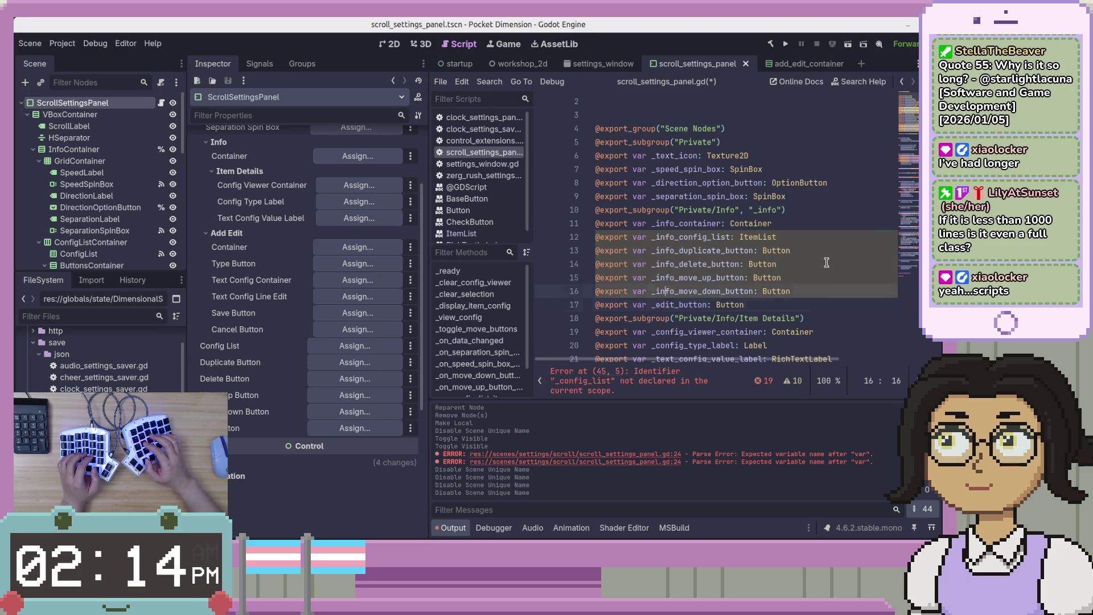
pyautogui.hotkey('alt', 'Down')
pyautogui.press('Down')
pyautogui.press('Up')
pyautogui.hotkey('alt', 'Up')
pyautogui.press('Down')
pyautogui.press('Down')
pyautogui.write('info_')
pyautogui.hotkey('ctrl', 's')
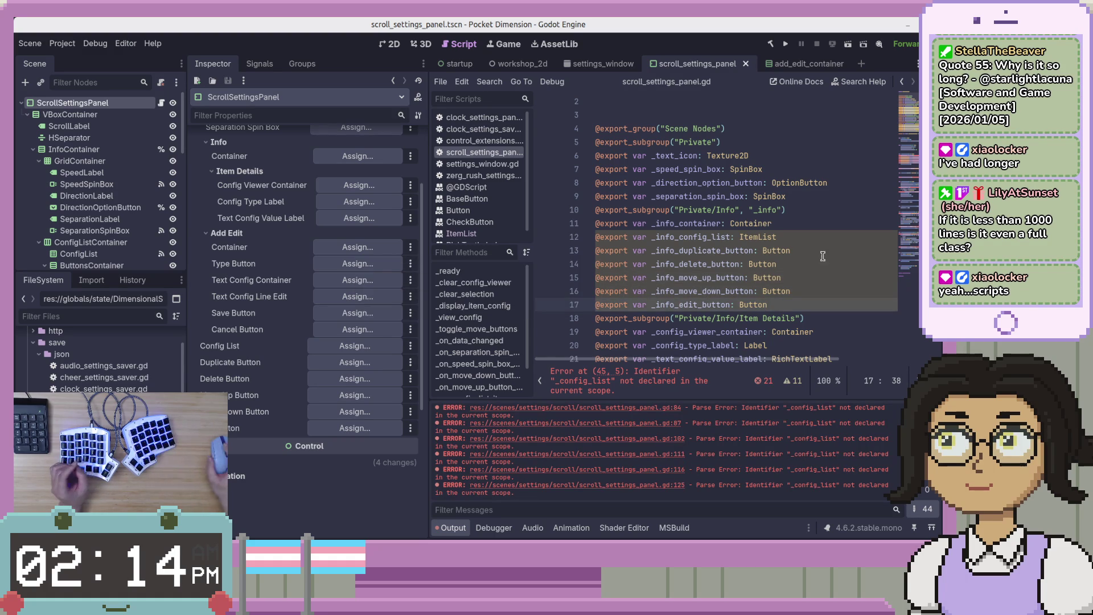
pyautogui.scroll(-10, 892, 186)
# Prefix the delete, duplicate and move-up button references in _clear_selection with _info_.
pyautogui.click(742, 223)
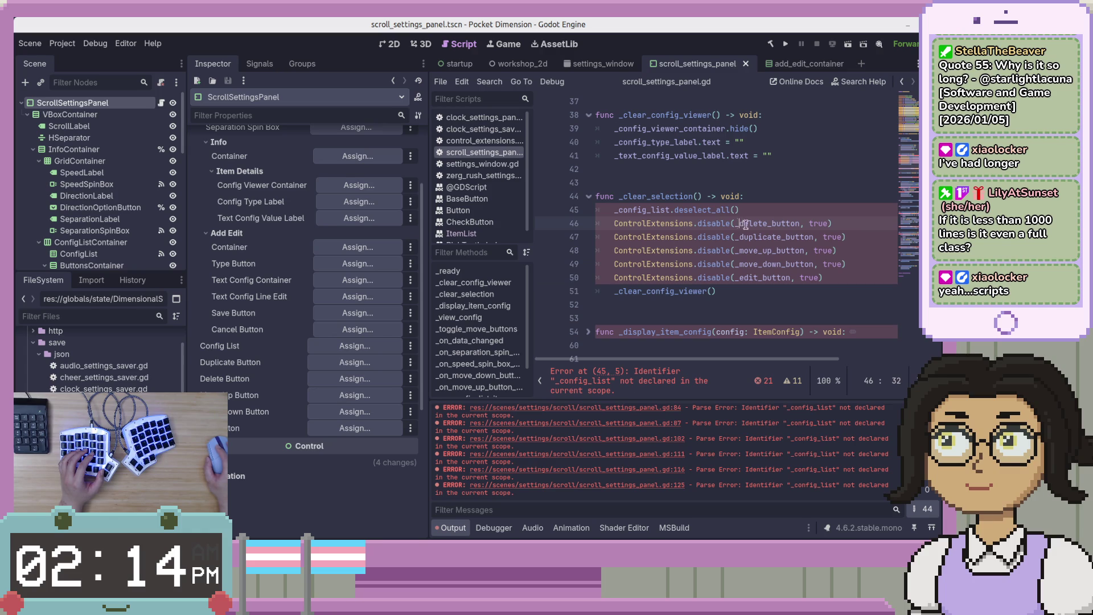
pyautogui.write('info_')
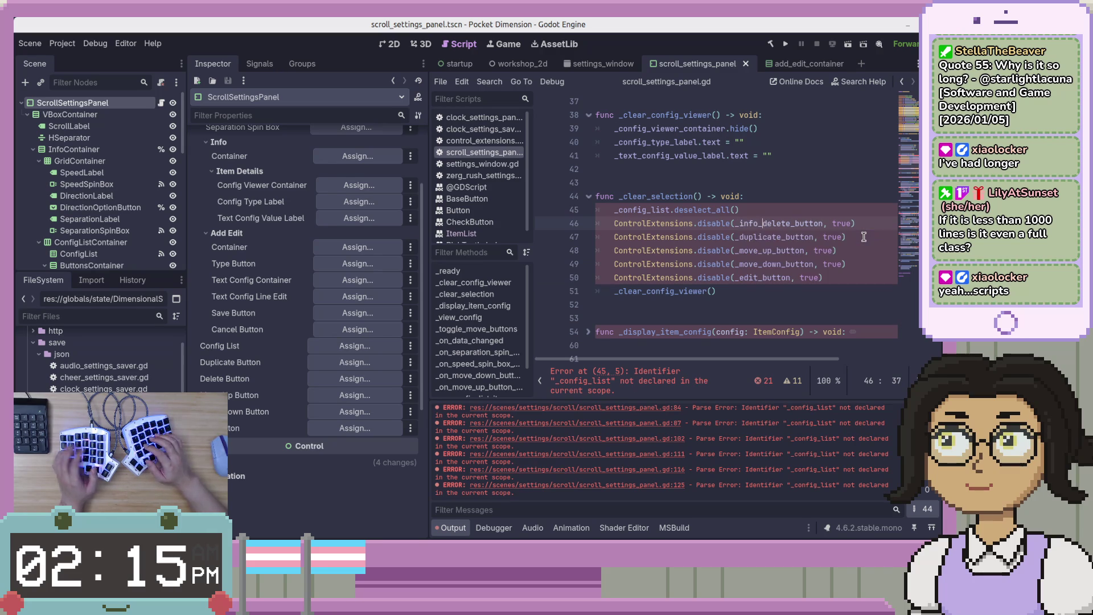
pyautogui.press('Down')
pyautogui.write('_')
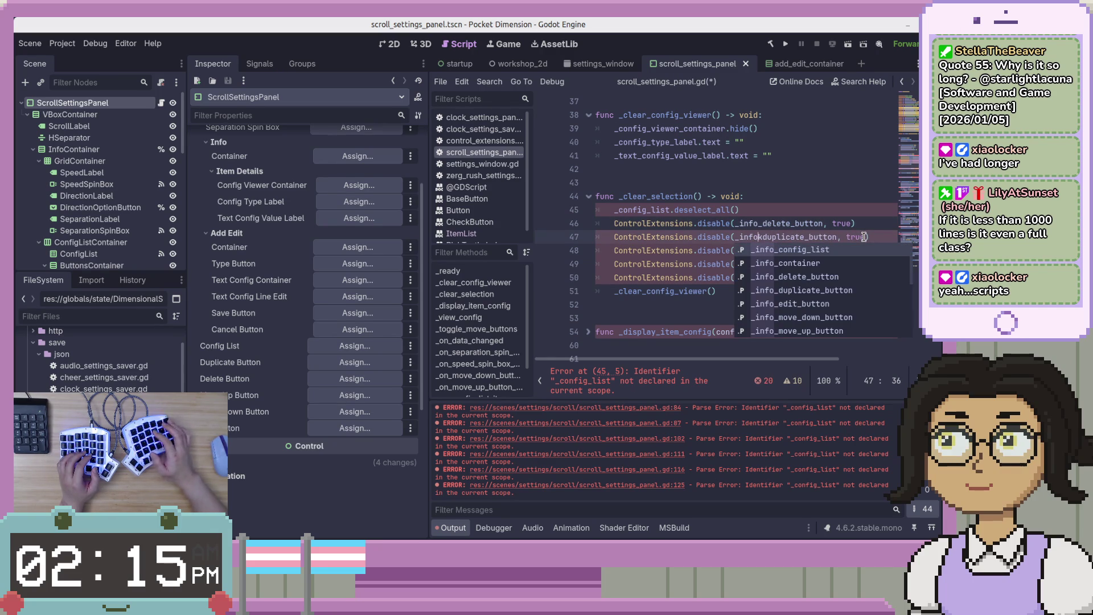
pyautogui.press('Escape')
pyautogui.press('Down')
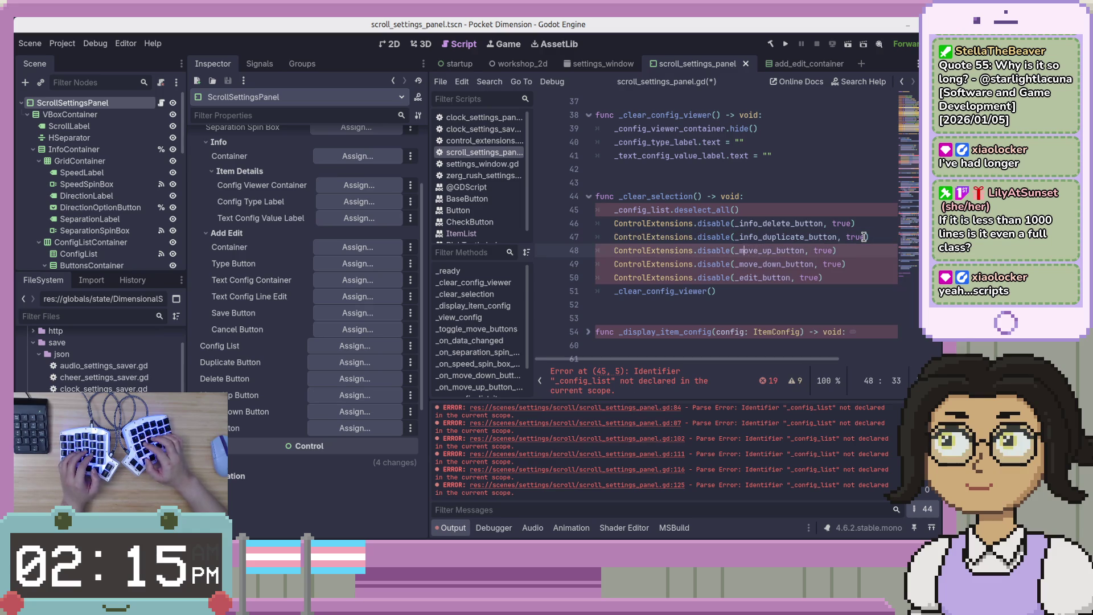
pyautogui.write('info_k')
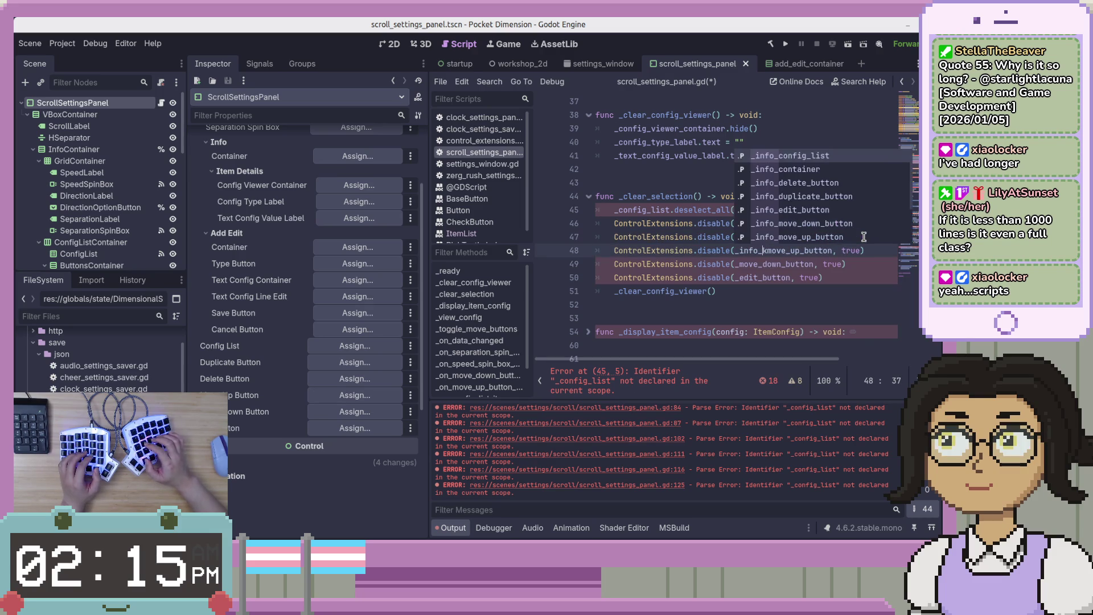
pyautogui.press('Right')
# Rename the move-down and edit button references to their _info_ names and save the script.
pyautogui.press('Down')
pyautogui.press('Left')
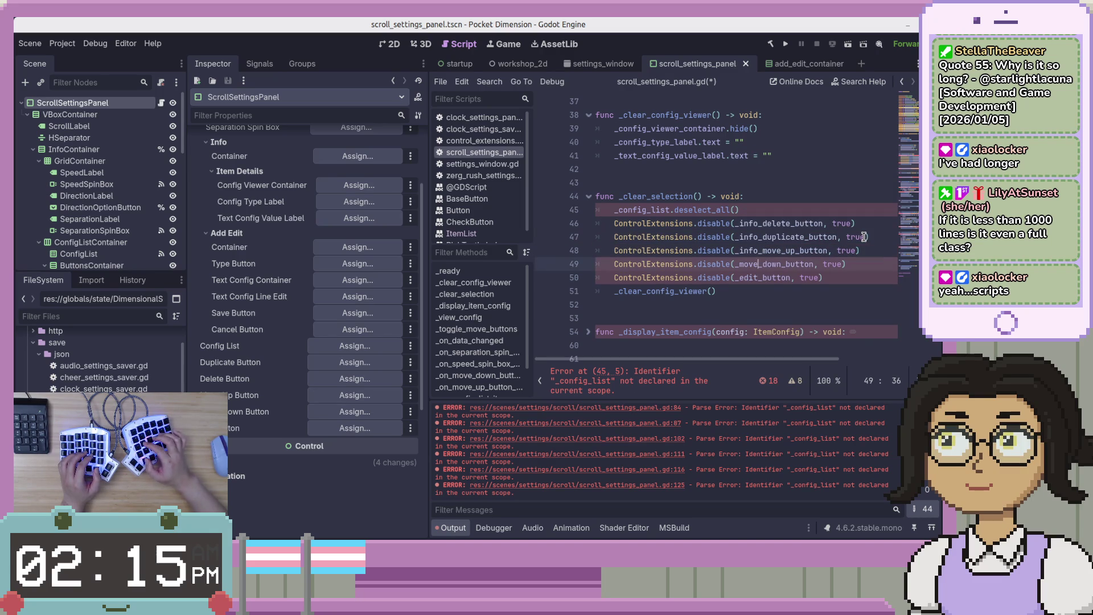
pyautogui.write('info_')
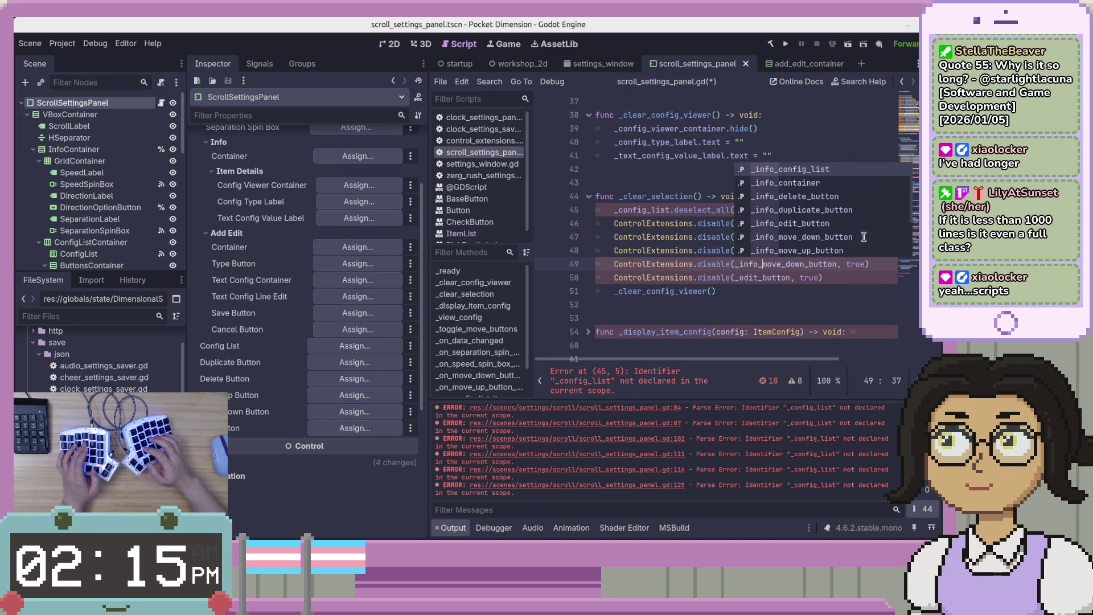
pyautogui.press('Escape')
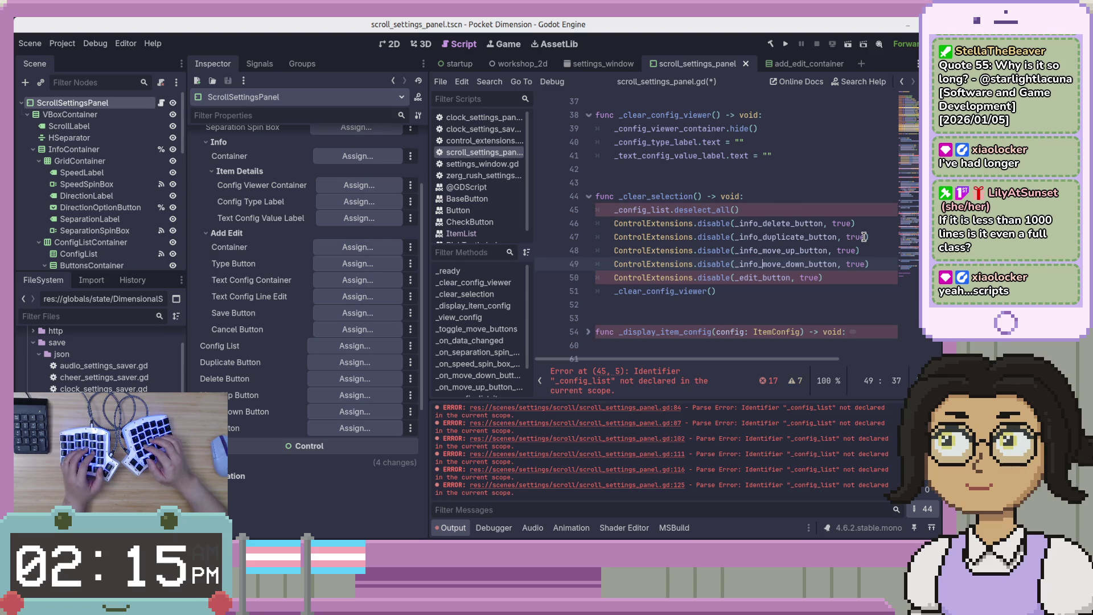
pyautogui.hotkey('ctrl', 'space')
pyautogui.press('Left')
pyautogui.press('Left')
pyautogui.write('k')
pyautogui.press('Left')
pyautogui.press('Right')
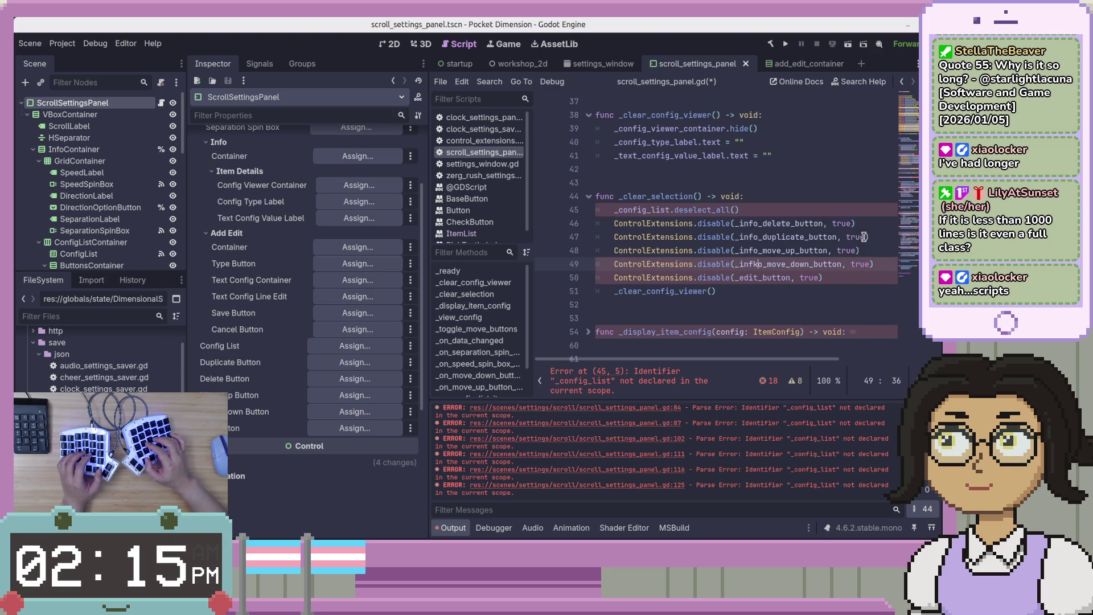
pyautogui.press('Down')
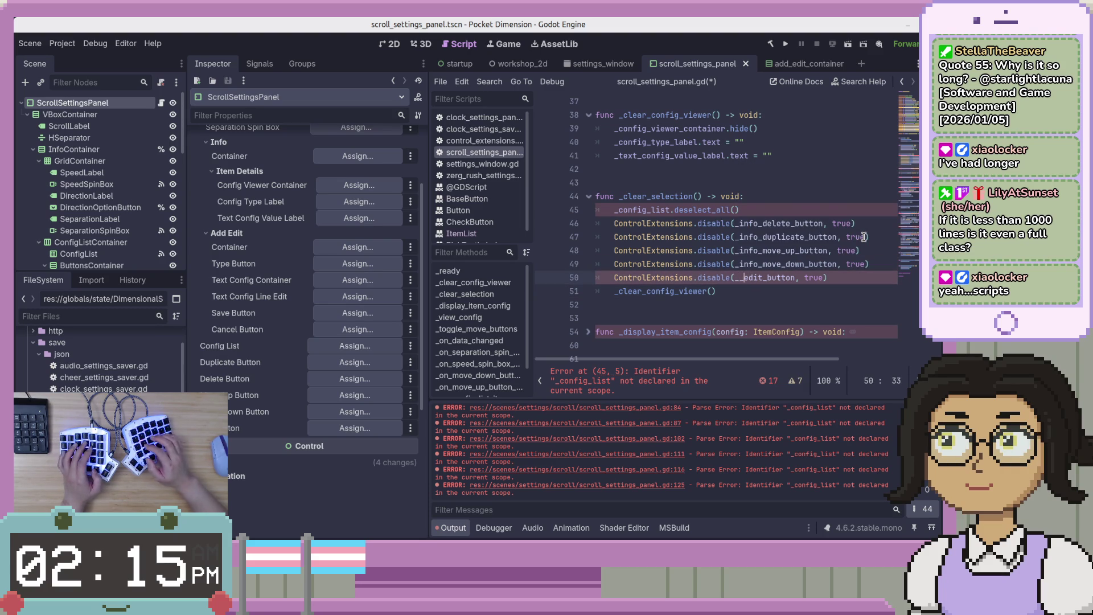
pyautogui.press('BackSpace')
pyautogui.write('info')
pyautogui.hotkey('ctrl', 's')
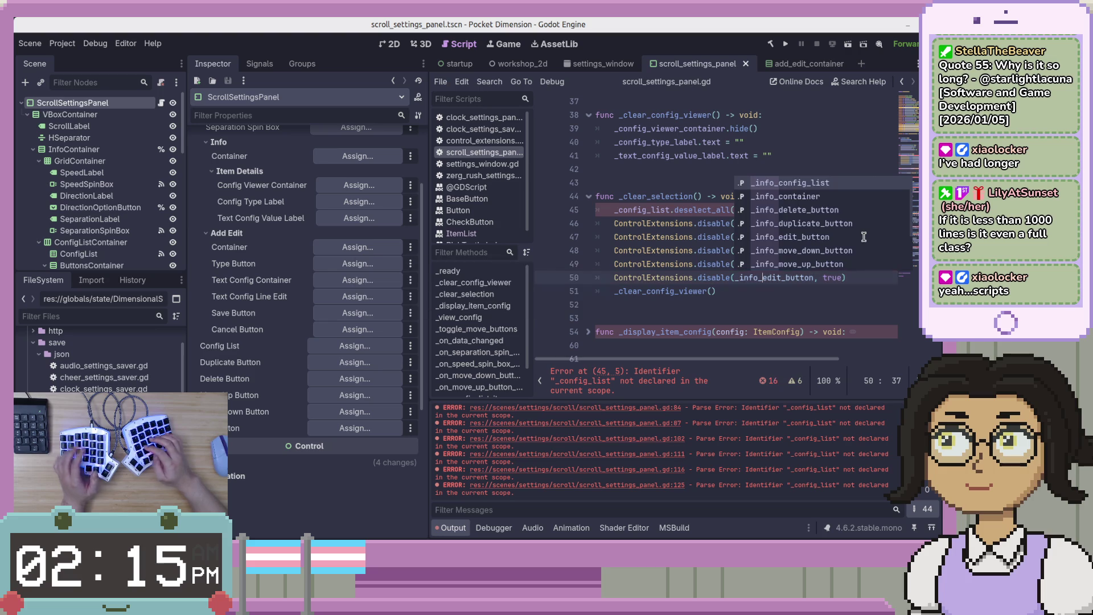
# Change the config list reference in _clear_selection to _info_config_list.
pyautogui.press('Escape')
pyautogui.press('Up')
pyautogui.press('Up')
pyautogui.press('Up')
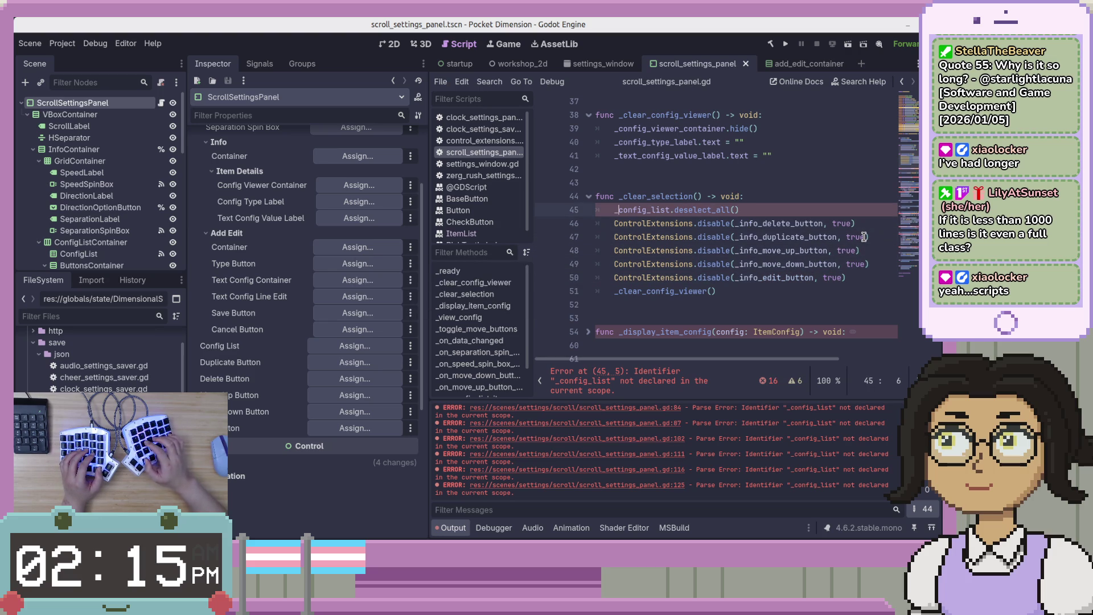
pyautogui.write('fo_')
pyautogui.press('Escape')
pyautogui.press('Down')
pyautogui.press('Down')
pyautogui.press('Down')
pyautogui.press('Down')
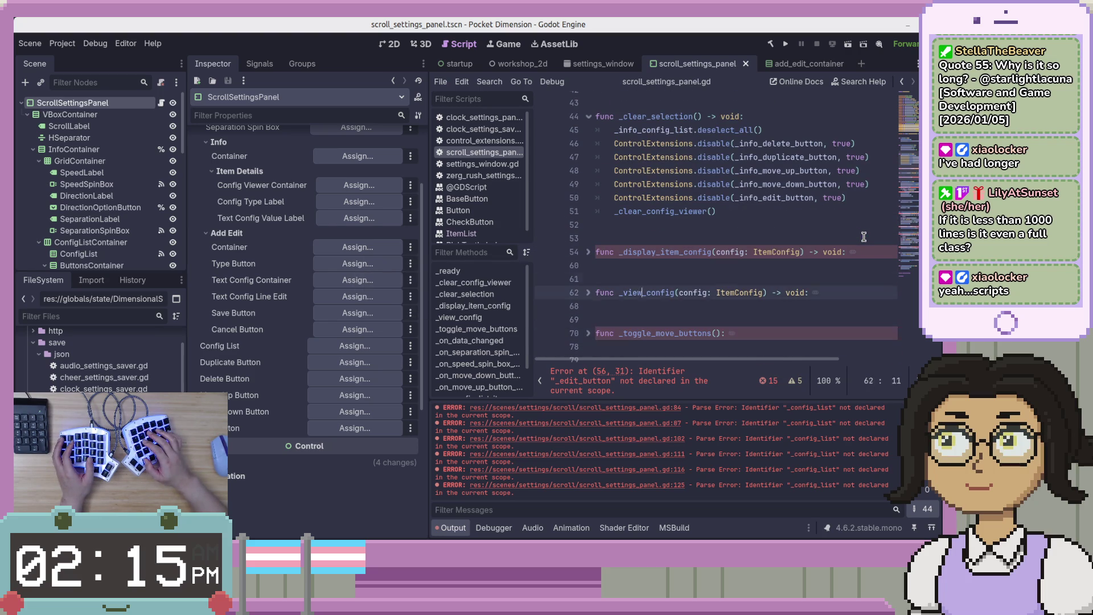
# Find the _edit_button references inside the expanded _display_item_config function.
pyautogui.scroll(2, 797, 216)
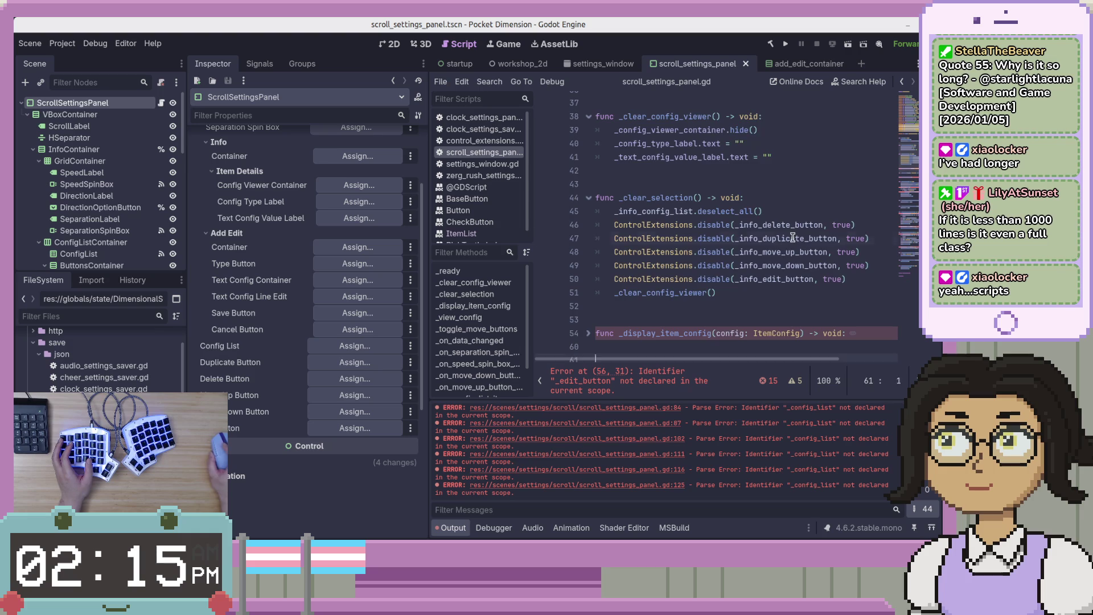
pyautogui.click(793, 237)
pyautogui.scroll(-4, 793, 238)
pyautogui.click(589, 171)
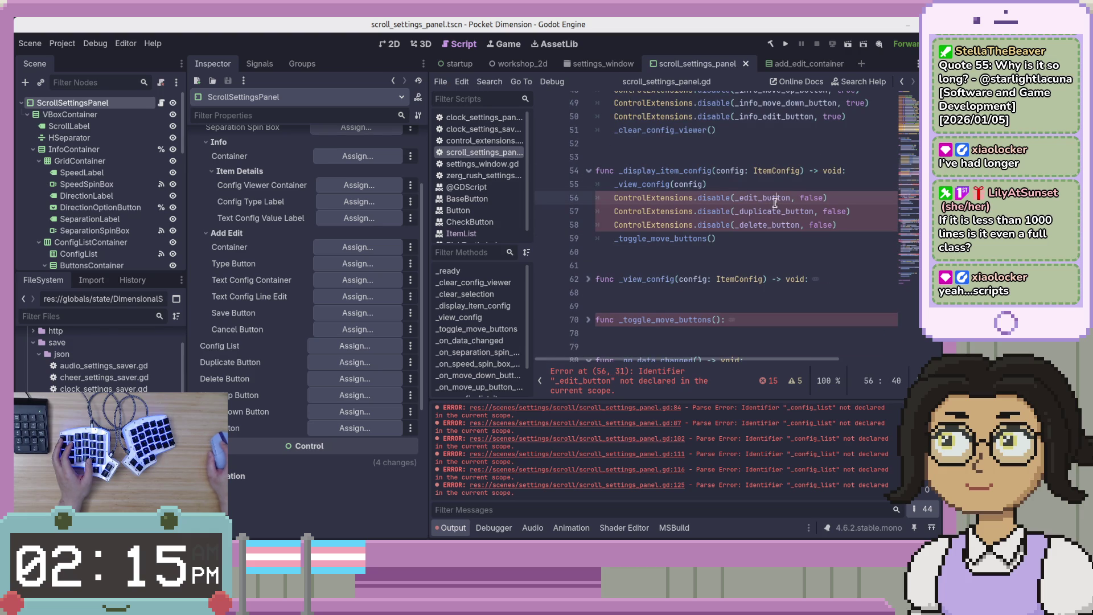
pyautogui.hotkey('ctrl', 'f')
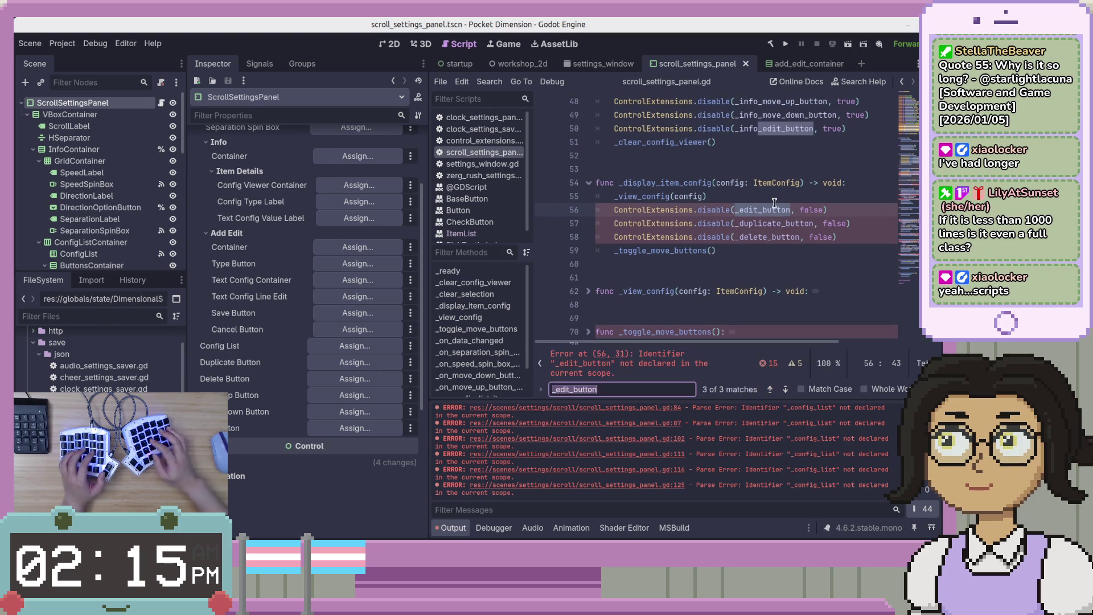
pyautogui.click(790, 394)
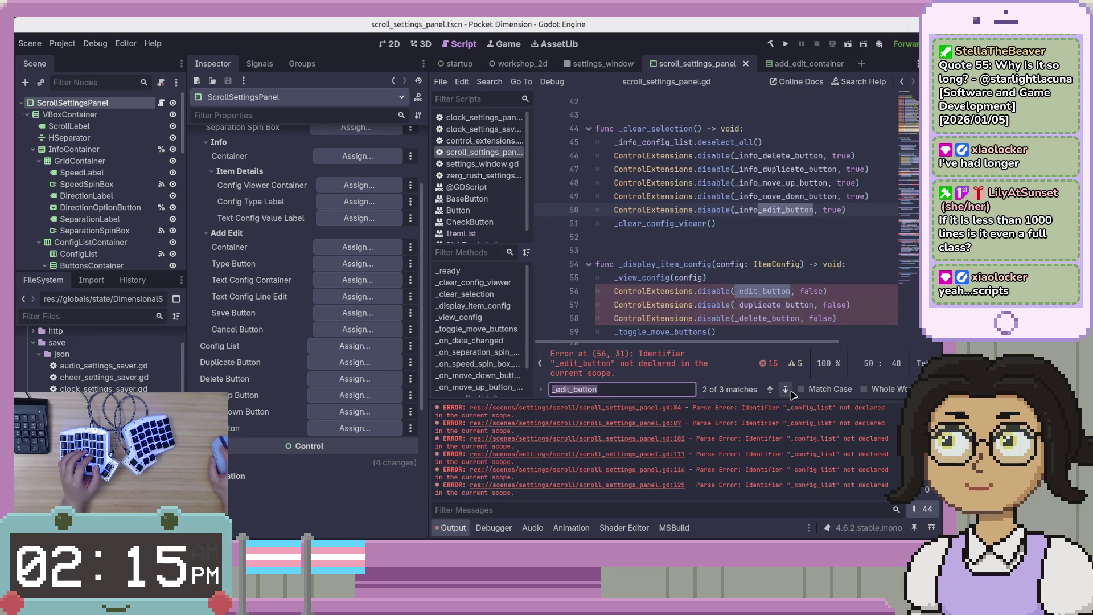
pyautogui.click(790, 393)
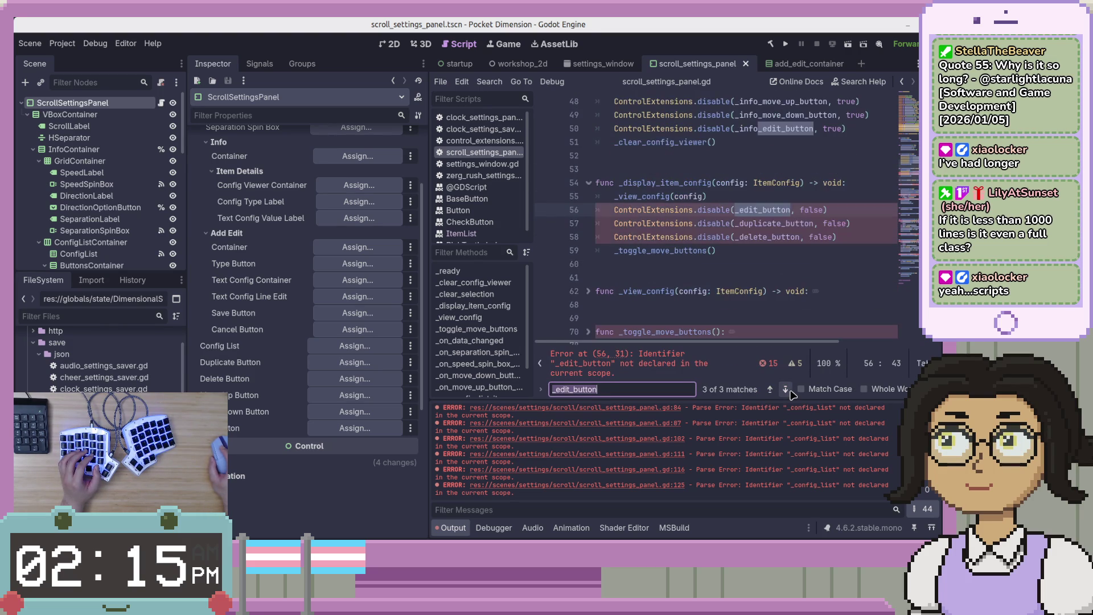
# Rename them to _info_edit_button, _info_duplicate_button and _info_delete_button, then save.
pyautogui.click(758, 236)
pyautogui.press('Up')
pyautogui.press('Up')
pyautogui.press('Left')
pyautogui.press('Left')
pyautogui.press('Left')
pyautogui.write('it')
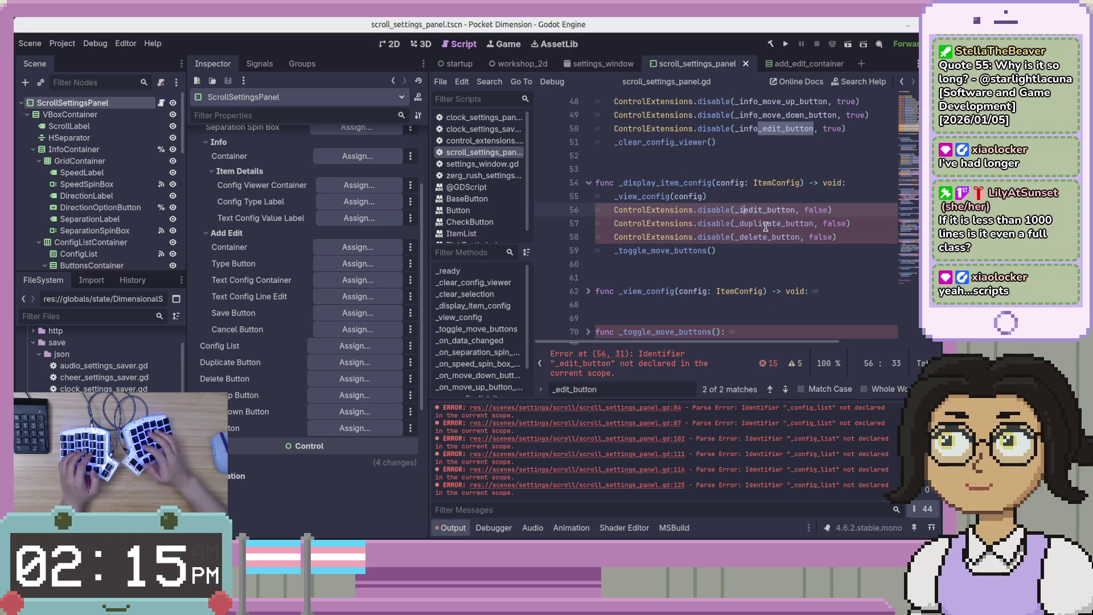
pyautogui.write('_')
pyautogui.press('Escape')
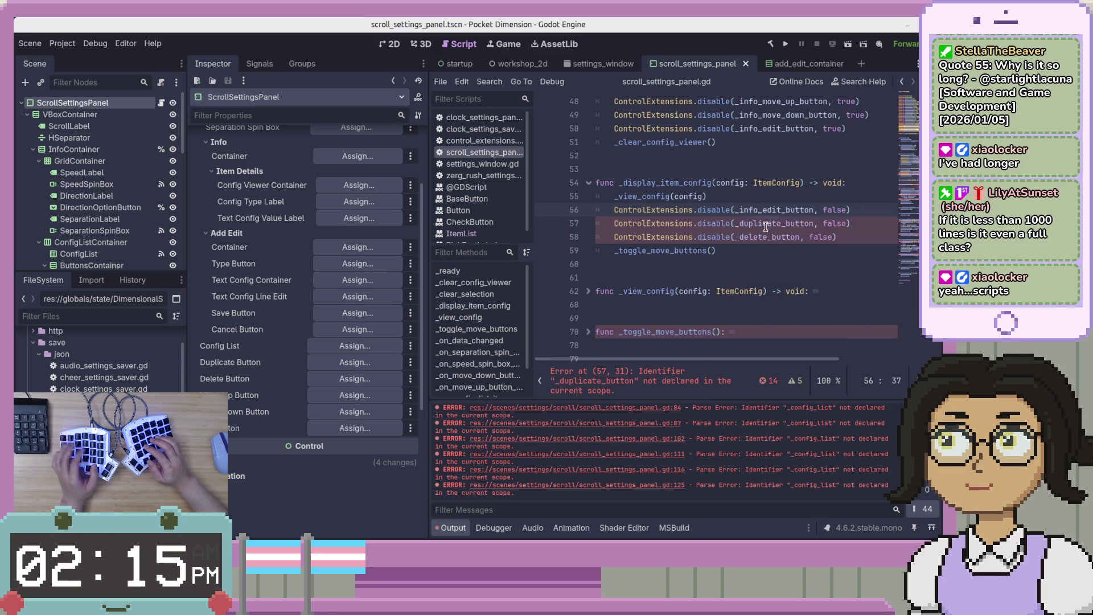
pyautogui.press('Down')
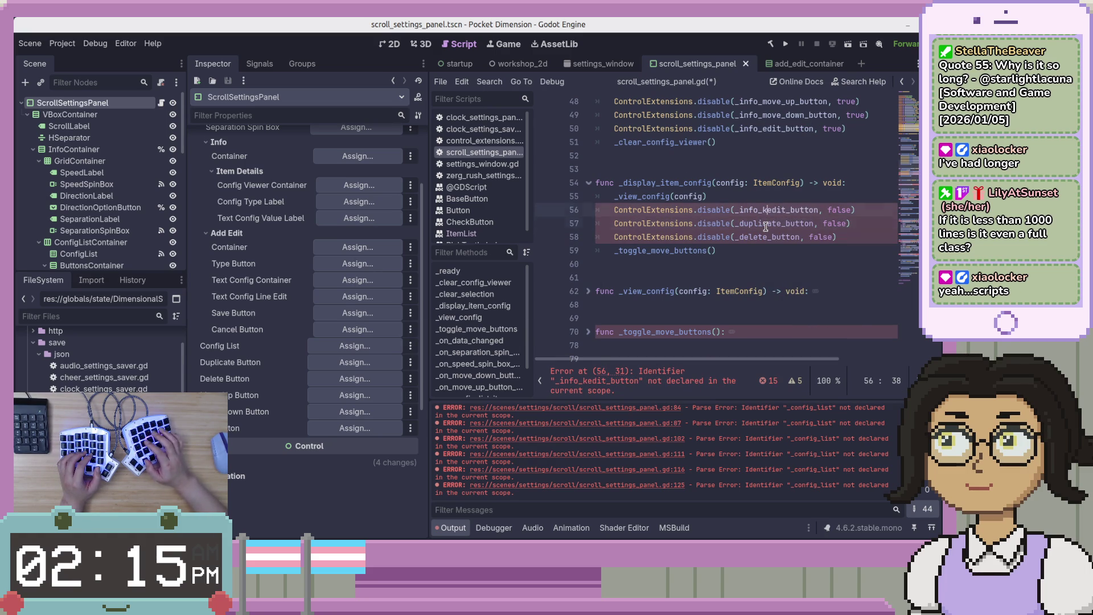
pyautogui.press('Down')
pyautogui.press('Left')
pyautogui.press('Left')
pyautogui.press('Left')
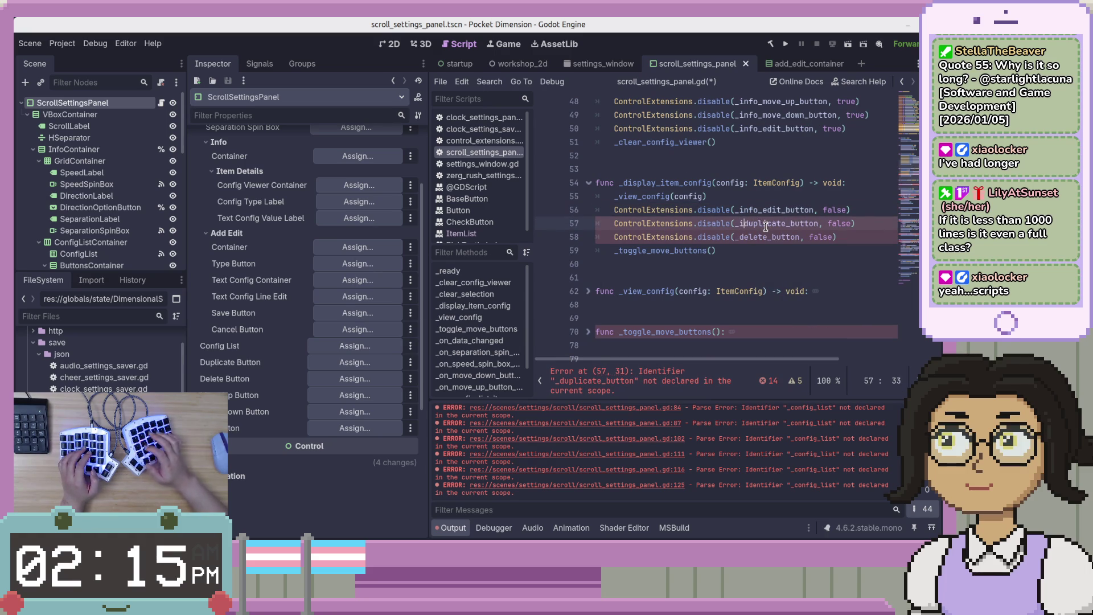
pyautogui.write('info_')
pyautogui.press('Down')
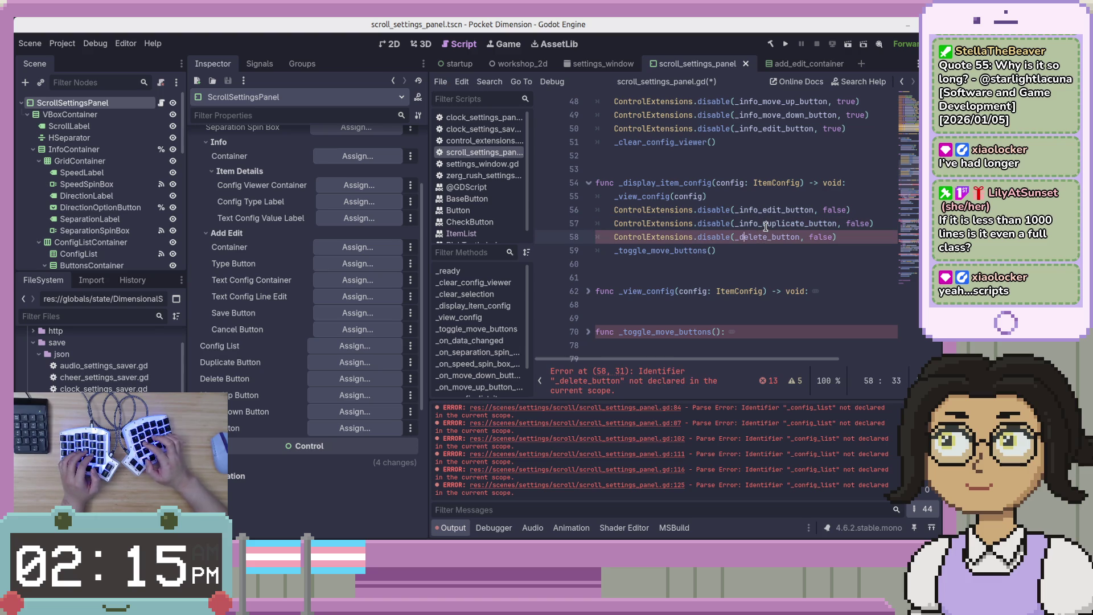
pyautogui.write('_')
pyautogui.hotkey('ctrl', 's')
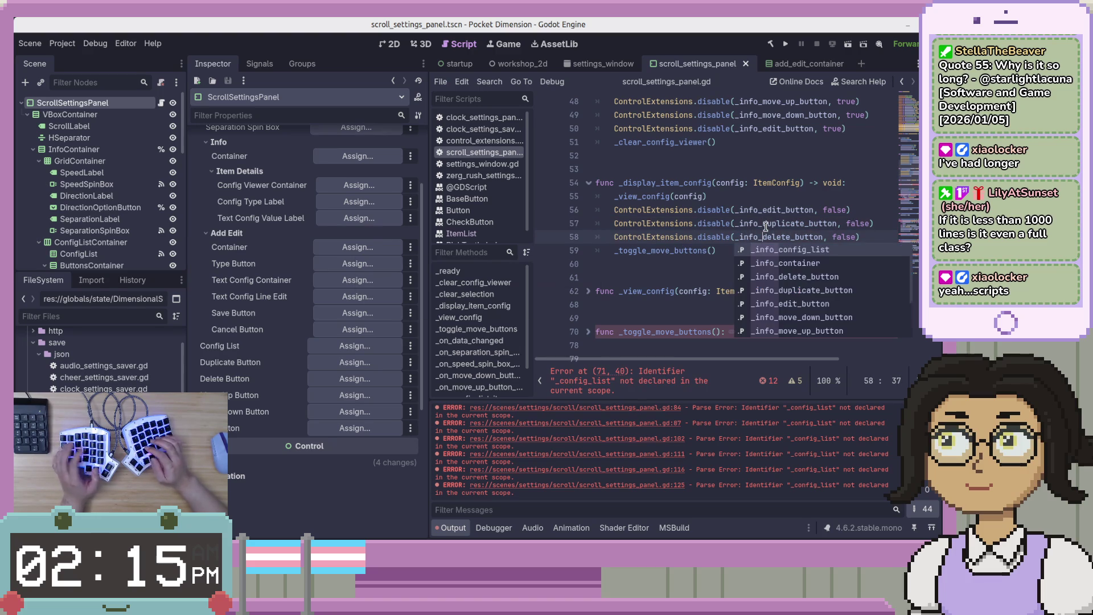
pyautogui.press('Escape')
pyautogui.click(588, 183)
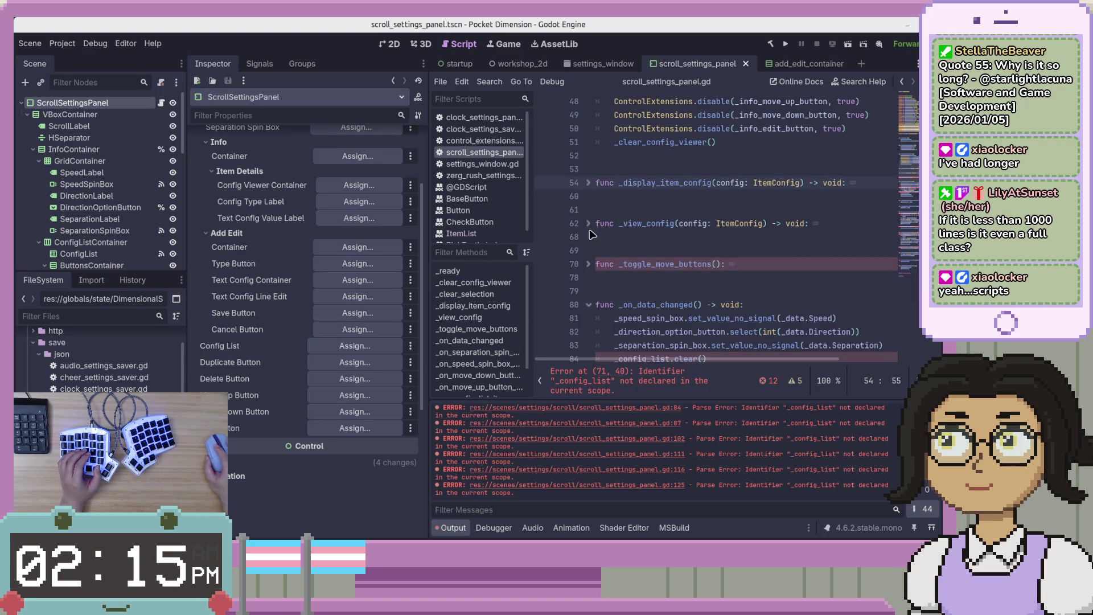
pyautogui.click(588, 264)
# Prefix the _config_list and move button references on lines 71–74 with _info, and save.
pyautogui.scroll(-4, 740, 228)
pyautogui.scroll(2, 741, 228)
pyautogui.click(816, 198)
pyautogui.click(781, 197)
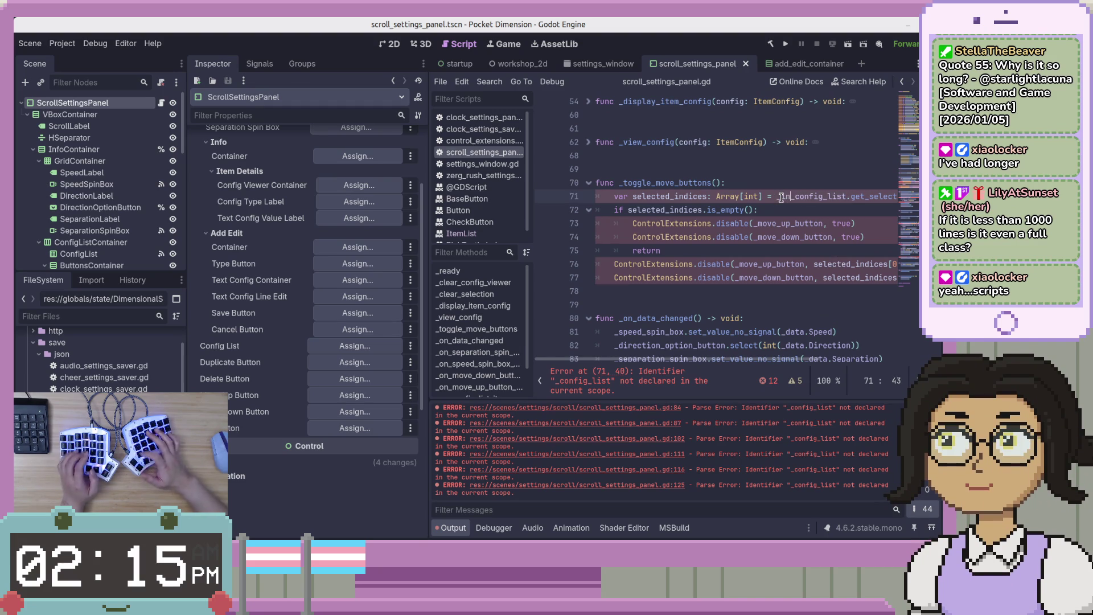
pyautogui.press('Down')
pyautogui.press('Down')
pyautogui.hotkey('ctrl', 'Left')
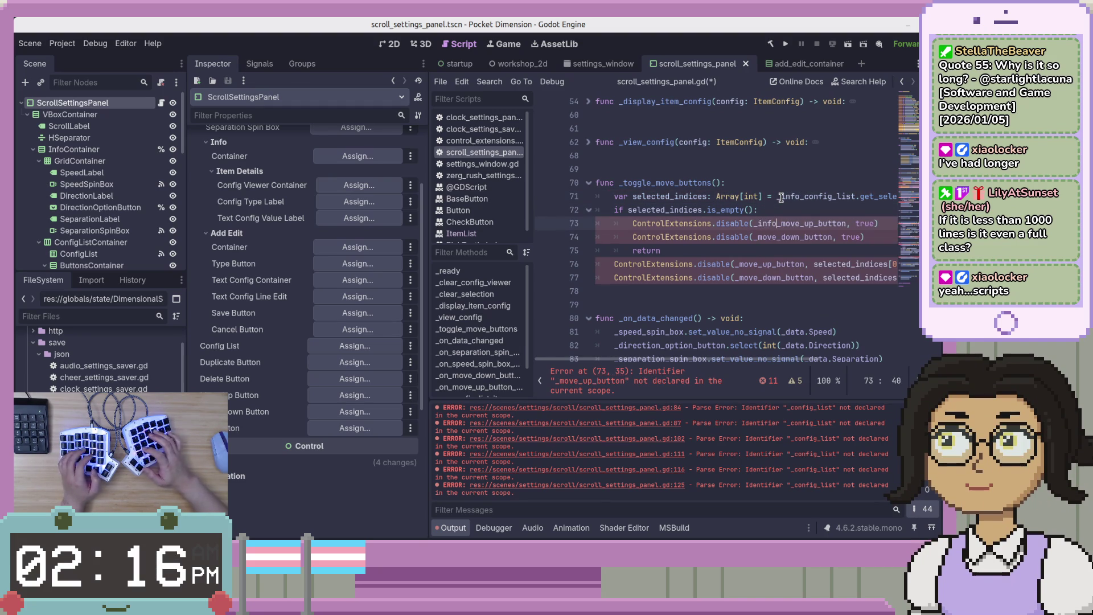
pyautogui.press('Down')
pyautogui.write('_info')
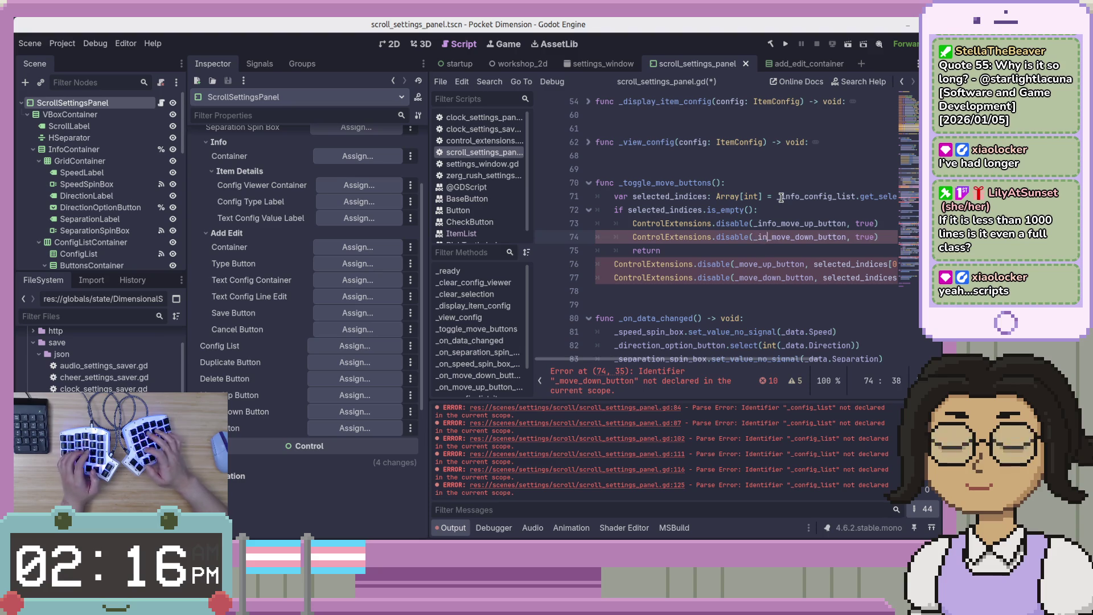
pyautogui.hotkey('ctrl', 's')
# Rename the move button and config list references on lines 76–77 to their _info names.
pyautogui.press('Down')
pyautogui.press('Down')
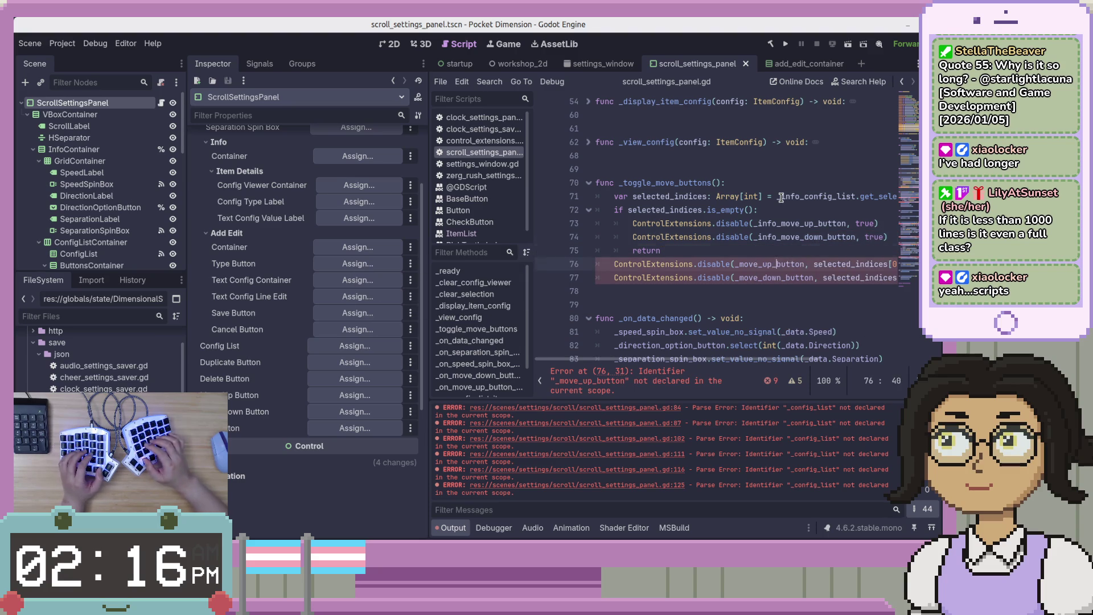
pyautogui.press('Right')
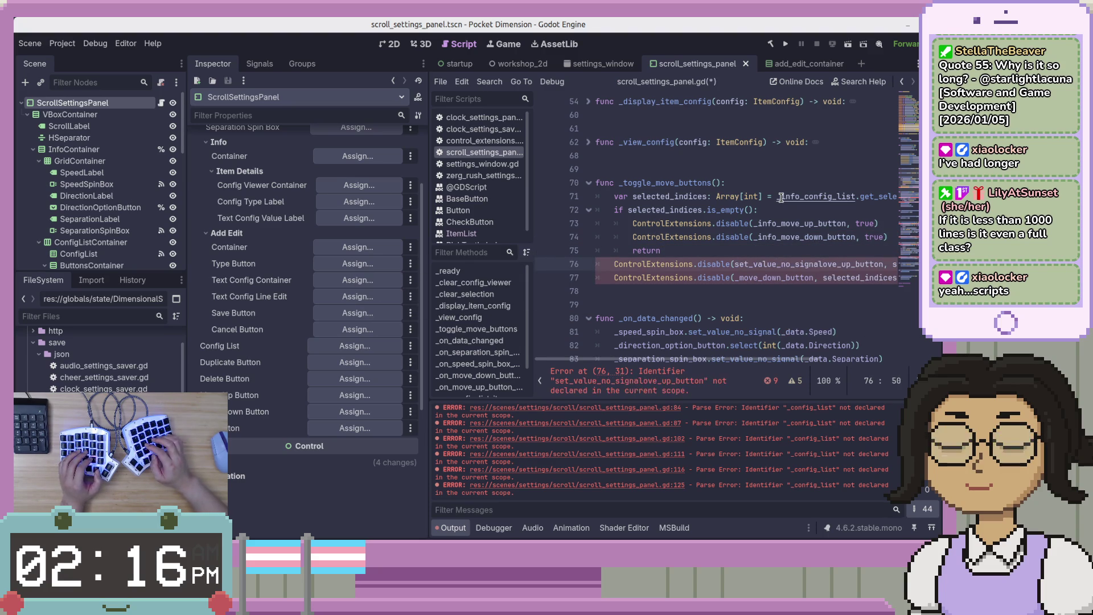
pyautogui.hotkey('ctrl', 'z')
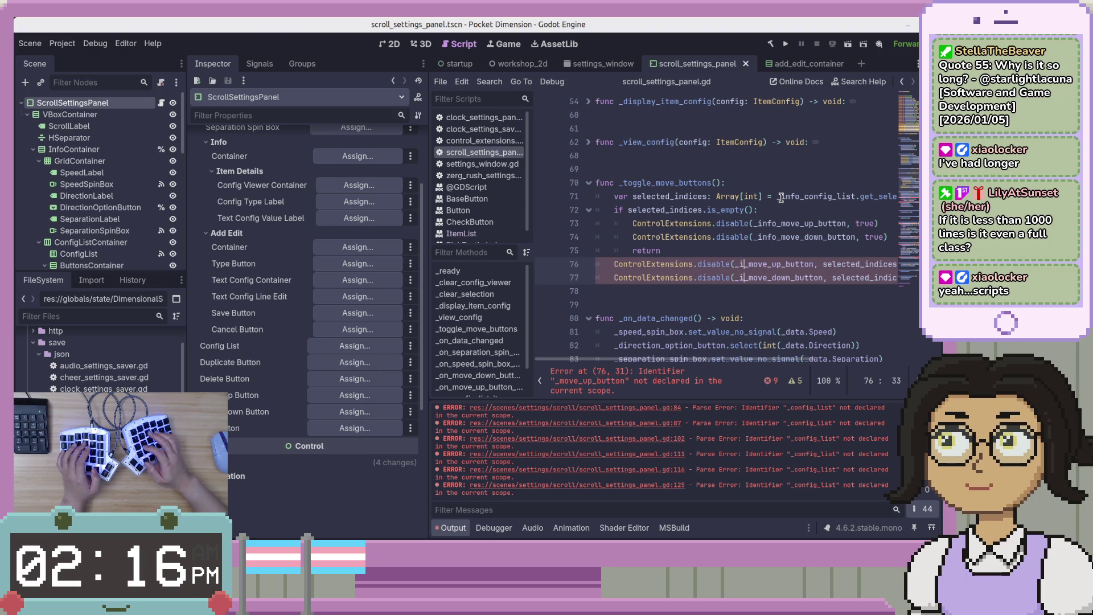
pyautogui.press('Escape')
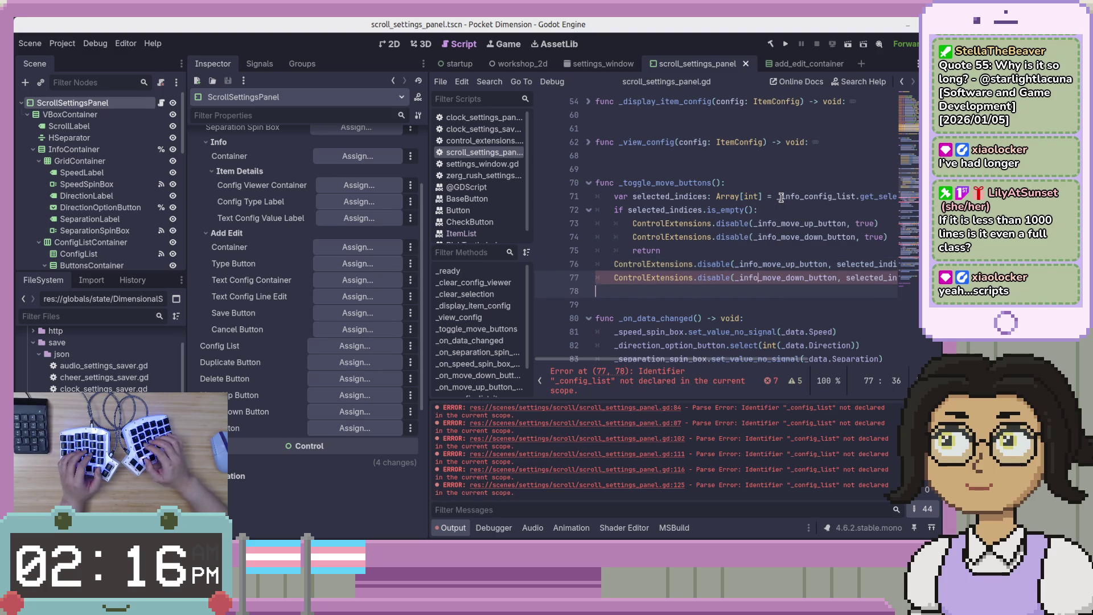
pyautogui.press('End')
pyautogui.click(774, 278)
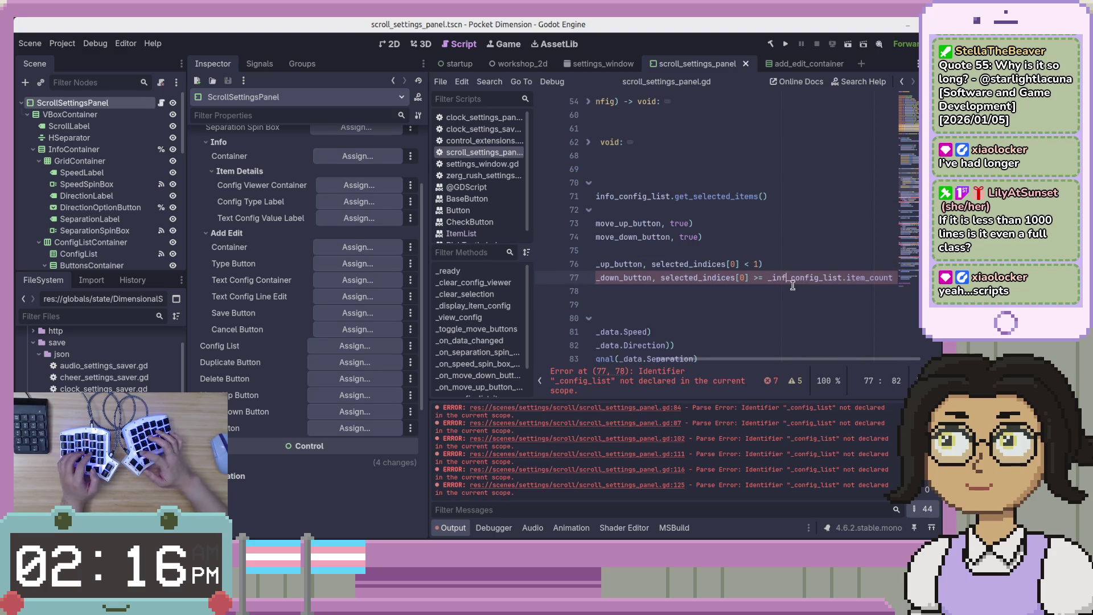
pyautogui.write('o')
pyautogui.moveTo(751, 360); pyautogui.dragTo(655, 362)
pyautogui.click(729, 320)
pyautogui.click(589, 183)
pyautogui.click(758, 276)
pyautogui.scroll(3, 208, 266)
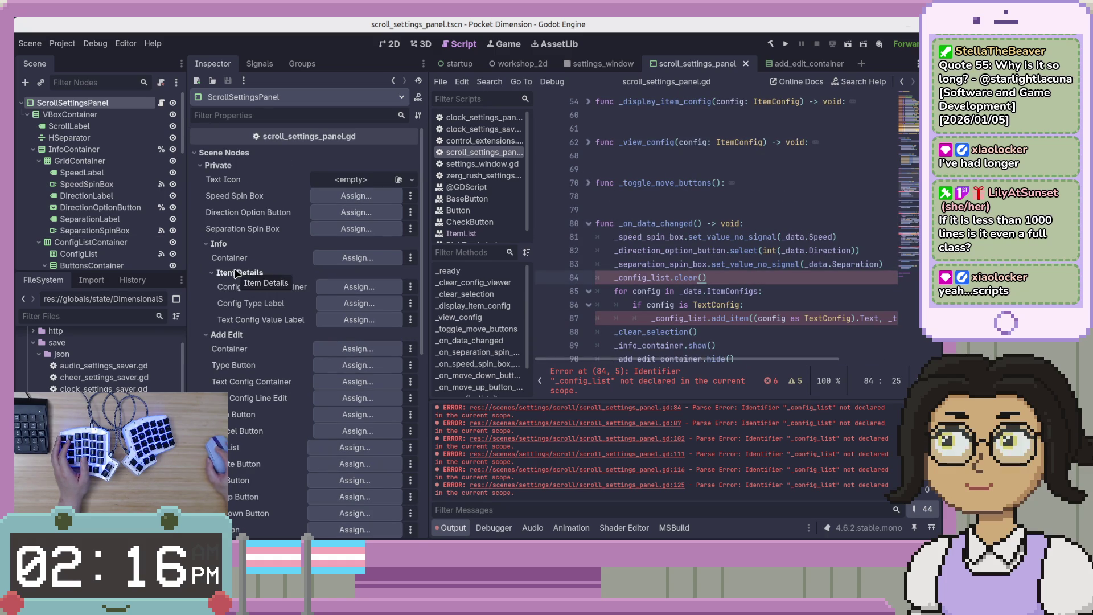
pyautogui.scroll(15, 700, 292)
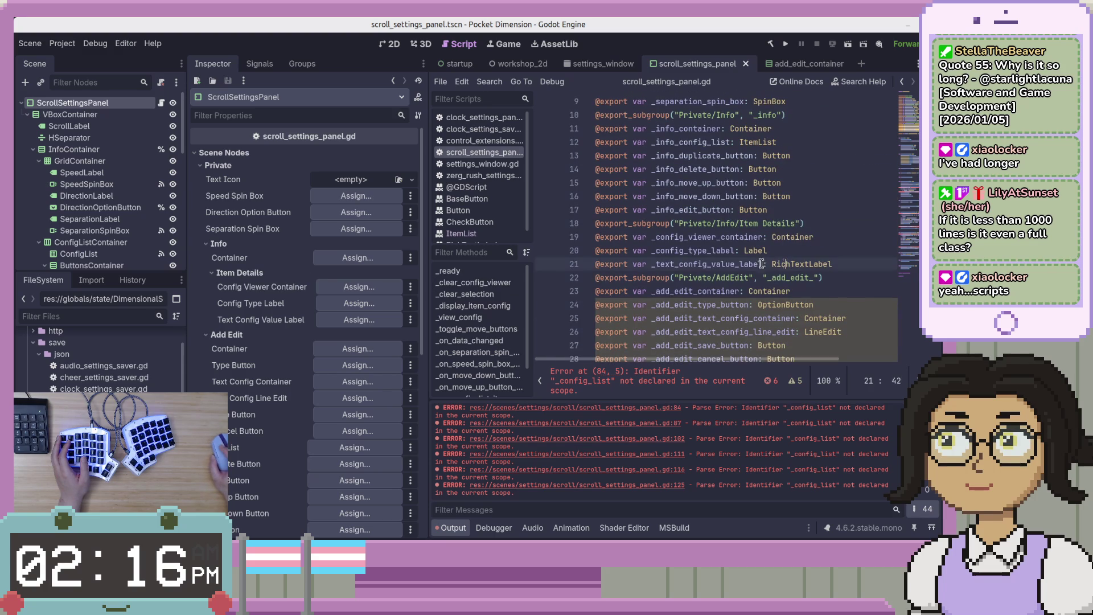
pyautogui.click(782, 225)
pyautogui.scroll(1, 783, 228)
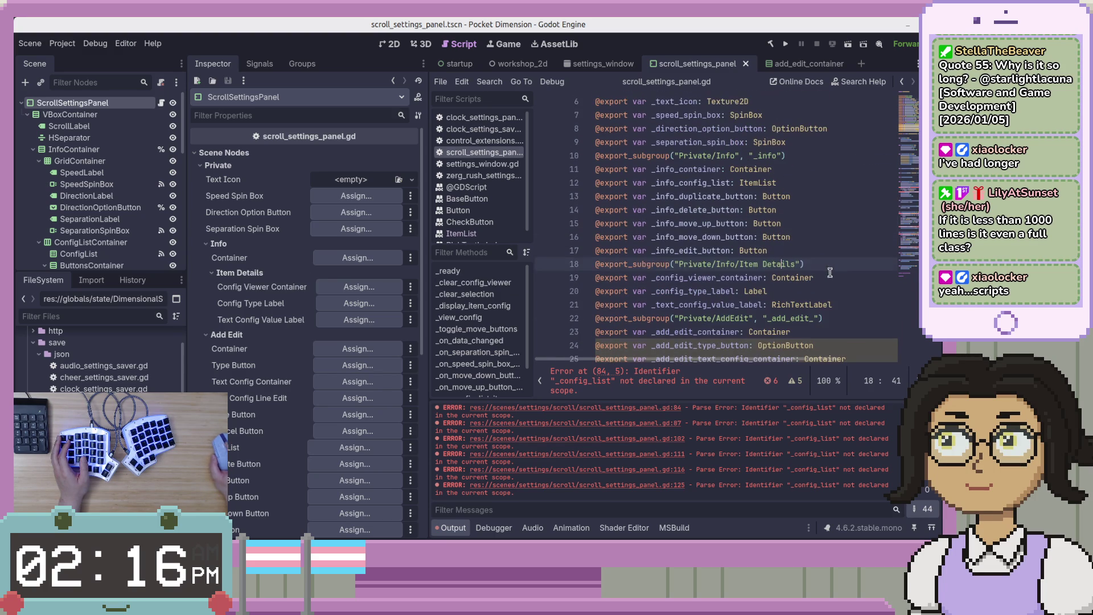
pyautogui.moveTo(830, 268); pyautogui.dragTo(844, 254)
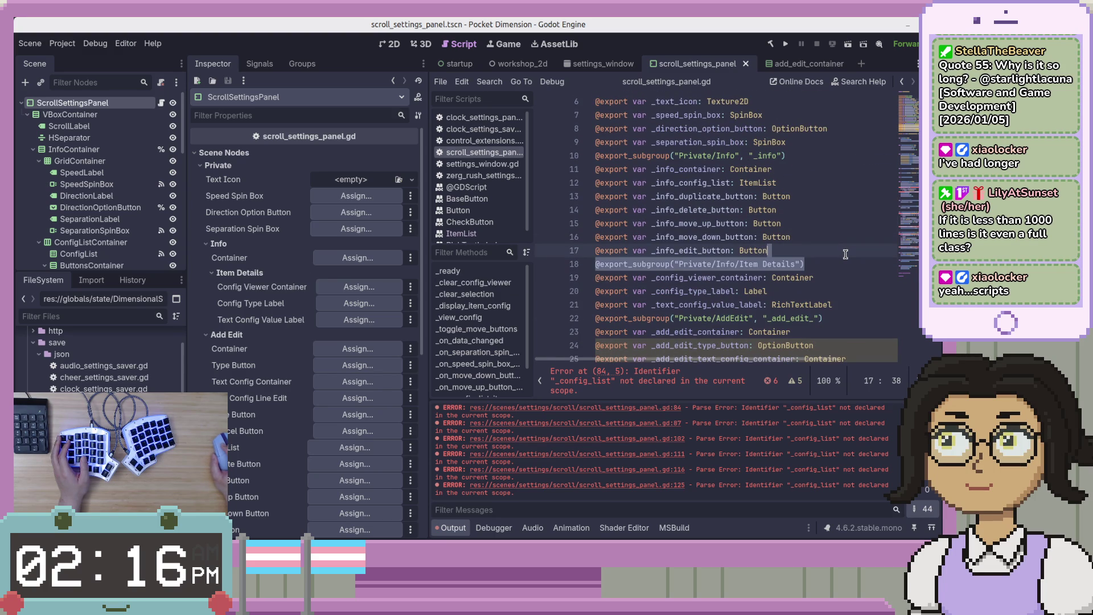
pyautogui.click(636, 278)
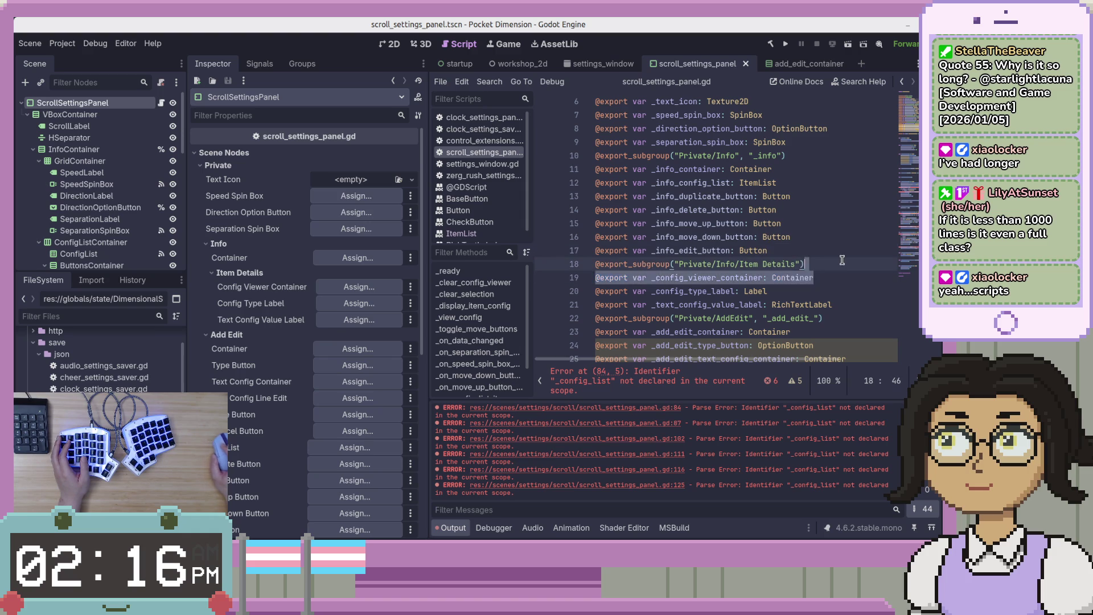
pyautogui.moveTo(851, 267); pyautogui.dragTo(856, 257)
pyautogui.hotkey('ctrl', 'x')
# Rename the exports to _info_config_viewer_container, _info_config_type_label and _info_text_config_value_label, and save.
pyautogui.hotkey('ctrl', 'Right')
pyautogui.hotkey('ctrl', 'Right')
pyautogui.press('Right')
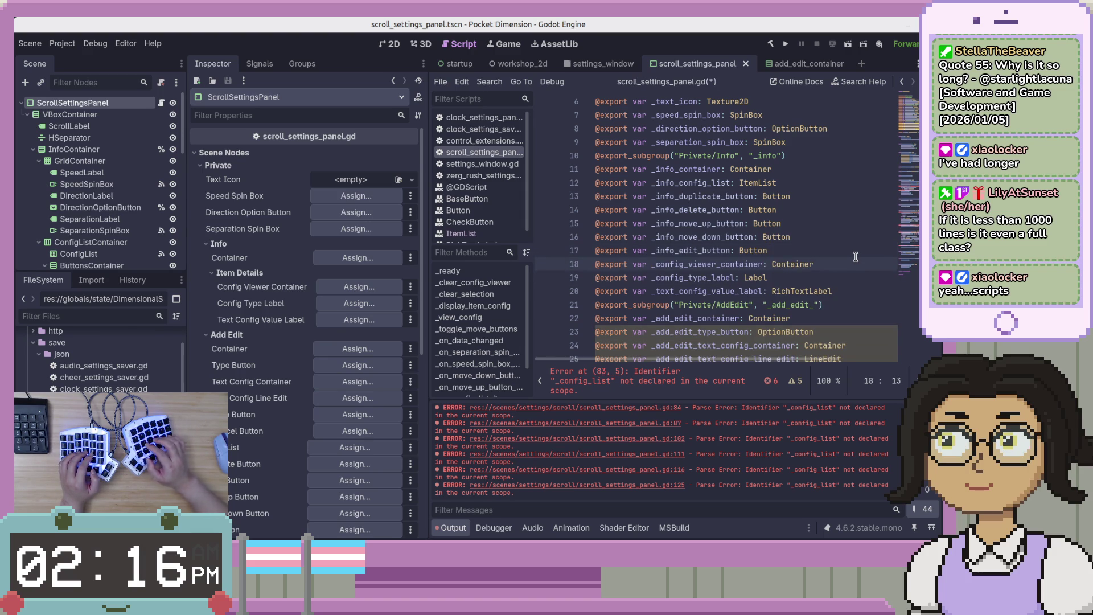
pyautogui.write('o_')
pyautogui.press('Down')
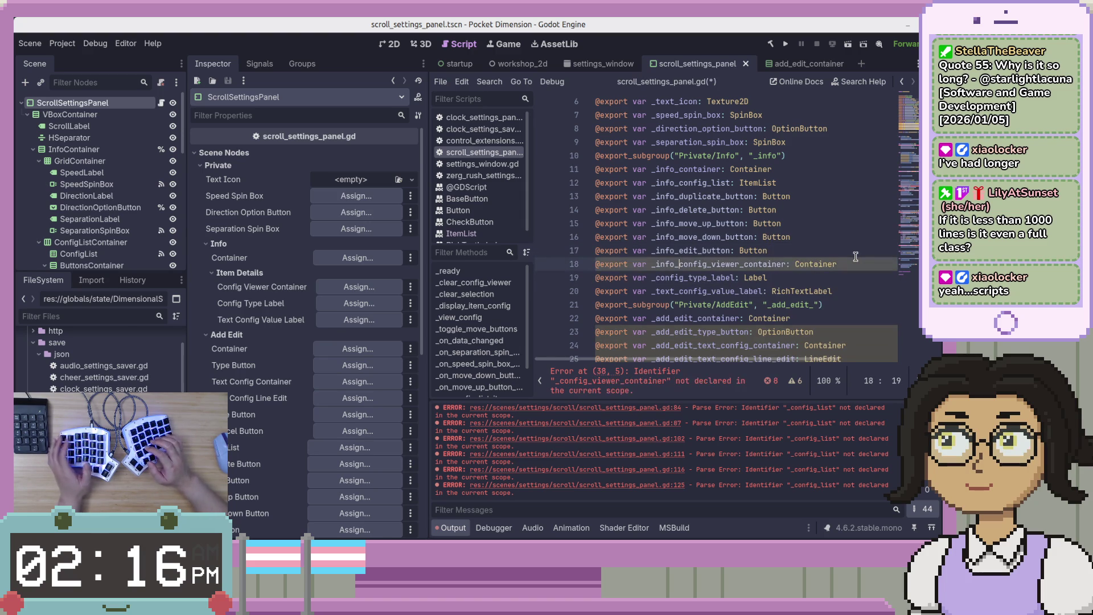
pyautogui.write('o_')
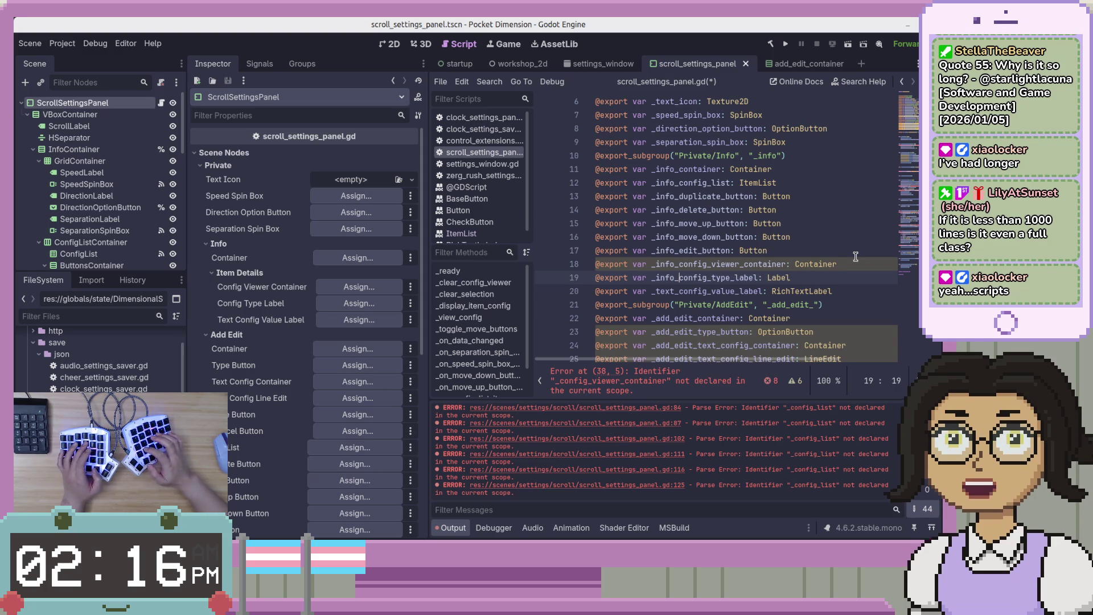
pyautogui.press('Down')
pyautogui.write('info_')
pyautogui.press('Up')
pyautogui.press('Up')
pyautogui.press('End')
pyautogui.hotkey('ctrl', 's')
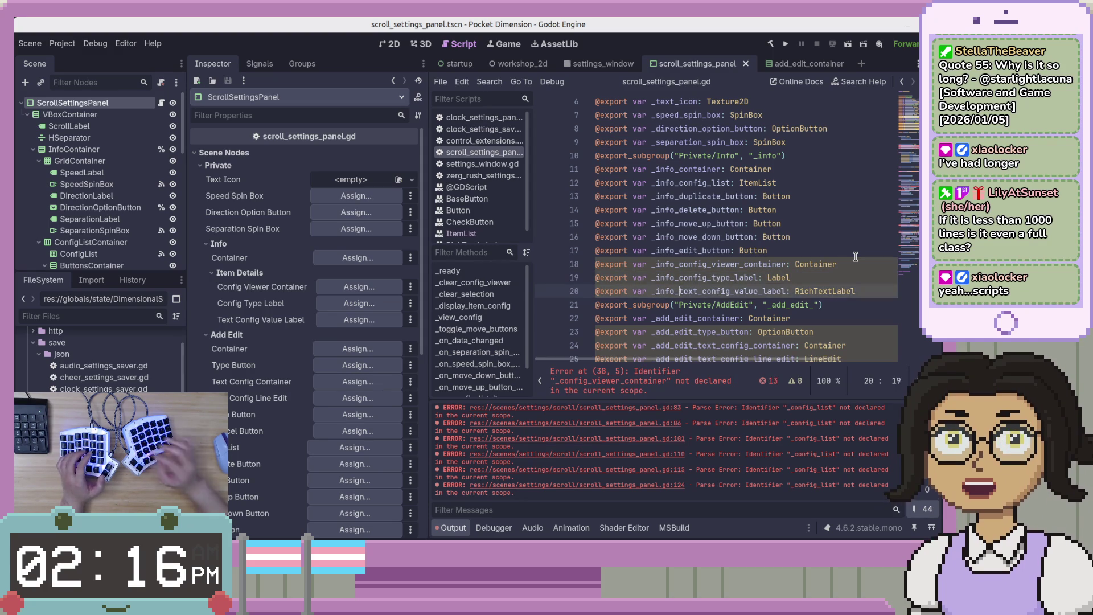
pyautogui.click(638, 381)
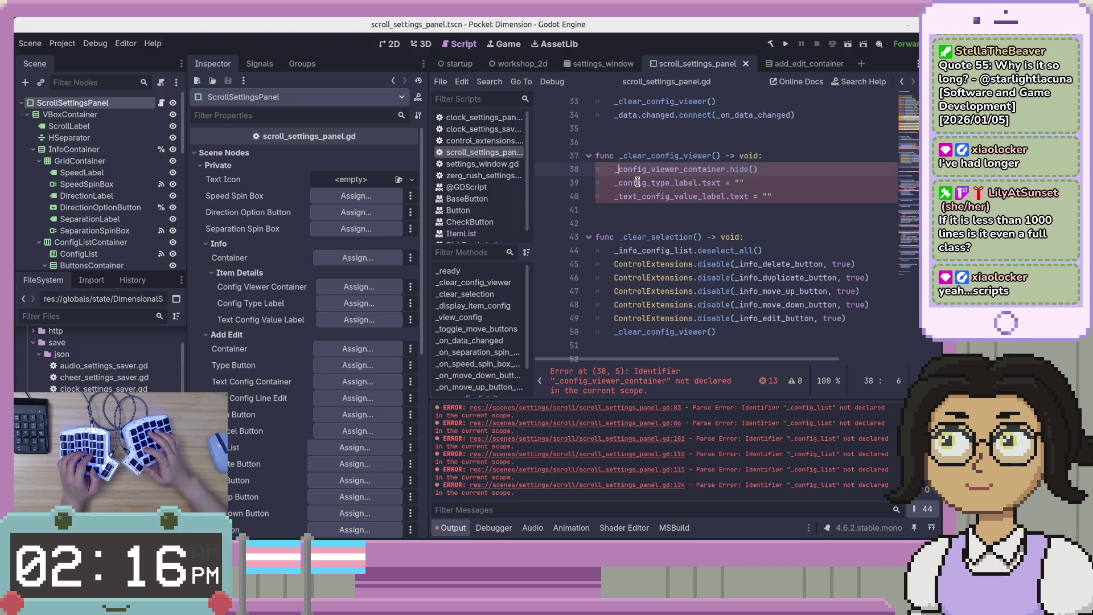
# Point the container and label references on lines 38–40 at the _info_ names and save.
pyautogui.write('info_')
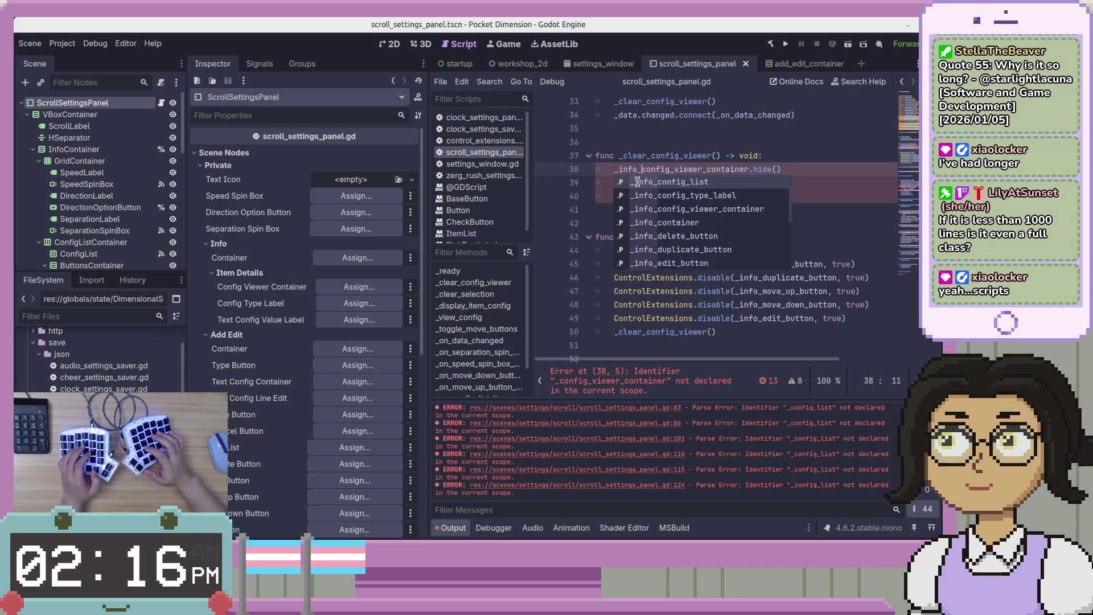
pyautogui.click(637, 182)
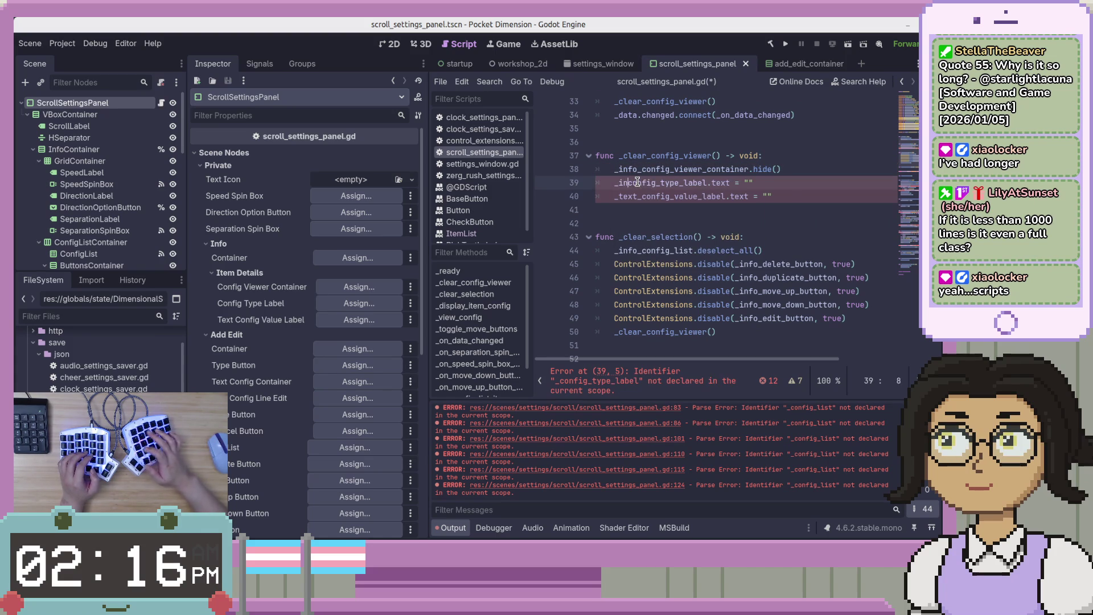
pyautogui.write('_')
pyautogui.press('Escape')
pyautogui.press('Down')
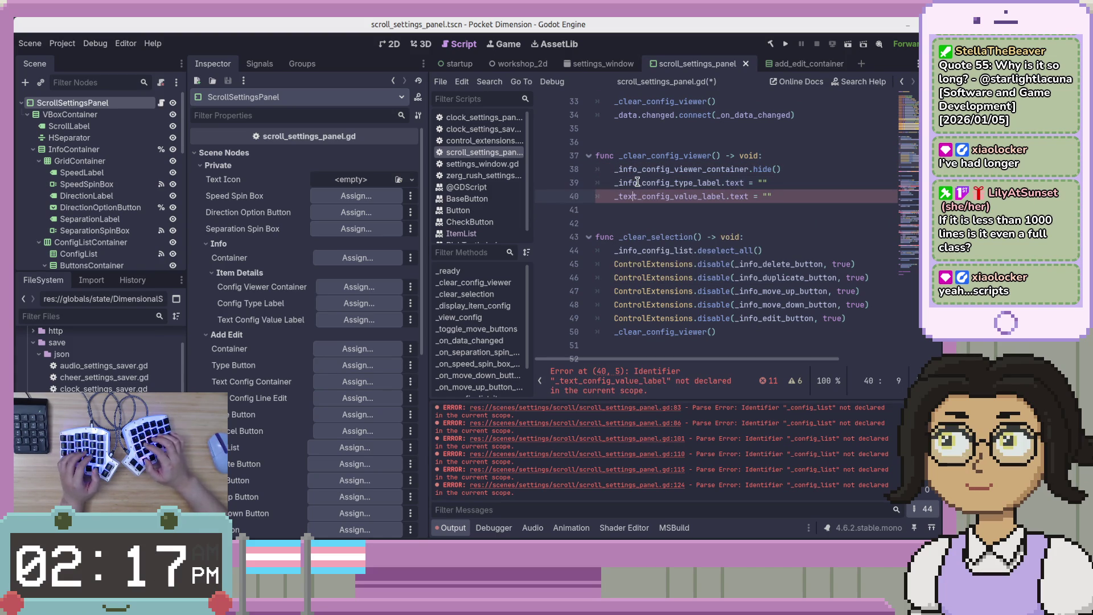
pyautogui.write('_info')
pyautogui.hotkey('ctrl', 's')
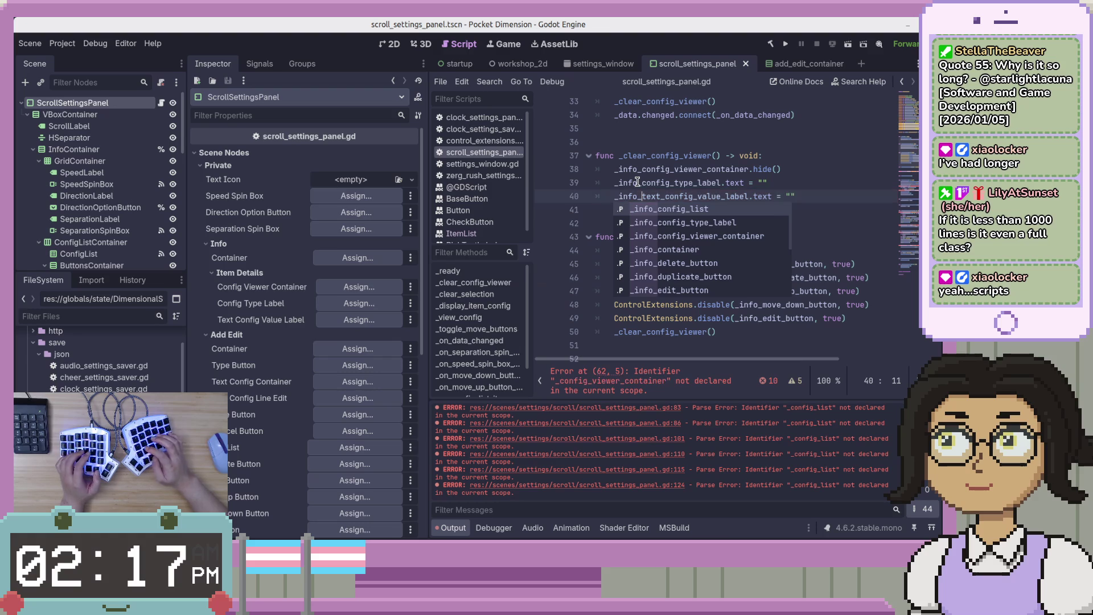
# In _view_config, use _info_config_viewer_container on line 62 and _info_text_config_value_label on line 64.
pyautogui.click(688, 144)
pyautogui.click(756, 182)
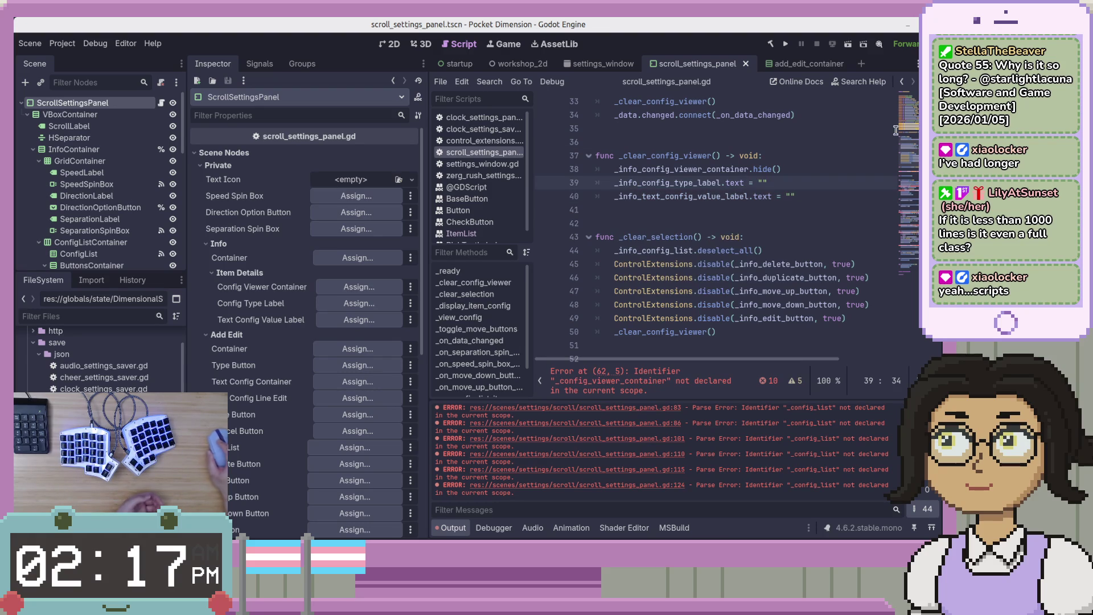
pyautogui.scroll(3, 755, 182)
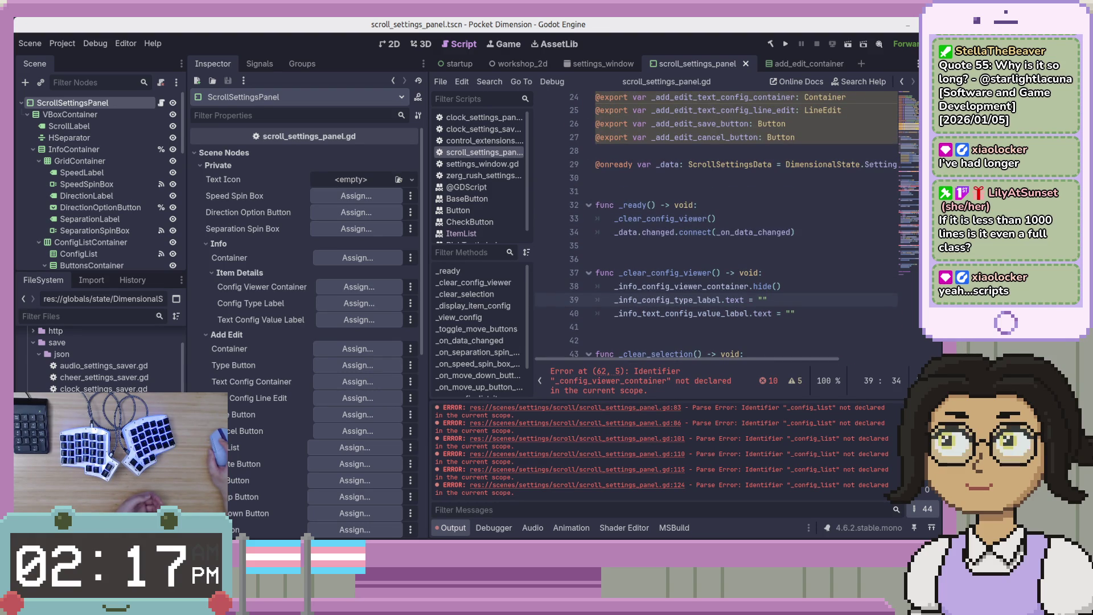
pyautogui.scroll(-6, 755, 182)
pyautogui.click(770, 167)
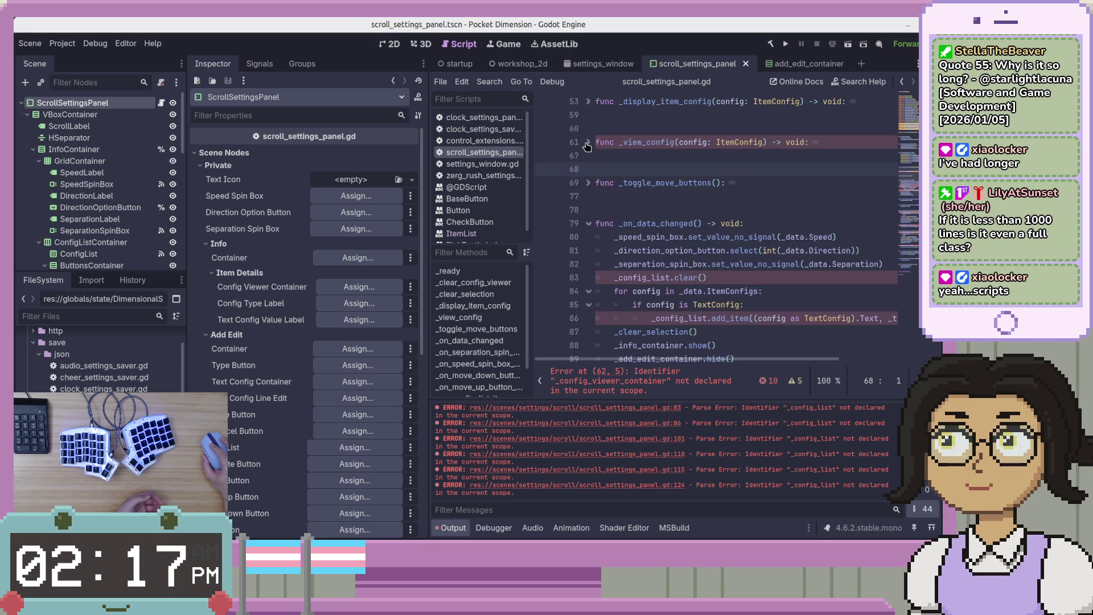
pyautogui.click(587, 147)
pyautogui.click(623, 155)
pyautogui.write('info_')
pyautogui.press('Escape')
pyautogui.press('Down')
pyautogui.press('Down')
pyautogui.write('o_')
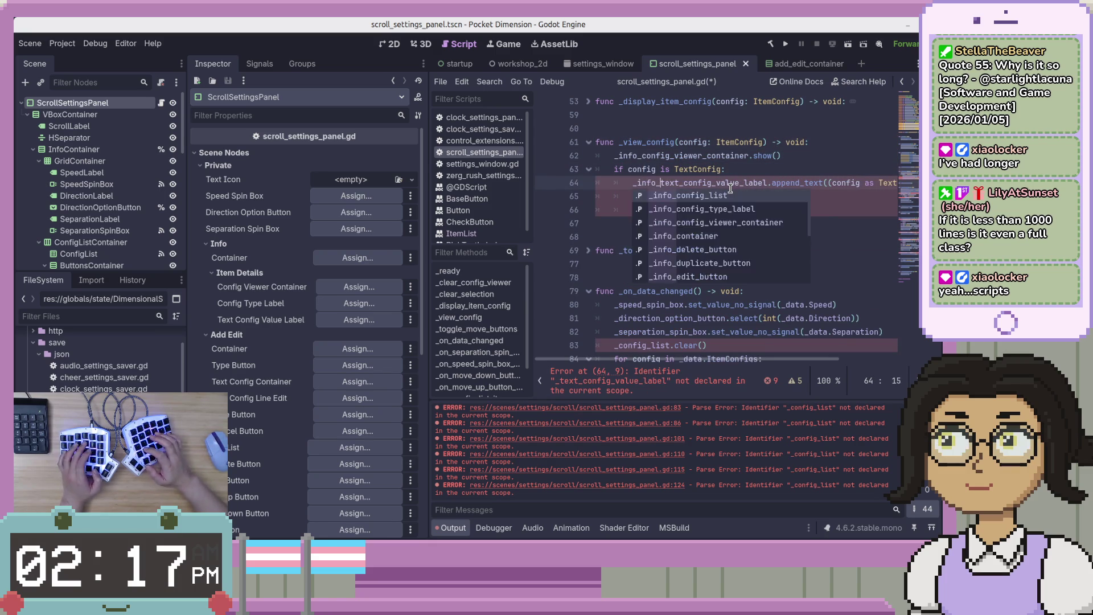
pyautogui.press('Escape')
# Prefix the label references on lines 65 and 66 of _view_config with _info_.
pyautogui.press('Down')
pyautogui.press('Left')
pyautogui.press('Left')
pyautogui.press('Left')
pyautogui.write('info_')
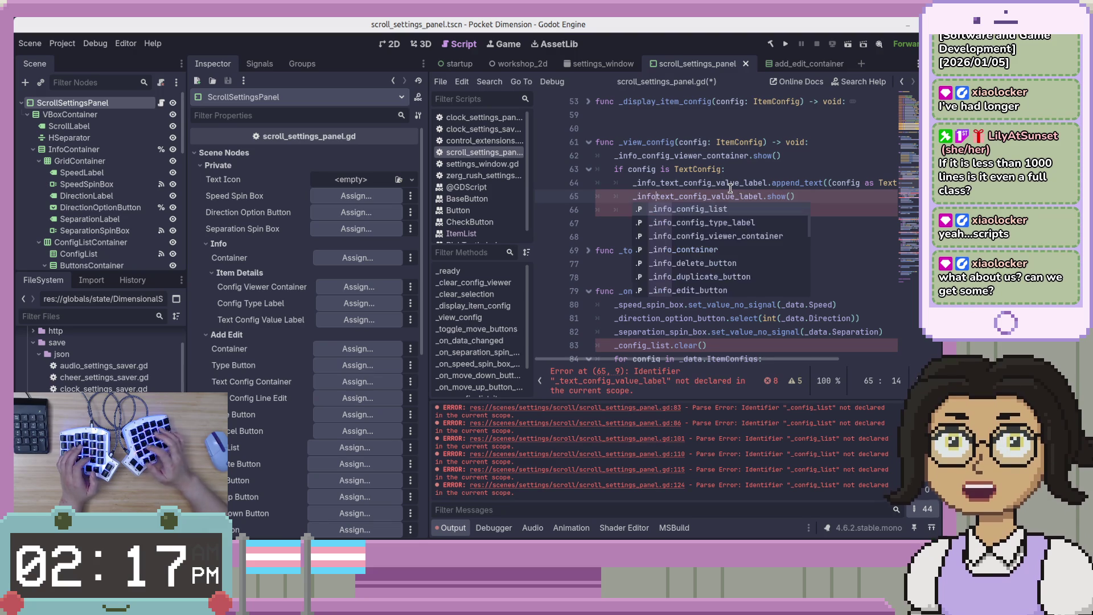
pyautogui.press('Escape')
pyautogui.press('Down')
pyautogui.press('Left')
pyautogui.press('Left')
pyautogui.press('Left')
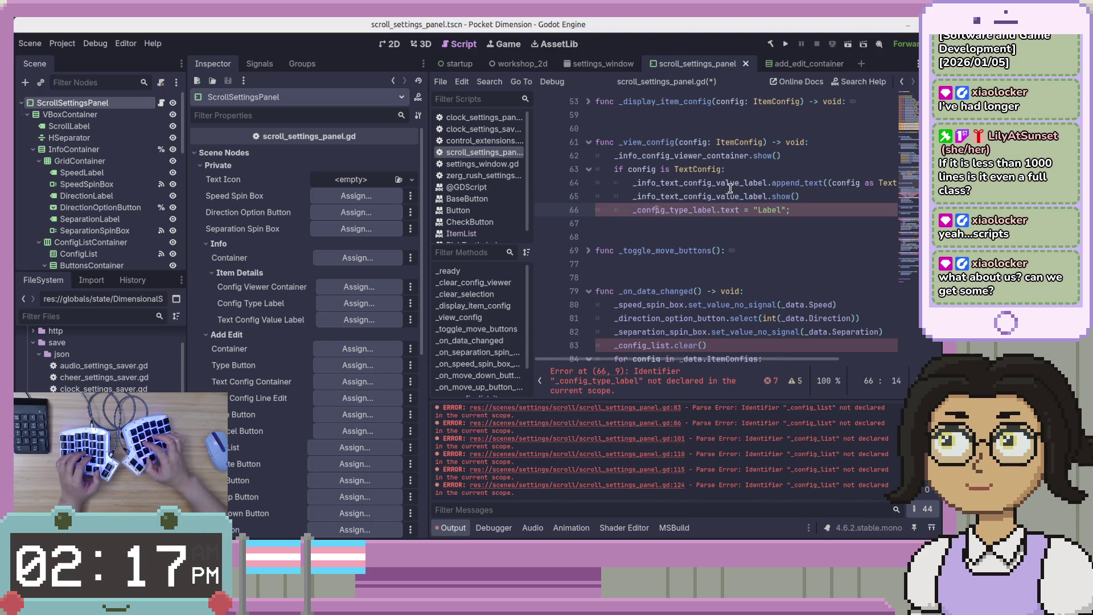
pyautogui.write('info_')
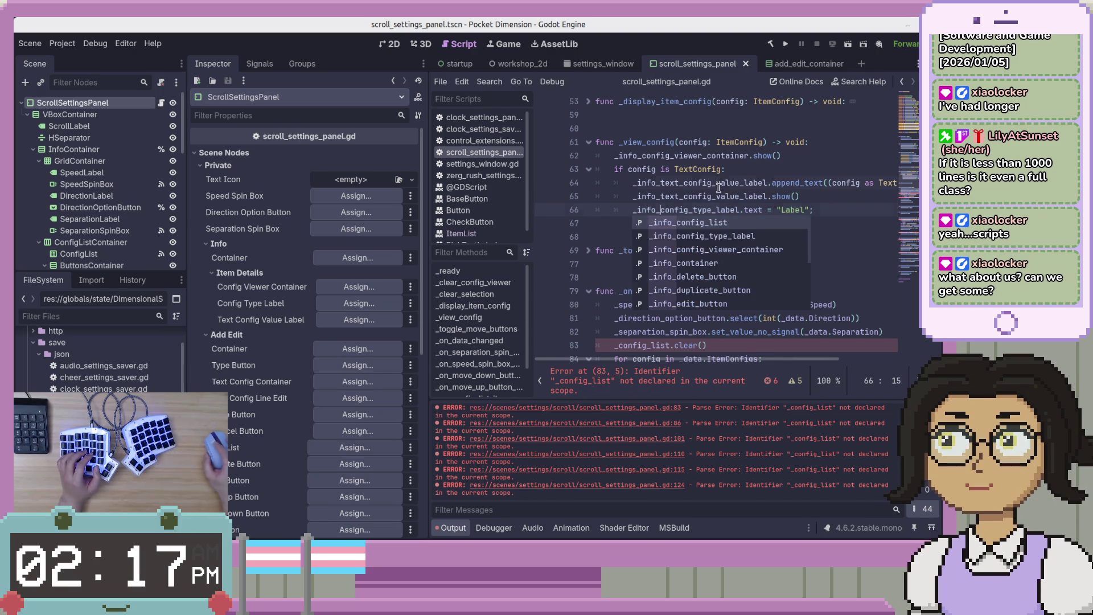
pyautogui.click(749, 206)
pyautogui.scroll(-2, 736, 280)
pyautogui.click(619, 264)
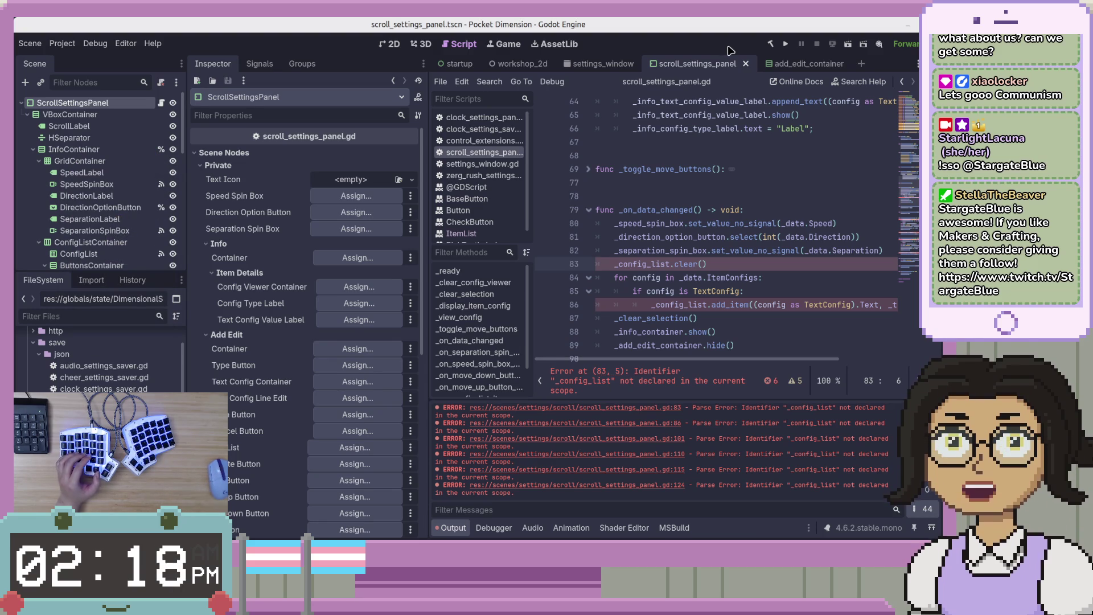
# Change _config_list to _info_config_list on lines 83 and 86, and save the script.
pyautogui.click(809, 305)
pyautogui.click(834, 266)
pyautogui.hotkey('ctrl', 'Left')
pyautogui.hotkey('ctrl', 'Left')
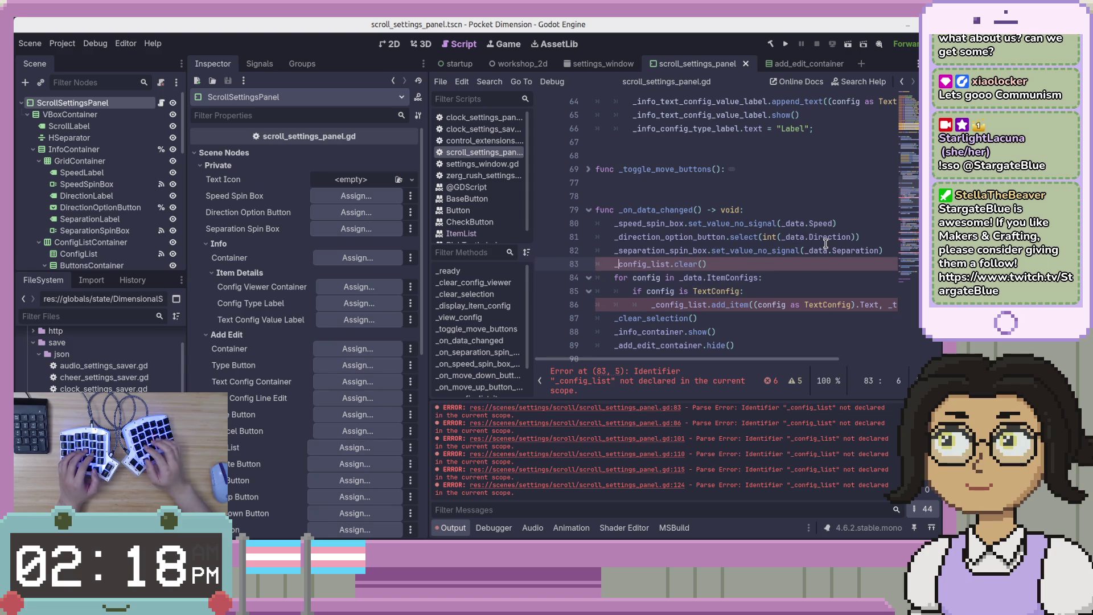
pyautogui.write('info_')
pyautogui.hotkey('ctrl', 's')
pyautogui.click(821, 305)
pyautogui.press('Down')
pyautogui.click(659, 306)
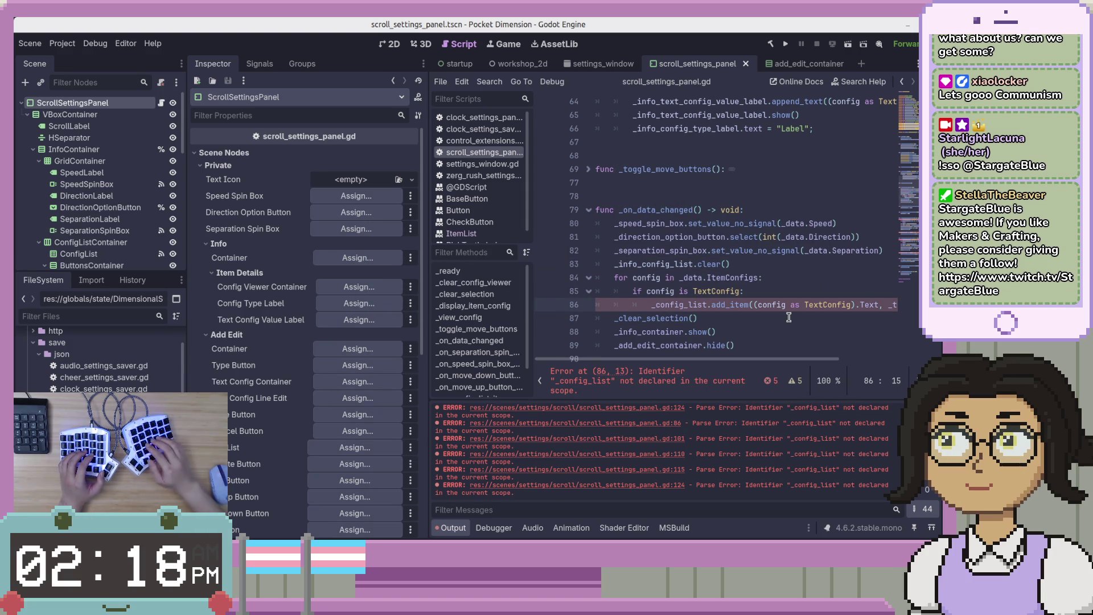
pyautogui.write('info_')
pyautogui.press('End')
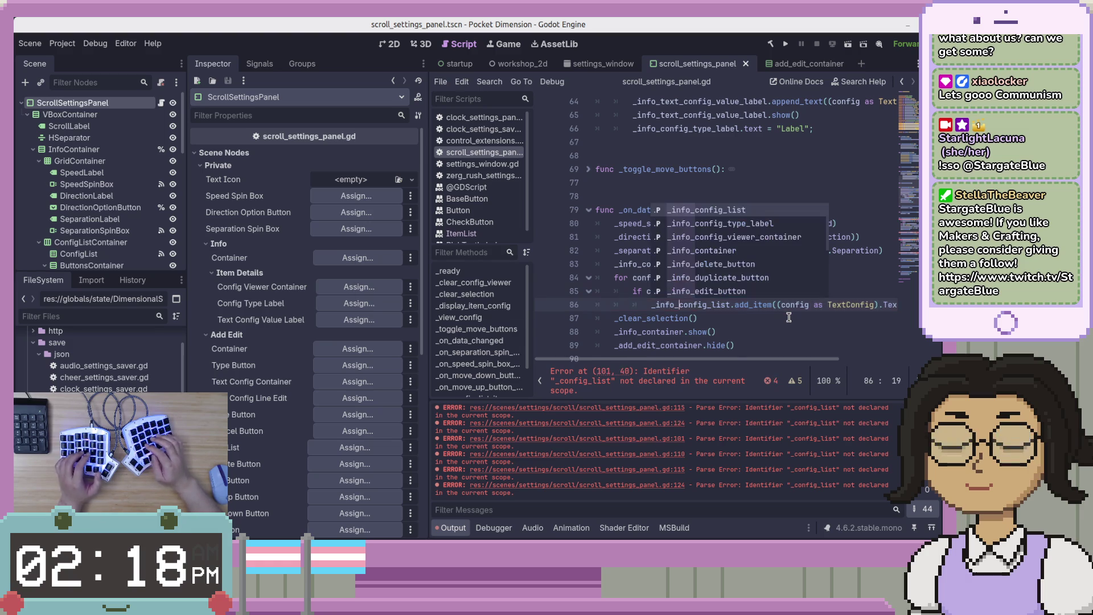
pyautogui.press('Down')
pyautogui.press('Down')
pyautogui.press('Down')
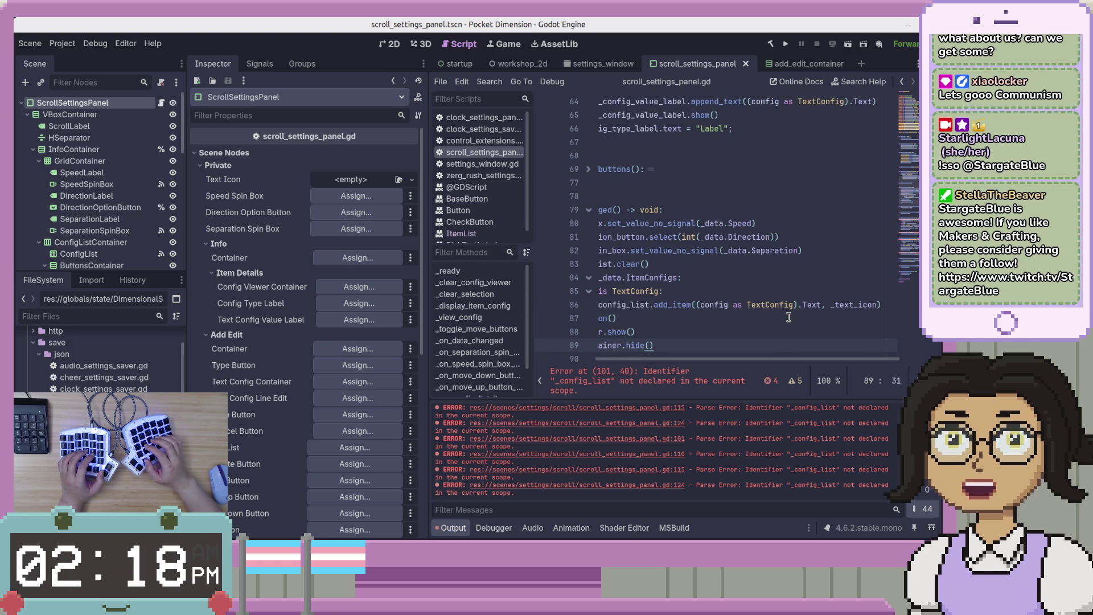
# Update the list references on lines 101 and 110 to _info_config_list and save.
pyautogui.scroll(-4, 780, 290)
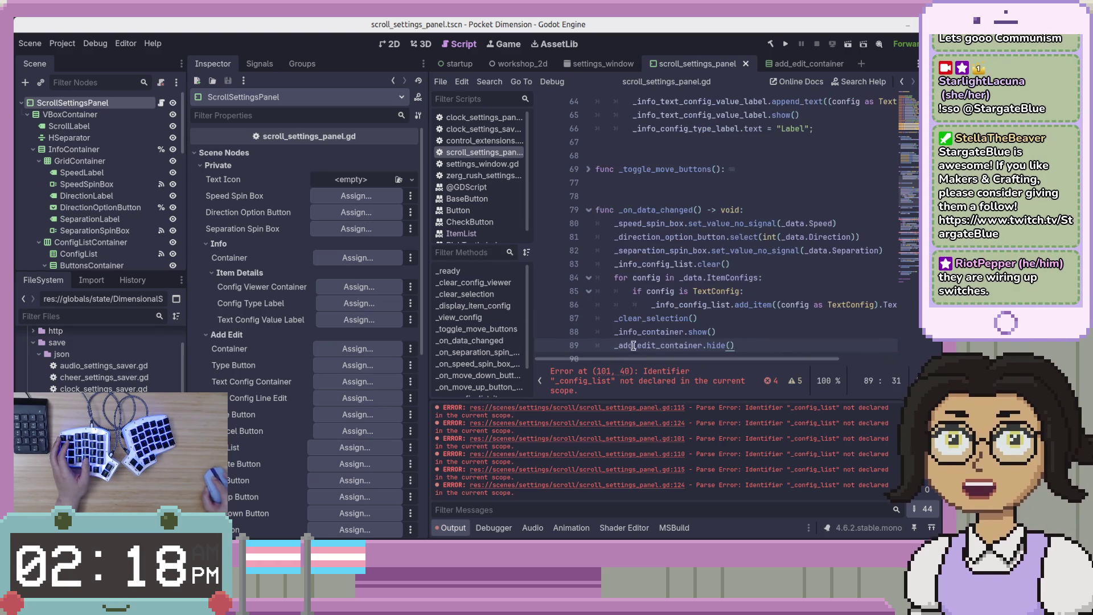
pyautogui.click(795, 266)
pyautogui.scroll(-3, 795, 266)
pyautogui.scroll(7, 795, 270)
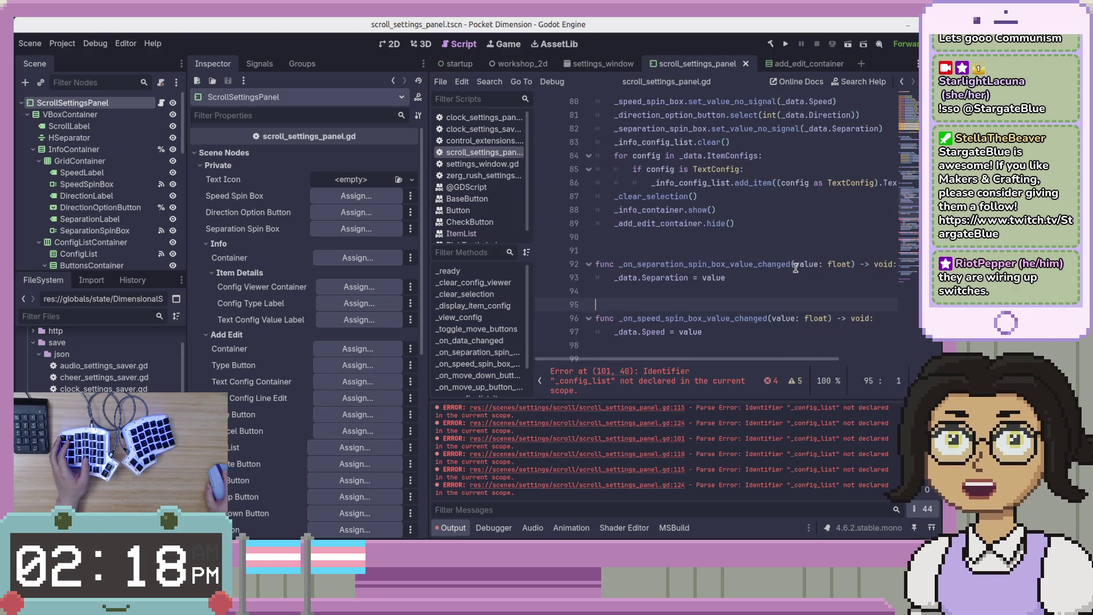
pyautogui.scroll(-6, 795, 275)
pyautogui.click(670, 209)
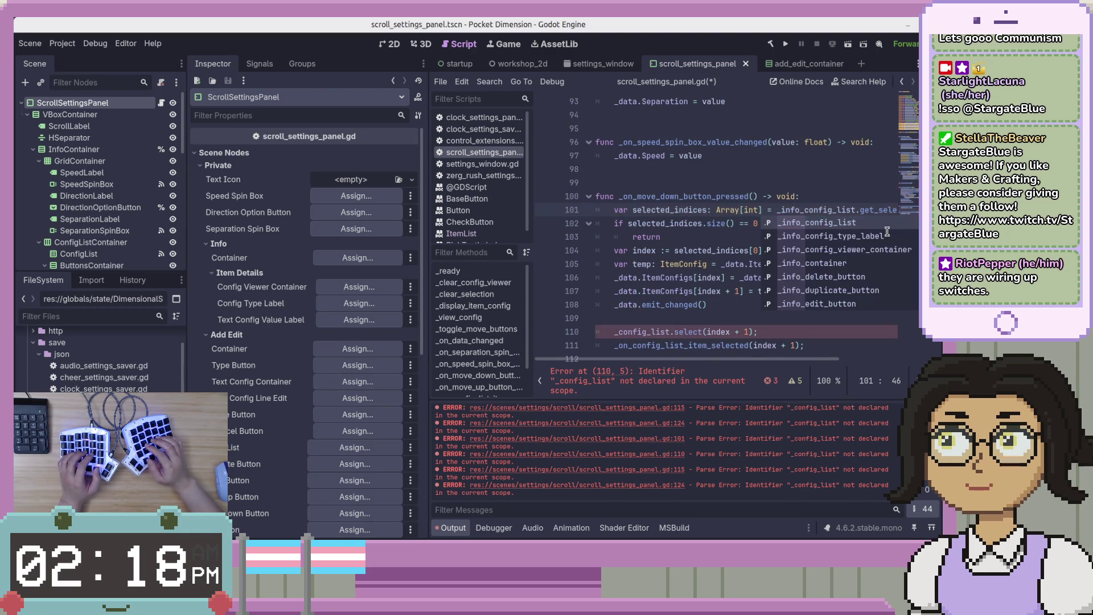
pyautogui.press('Escape')
pyautogui.press('Down')
pyautogui.press('Down')
pyautogui.press('Down')
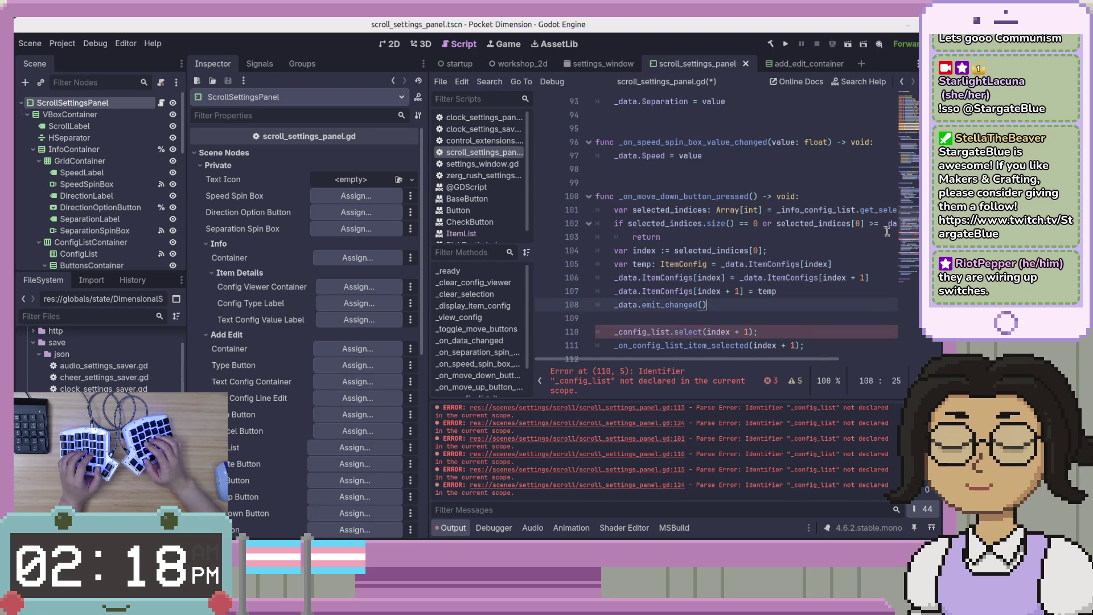
pyautogui.write('o_')
pyautogui.hotkey('ctrl', 's')
# Rename the remaining references on lines 115 and 124 to _info_config_list.
pyautogui.scroll(-4, 815, 296)
pyautogui.click(778, 236)
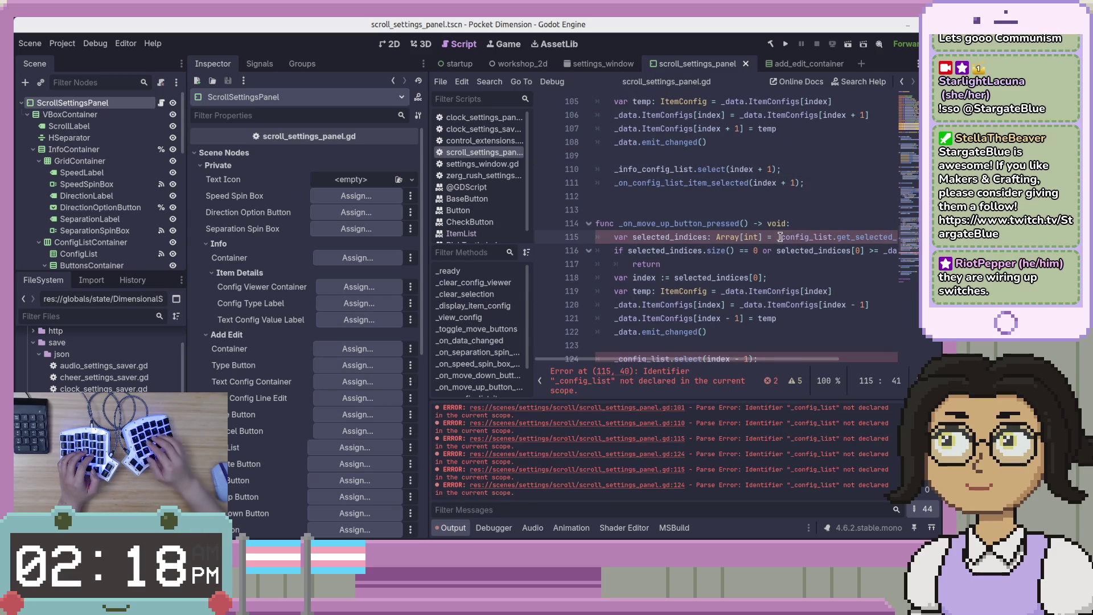
pyautogui.write('info_')
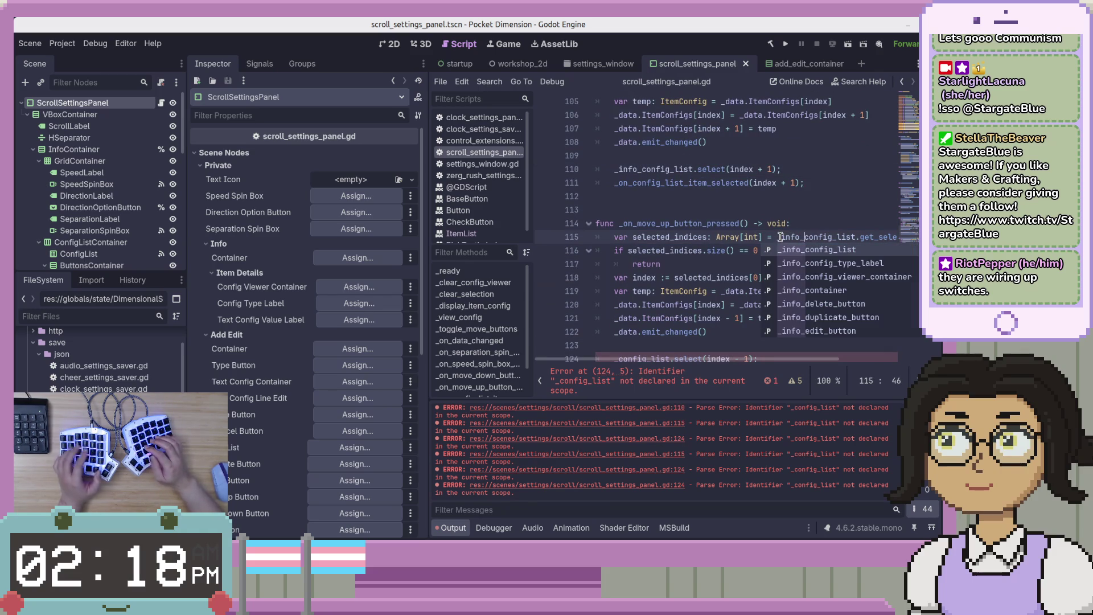
pyautogui.press('Escape')
pyautogui.press('Down')
pyautogui.scroll(-3, 780, 236)
pyautogui.click(780, 236)
pyautogui.press('Down')
pyautogui.write('_info')
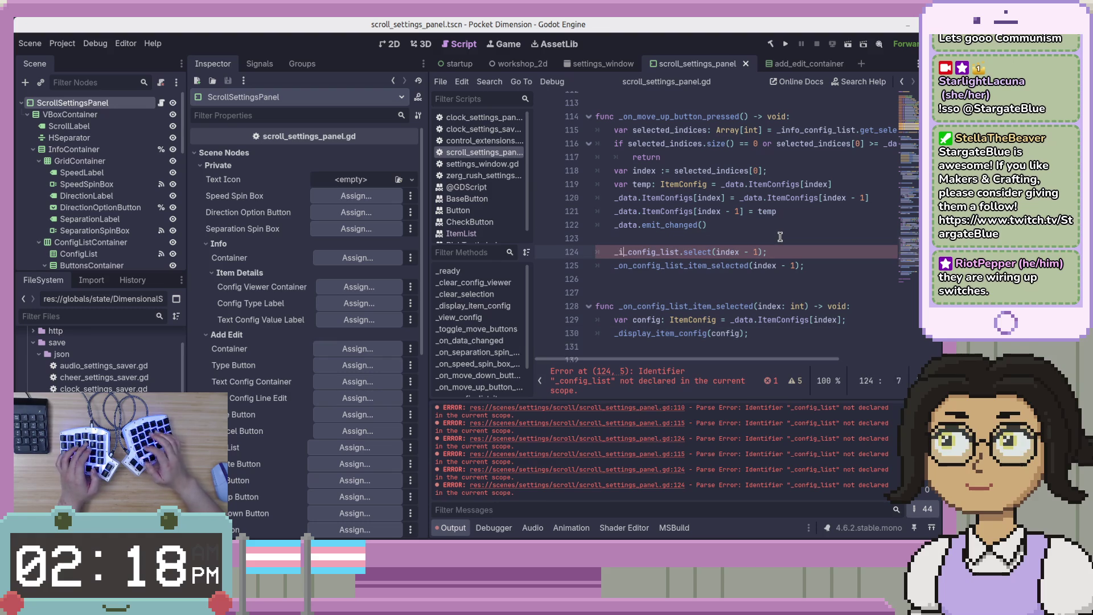
pyautogui.click(797, 211)
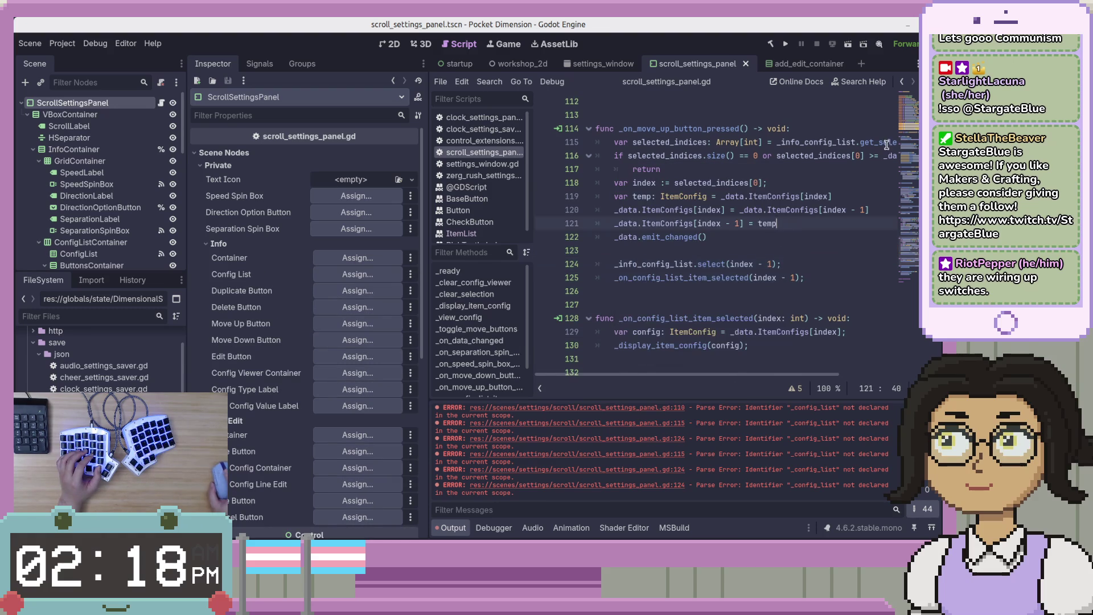
# Scroll to the end of scroll_settings_panel.gd, then drag the minimap up to the export declarations.
pyautogui.scroll(20, 797, 211)
pyautogui.scroll(-20, 740, 236)
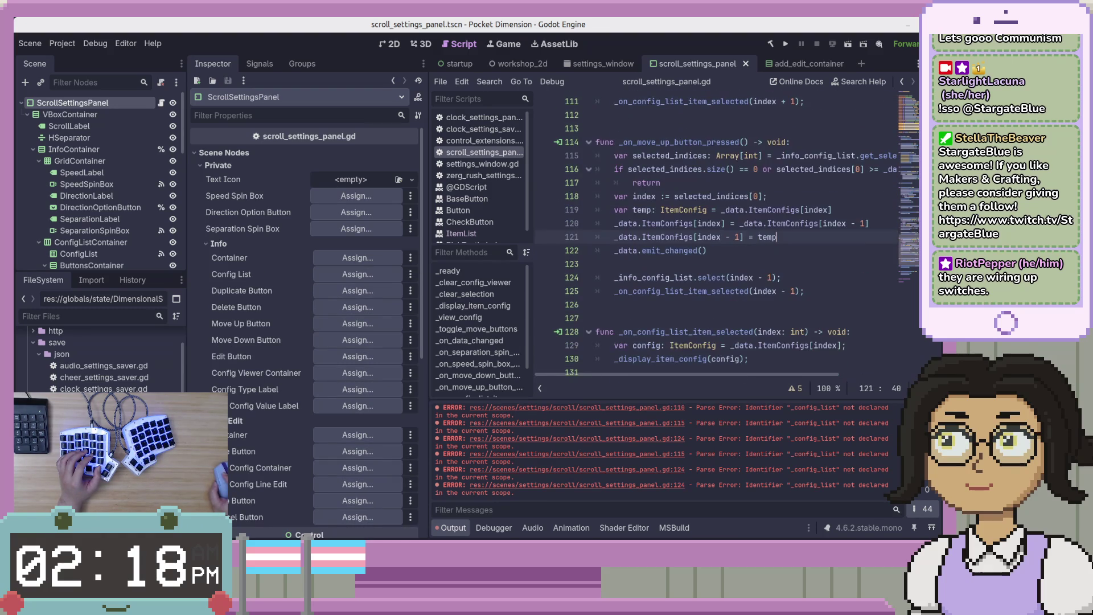
pyautogui.scroll(-6, 917, 278)
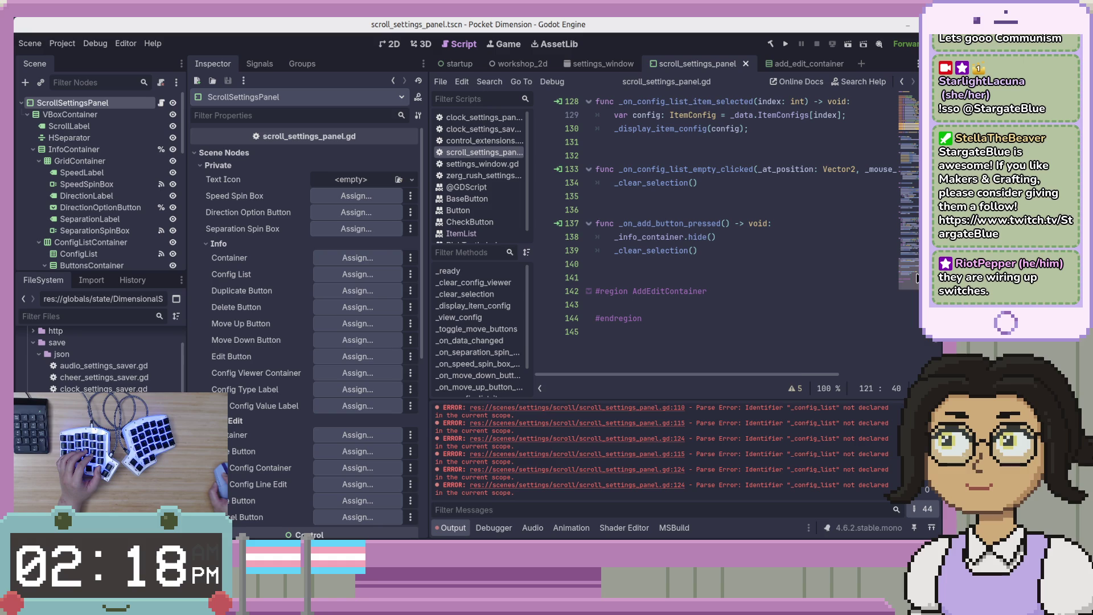
pyautogui.click(782, 264)
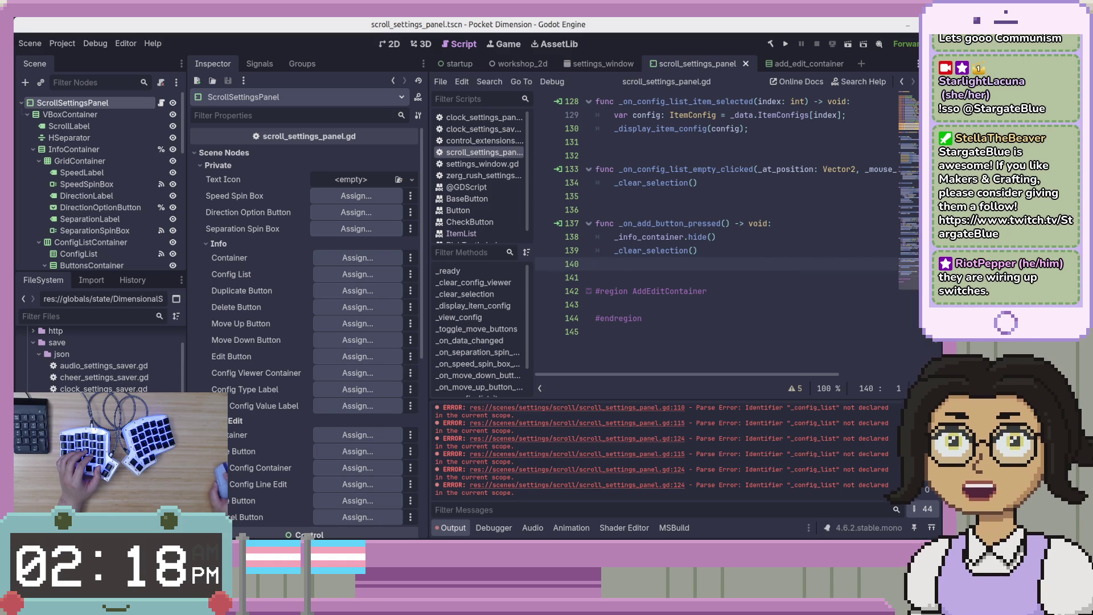
pyautogui.scroll(6, 782, 260)
pyautogui.click(852, 243)
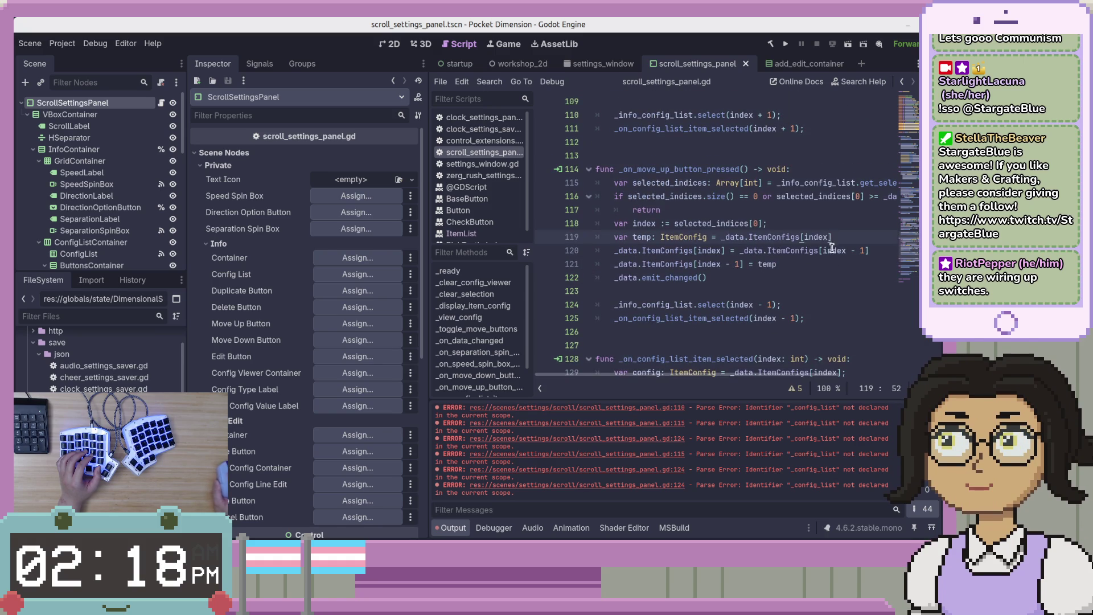
pyautogui.scroll(-4, 852, 243)
pyautogui.moveTo(910, 252); pyautogui.dragTo(912, 119)
# Review the _info_ exports on lines 18–20, ending with the caret before type_label on line 19.
pyautogui.click(830, 236)
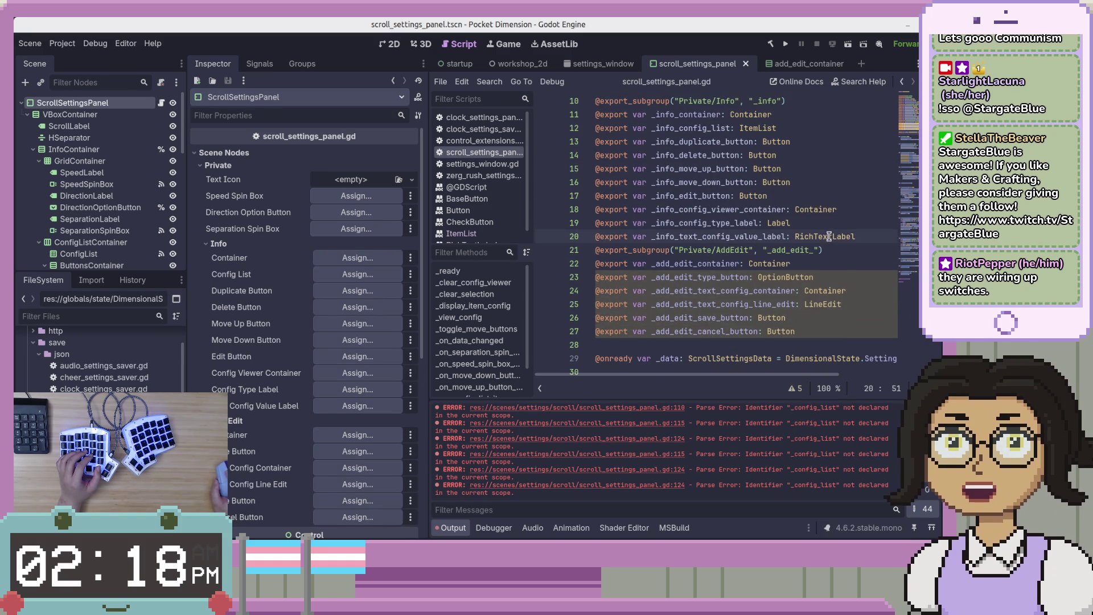
pyautogui.click(875, 243)
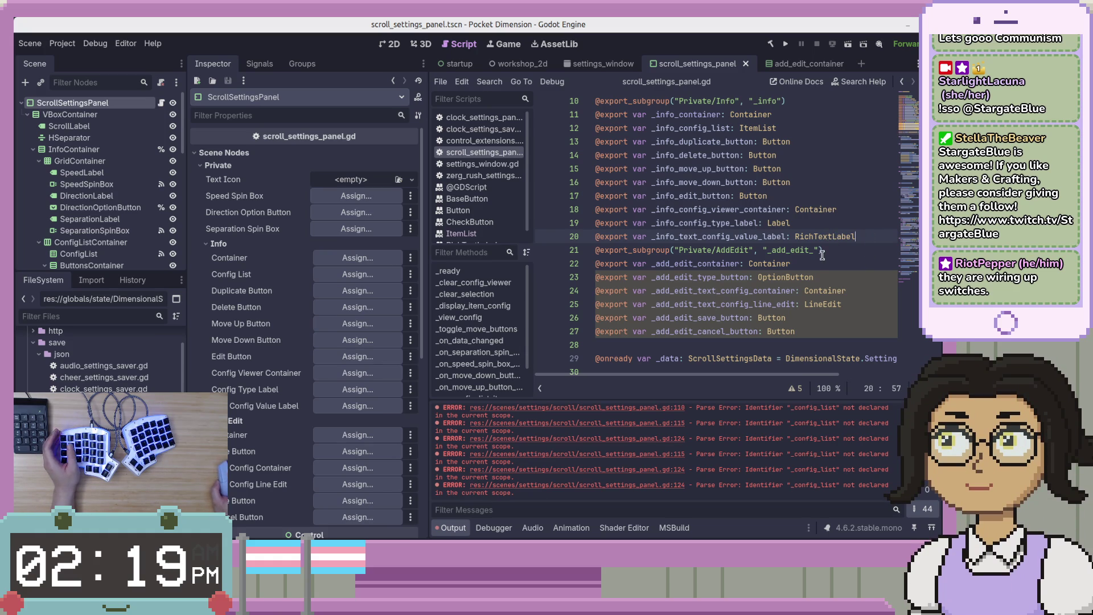
pyautogui.click(873, 212)
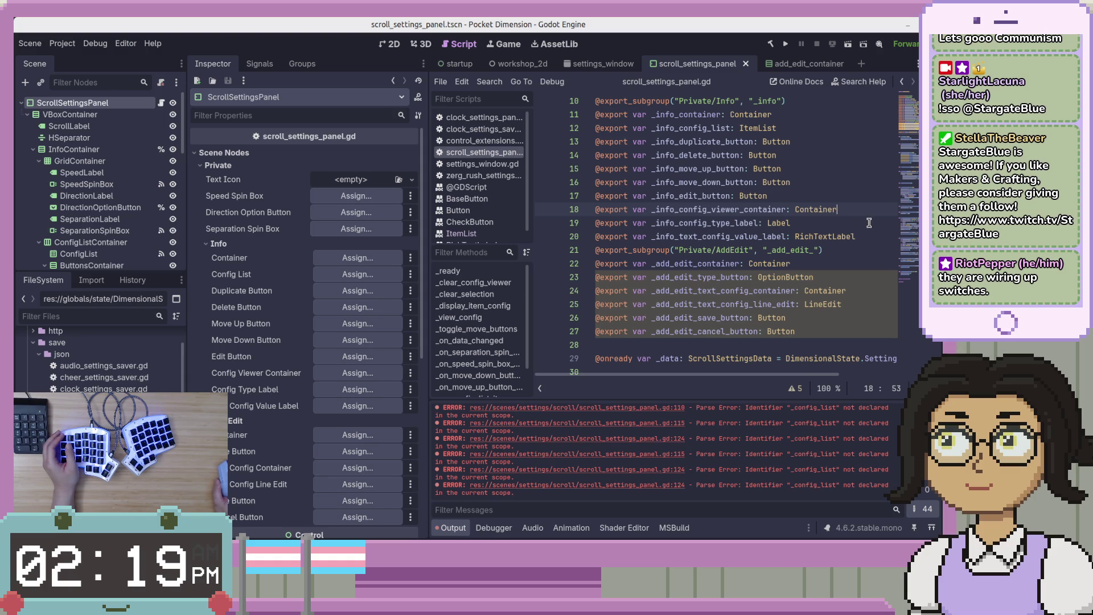
pyautogui.click(844, 228)
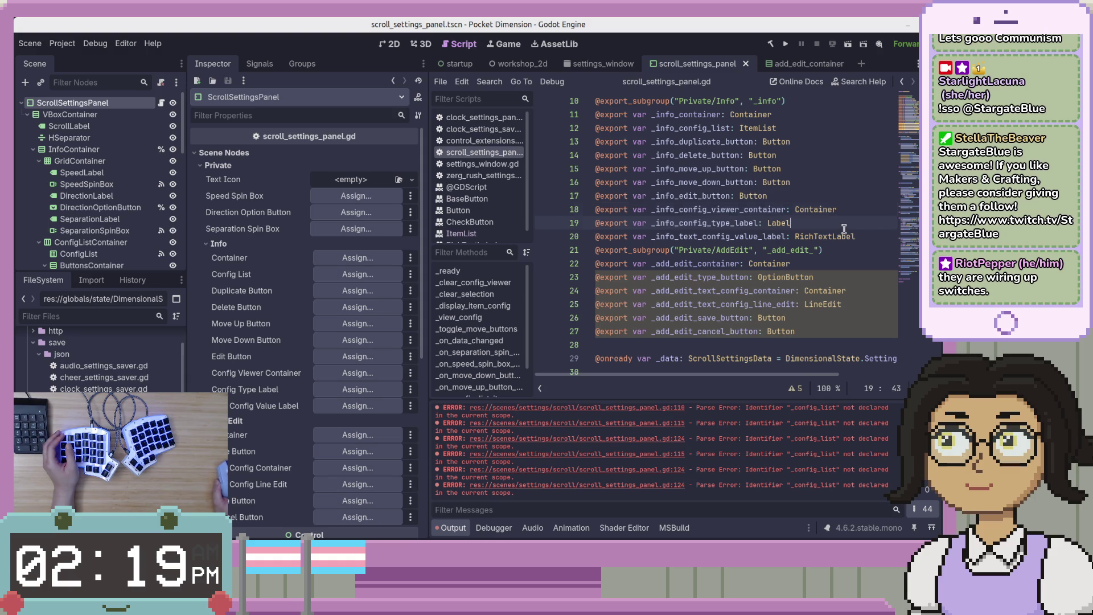
pyautogui.press('Up')
pyautogui.press('Up')
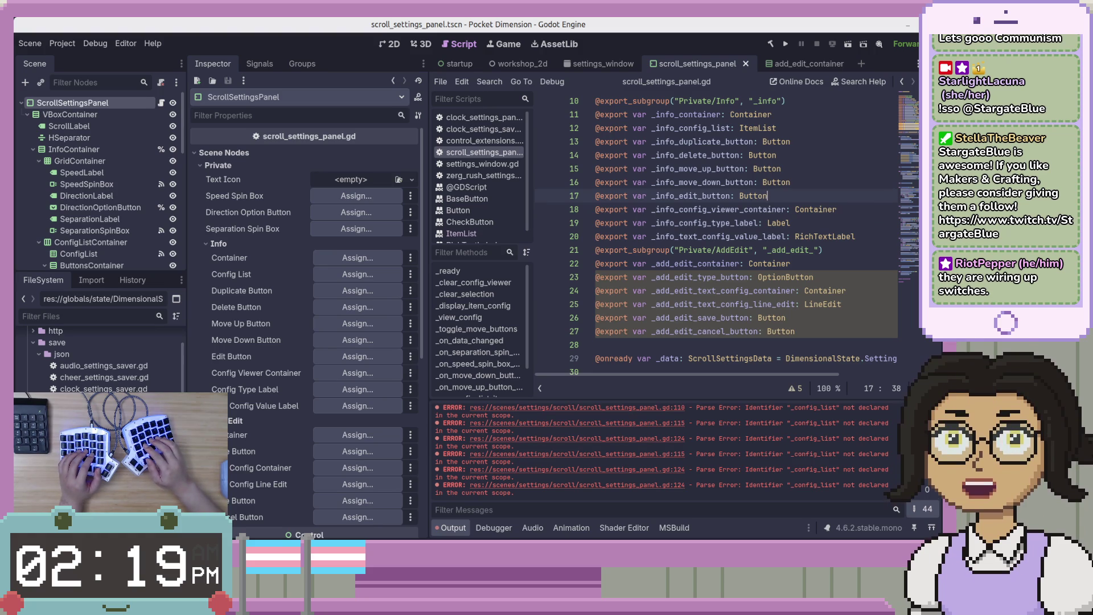
pyautogui.press('Down')
pyautogui.press('Down')
pyautogui.press('Down')
pyautogui.press('Up')
pyautogui.press('Up')
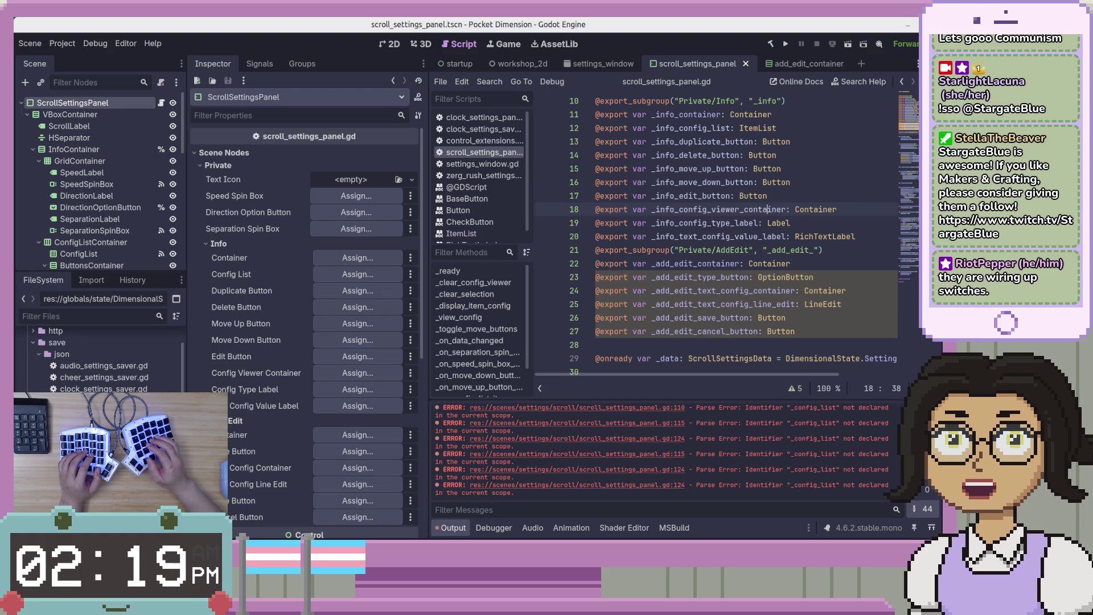
pyautogui.press('Down')
pyautogui.press('Up')
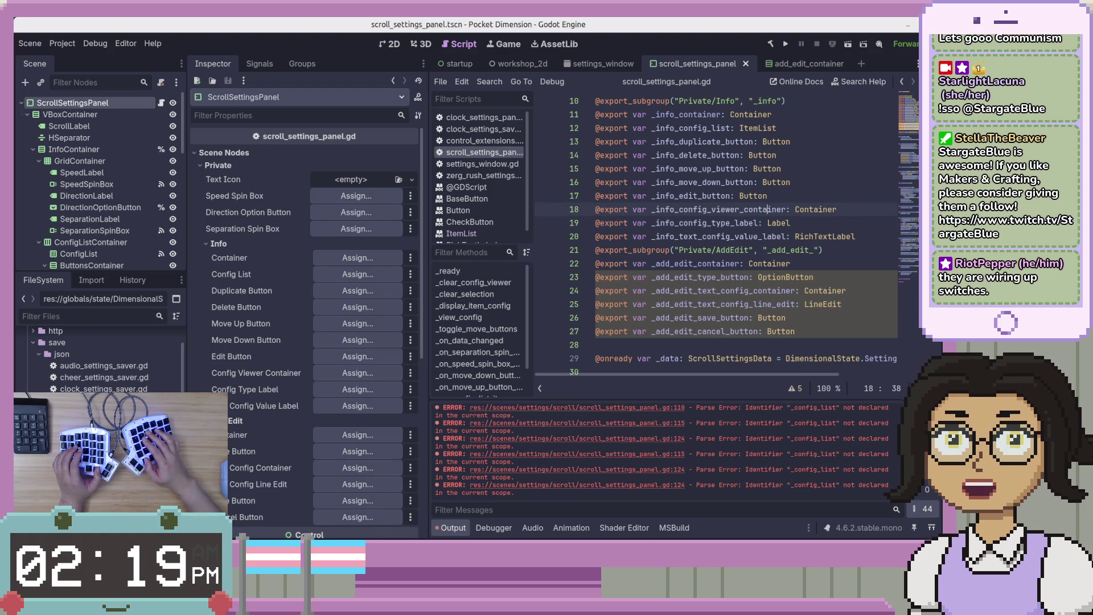
pyautogui.press('Left')
pyautogui.press('Left')
pyautogui.press('Left')
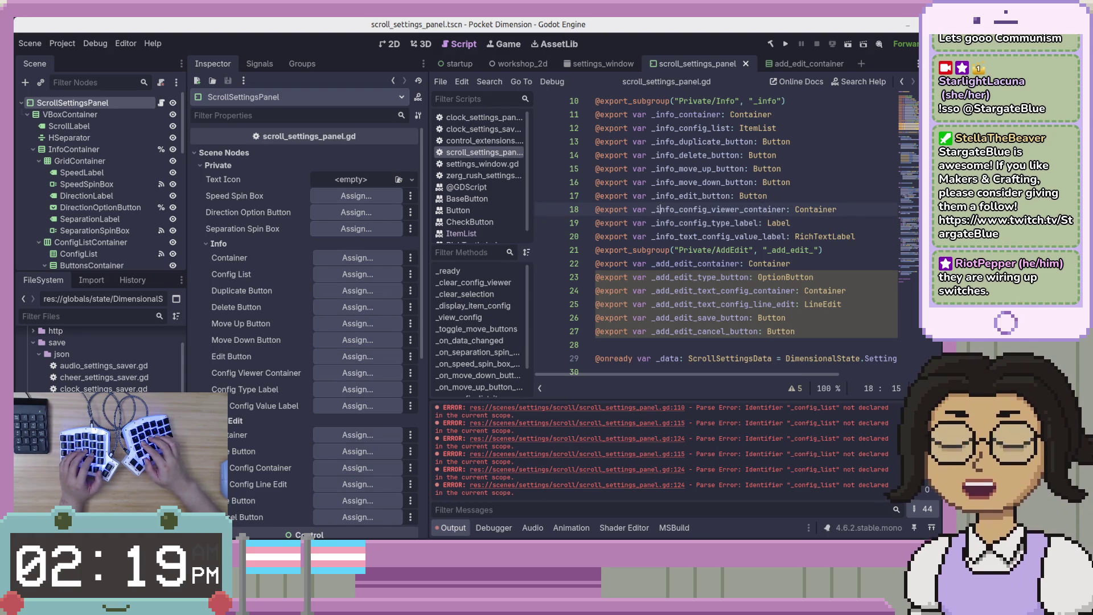
pyautogui.click(719, 223)
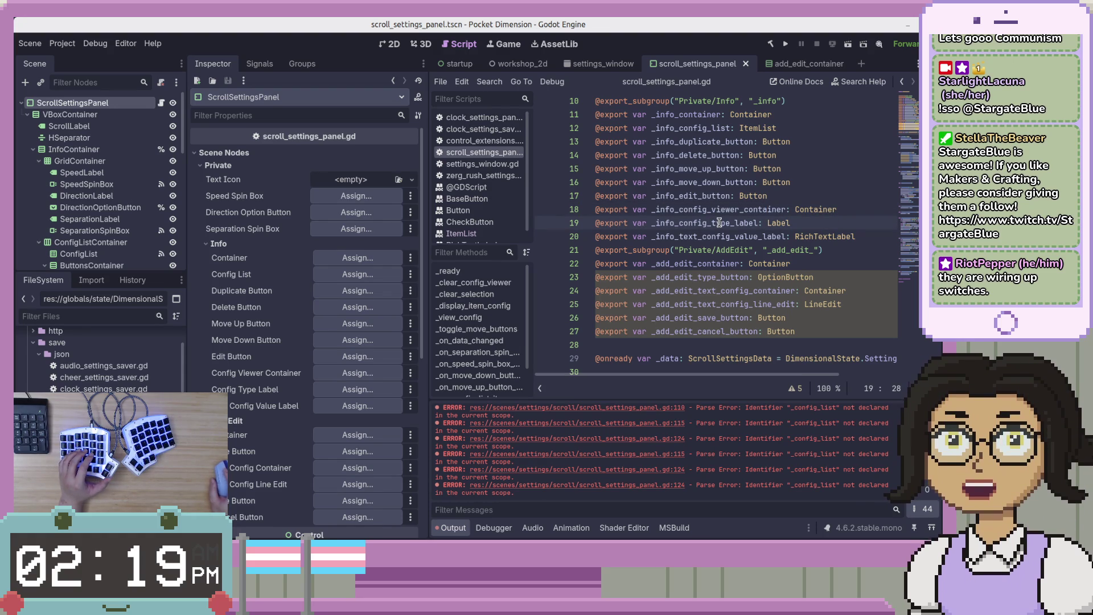
pyautogui.click(709, 209)
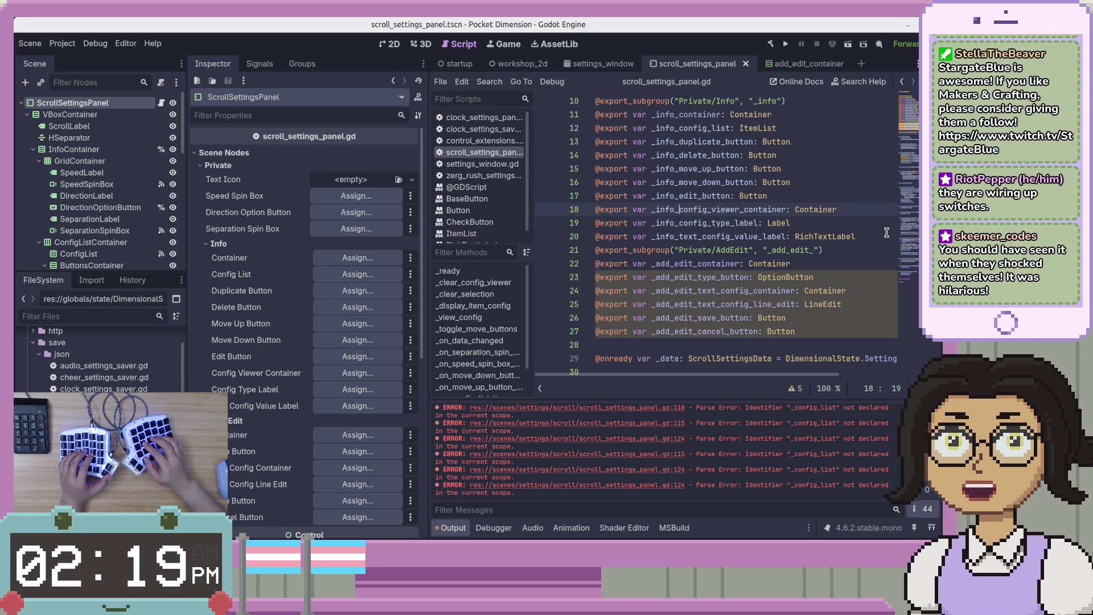
pyautogui.press('Down')
pyautogui.press('Left')
pyautogui.press('Left')
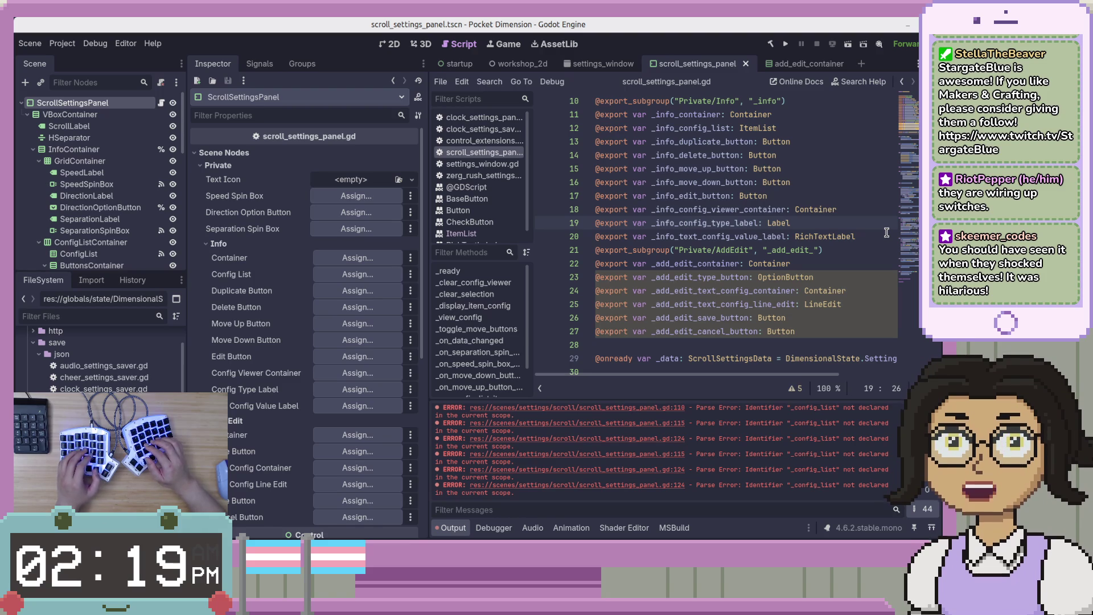
# Insert 'config_viewer_' into the line 19–20 label exports: _info_config_viewer_type_label and _info_config_viewer_text_config_value_label.
pyautogui.write('ewer_')
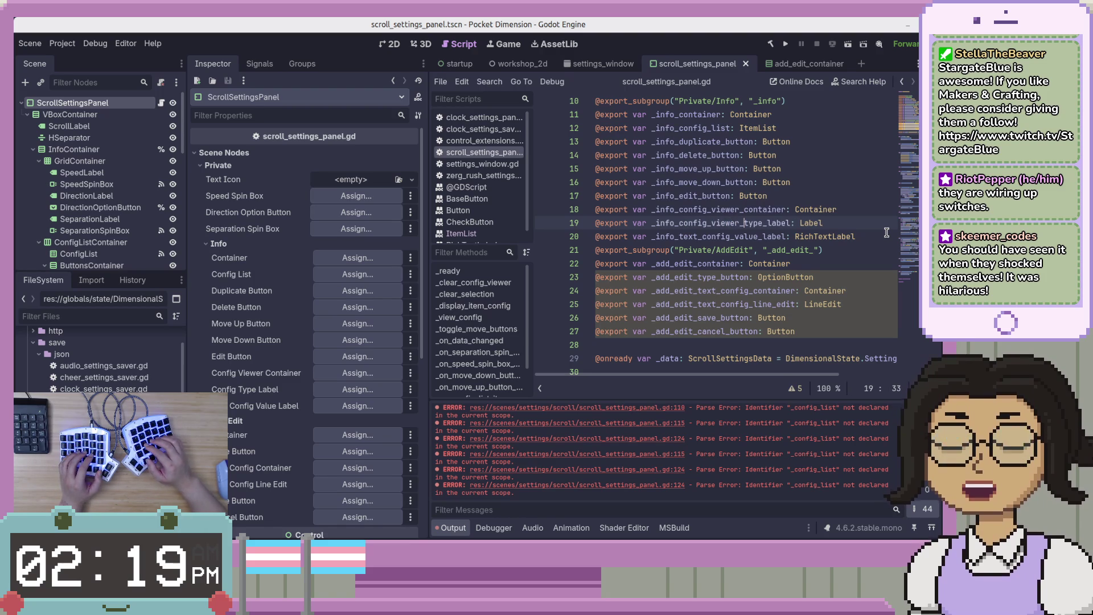
pyautogui.press('Down')
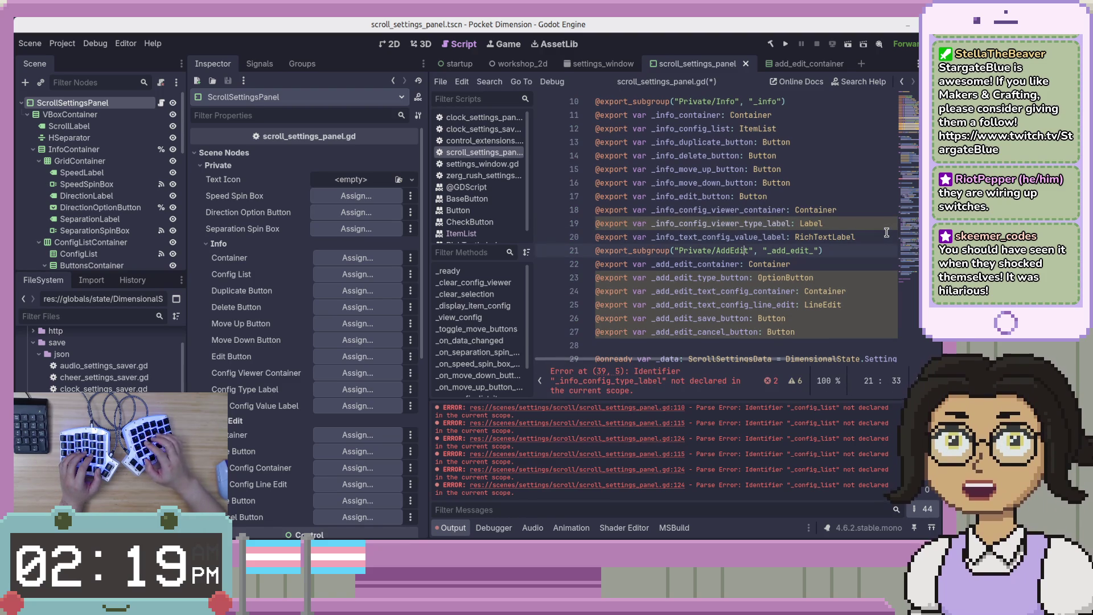
pyautogui.hotkey('ctrl', 'Right')
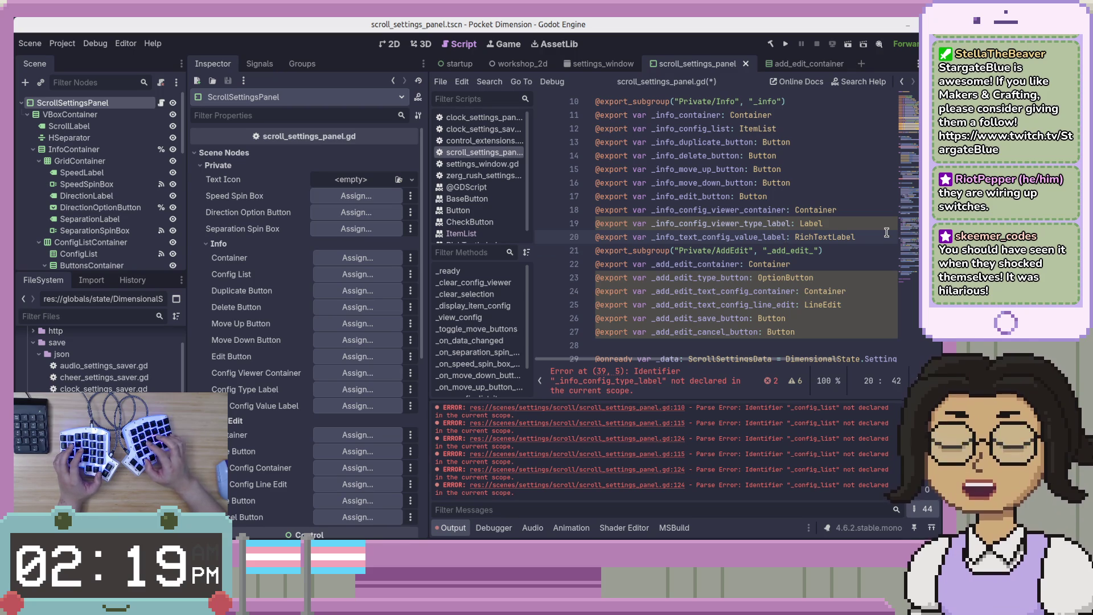
pyautogui.hotkey('ctrl', 'Left')
pyautogui.press('Right')
pyautogui.press('Right')
pyautogui.press('Right')
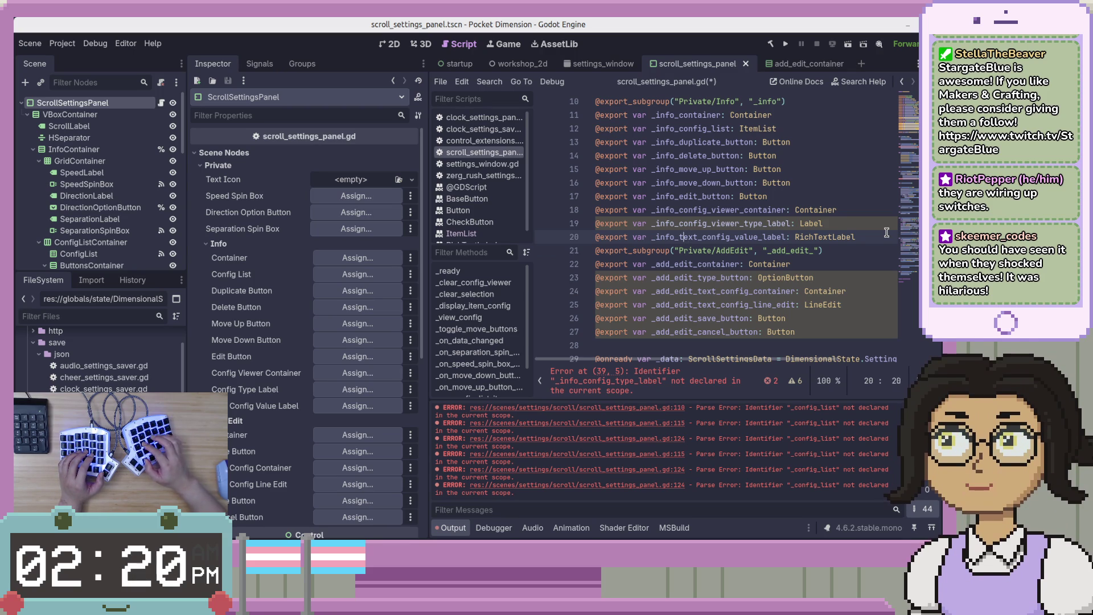
pyautogui.write('config_v')
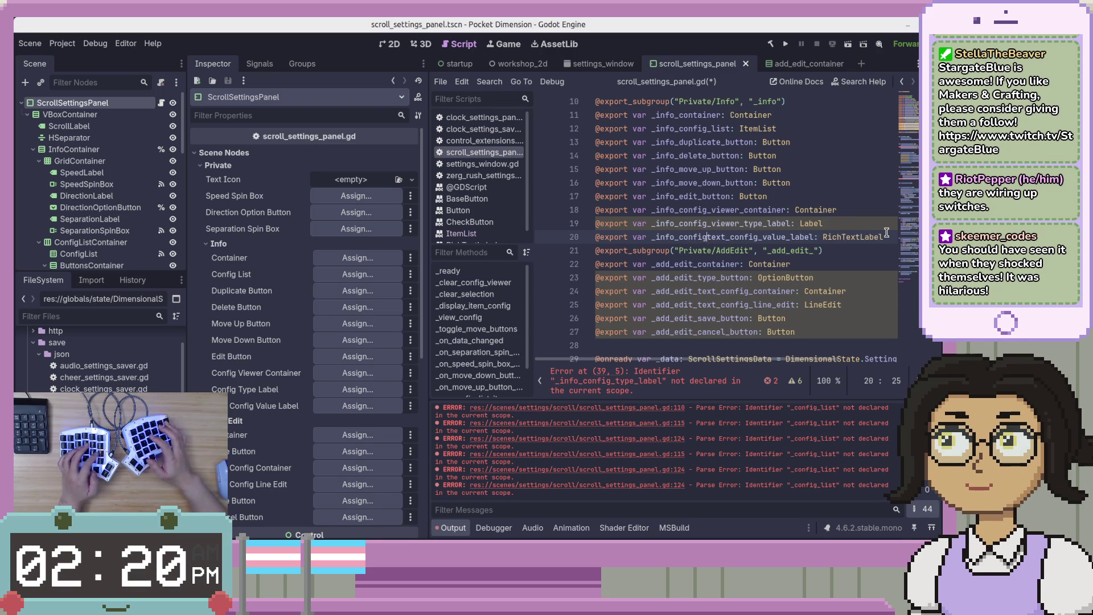
pyautogui.write('iewer_')
pyautogui.press('Right')
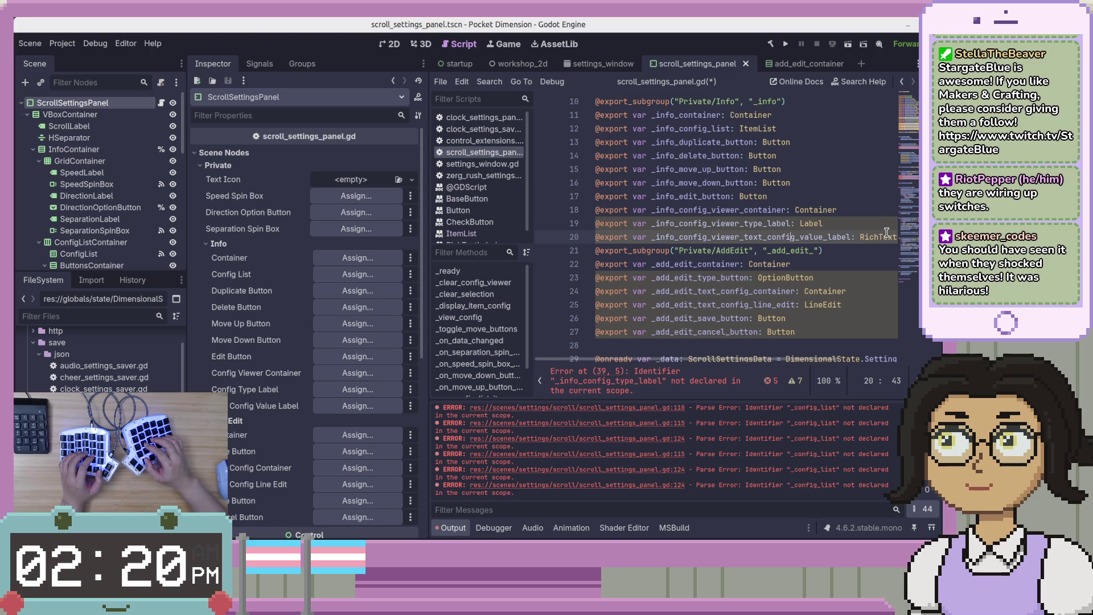
pyautogui.press('Right')
pyautogui.press('Right')
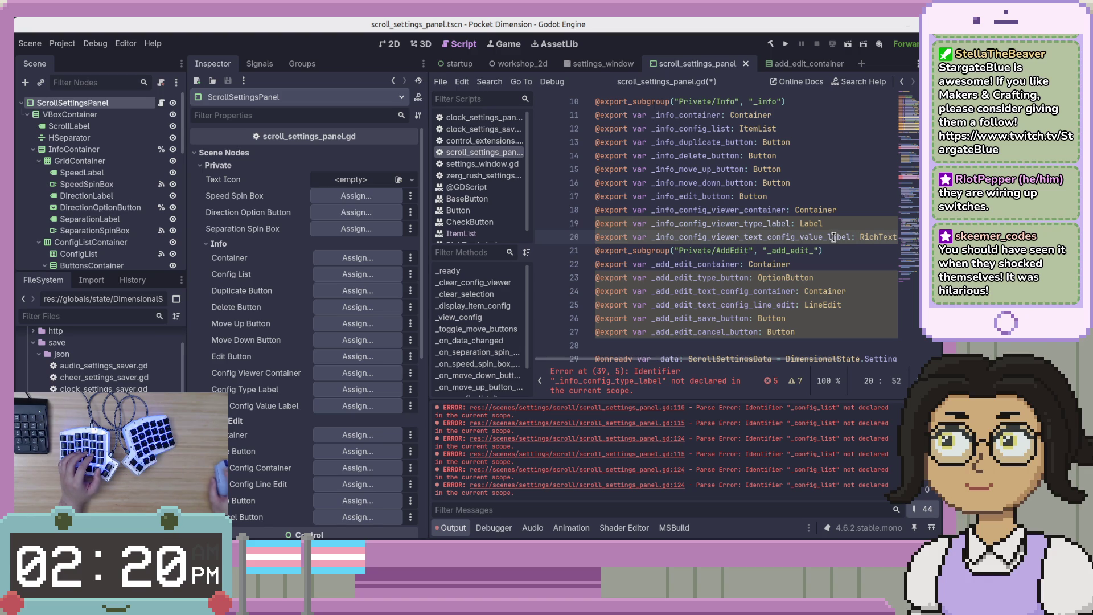
pyautogui.scroll(-7, 833, 237)
# Update lines 39–40 in _clear_config_viewer to the _info_config_viewer_type_label and text_config_value_label names.
pyautogui.click(671, 214)
pyautogui.scroll(2, 747, 273)
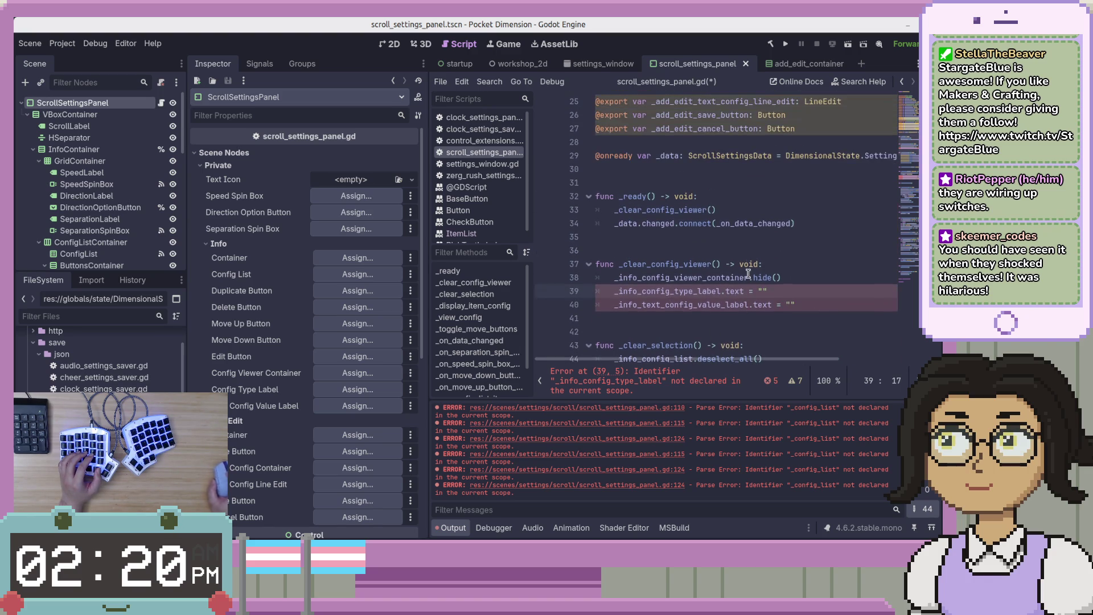
pyautogui.write('_viewer')
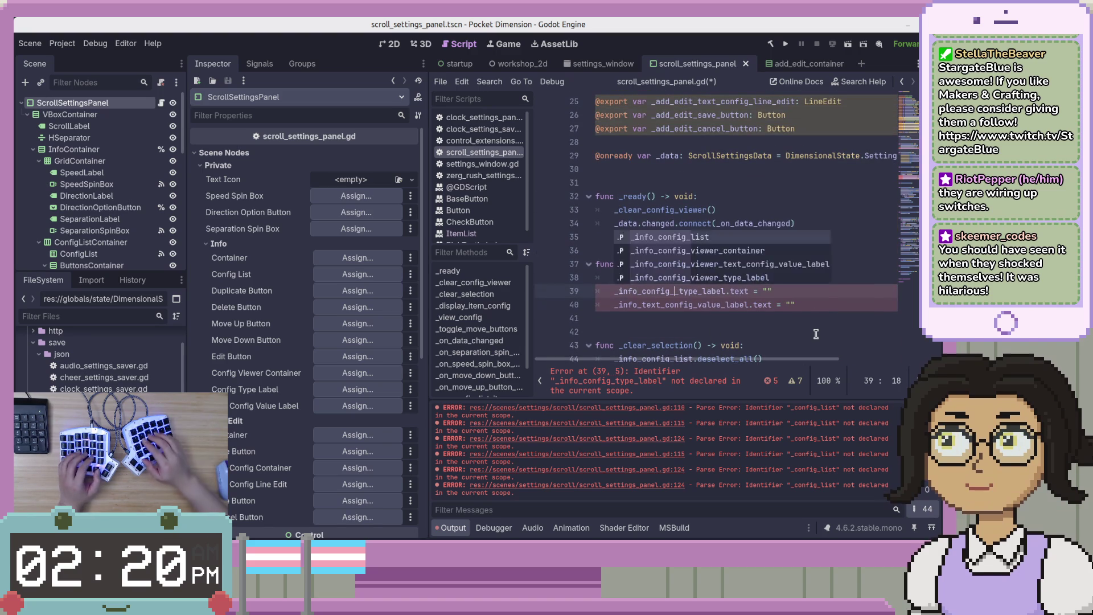
pyautogui.press('Escape')
pyautogui.press('Down')
pyautogui.press('Left')
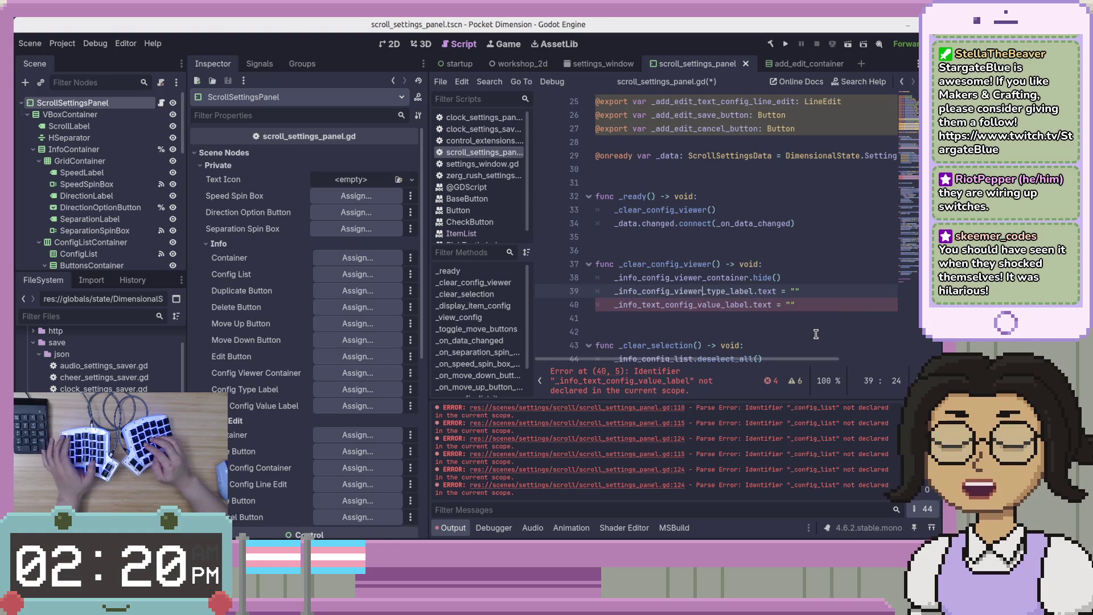
pyautogui.press('Left')
pyautogui.press('Left')
pyautogui.press('Left')
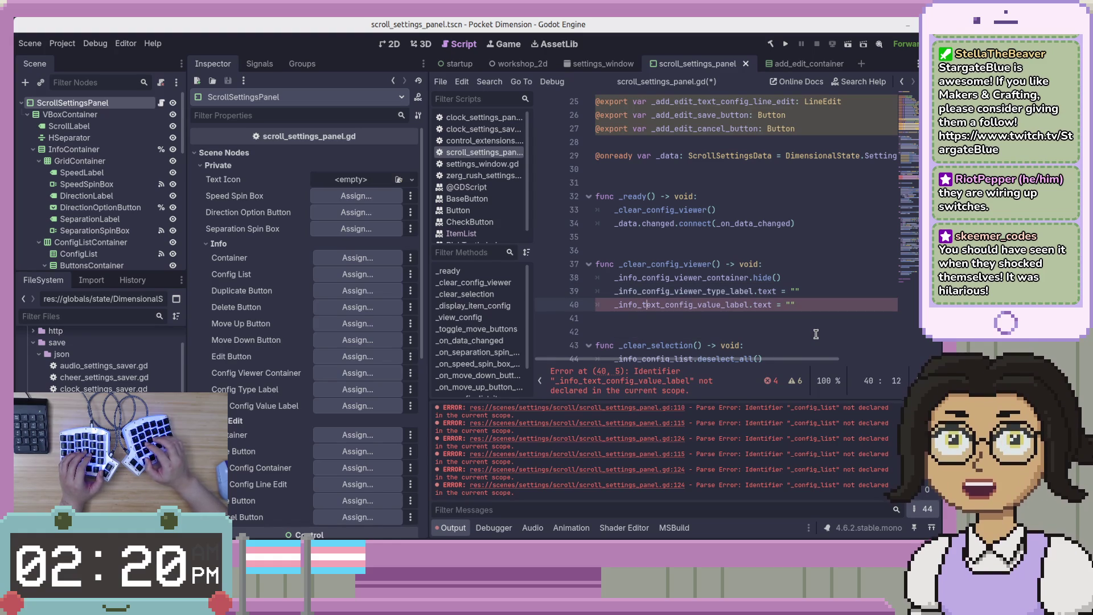
pyautogui.write('config_viewer')
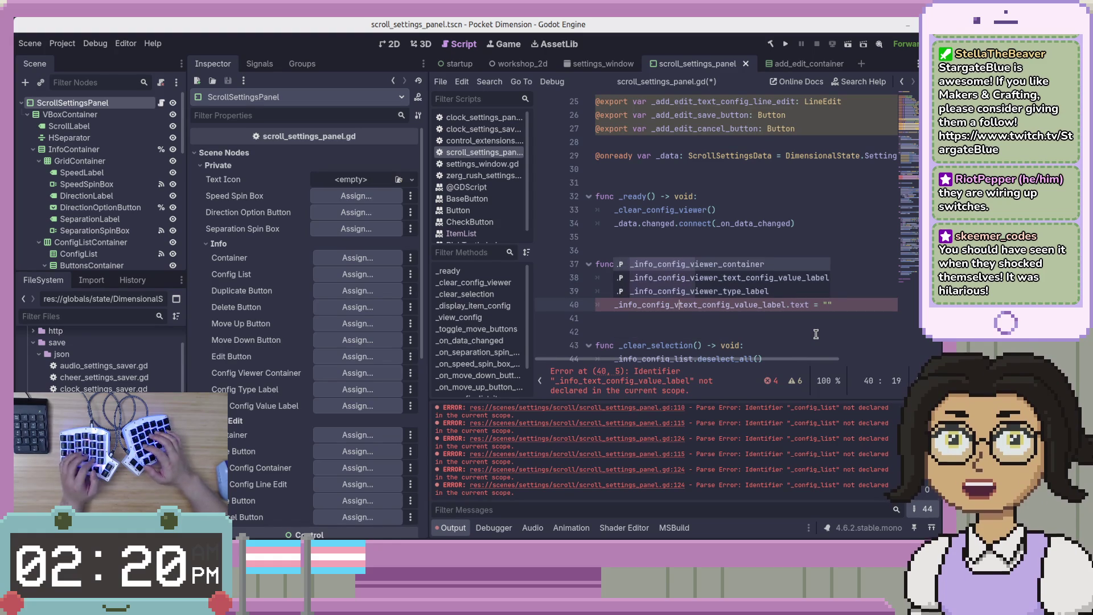
pyautogui.write('_')
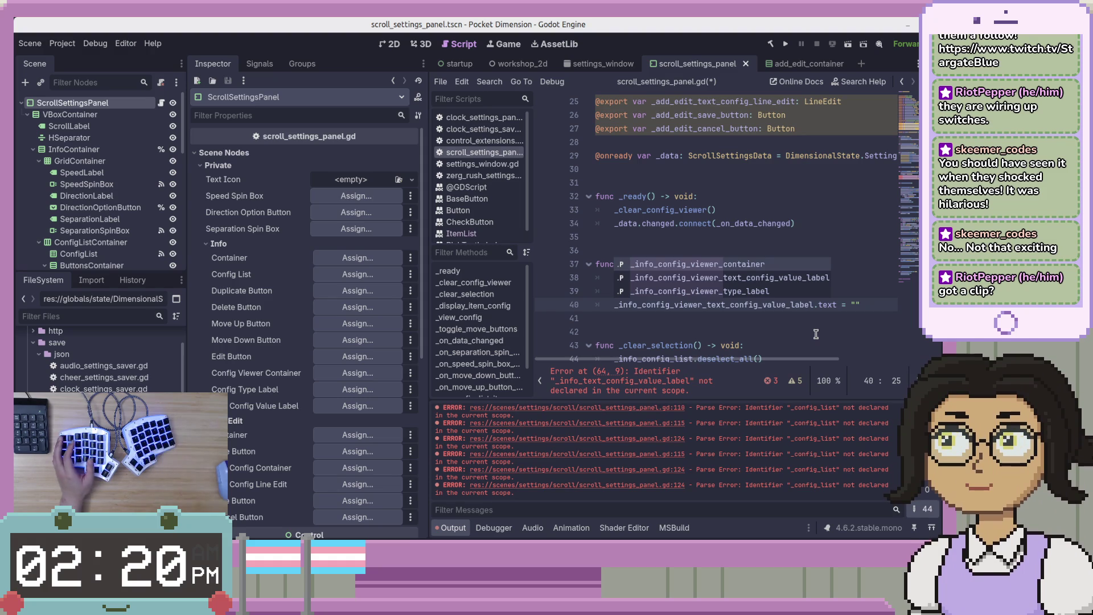
pyautogui.click(828, 319)
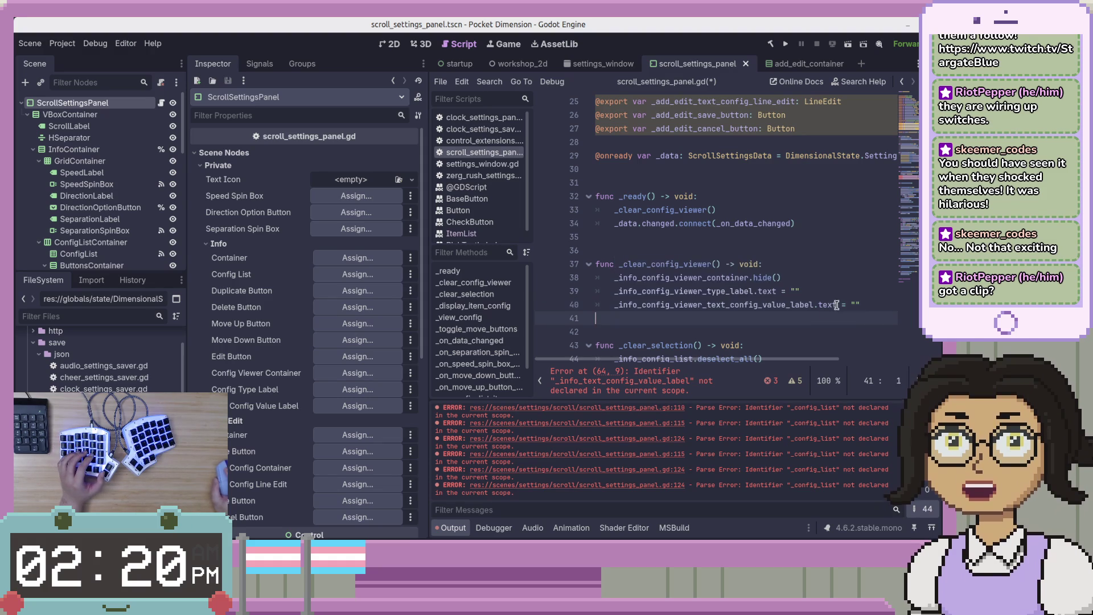
pyautogui.click(716, 305)
pyautogui.scroll(3, 827, 306)
pyautogui.click(829, 305)
pyautogui.scroll(-8, 830, 305)
pyautogui.scroll(-3, 832, 305)
# Fix the line 66 reference in _view_config to _info_config_viewer_type_label, undoing a mistaken 'text' insertion.
pyautogui.click(823, 253)
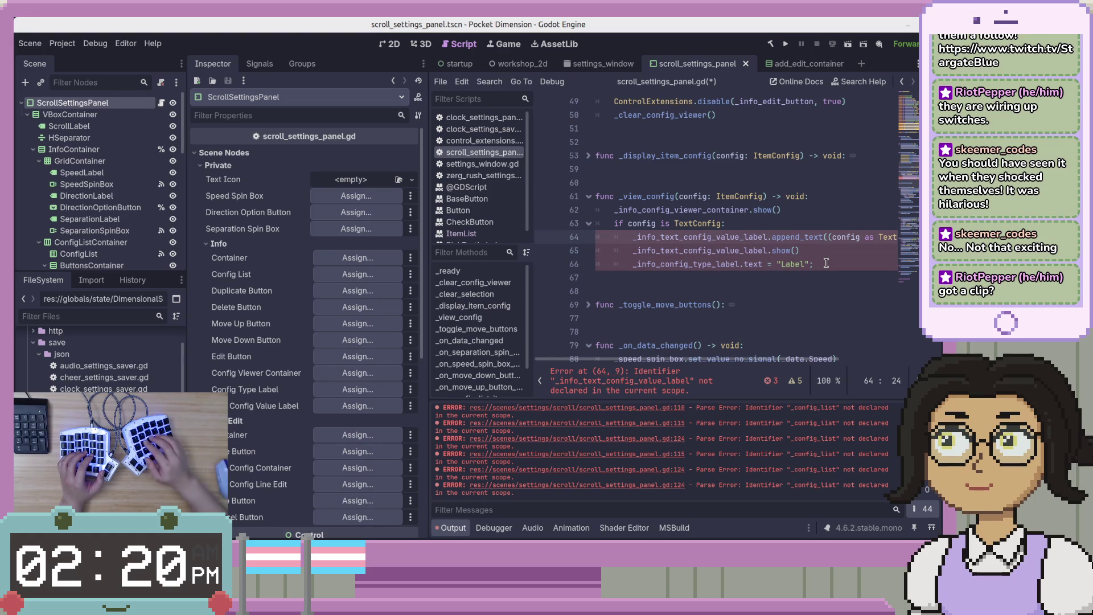
pyautogui.click(826, 264)
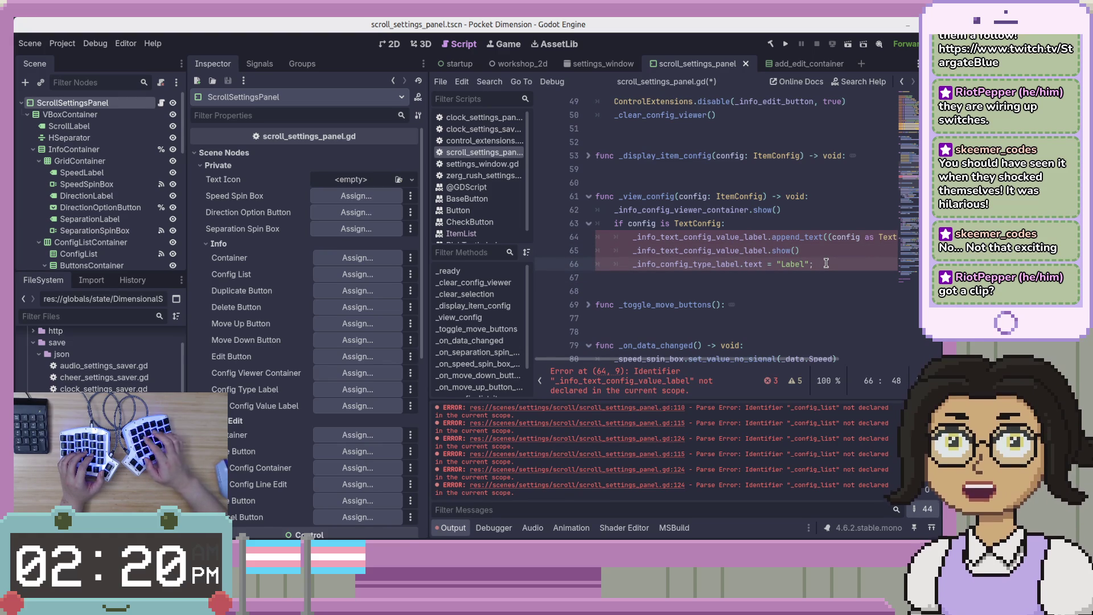
pyautogui.hotkey('ctrl', 'Right')
pyautogui.hotkey('ctrl', 'Right')
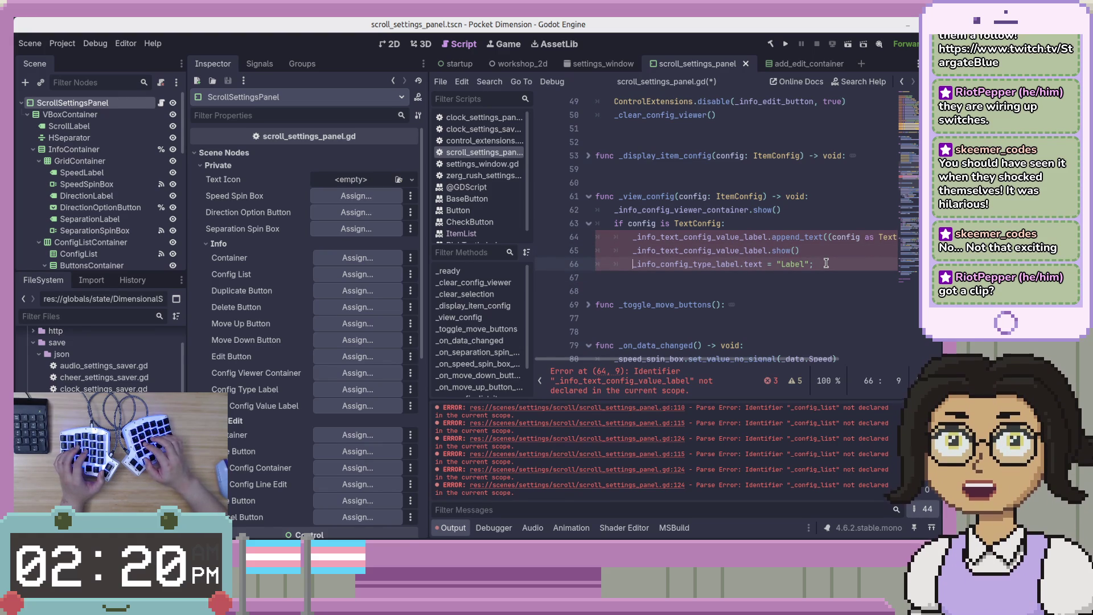
pyautogui.write('text')
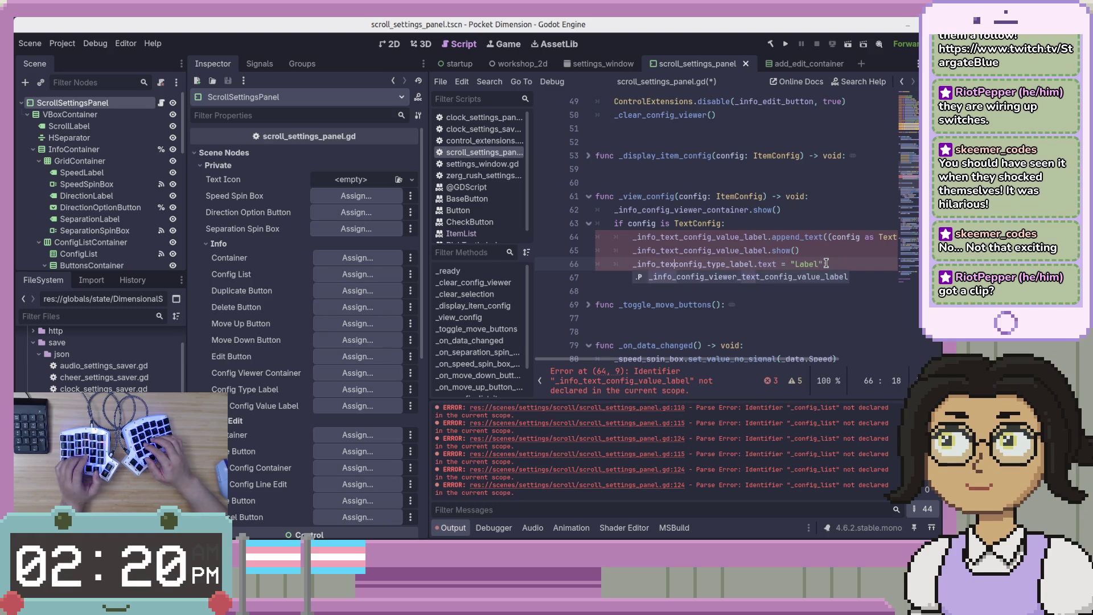
pyautogui.press('Right')
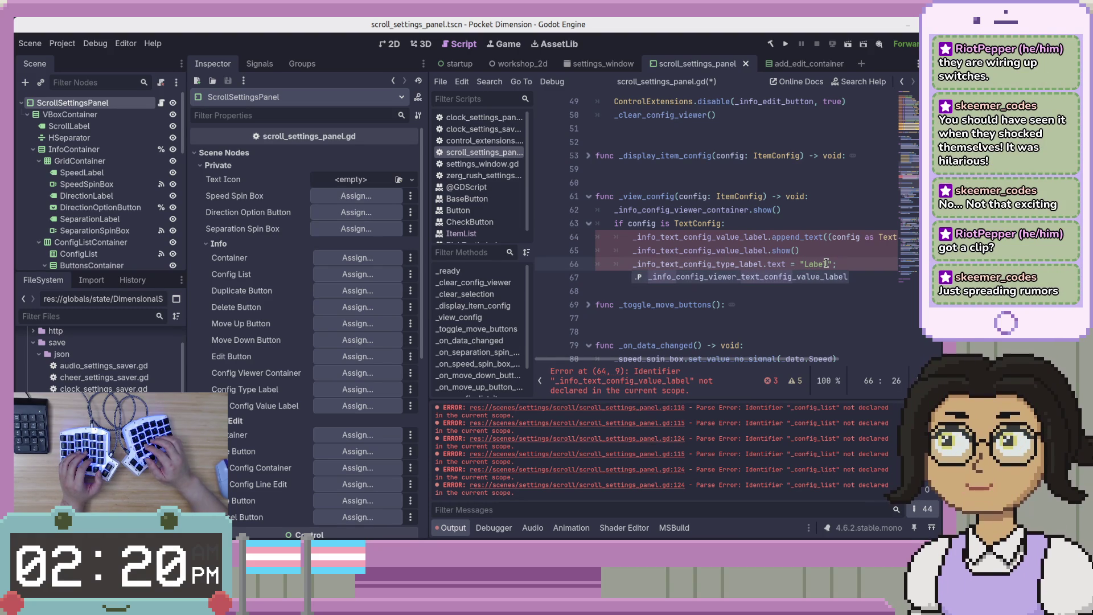
pyautogui.press('Left')
pyautogui.press('Left')
pyautogui.press('Left')
pyautogui.press('BackSpace')
pyautogui.press('BackSpace')
pyautogui.press('BackSpace')
pyautogui.write('c')
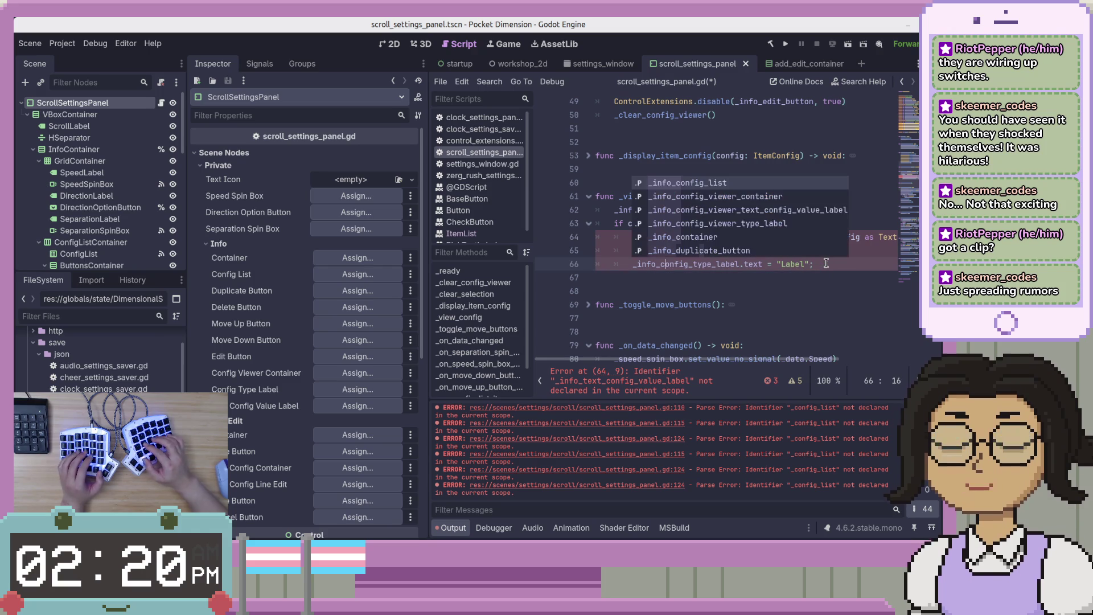
pyautogui.press('Left')
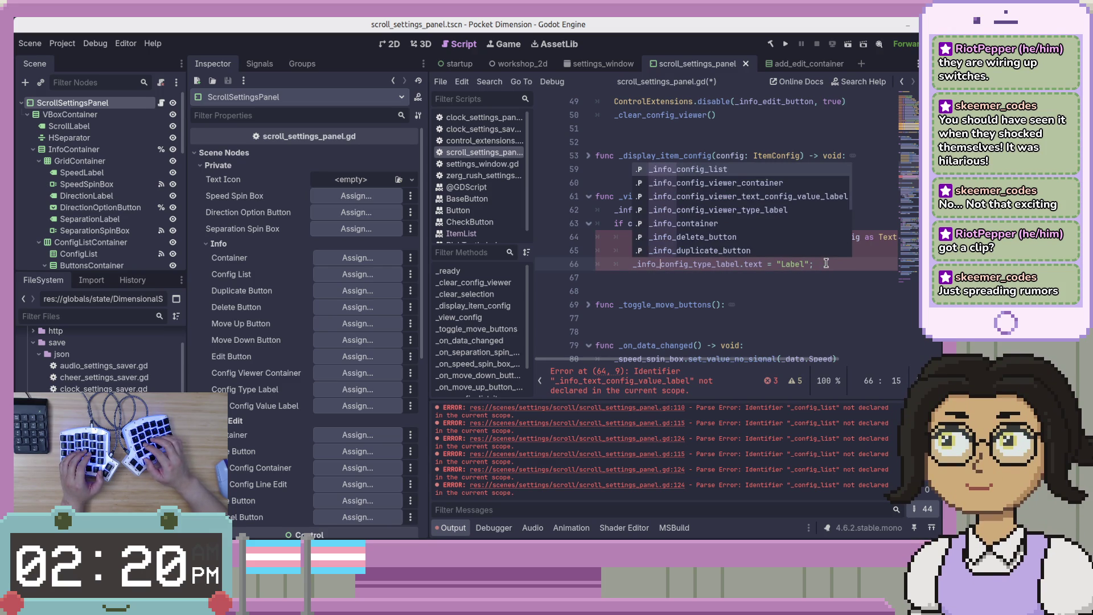
pyautogui.press('Right')
pyautogui.press('Right')
pyautogui.press('Right')
pyautogui.write('_vi')
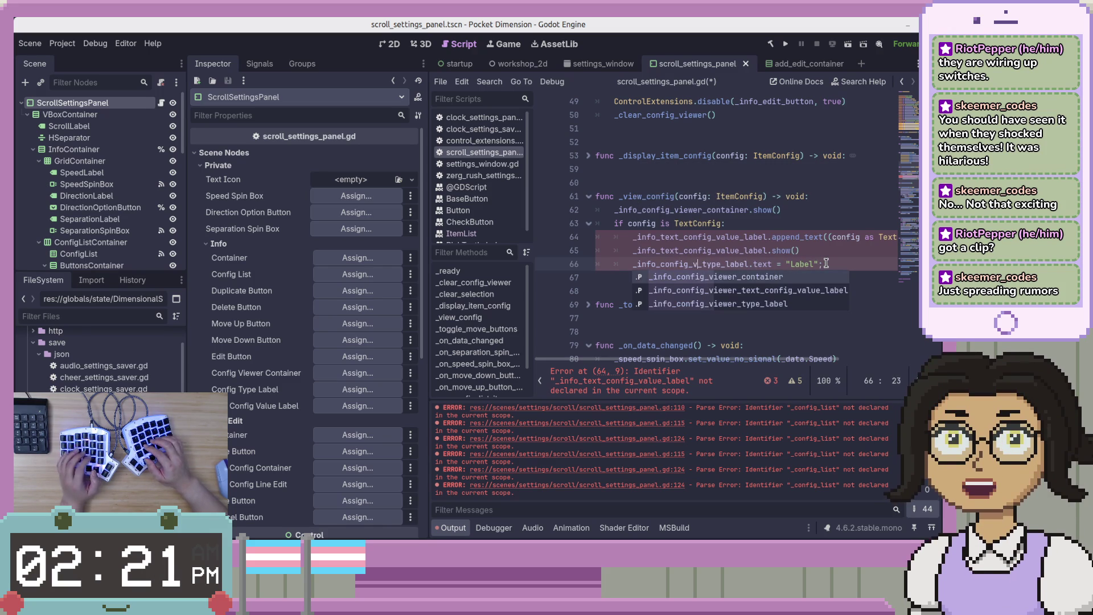
pyautogui.write('ewer')
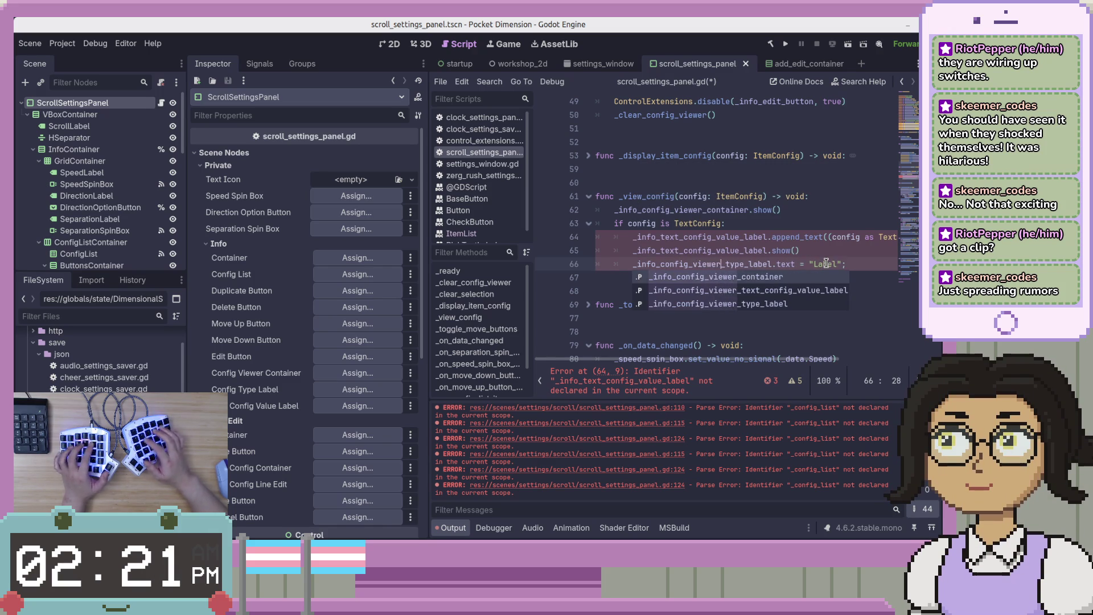
pyautogui.press('Down')
pyautogui.press('Down')
pyautogui.press('Escape')
pyautogui.press('Up')
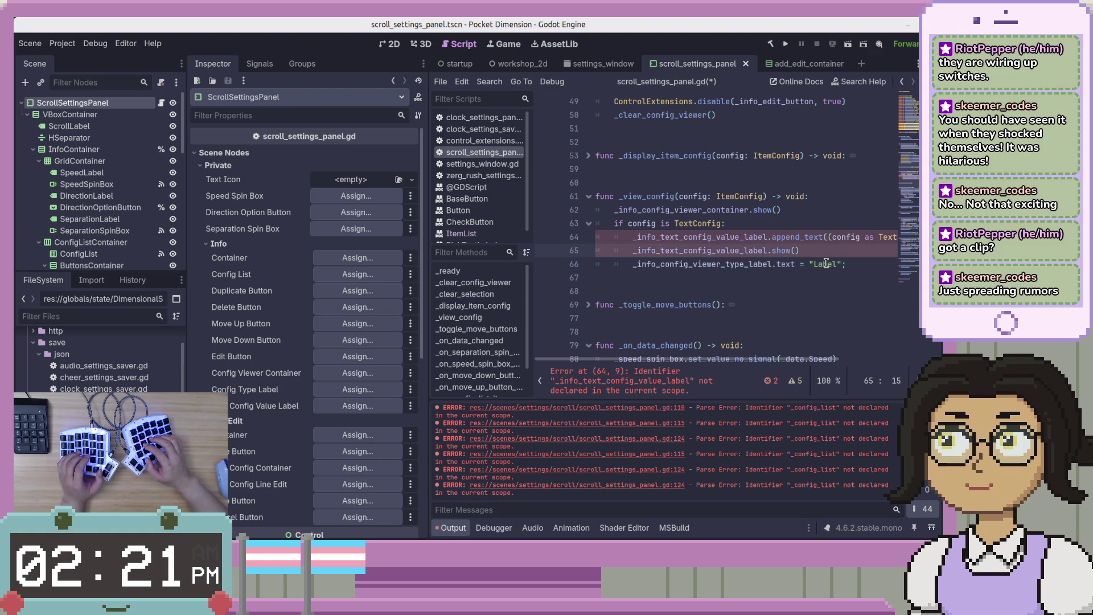
# Add 'config_viewer_' to the label references on lines 65 and 64, then save the script.
pyautogui.write('onfig')
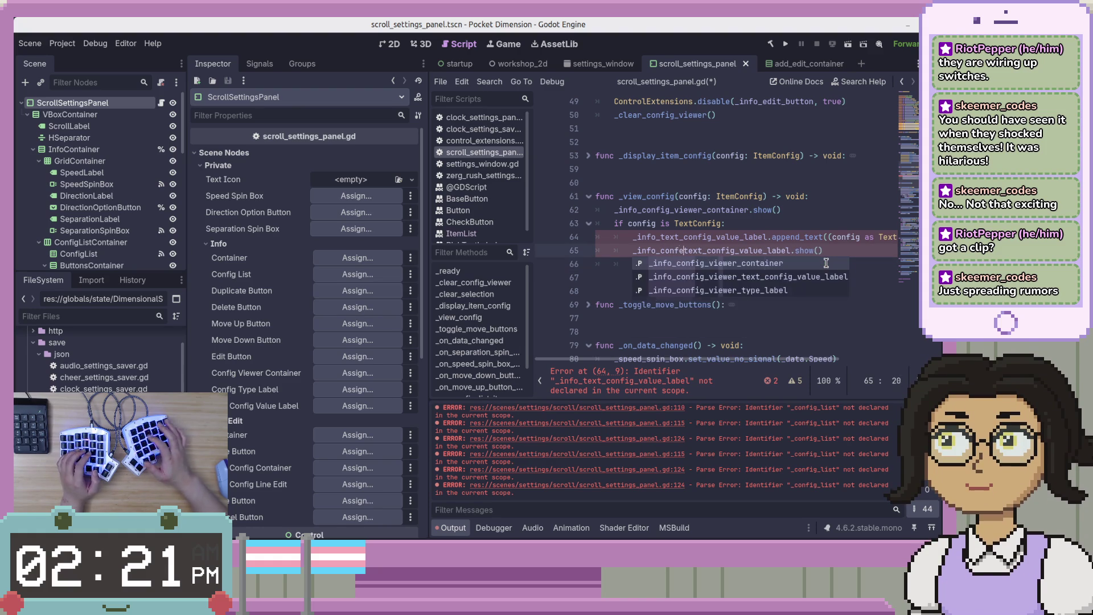
pyautogui.write('_viewer_')
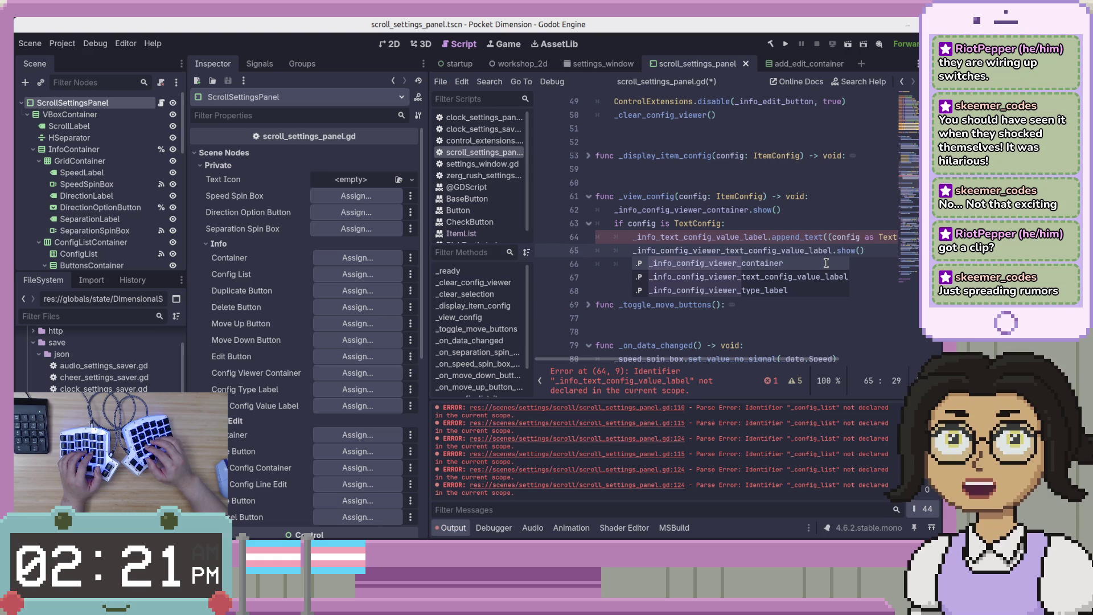
pyautogui.press('Escape')
pyautogui.press('Up')
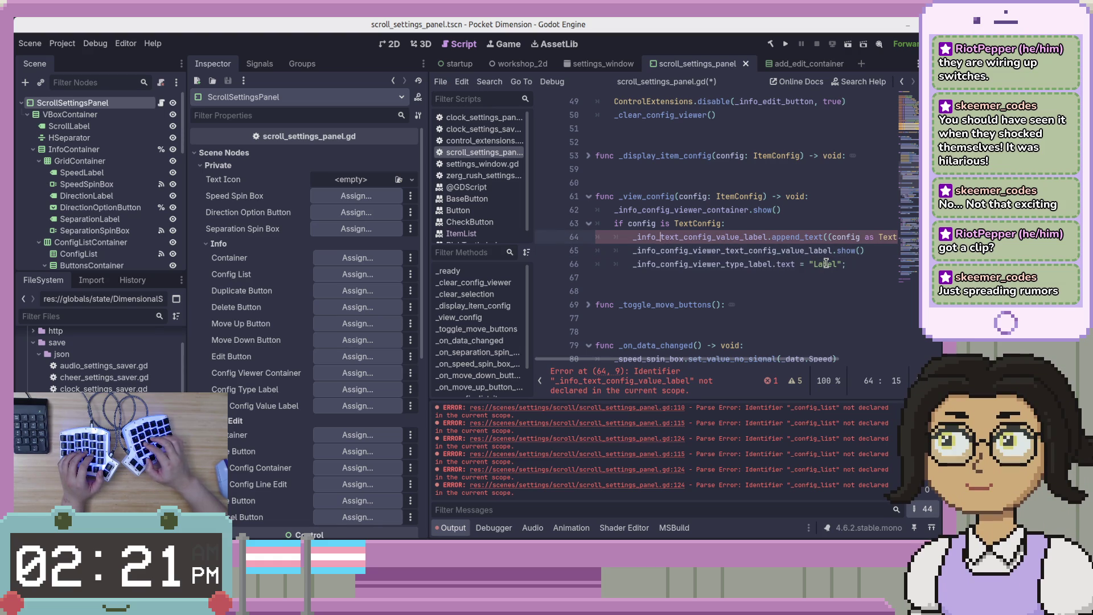
pyautogui.write('config_viewer')
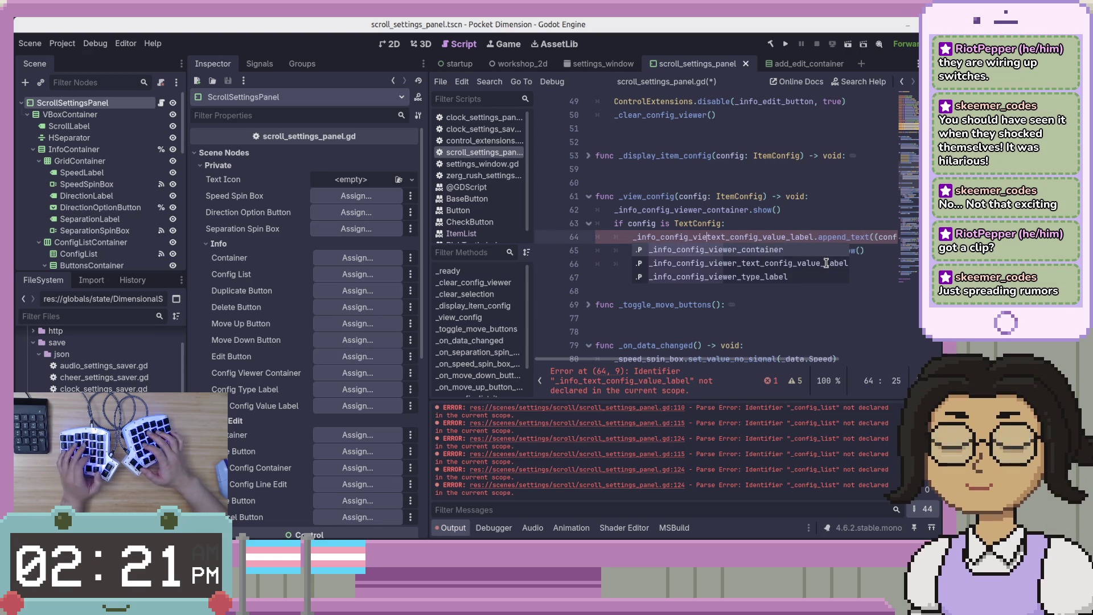
pyautogui.write('_')
pyautogui.hotkey('ctrl', 's')
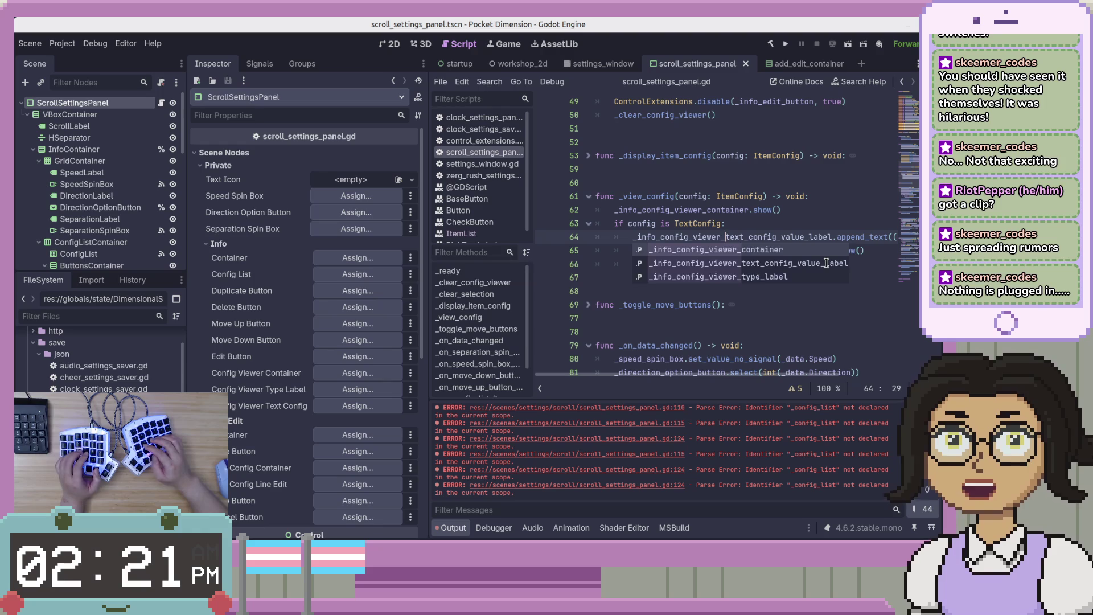
# Look through the saved script for any remaining old label references.
pyautogui.press('Down')
pyautogui.press('Down')
pyautogui.press('Down')
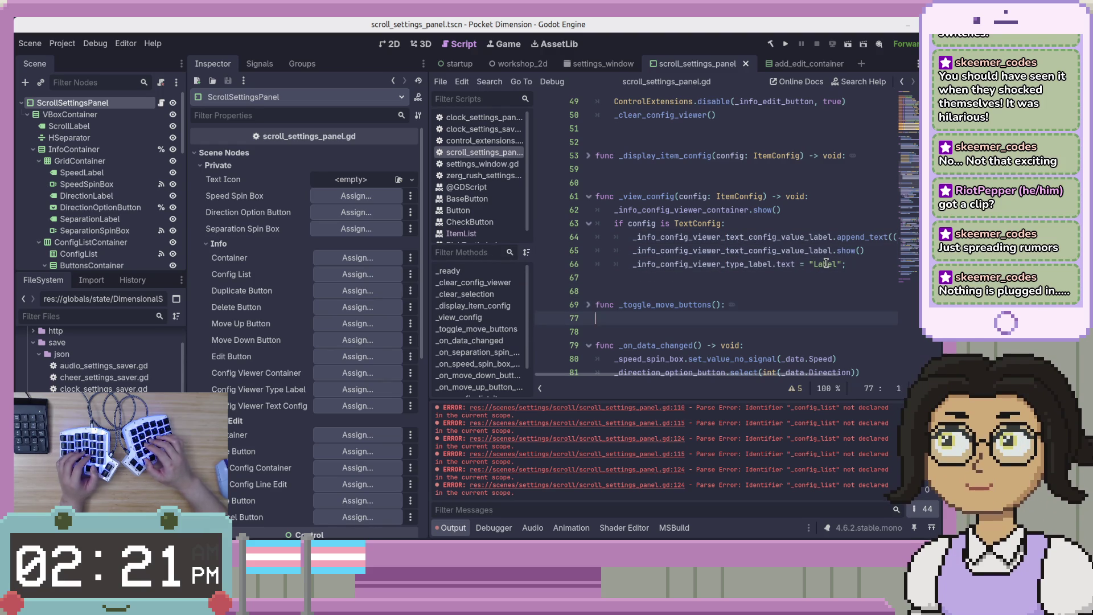
pyautogui.press('Up')
pyautogui.press('Up')
pyautogui.press('Up')
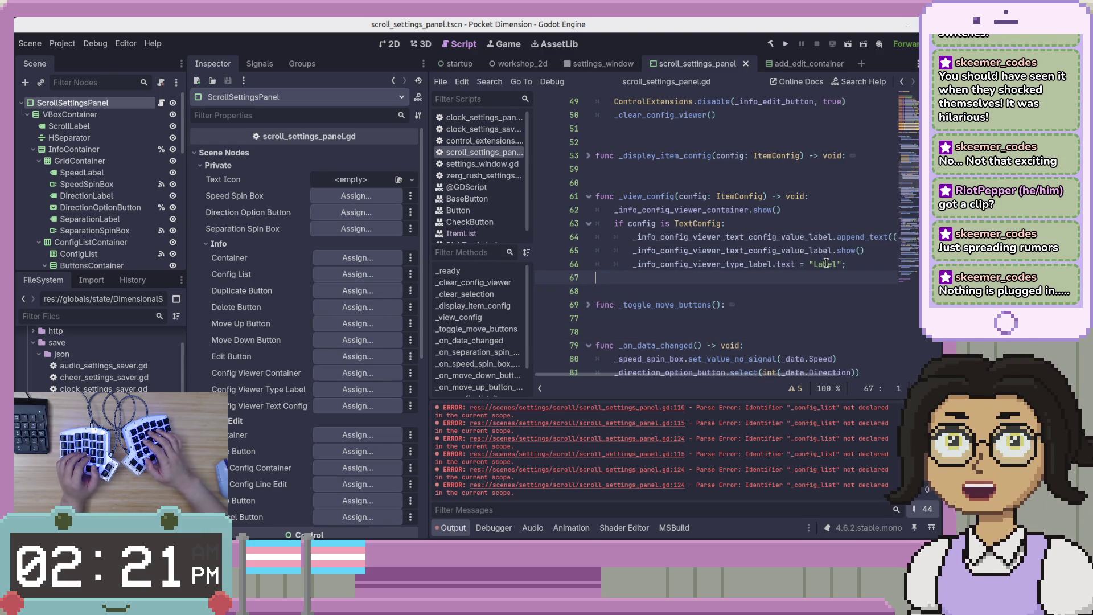
pyautogui.press('Up')
pyautogui.press('Up')
pyautogui.press('Up')
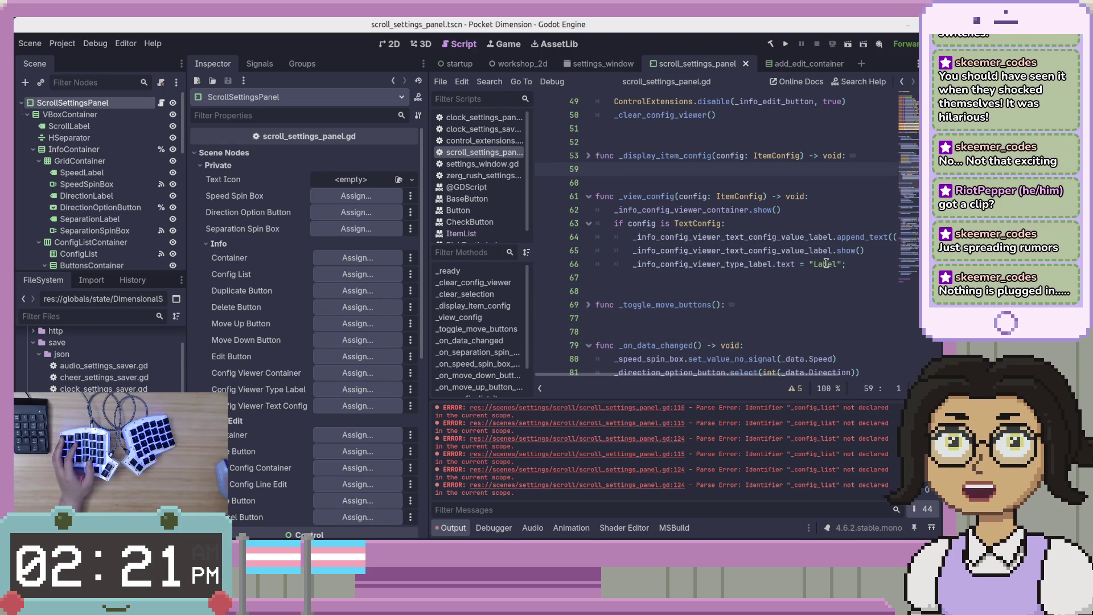
pyautogui.scroll(-2, 798, 194)
pyautogui.scroll(-2, 798, 194)
pyautogui.click(835, 209)
pyautogui.scroll(-6, 909, 157)
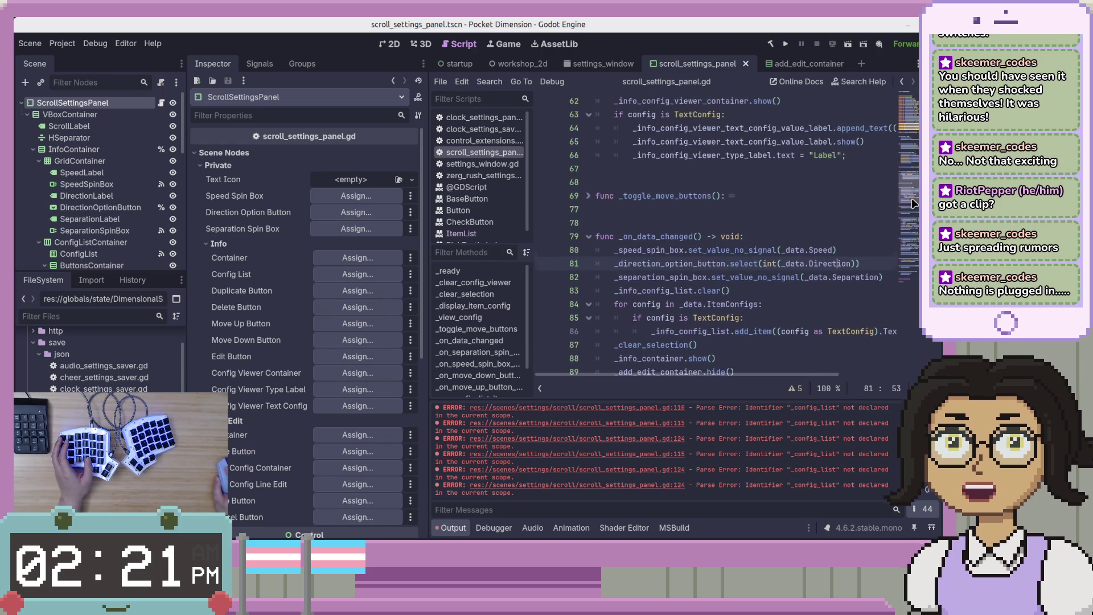
pyautogui.scroll(-7, 916, 225)
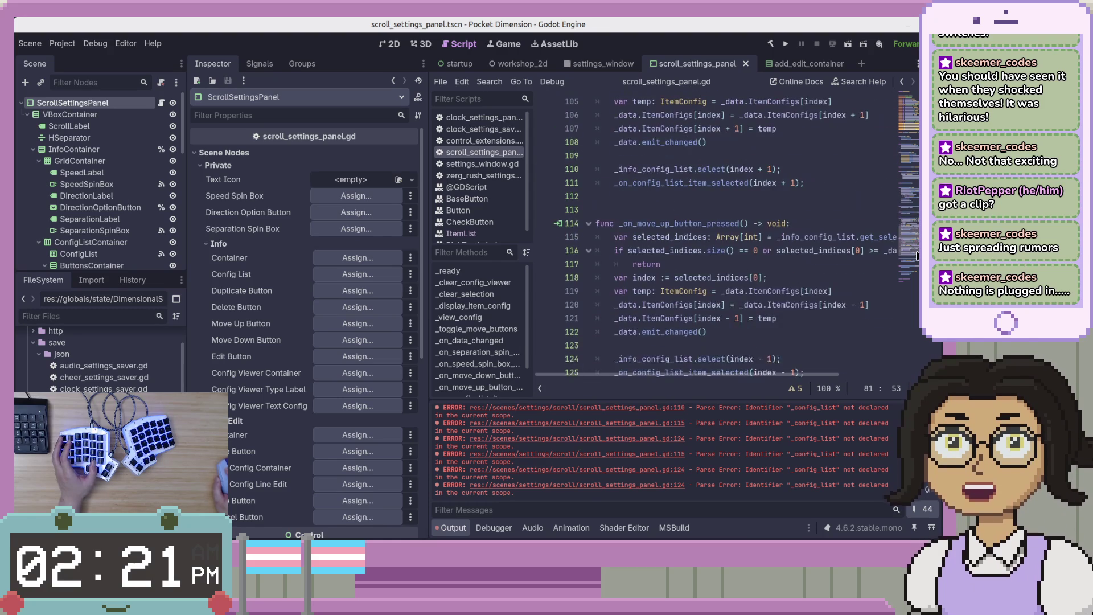